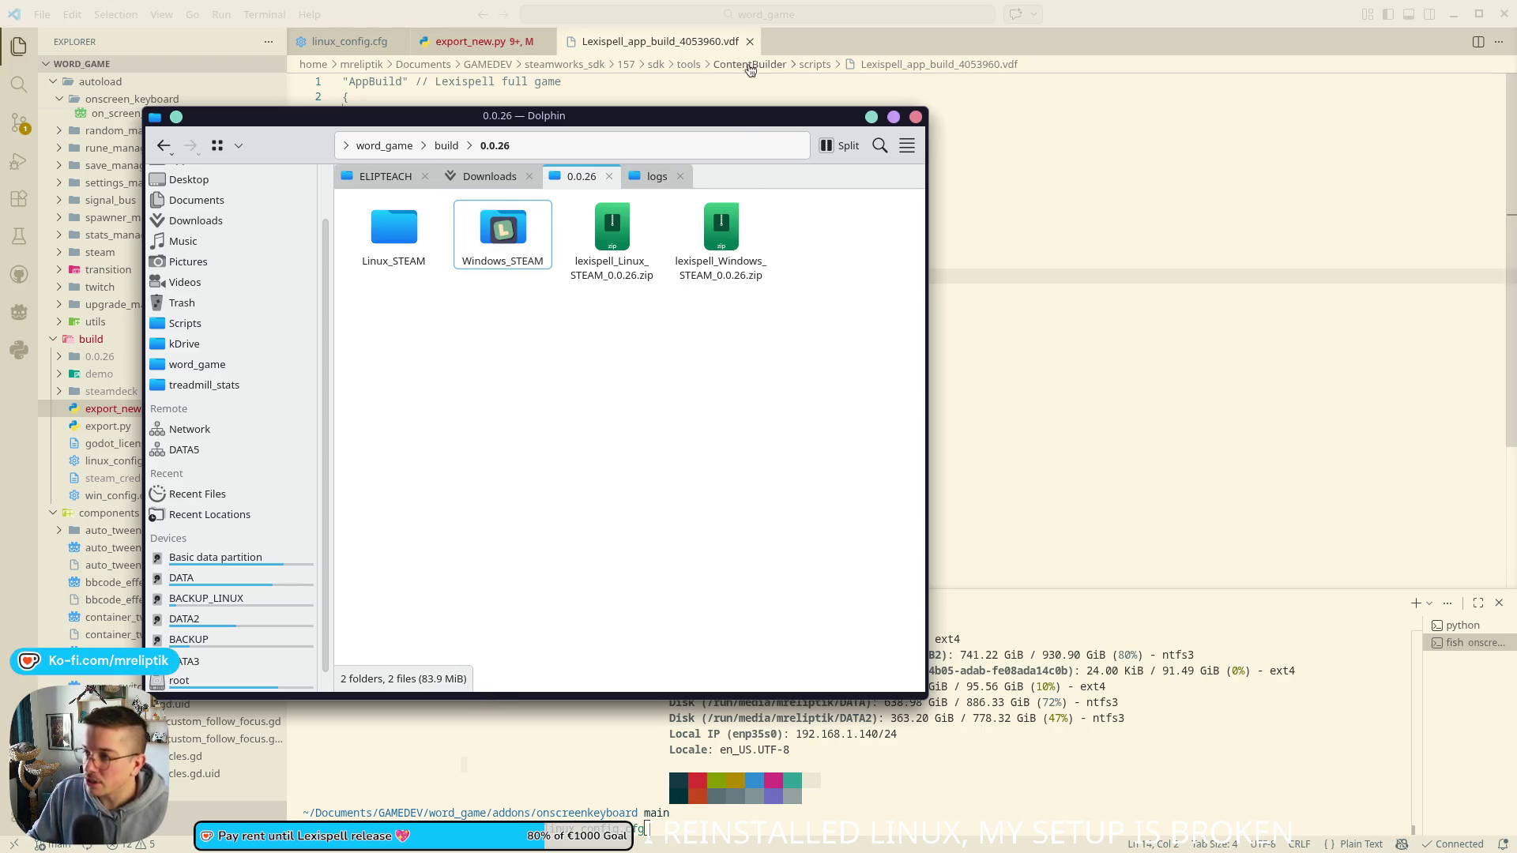
Step: Close the Lexispell .vdf build script in VS Code and bring the Steamworks builds page forward
left_click(916, 117)
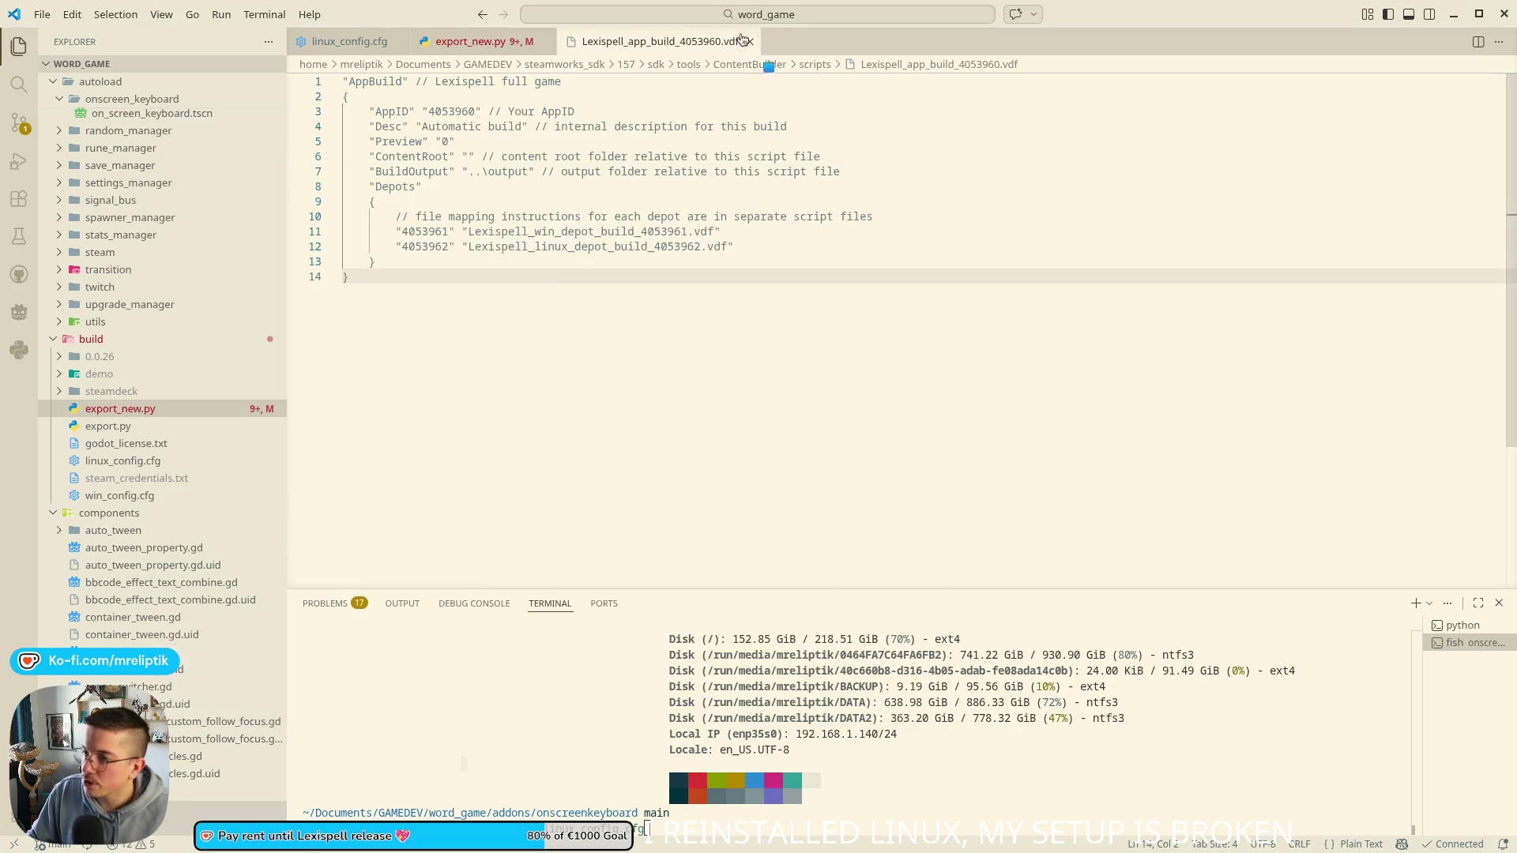
left_click(749, 41)
left_click(1454, 14)
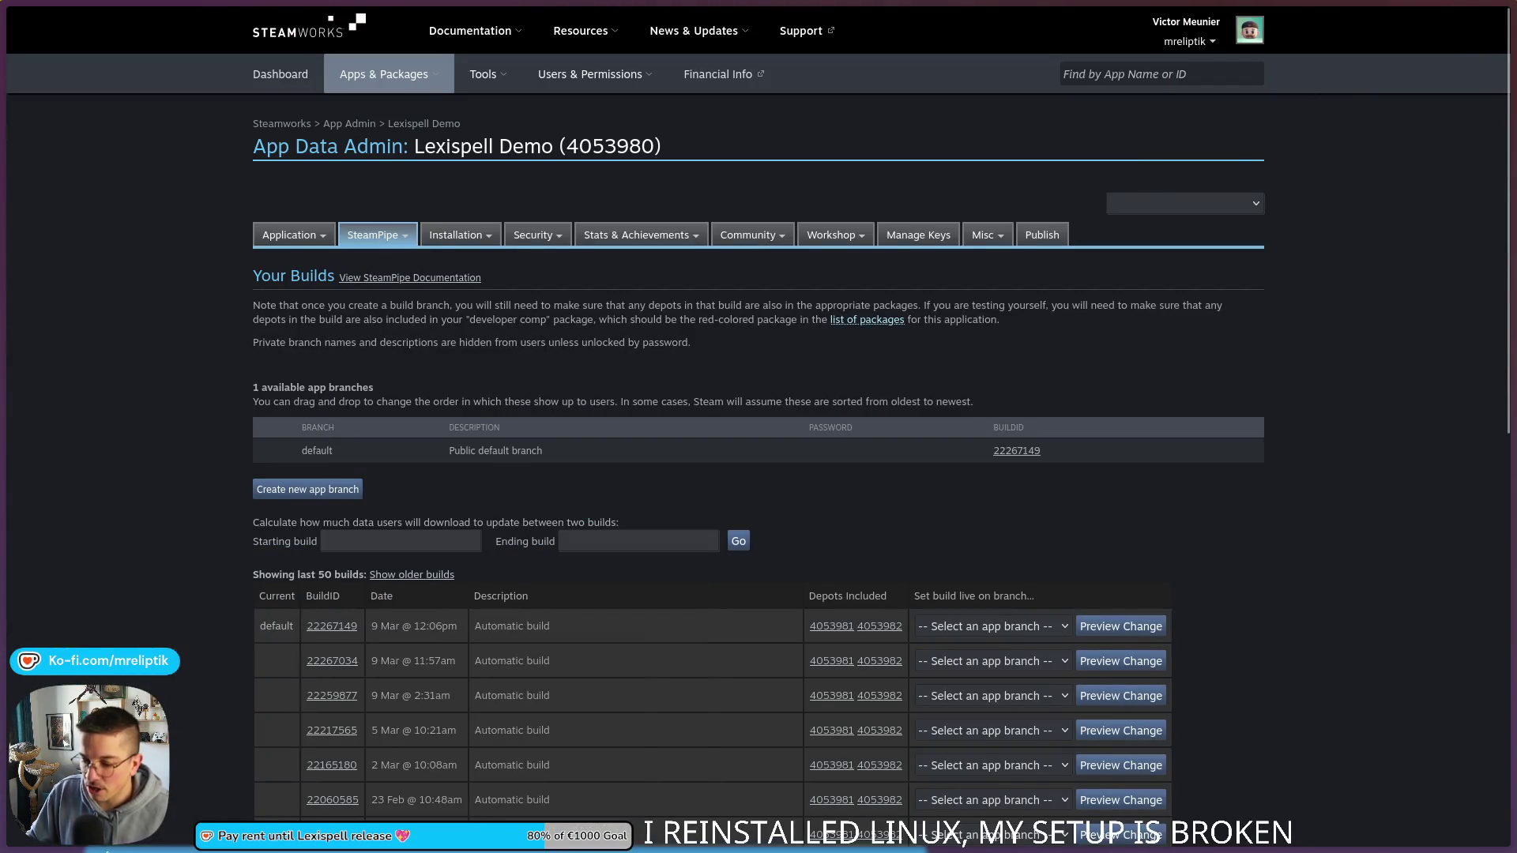
Step: Reload the externally changed project.godot in Godot, then go back to the Lexispell Demo builds page
left_click(344, 834)
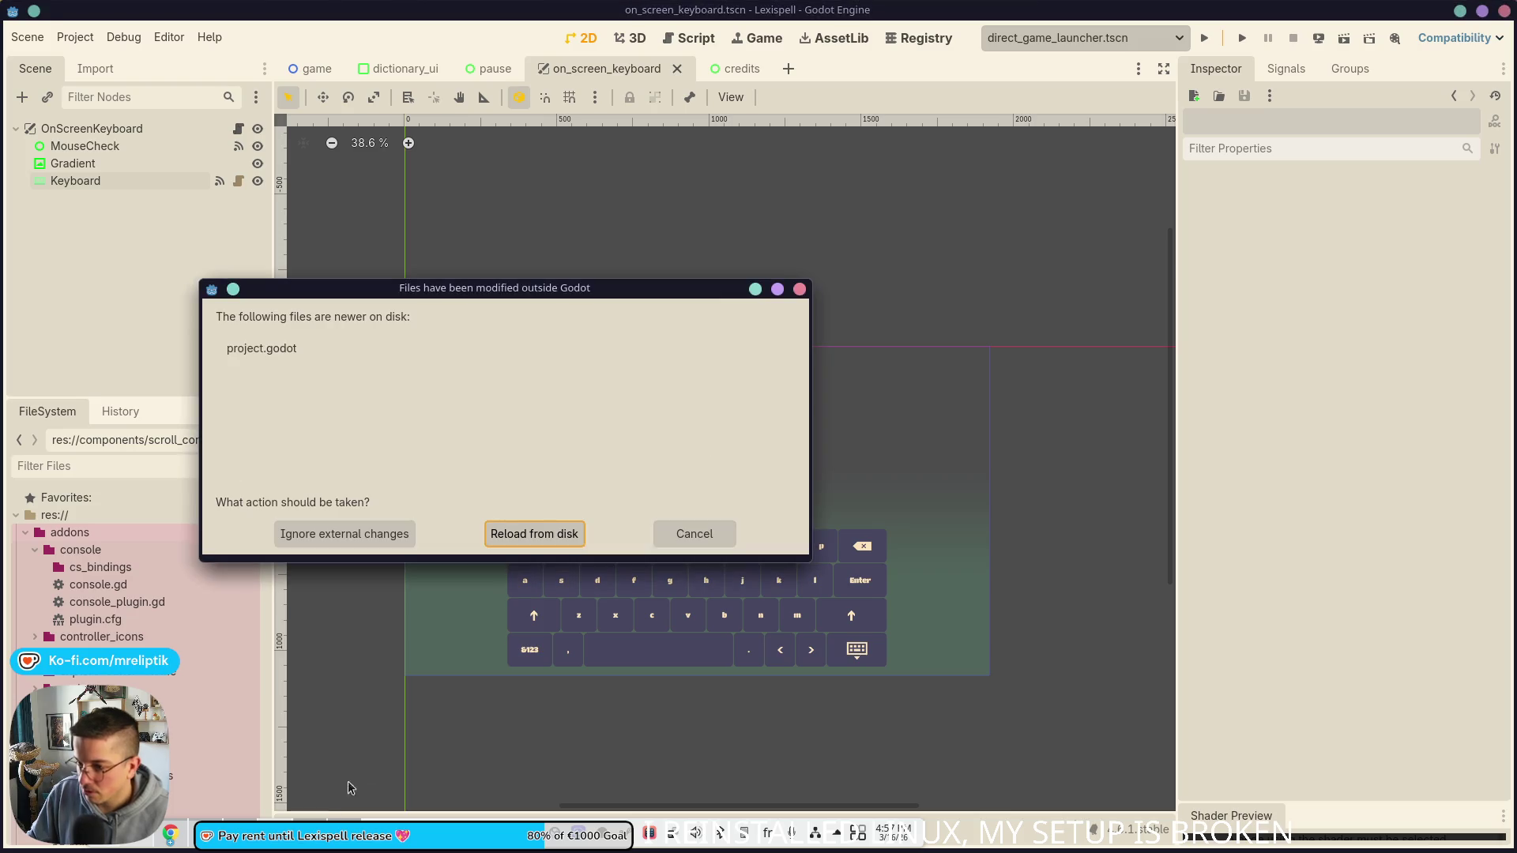
left_click(534, 533)
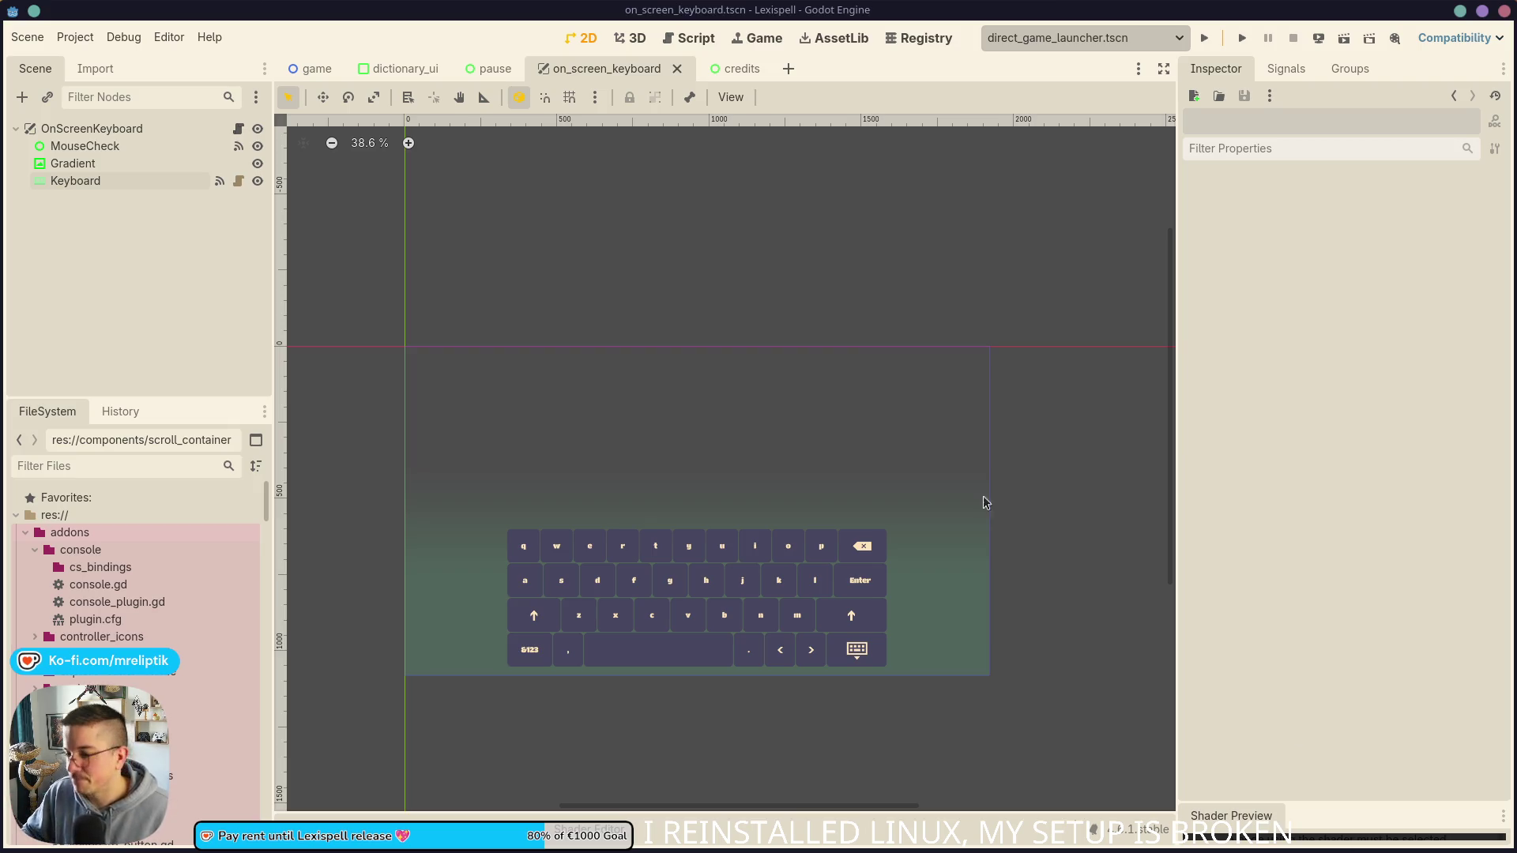
mouse_move(340, 851)
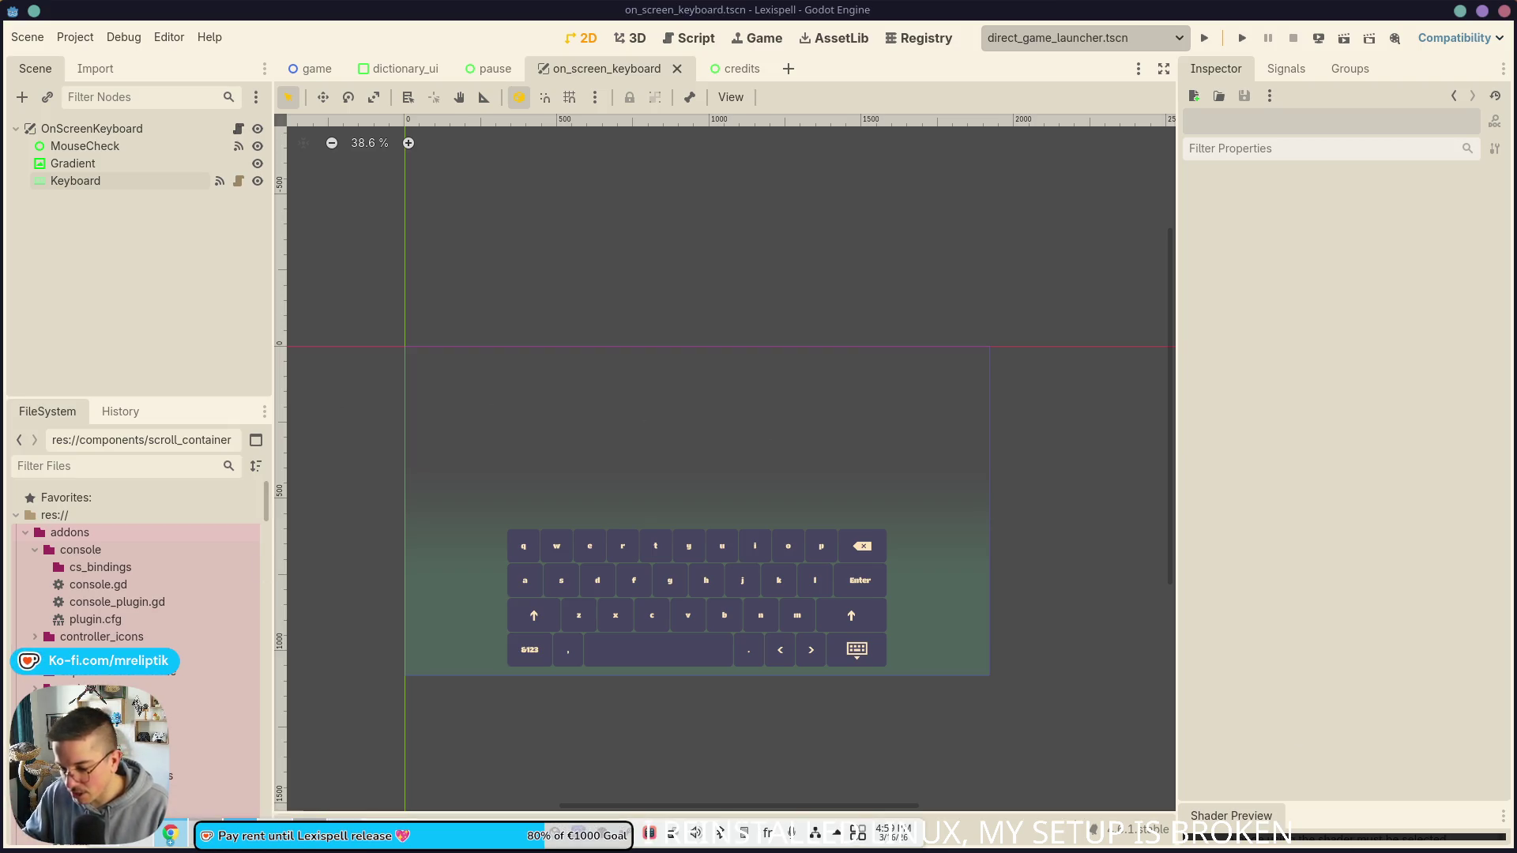
left_click(344, 845)
mouse_move(16, 71)
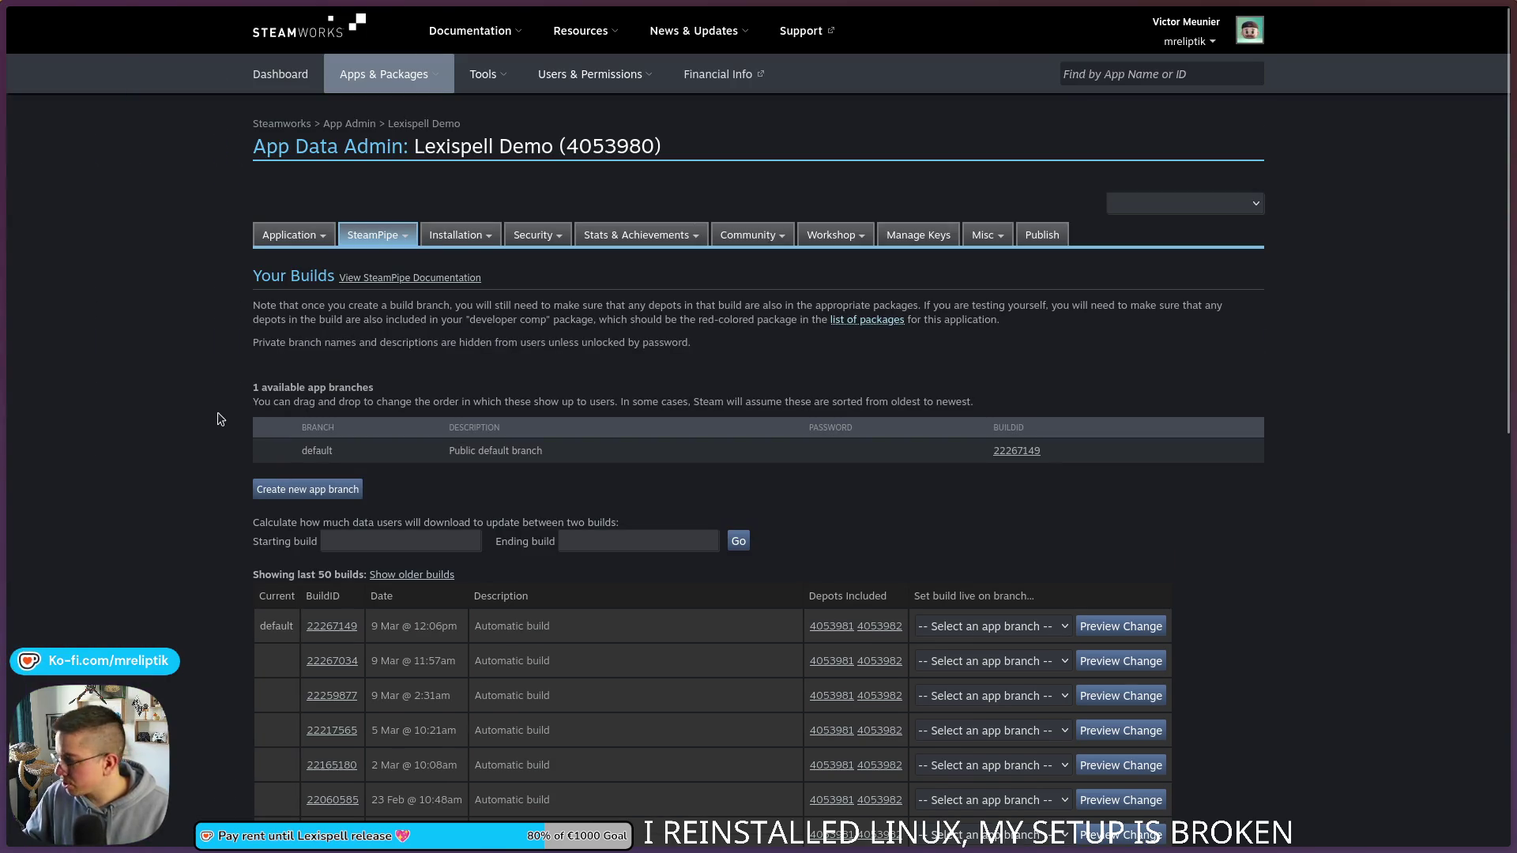
Step: Close the Lexispell Demo builds tab and open SteamPipe Builds for the main Lexispell app (4053960)
mouse_move(184, 786)
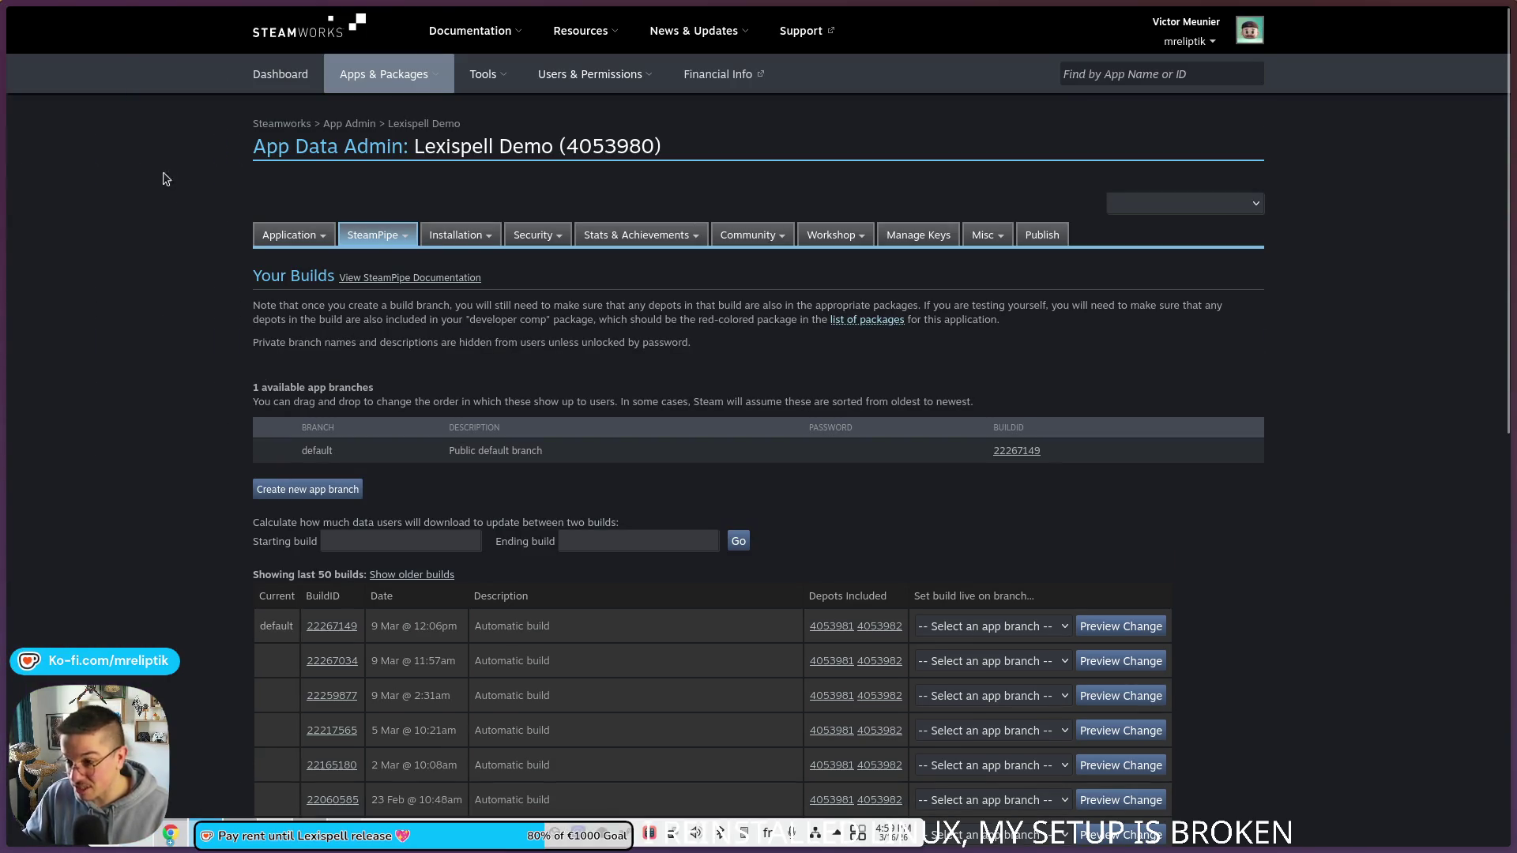
mouse_move(138, 294)
left_click(135, 327)
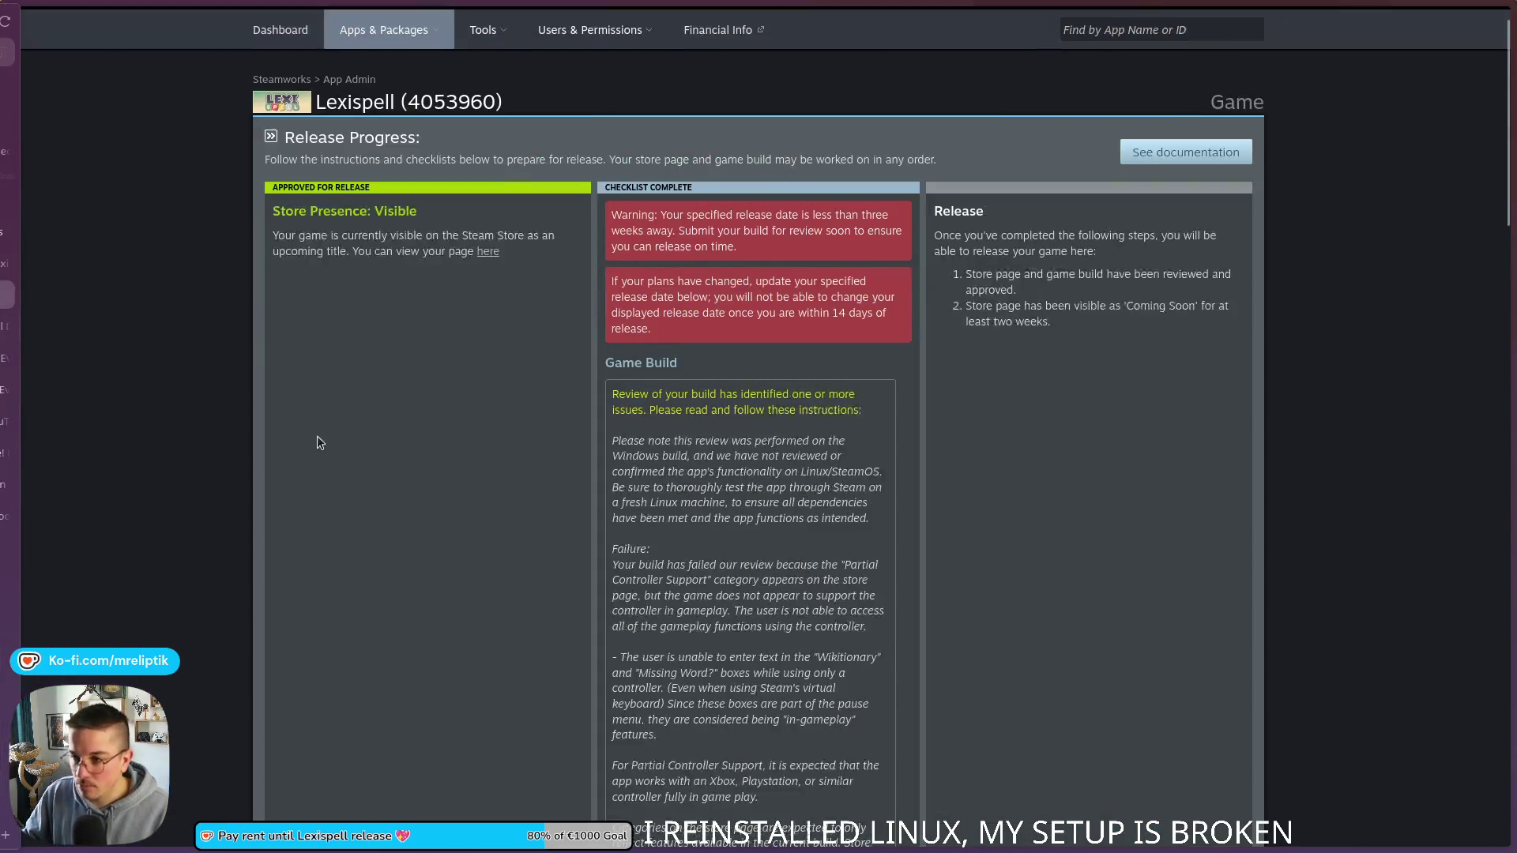
scroll(316, 435, "up", 2)
scroll(300, 442, "down", 15)
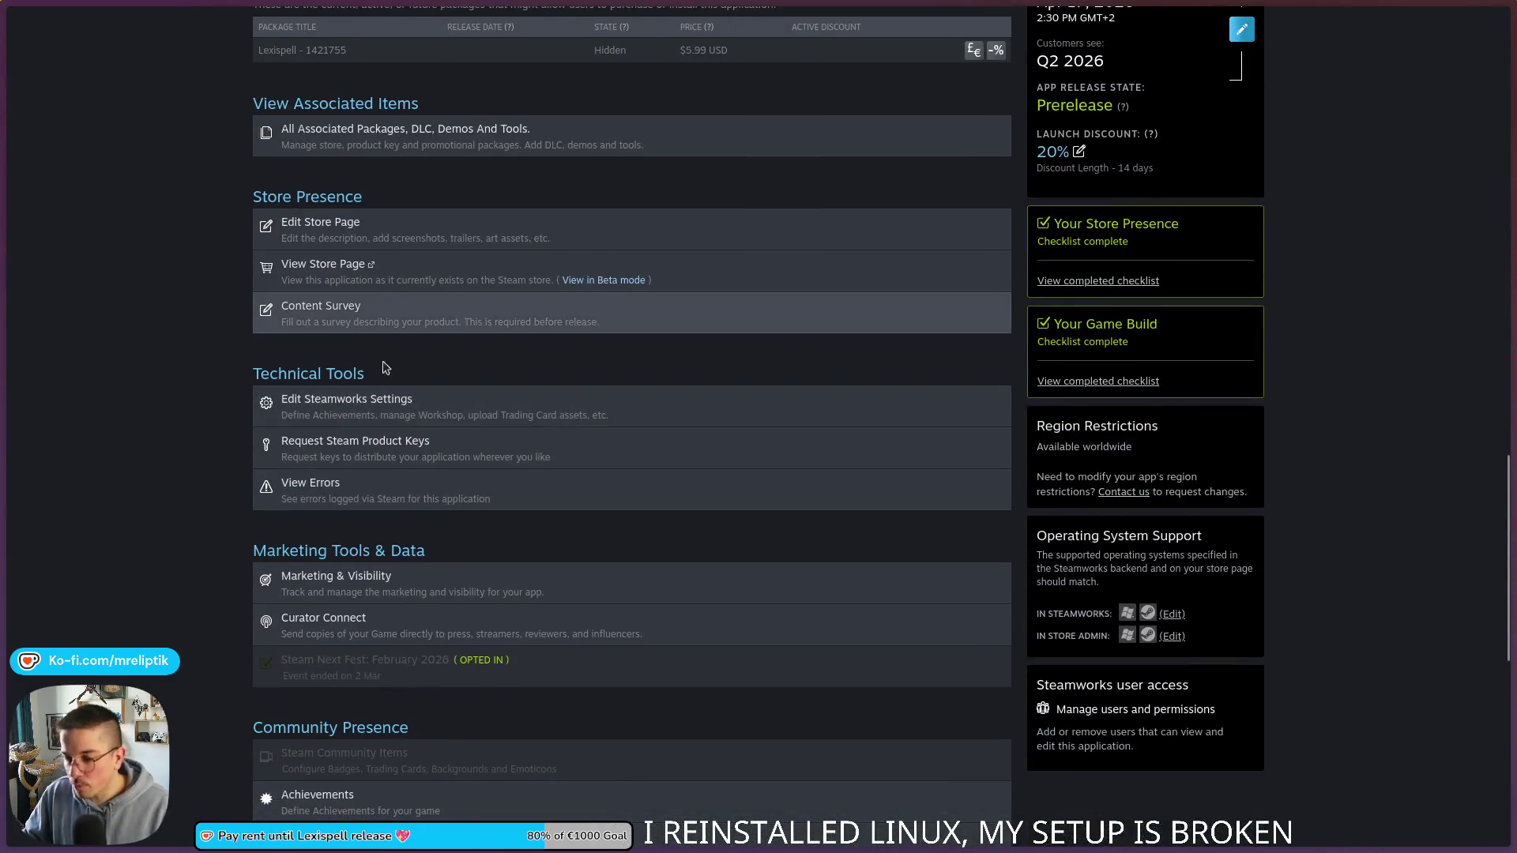
middle_click(386, 407)
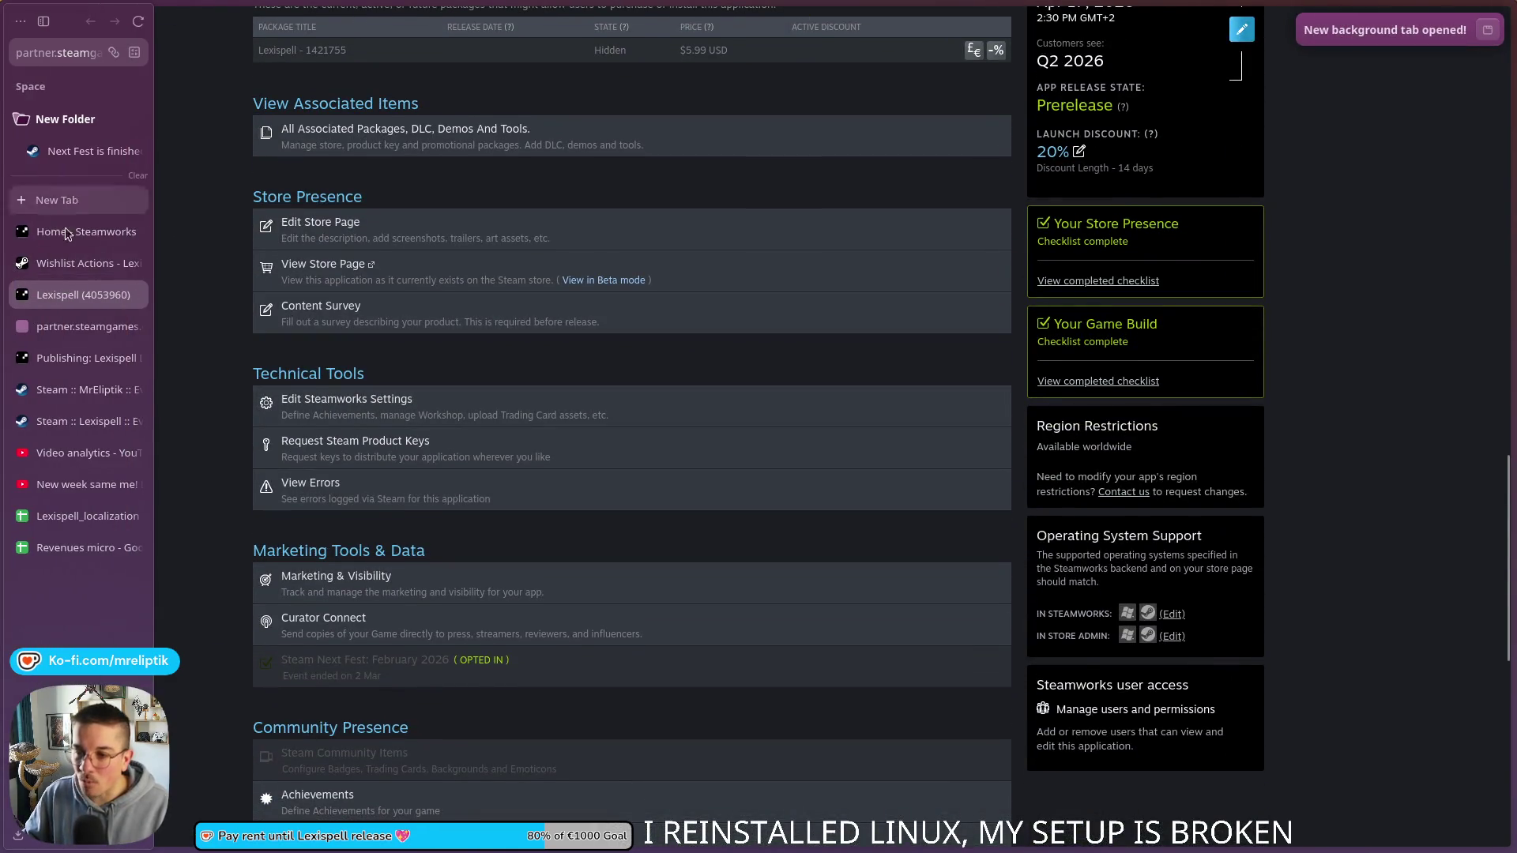
left_click(94, 327)
left_click(373, 235)
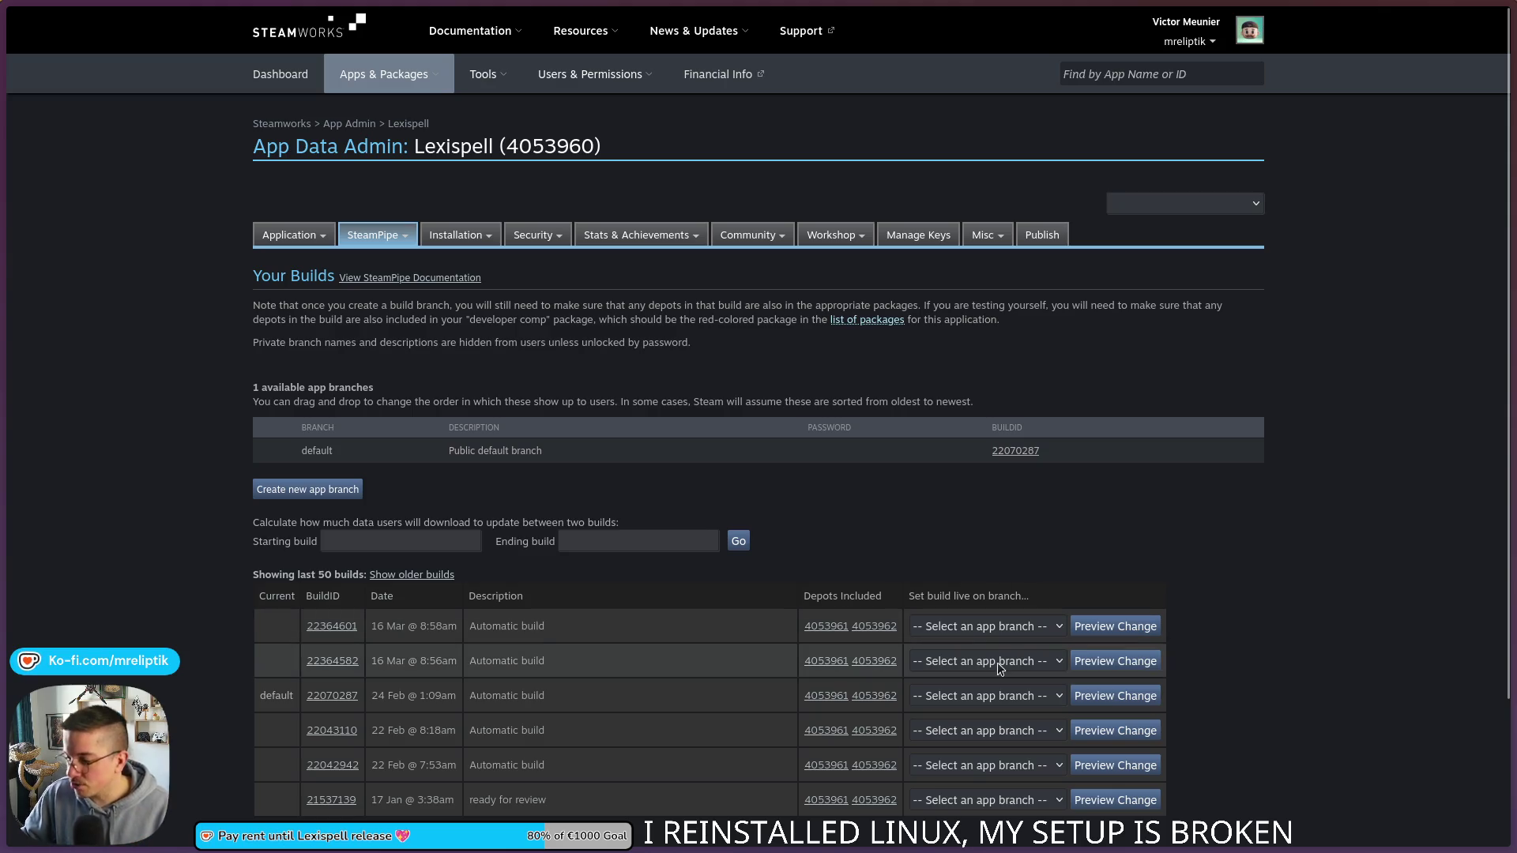
Step: Assign build 22364601 to the default branch, preview the change, and focus the comment field
left_click(972, 632)
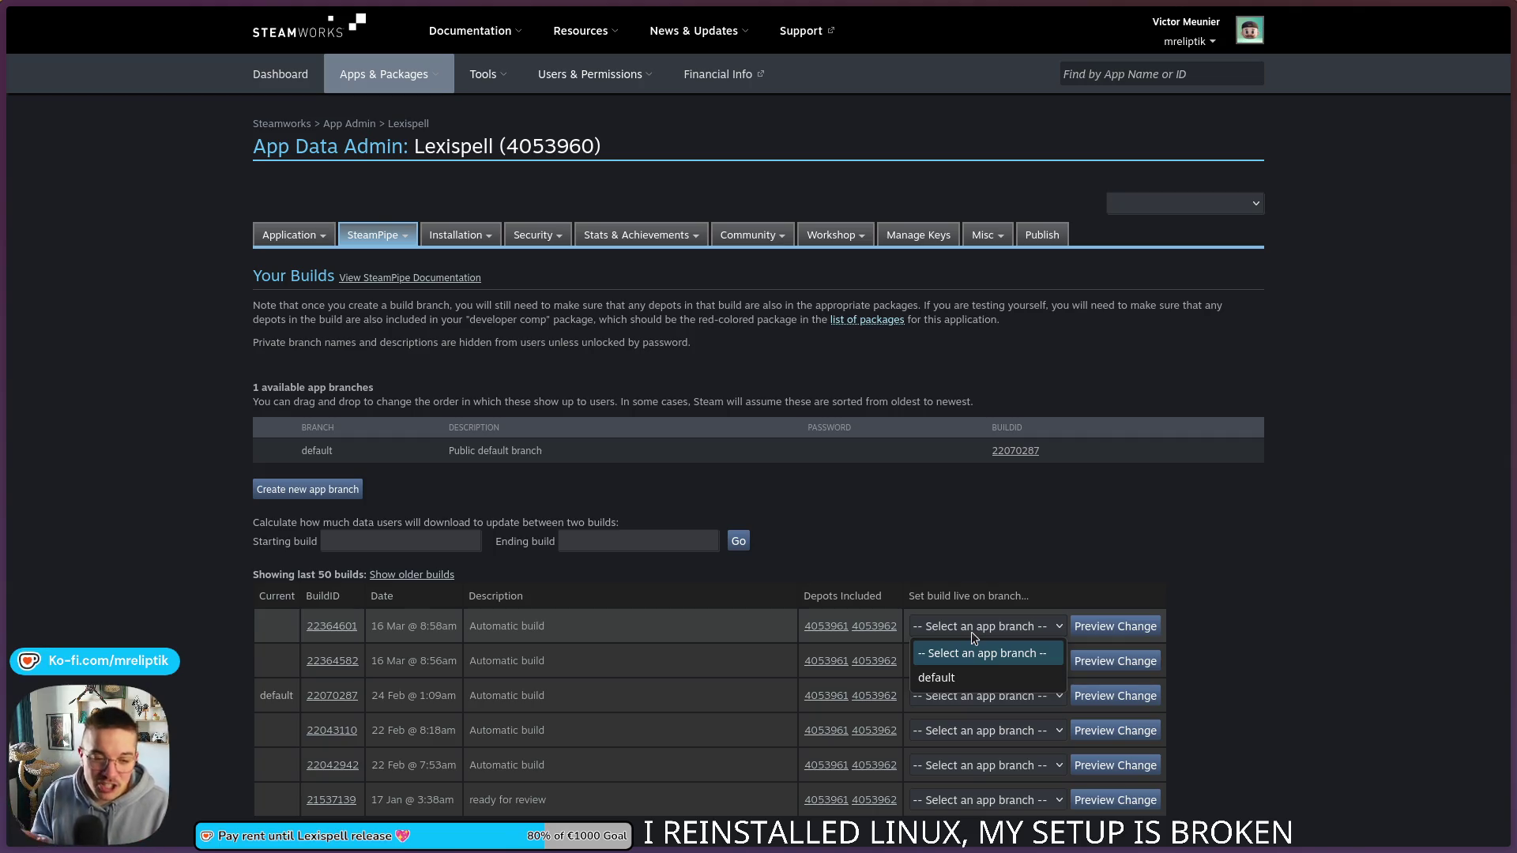
left_click(936, 677)
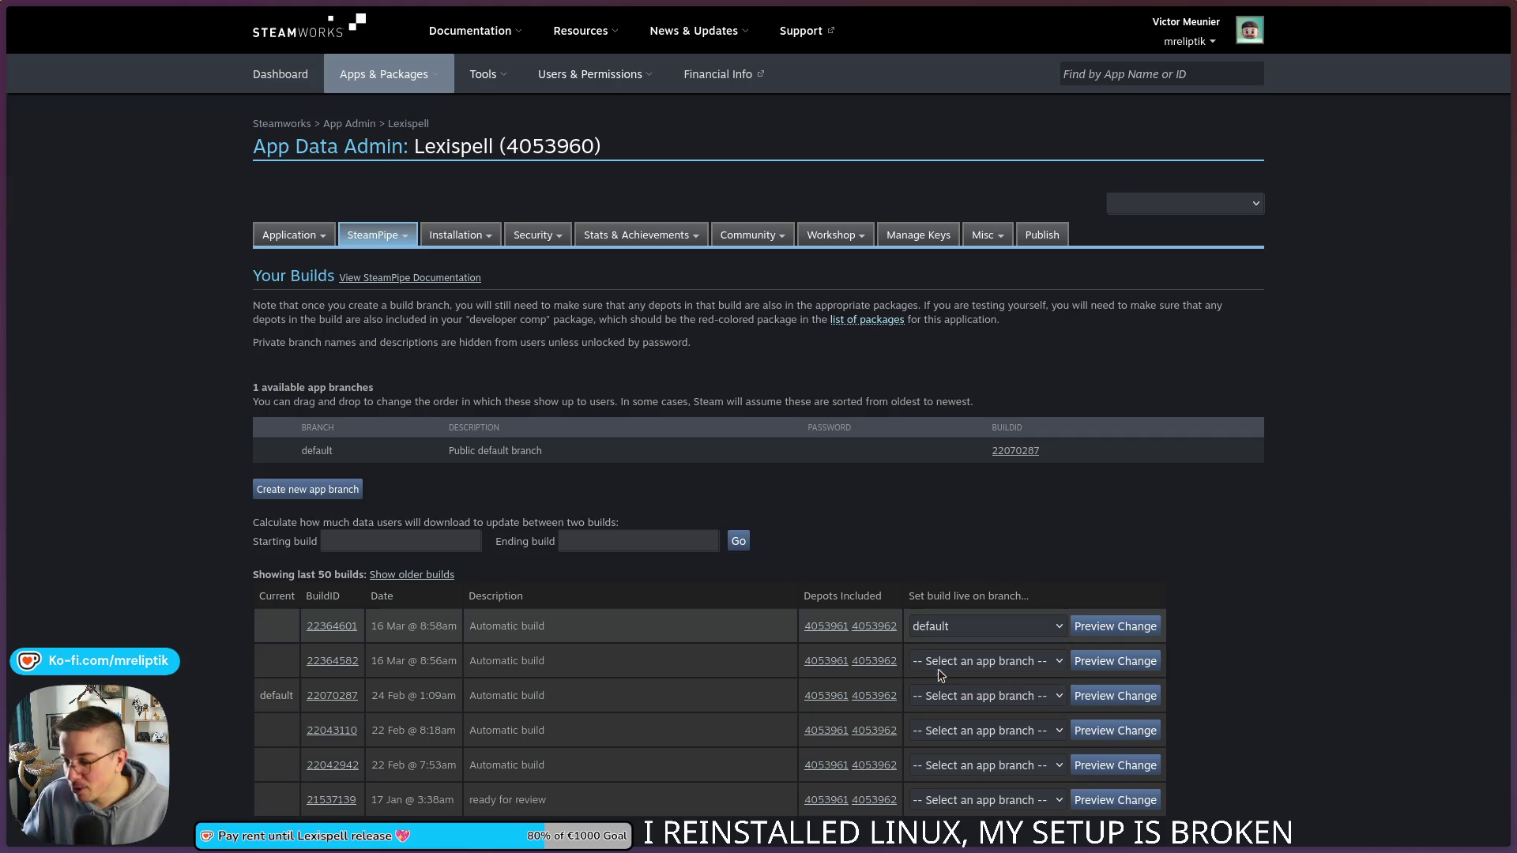
left_click(1117, 635)
left_click(509, 471)
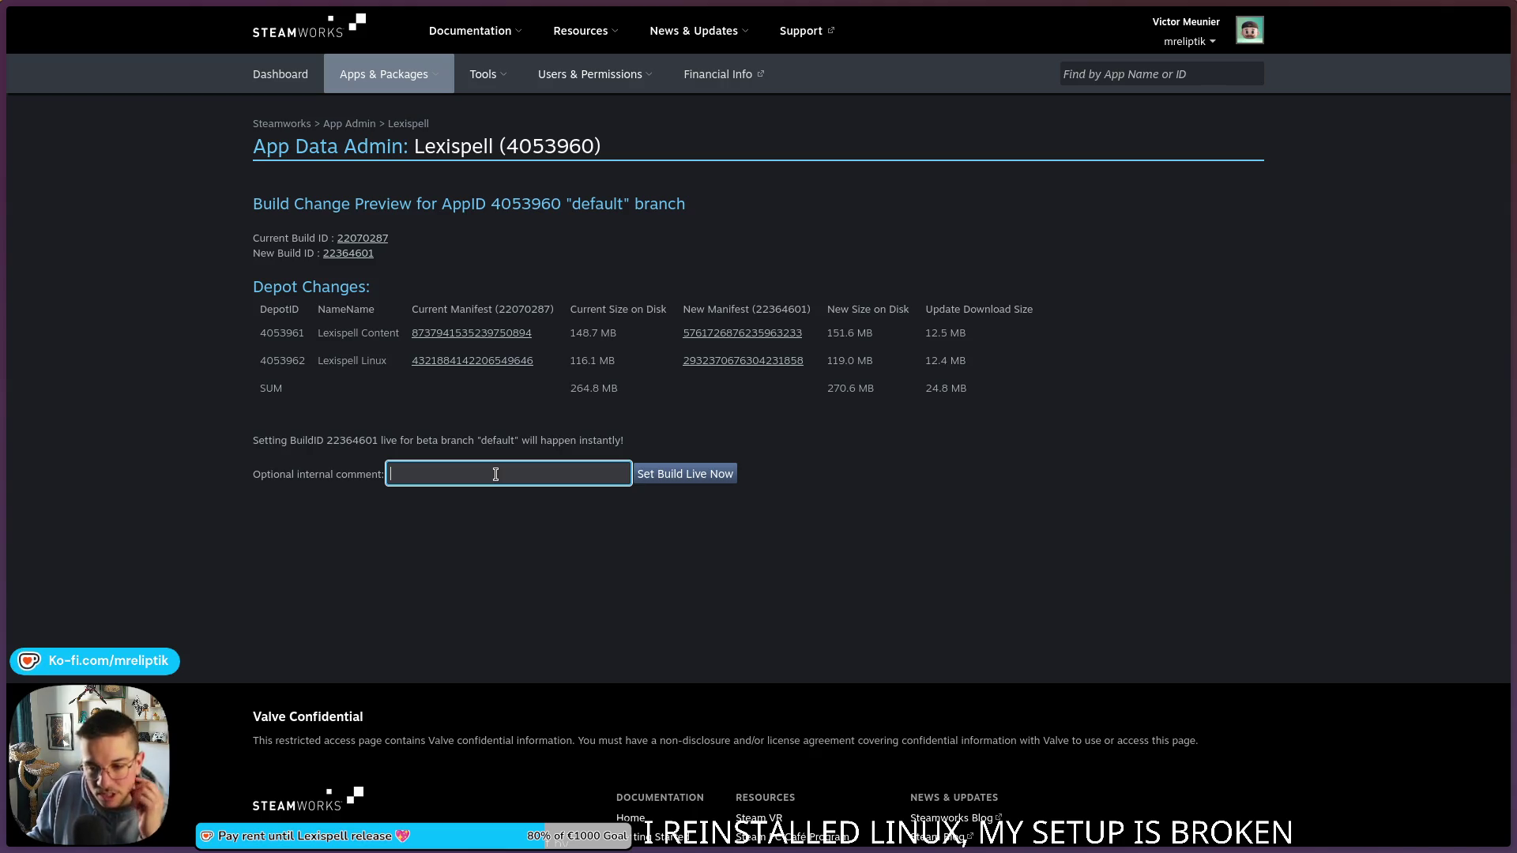
Step: Lower the system volume and switch back to the Godot editor without confirming the build change
key("XF86AudioLowerVolume")
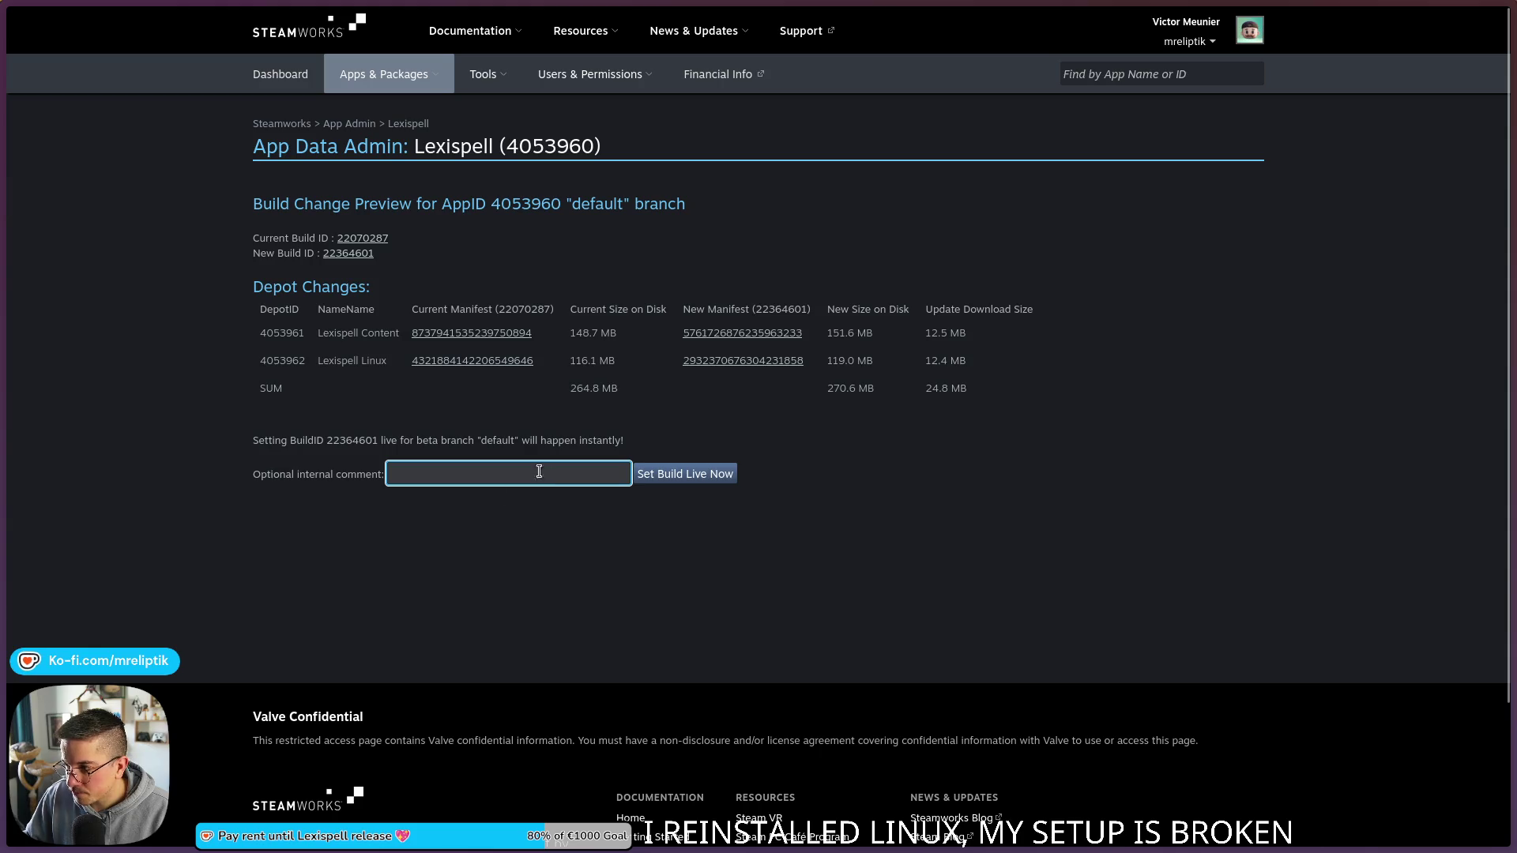
mouse_move(537, 852)
left_click(310, 831)
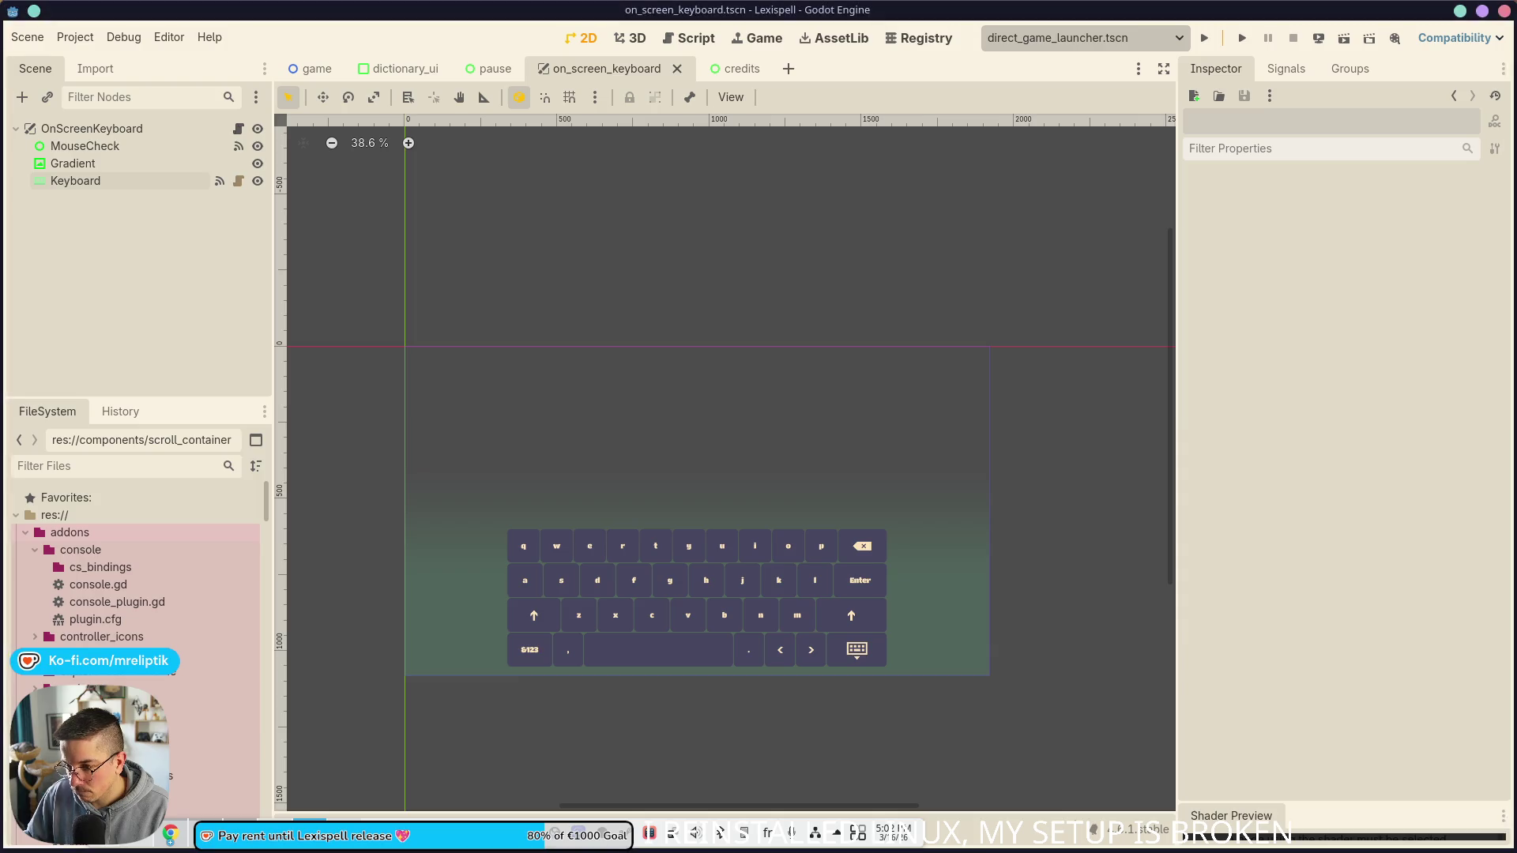
Step: Briefly open and dismiss Godot's Project Settings, then return to the Steamworks build change preview
left_click(75, 37)
left_click(107, 57)
key("Escape")
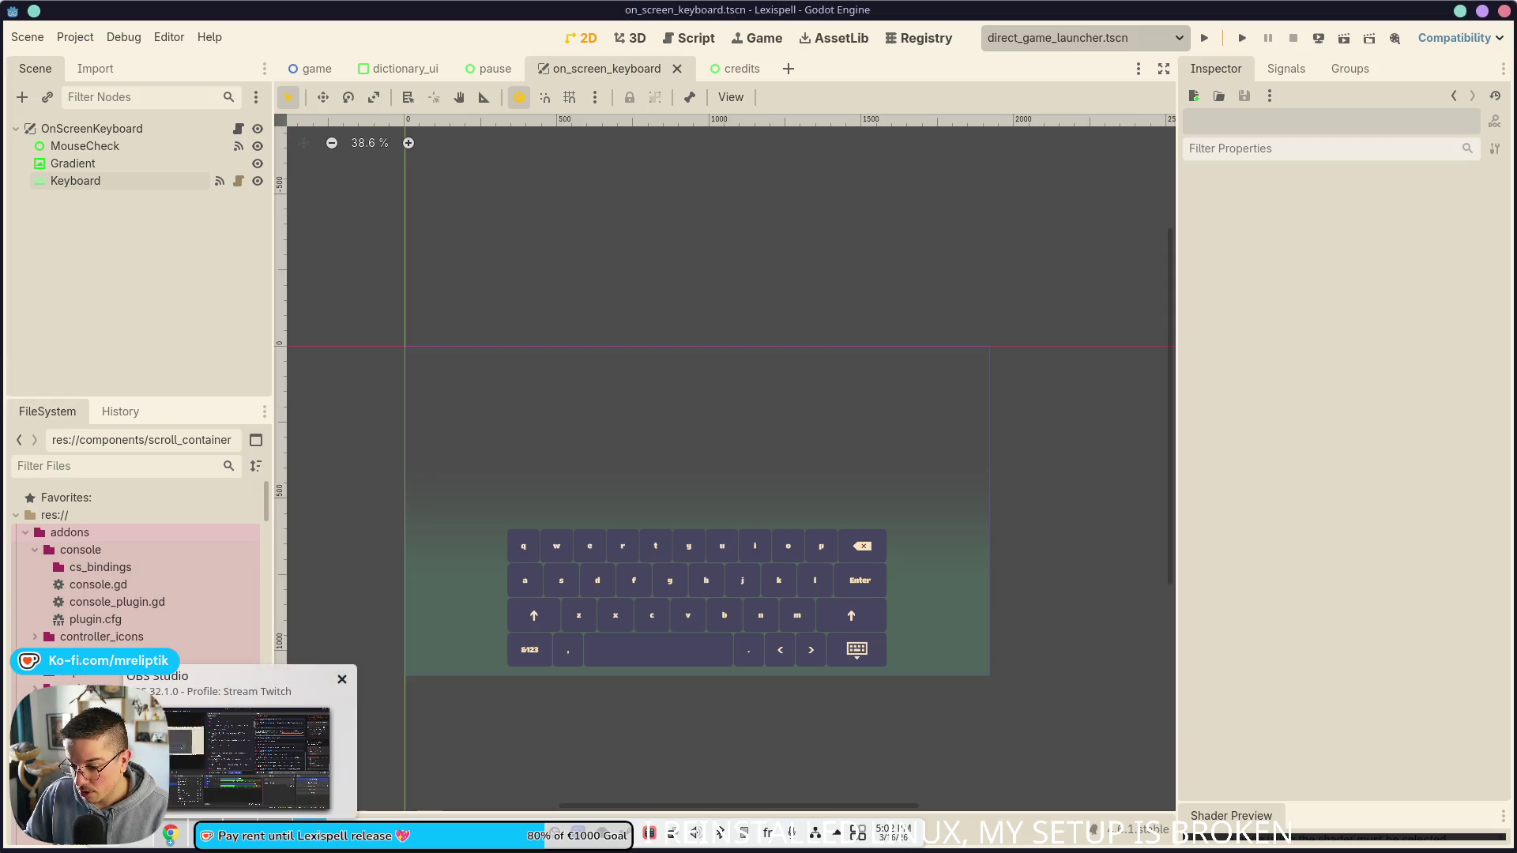
left_click(170, 832)
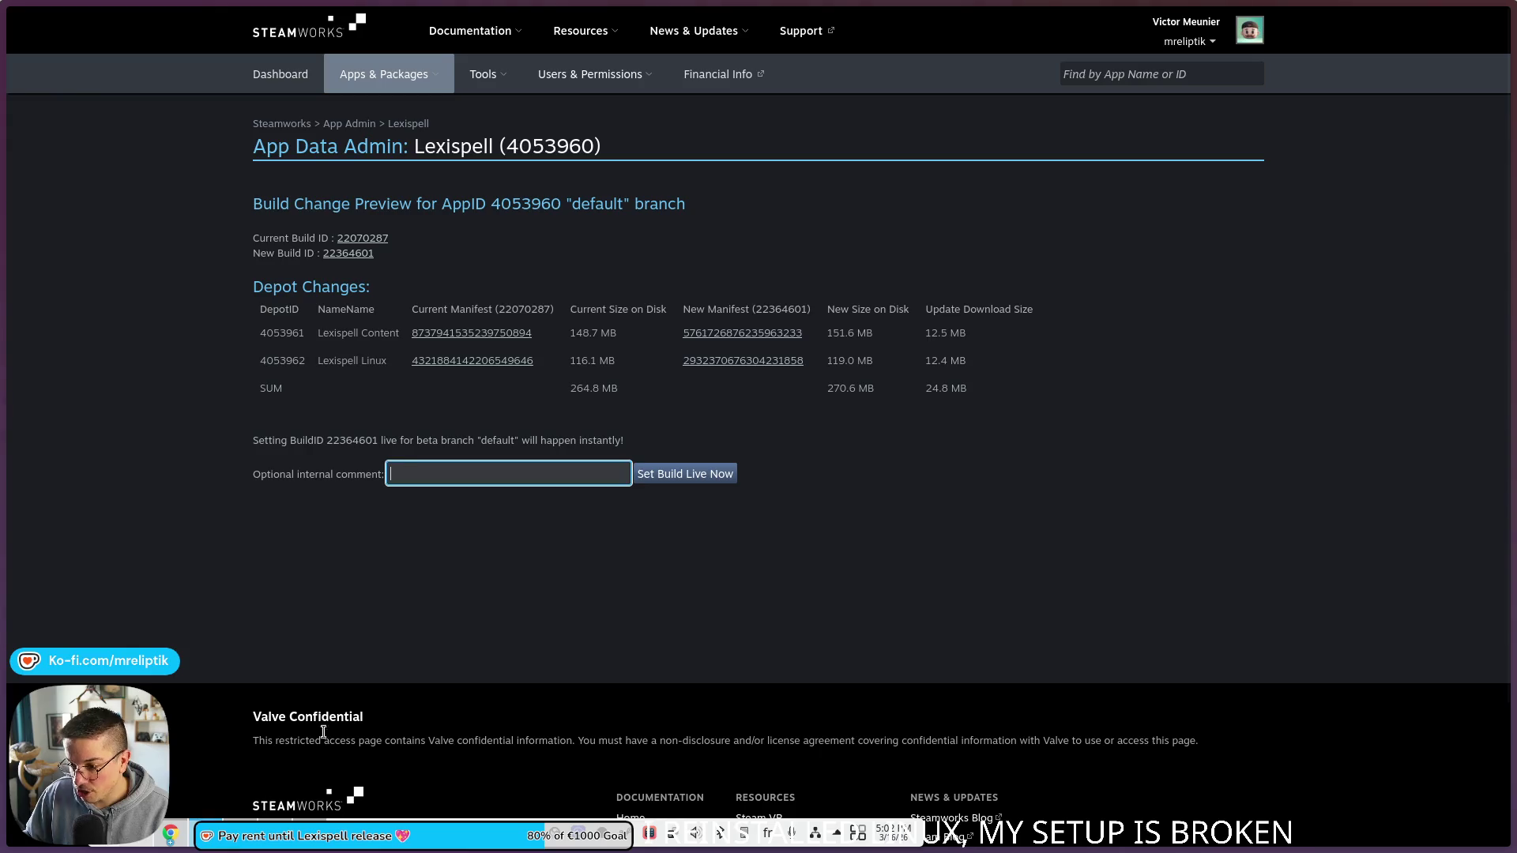
Step: Set build 22364601 live on default with comment 0.0.26, then open Publish and check for conflicts
type("0.")
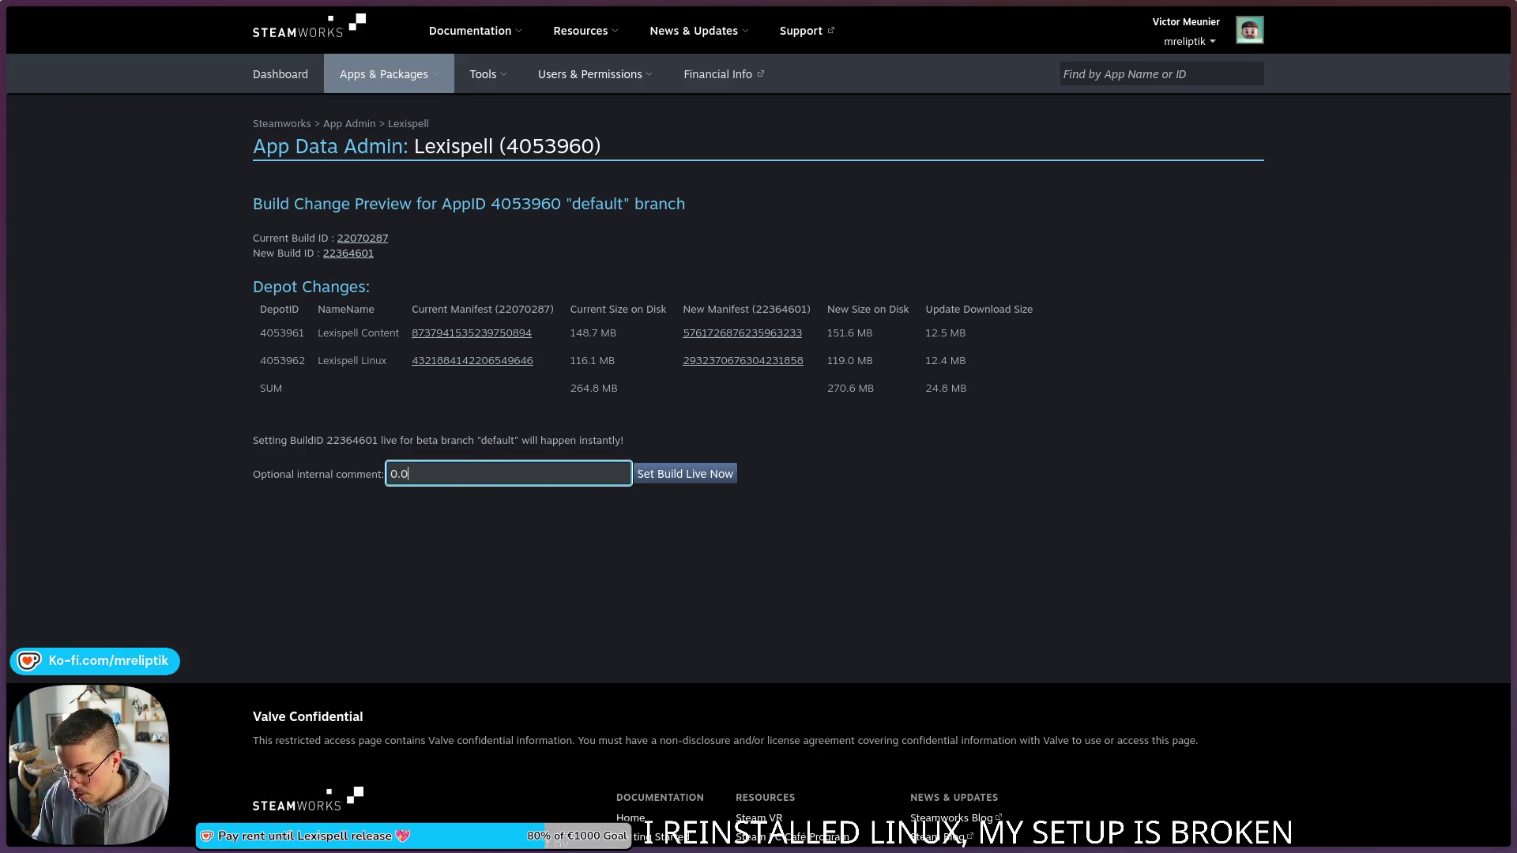
type("0.26")
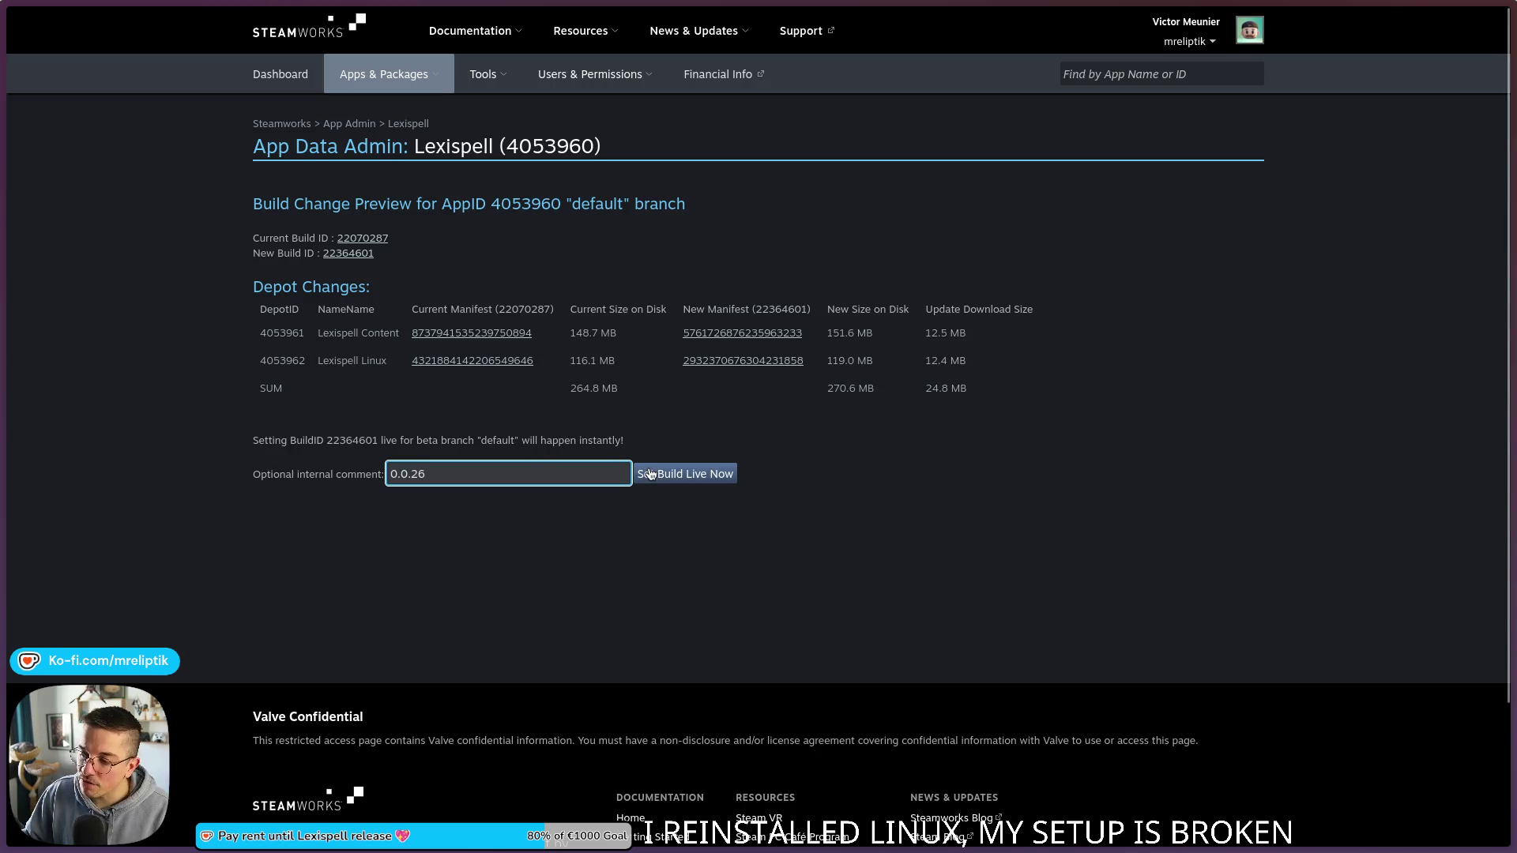
left_click(651, 474)
left_click(866, 453)
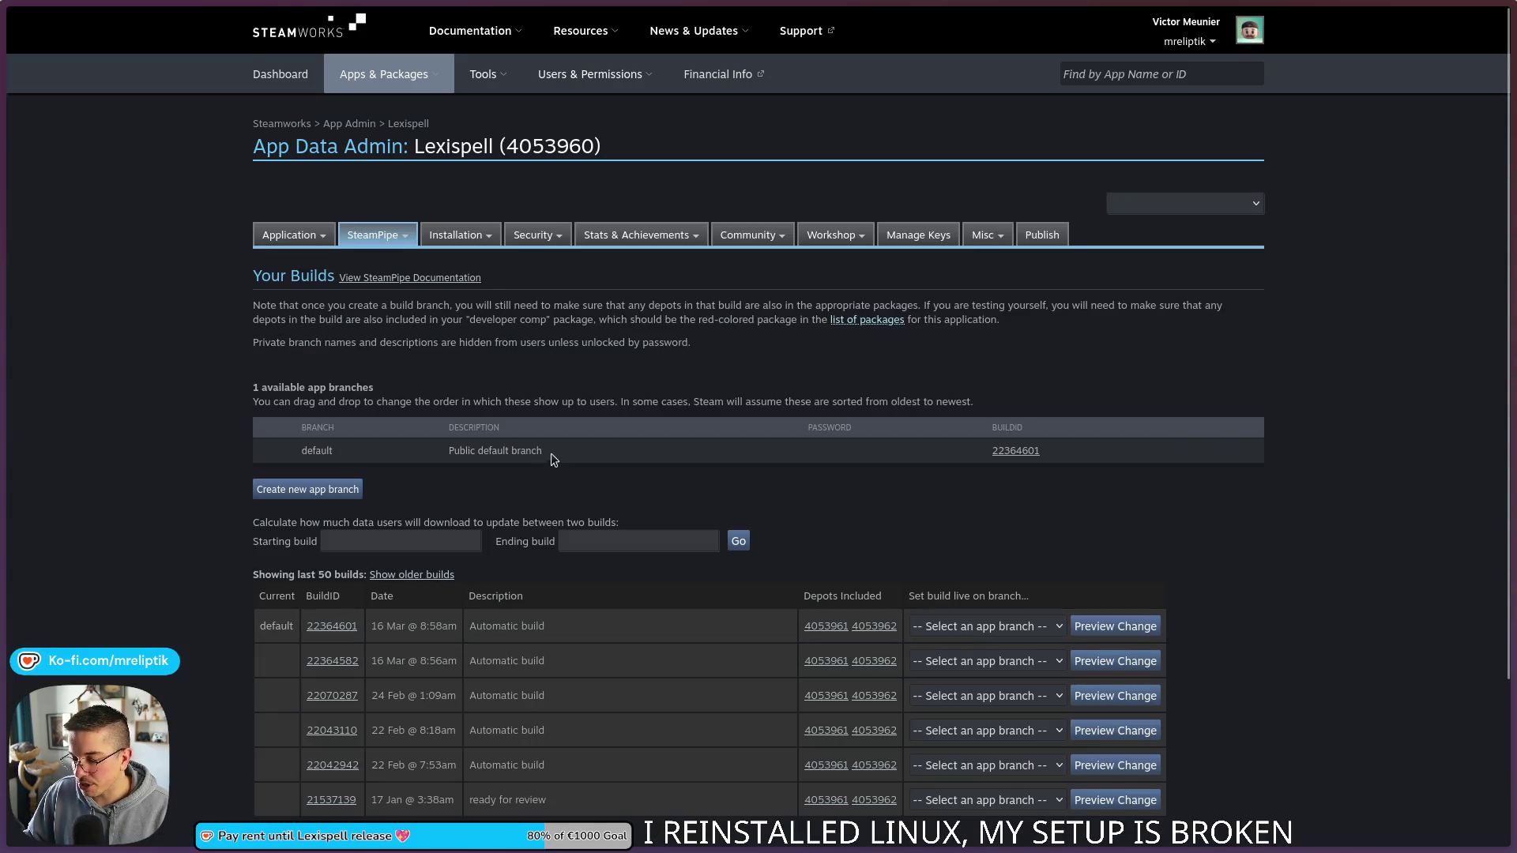
left_click(1039, 235)
left_click(306, 525)
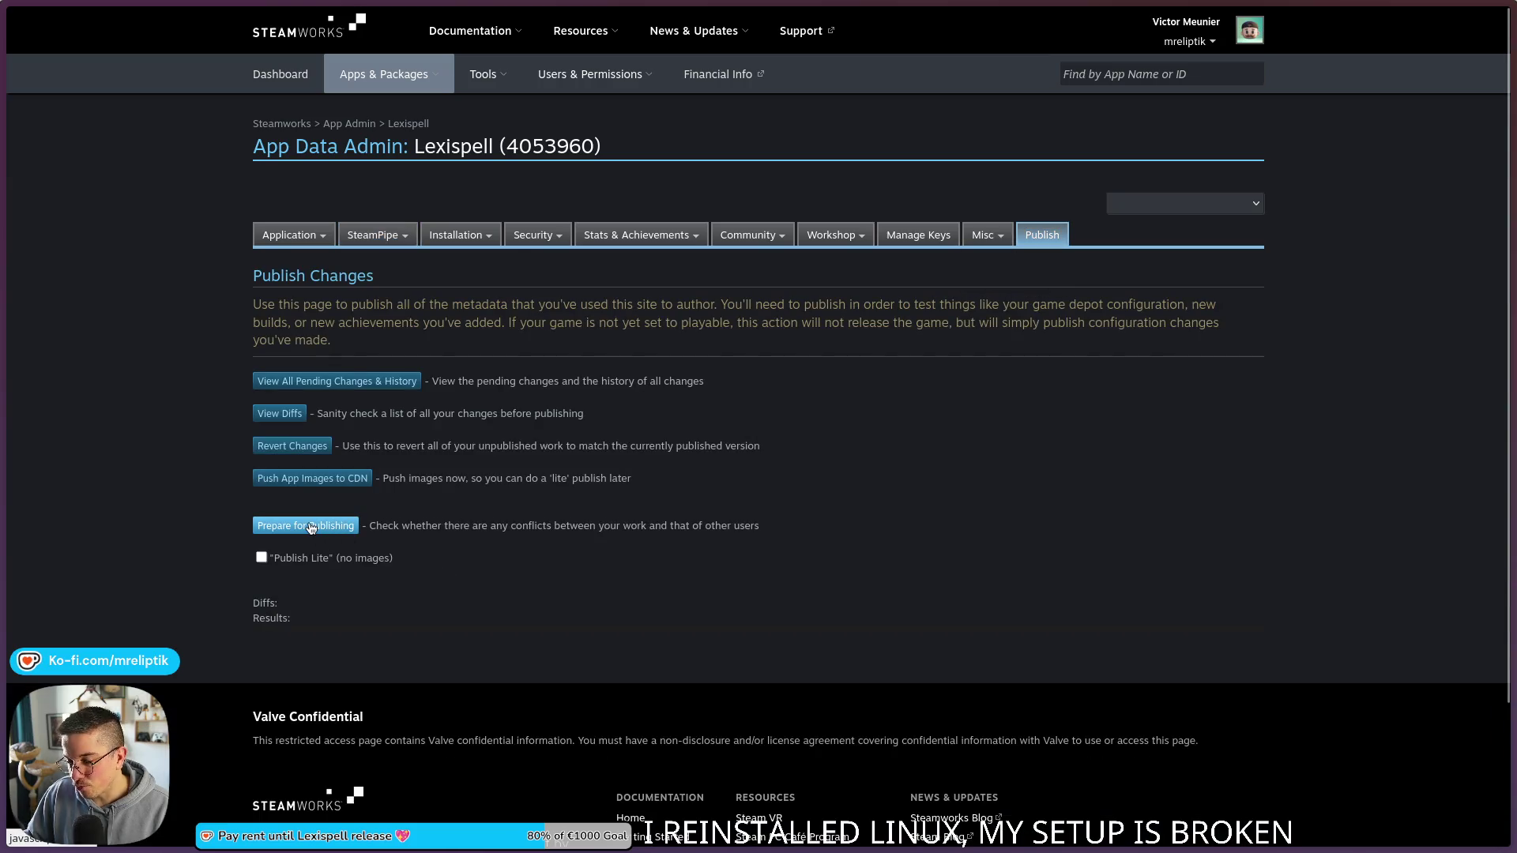
Step: Publish Lexispell's pending changes to Steam using the confirmation text and change notes 0.0.26
left_click(296, 621)
left_click(296, 669)
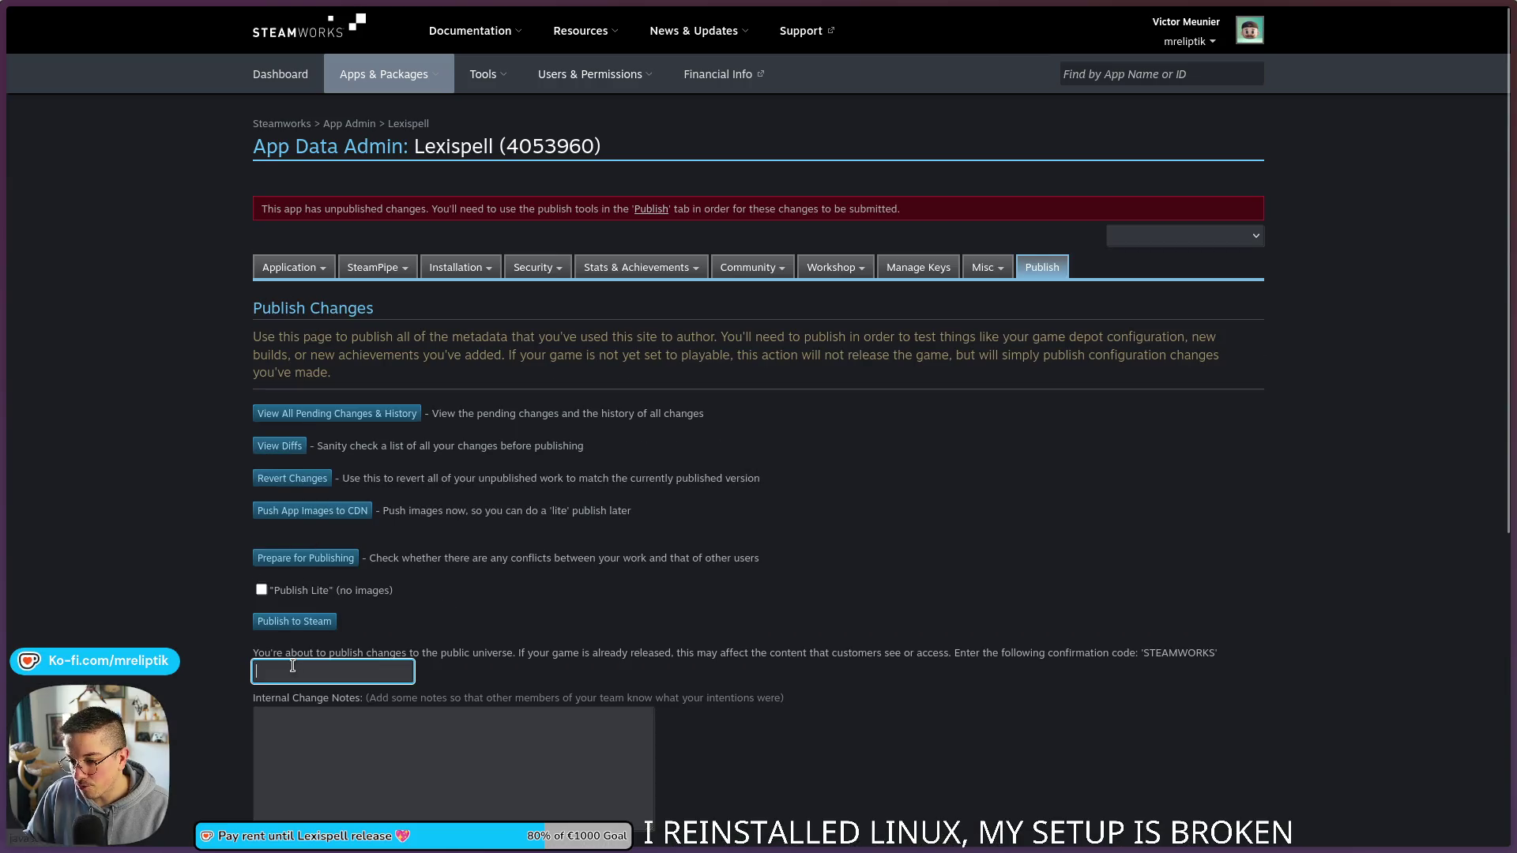
type("STEA")
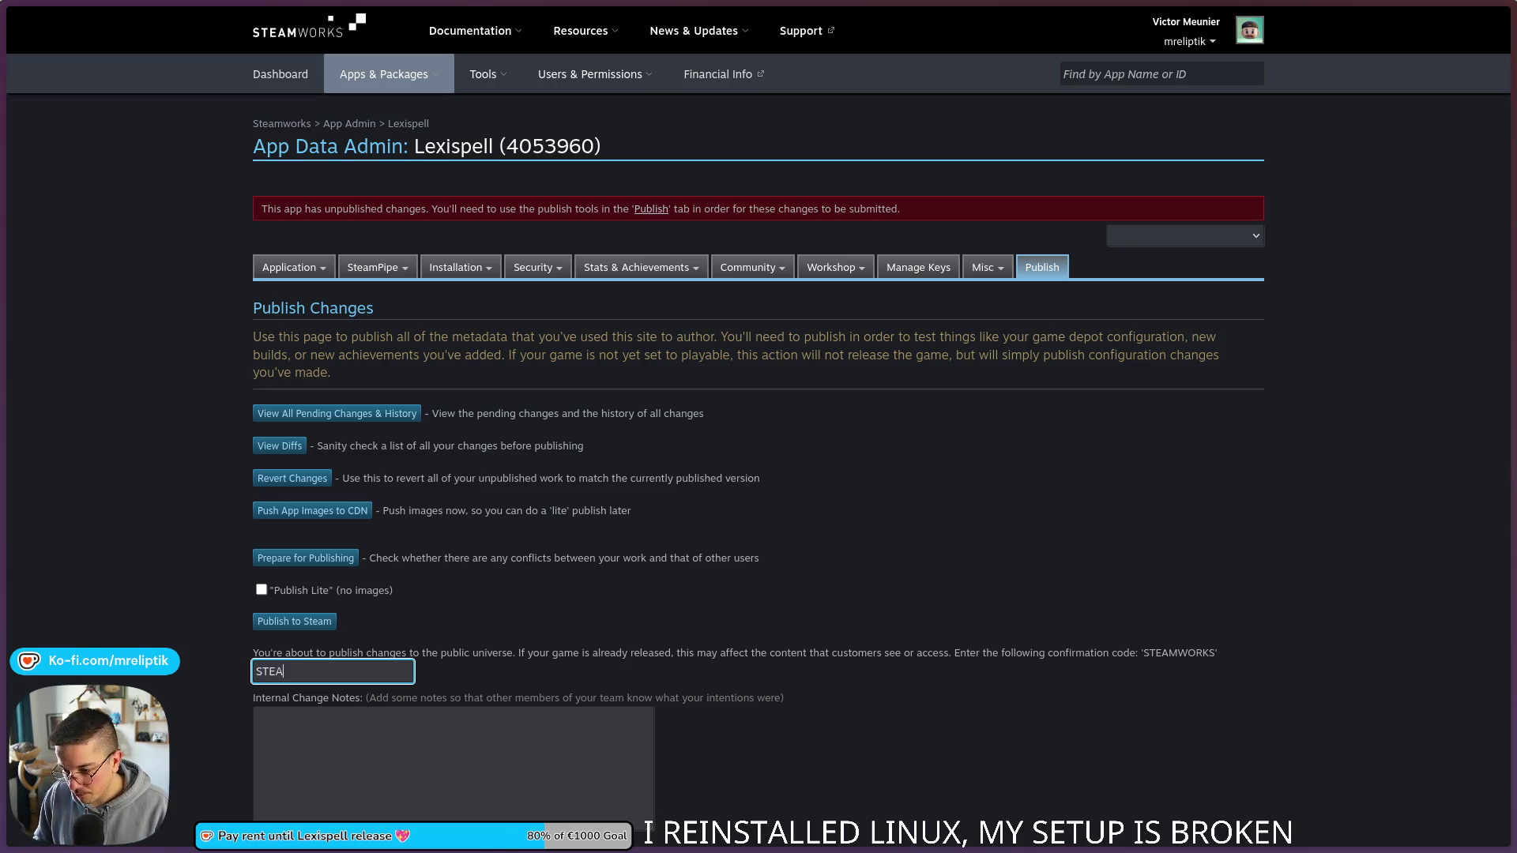
type("MWORKS")
left_click(260, 716)
type("0.")
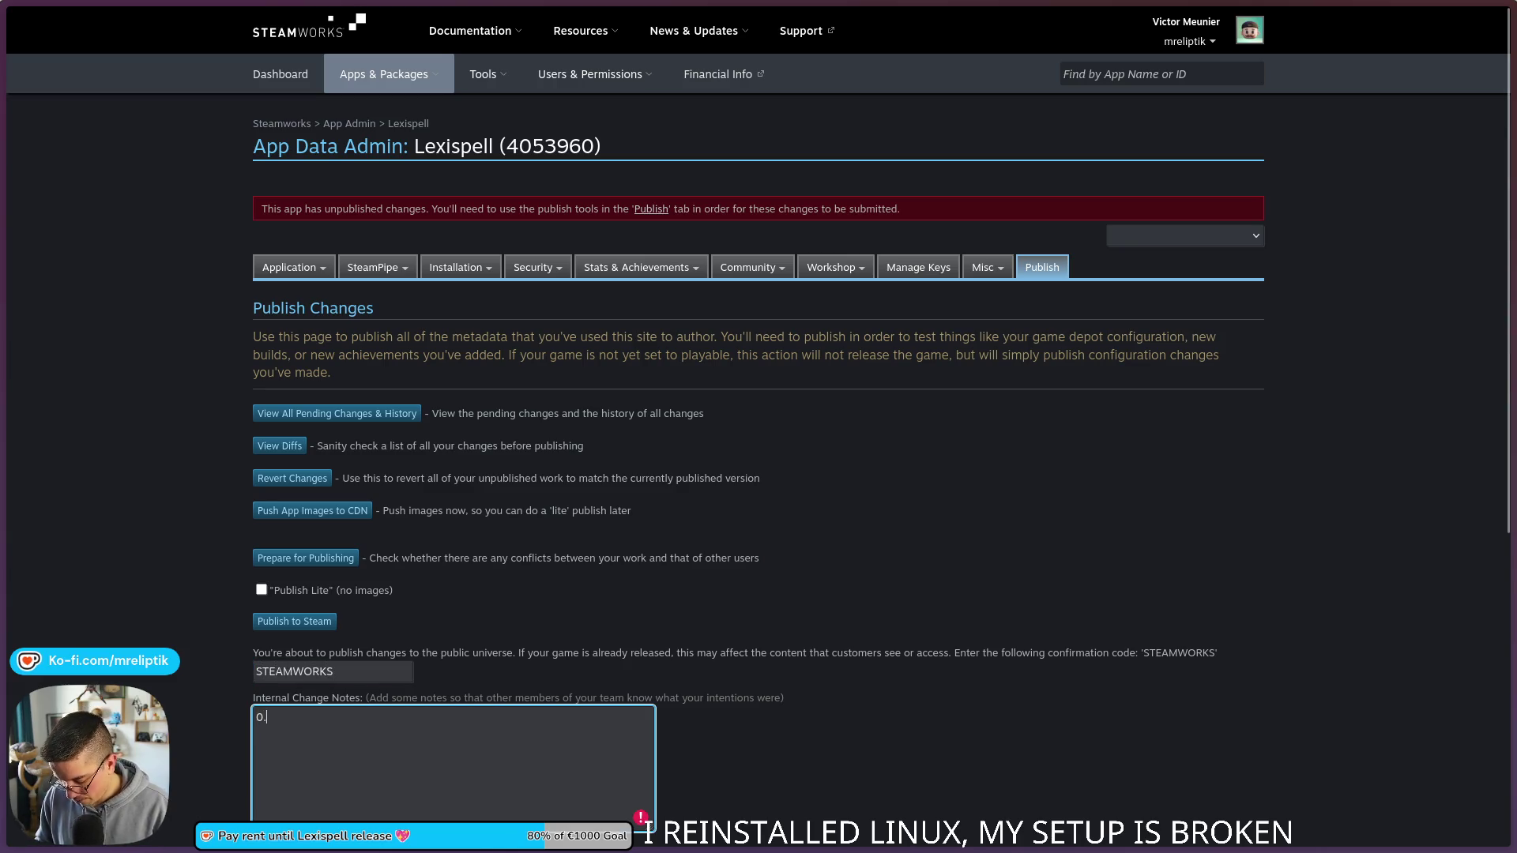
type("0.26")
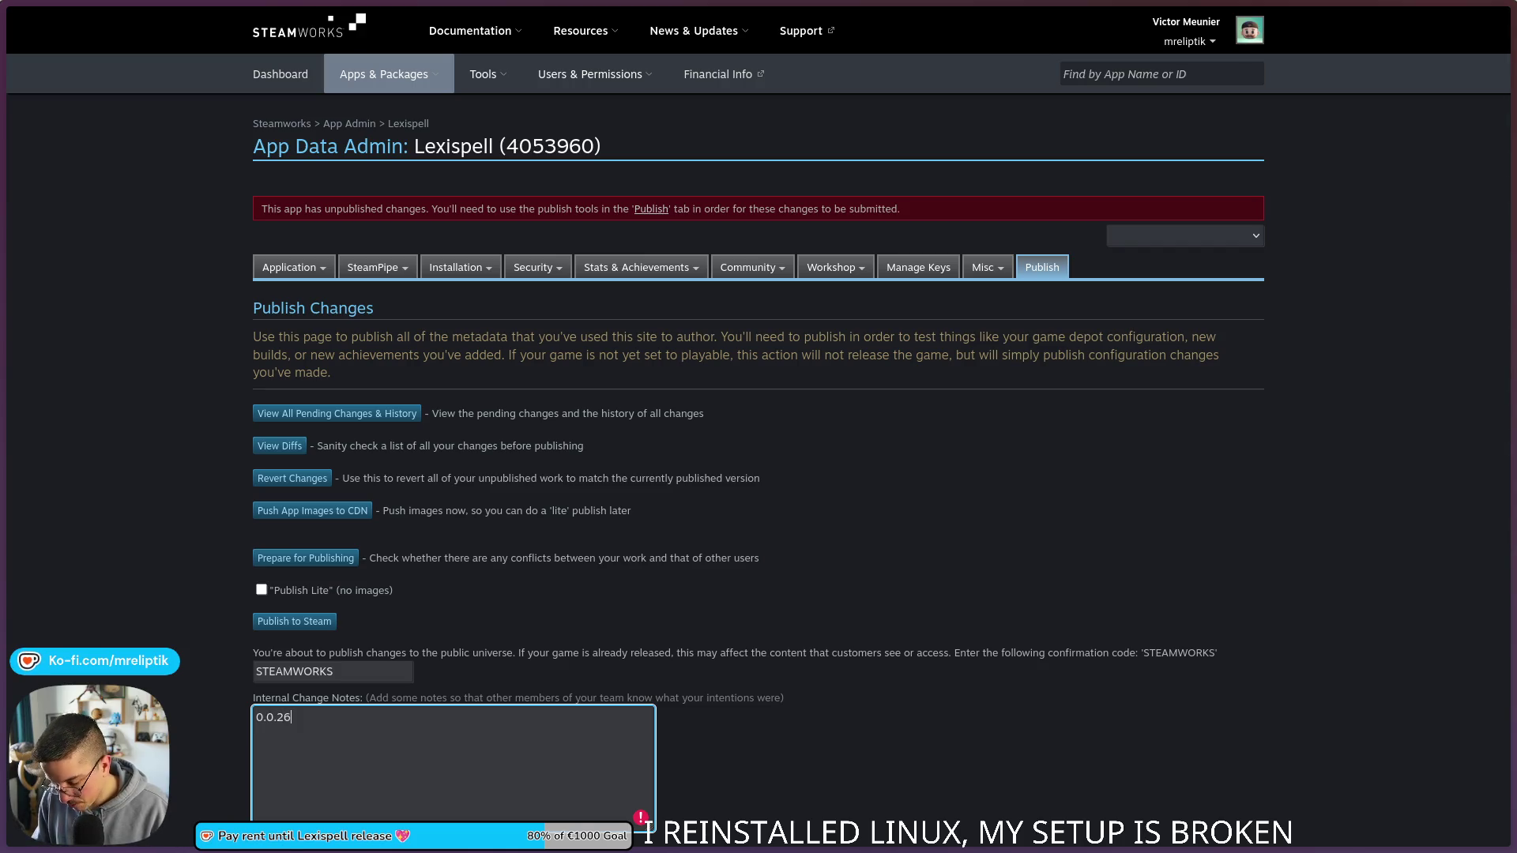
scroll(413, 355, "down", 5)
left_click(268, 481)
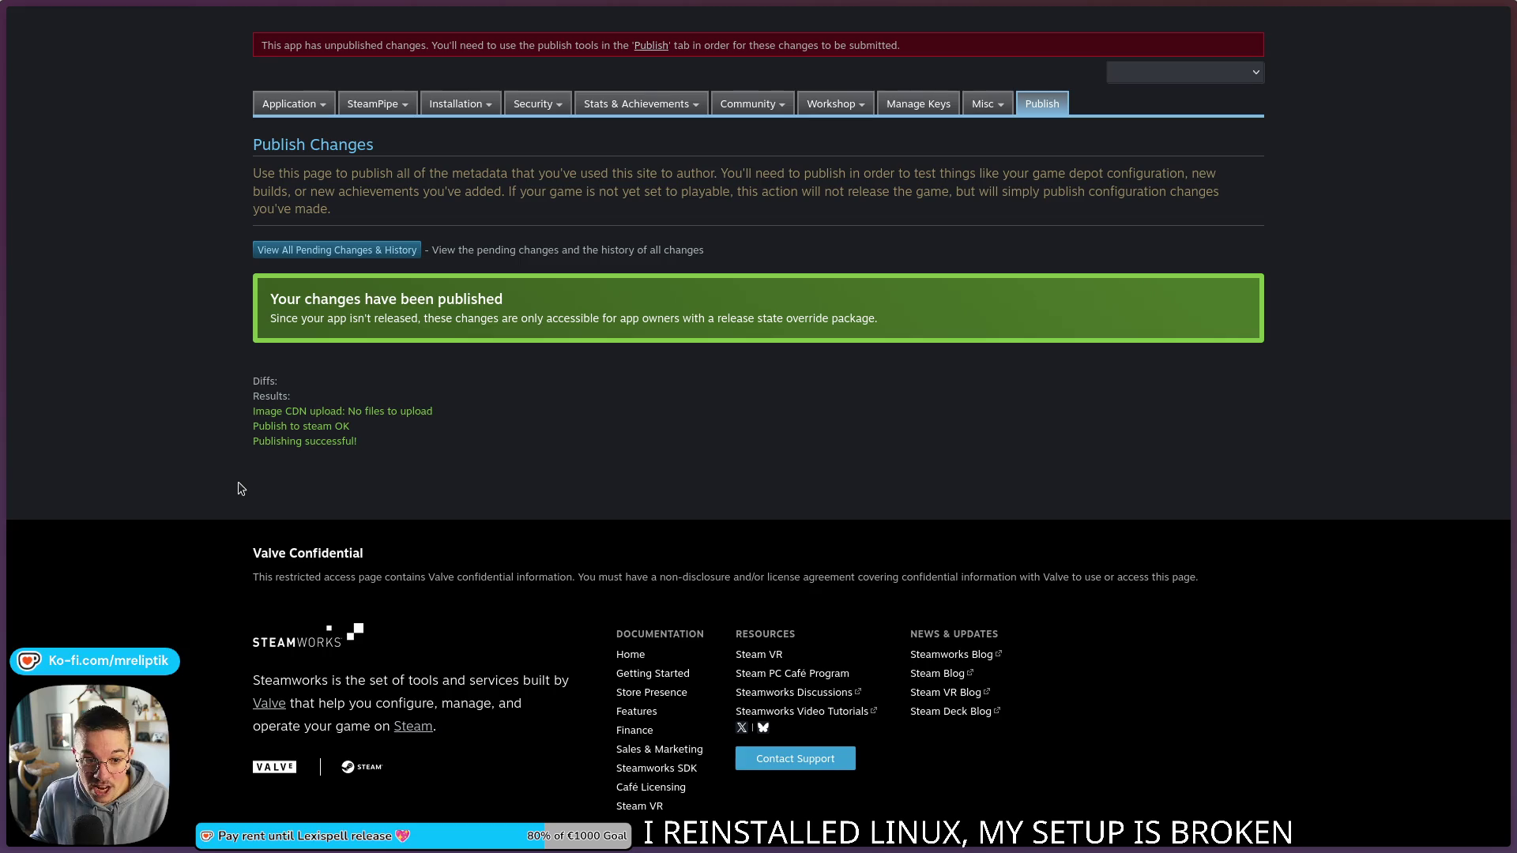
scroll(245, 474, "up", 3)
mouse_move(375, 269)
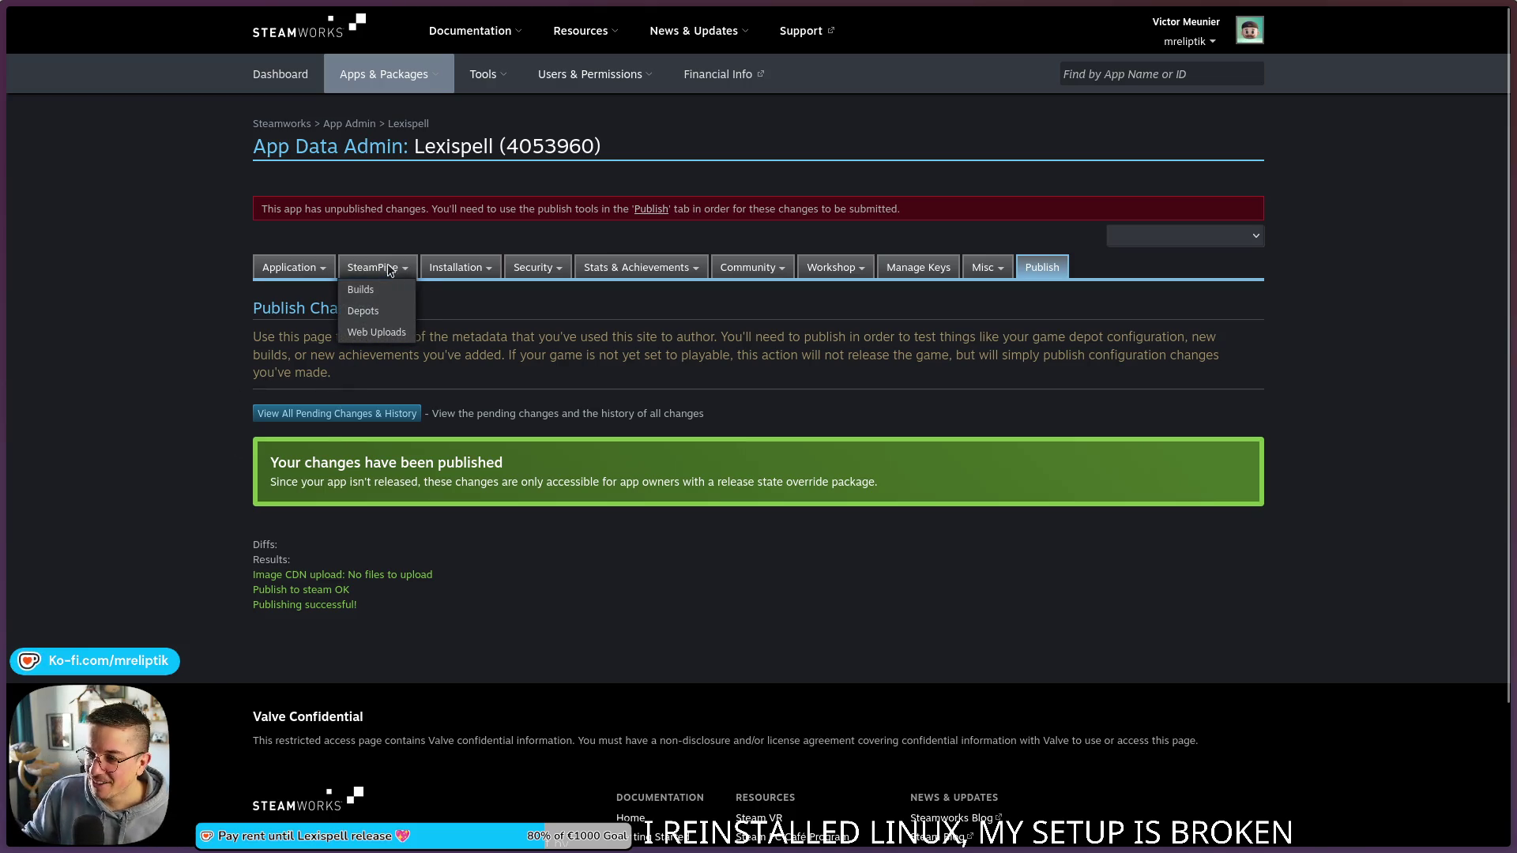
Step: Check Lexispell's SteamPipe builds and app build history, then go to the Lexispell app overview
left_click(384, 298)
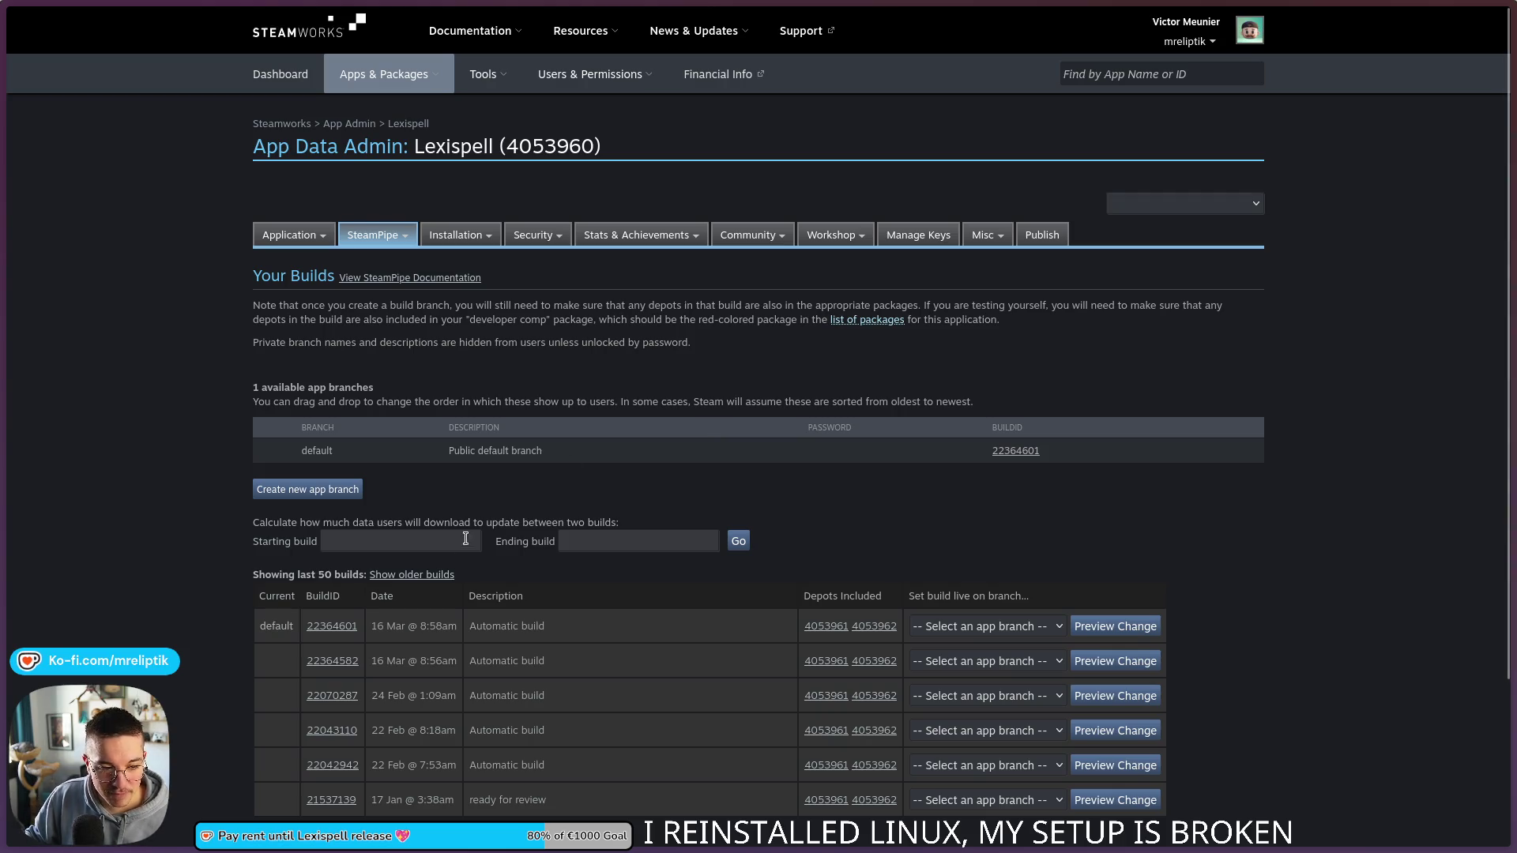
scroll(552, 494, "down", 3)
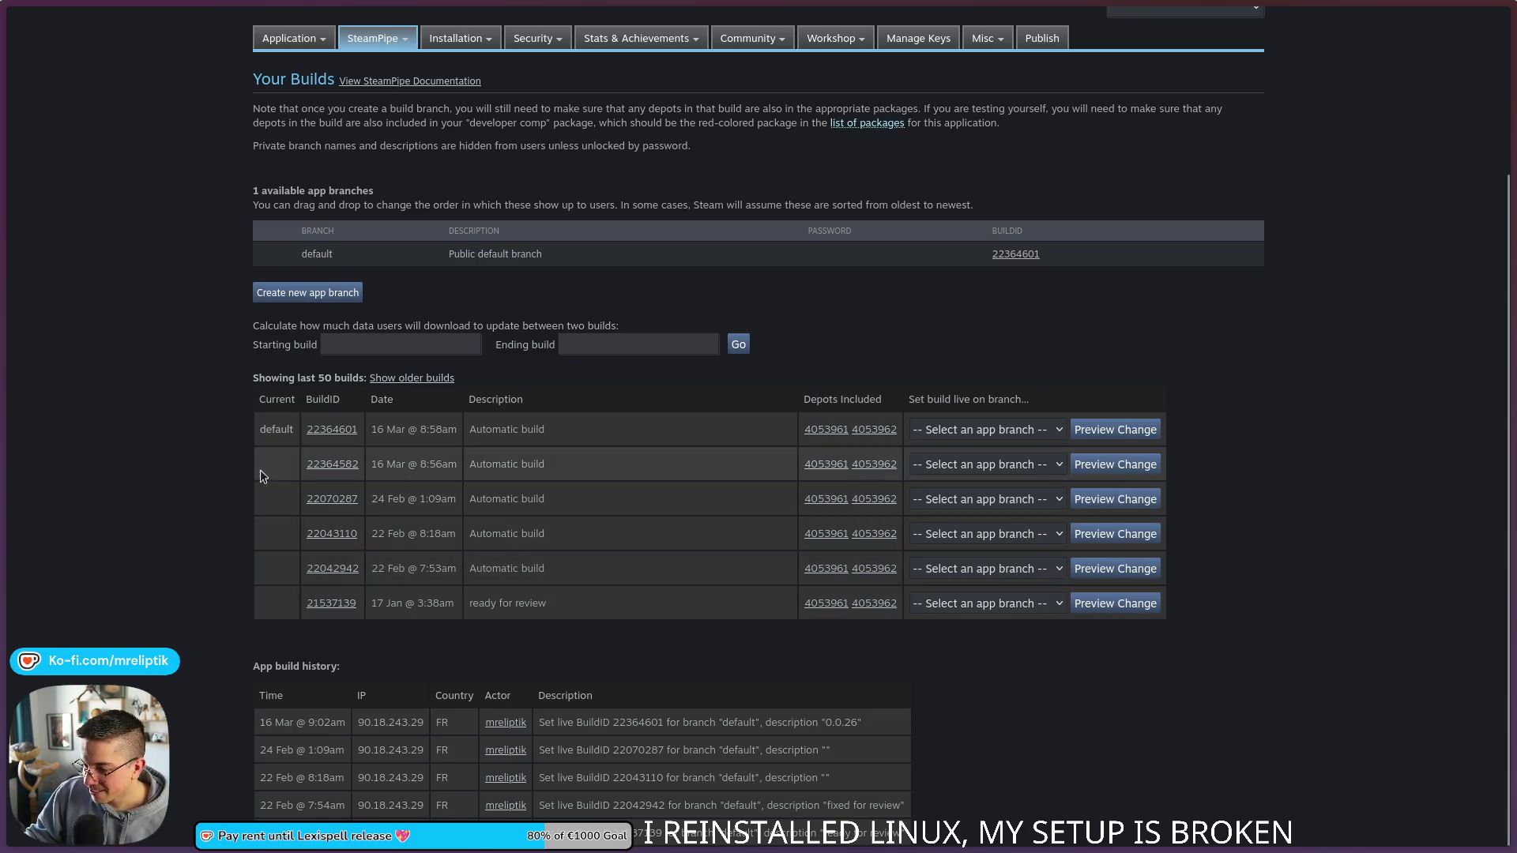
scroll(195, 484, "up", 3)
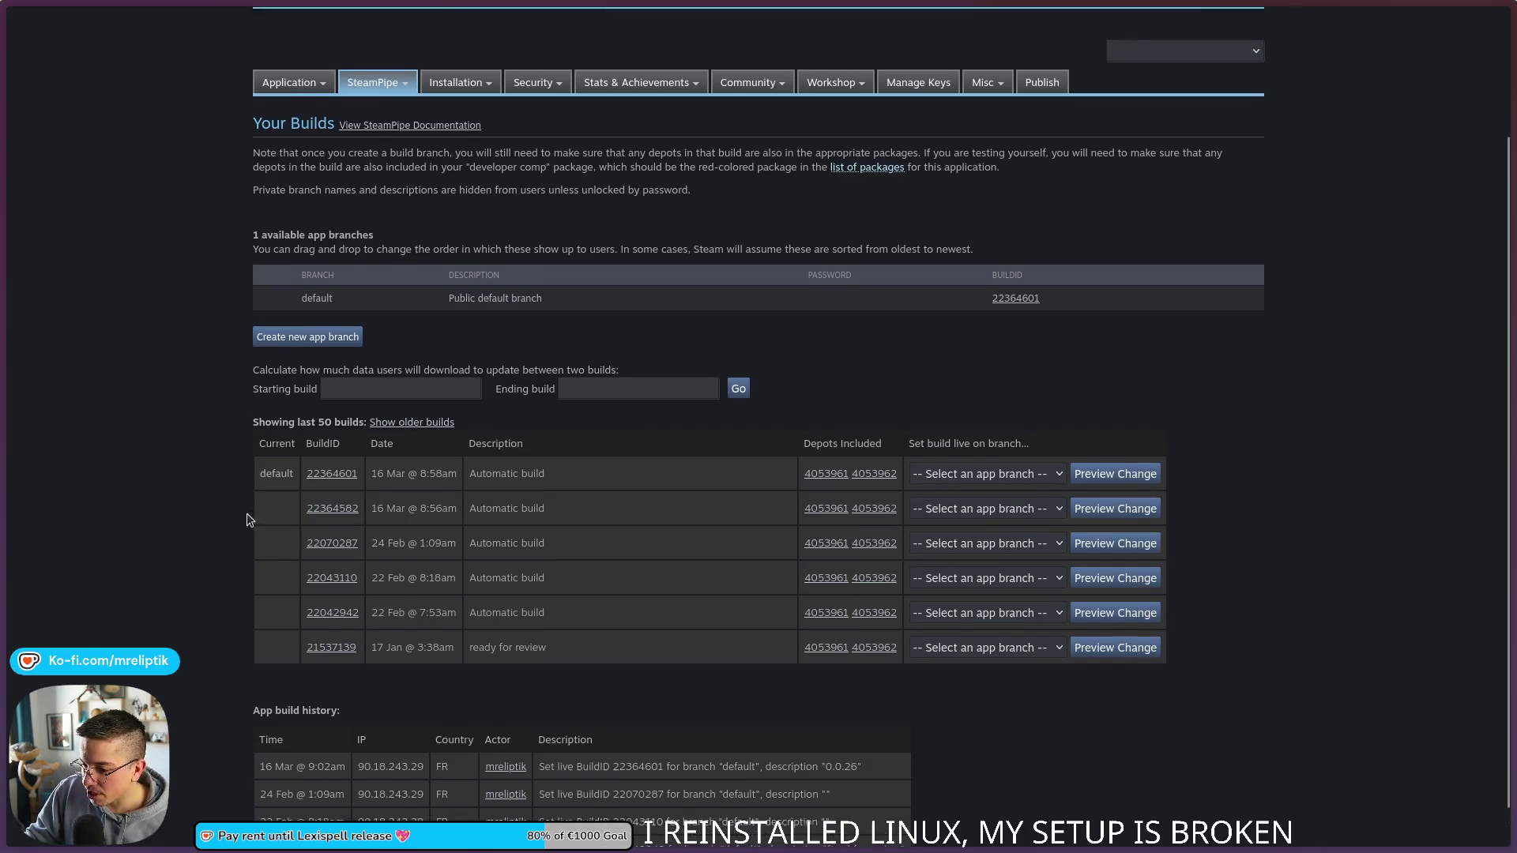
left_click(399, 124)
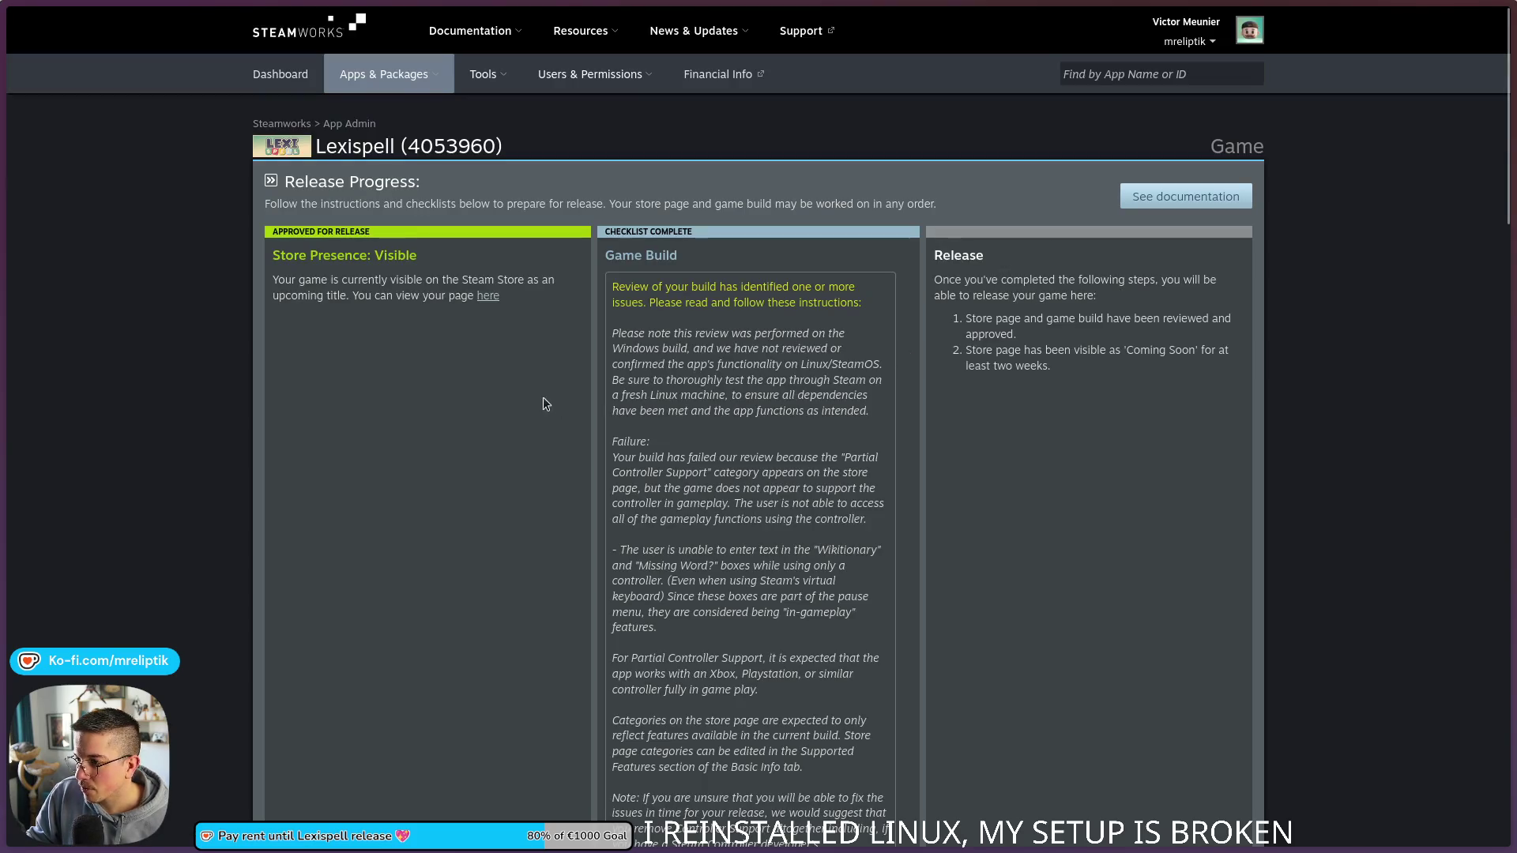
scroll(508, 417, "down", 1)
scroll(514, 427, "down", 10)
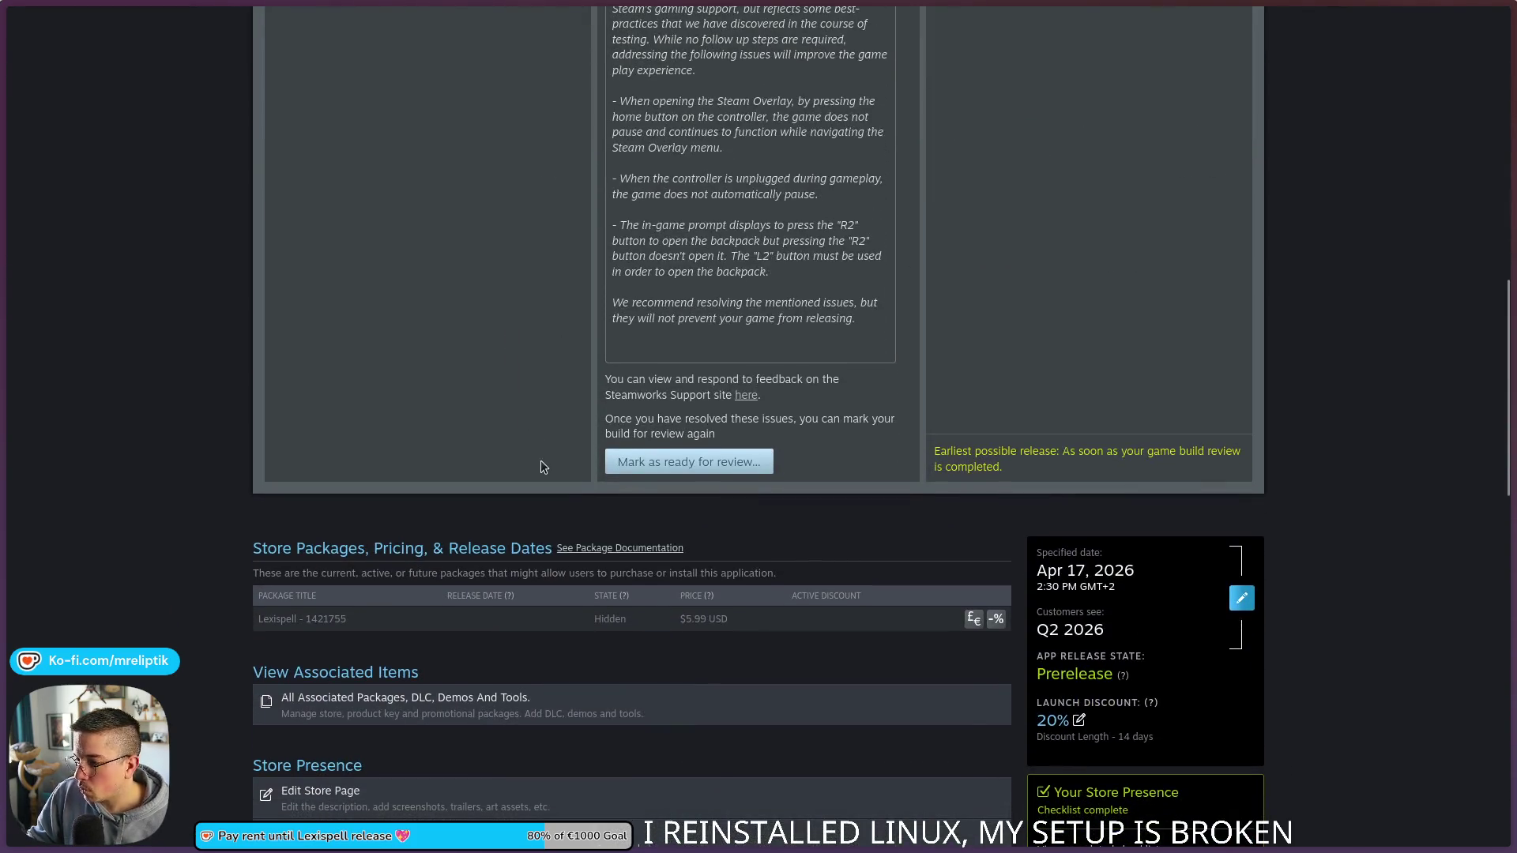
scroll(540, 460, "up", 3)
scroll(522, 470, "up", 8)
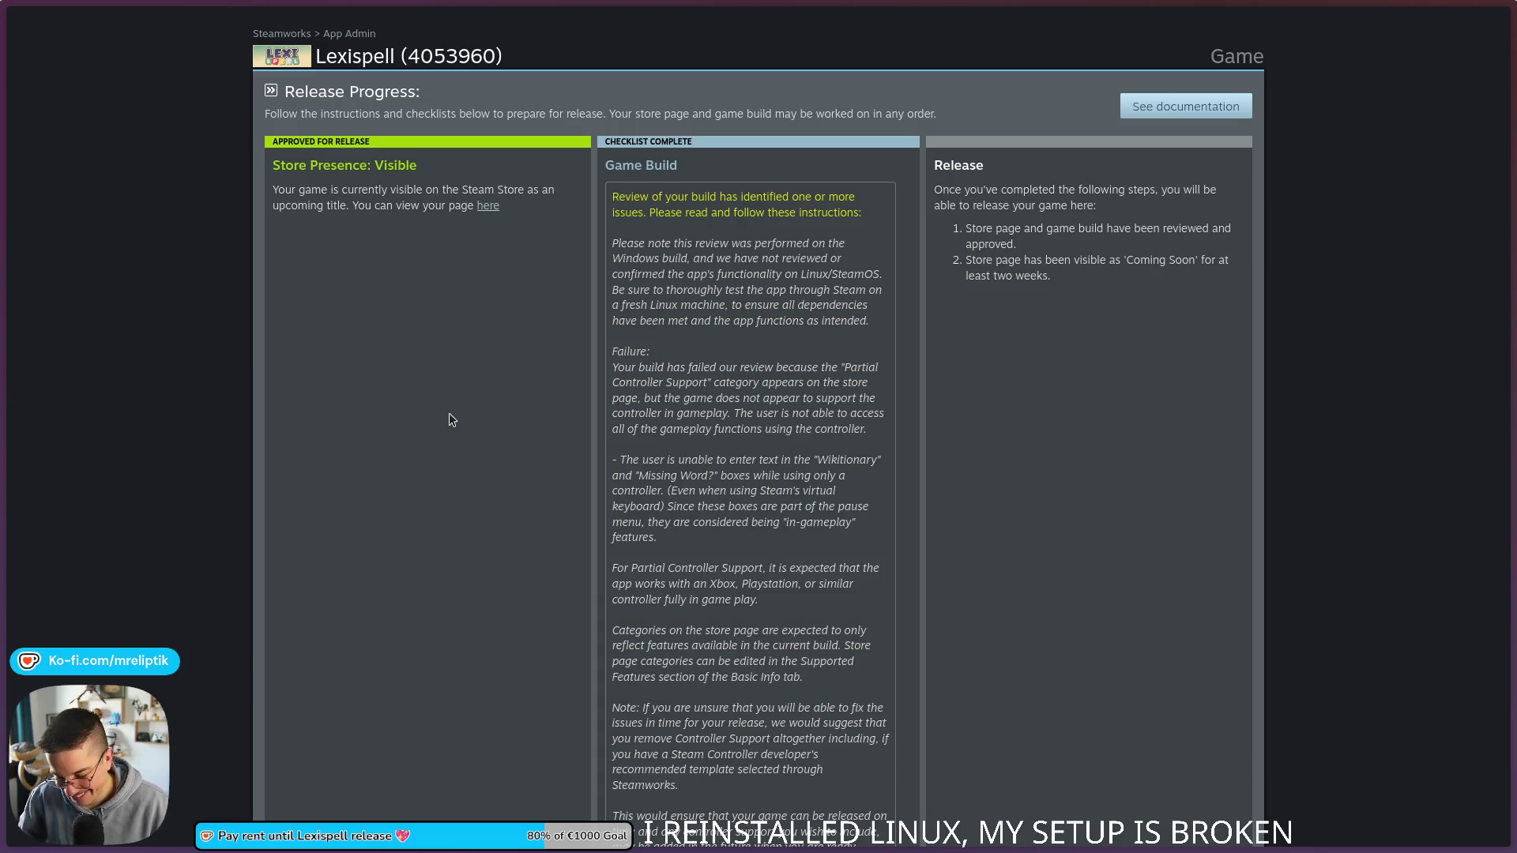
scroll(376, 393, "down", 2)
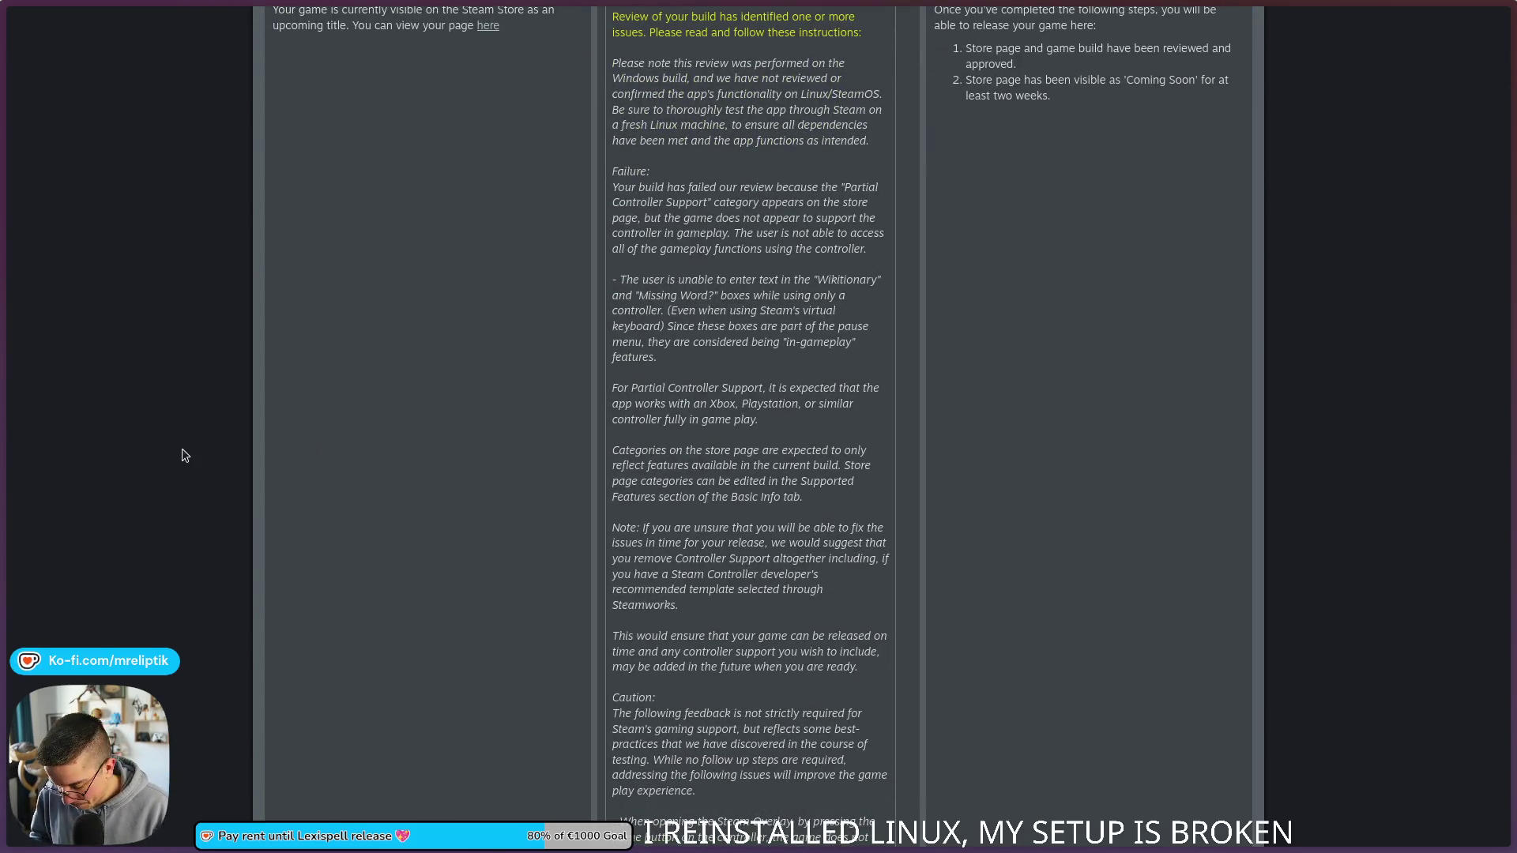
mouse_move(332, 845)
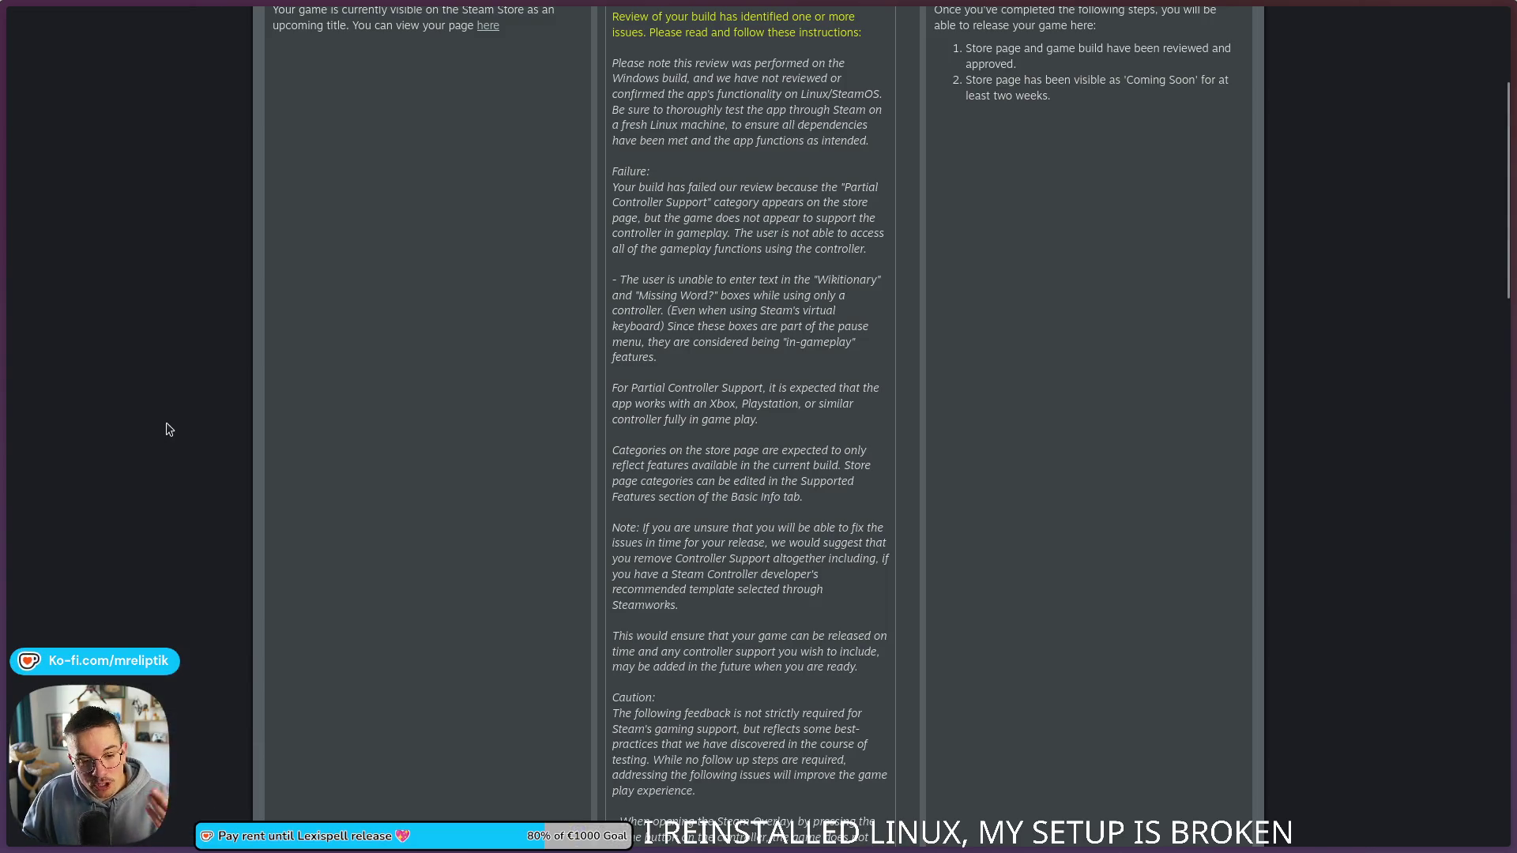
mouse_move(2, 395)
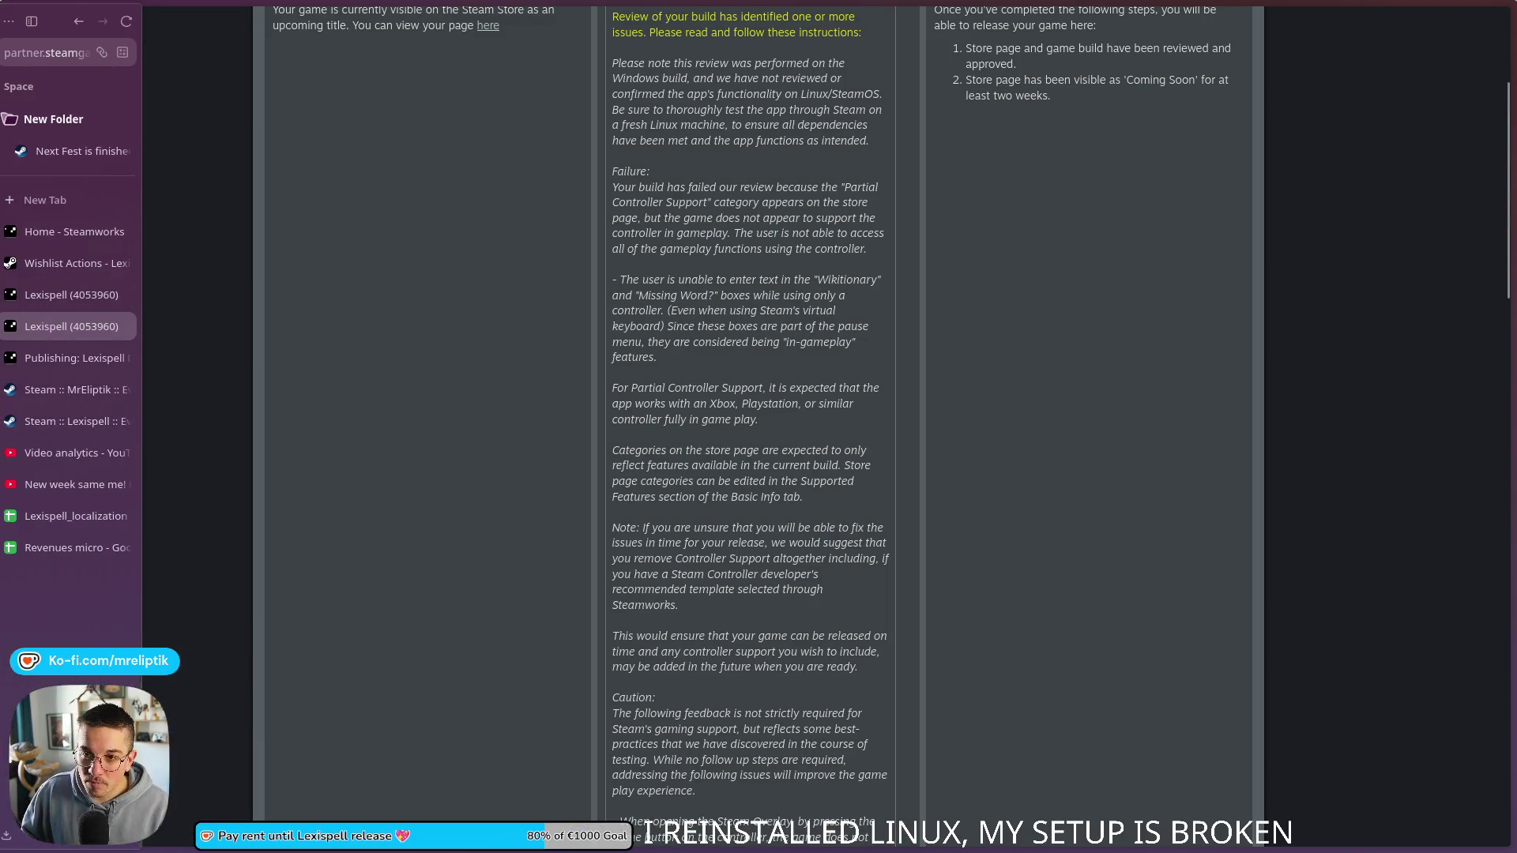
Step: Like the Lexispell gamedev livestream on its YouTube watch page
left_click(84, 477)
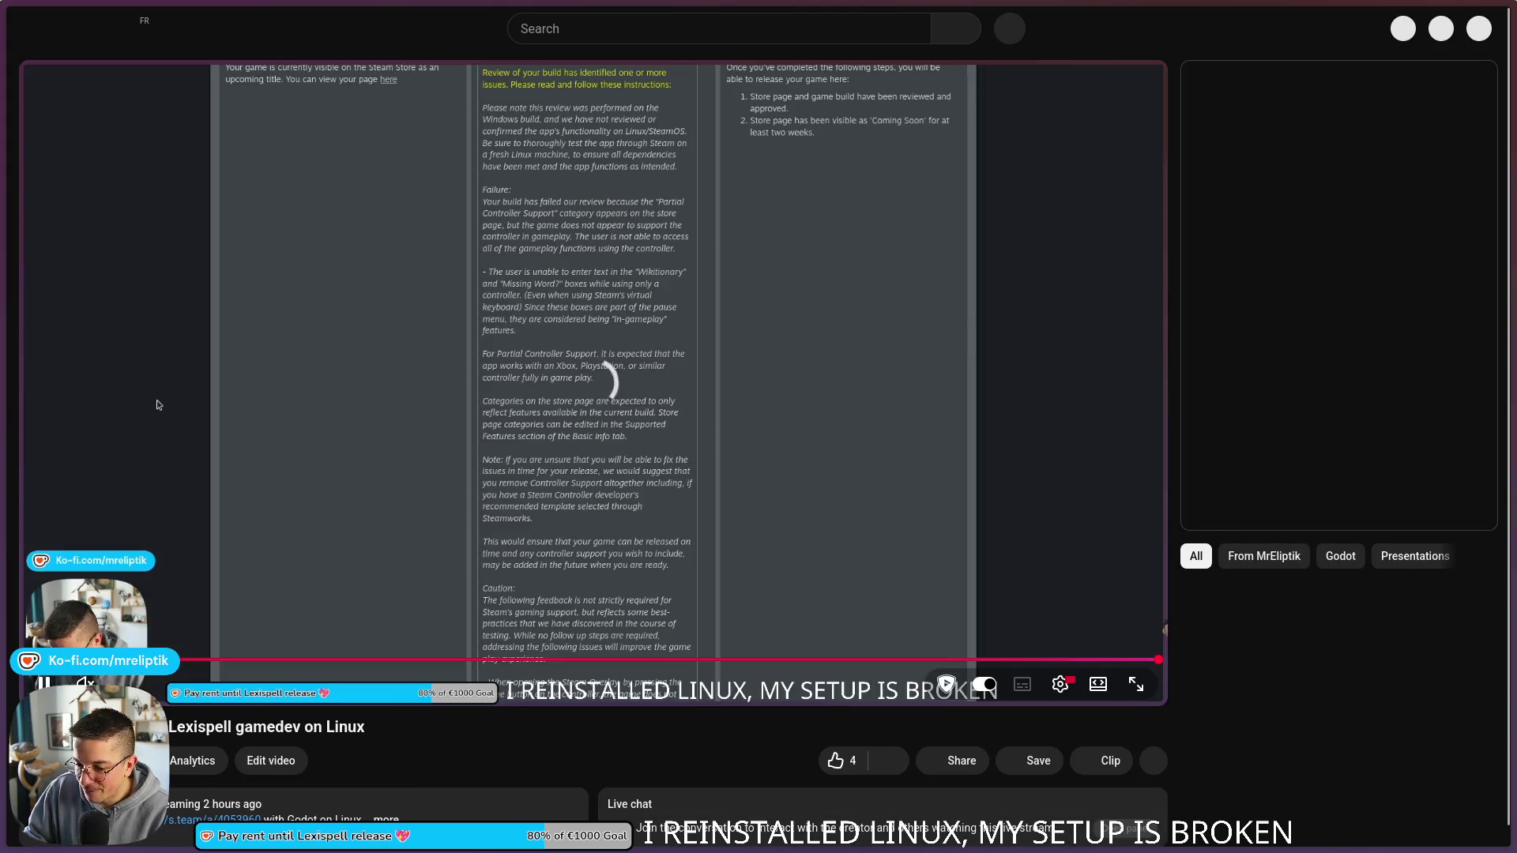
scroll(316, 593, "down", 1)
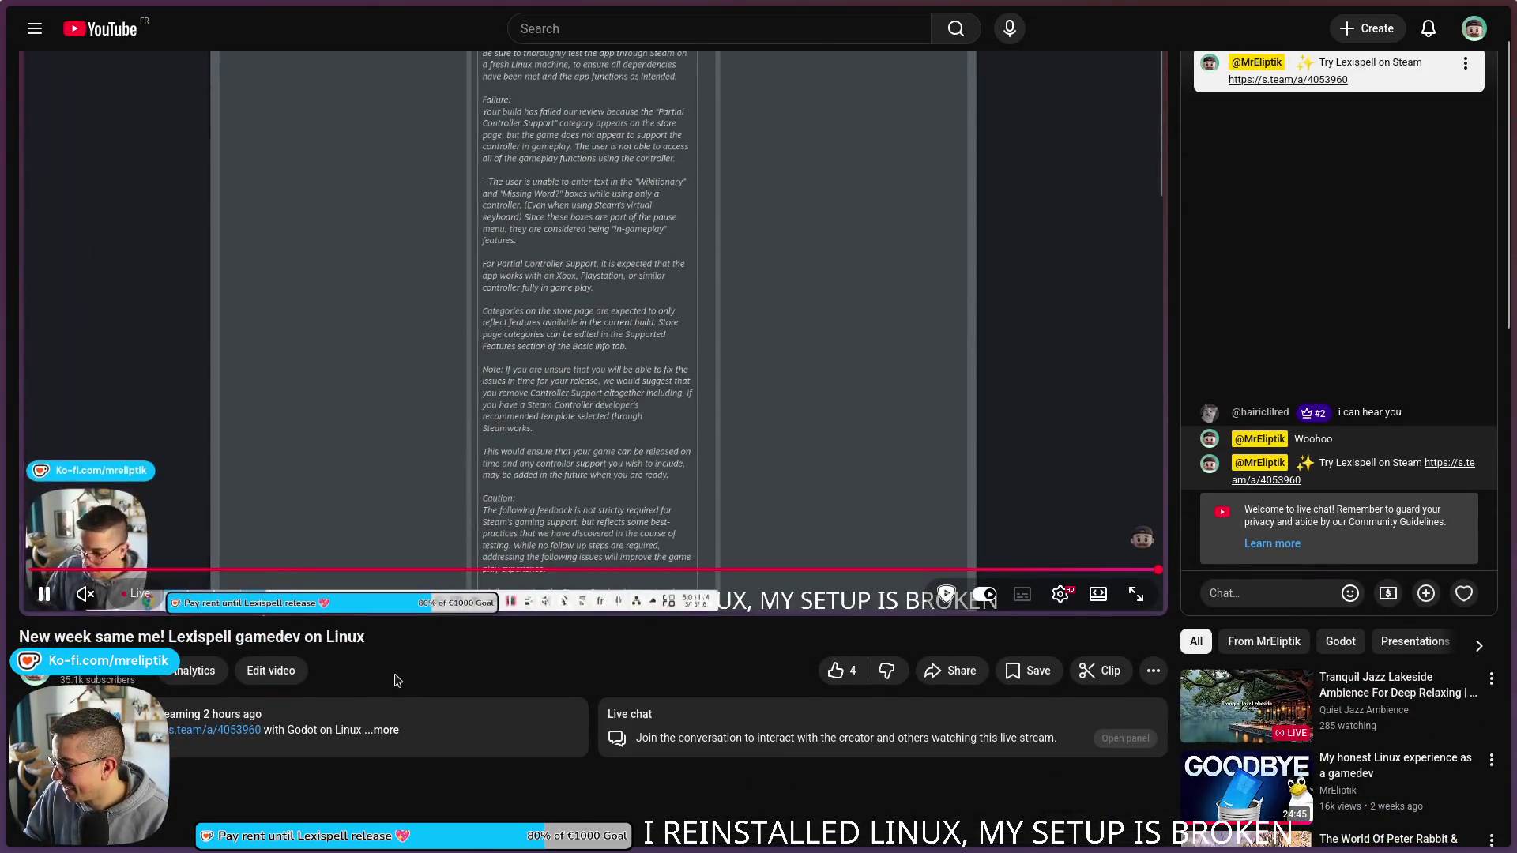
scroll(779, 633, "down", 5)
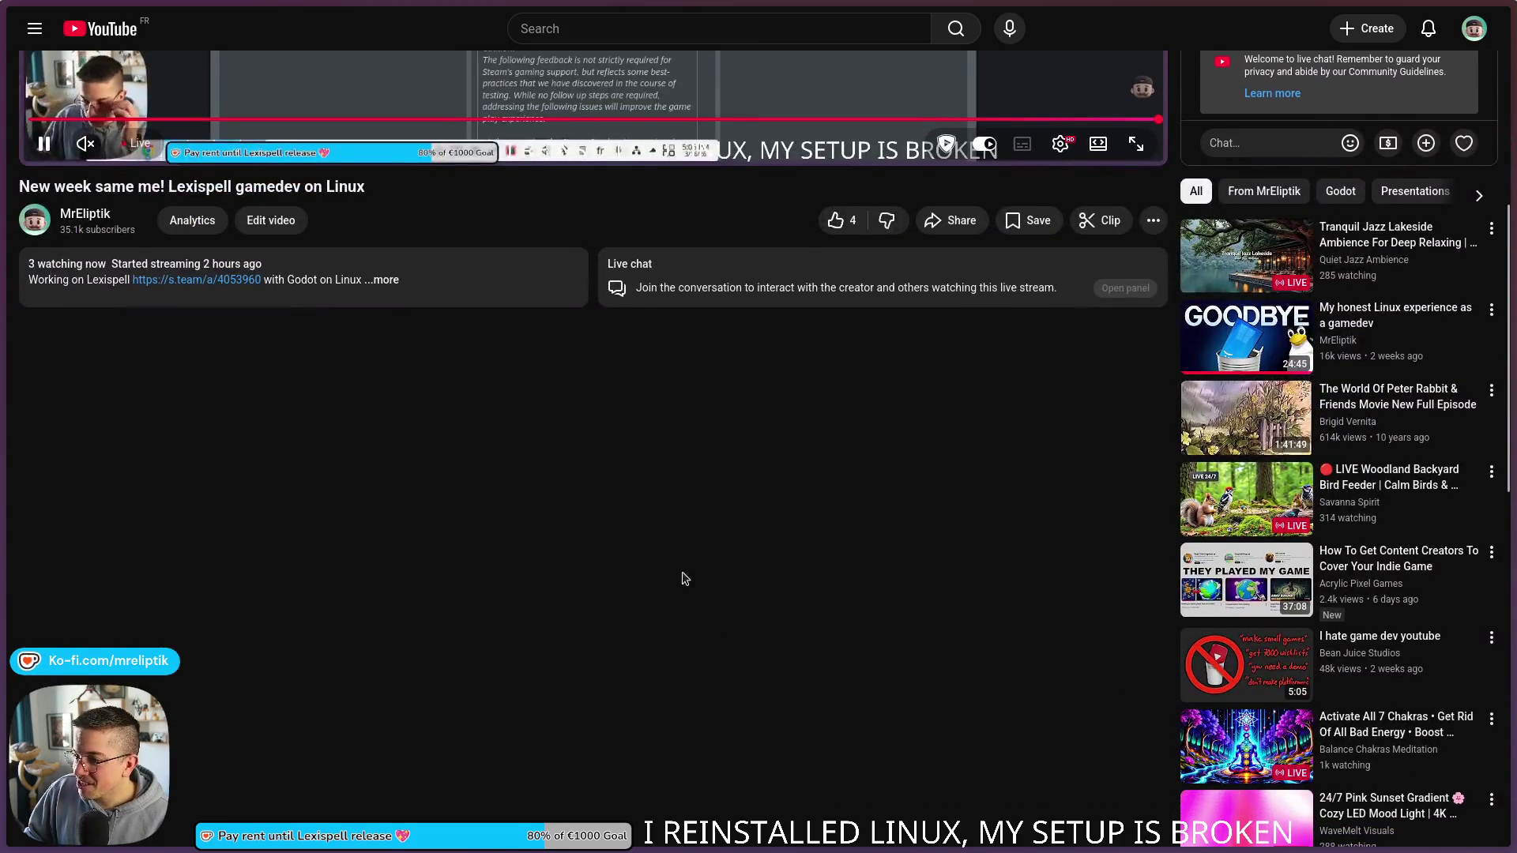
scroll(183, 482, "up", 6)
scroll(335, 731, "down", 5)
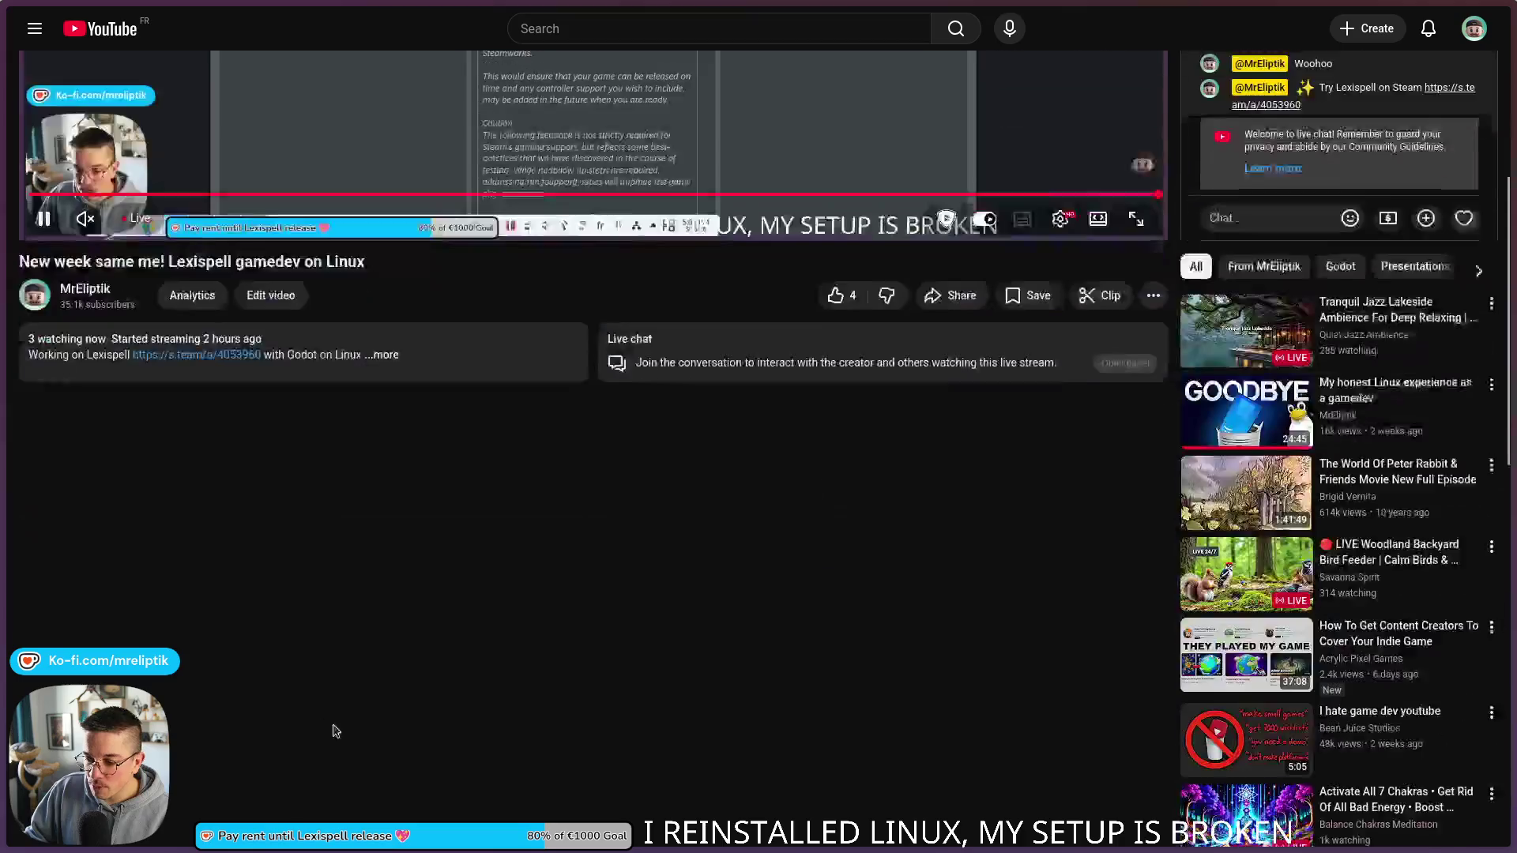
left_click(838, 223)
scroll(552, 490, "down", 4)
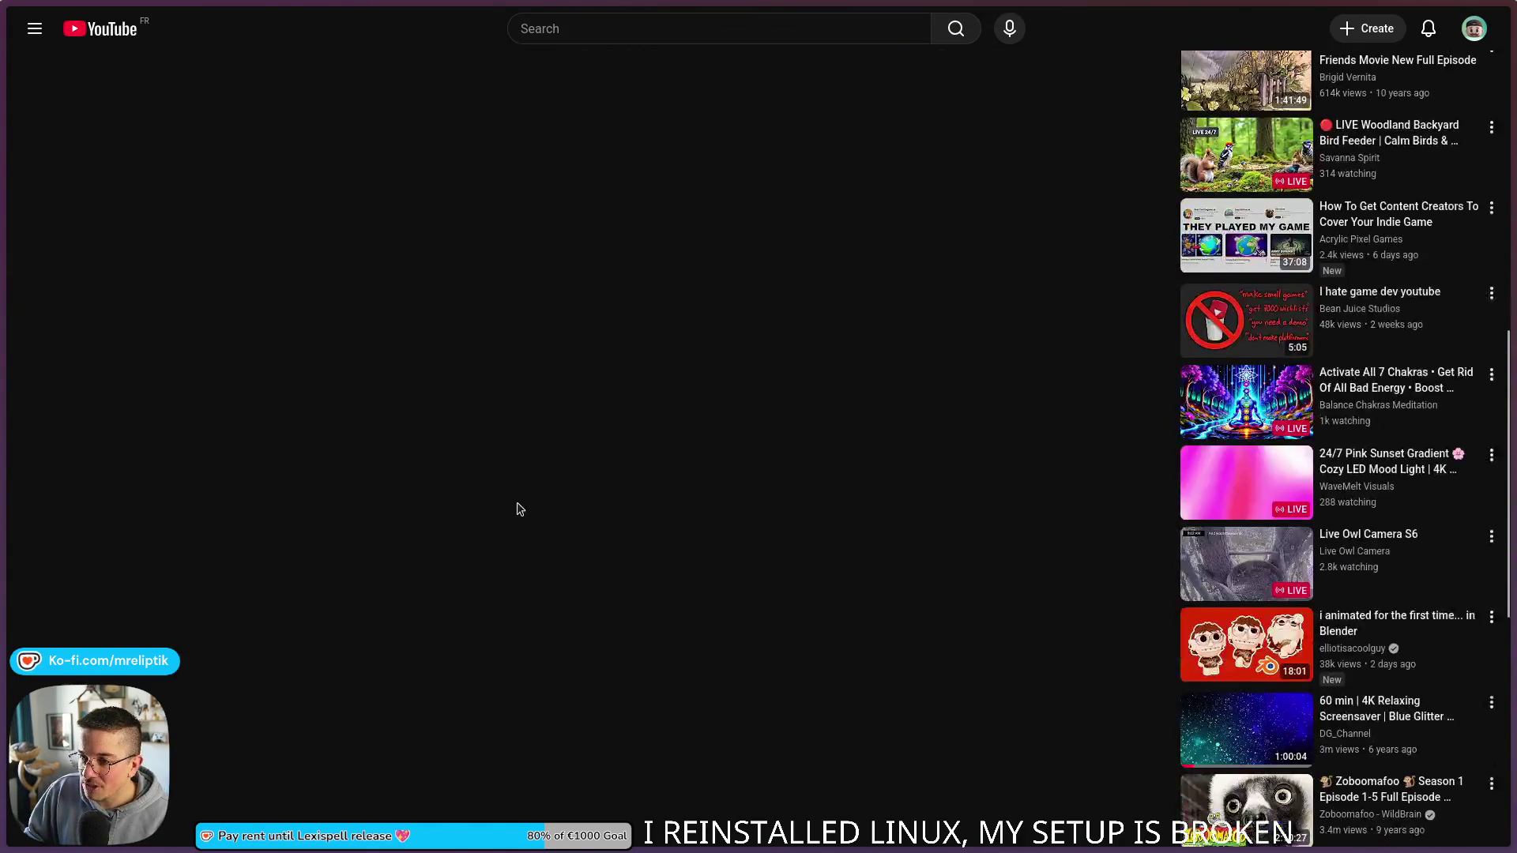
scroll(520, 508, "up", 8)
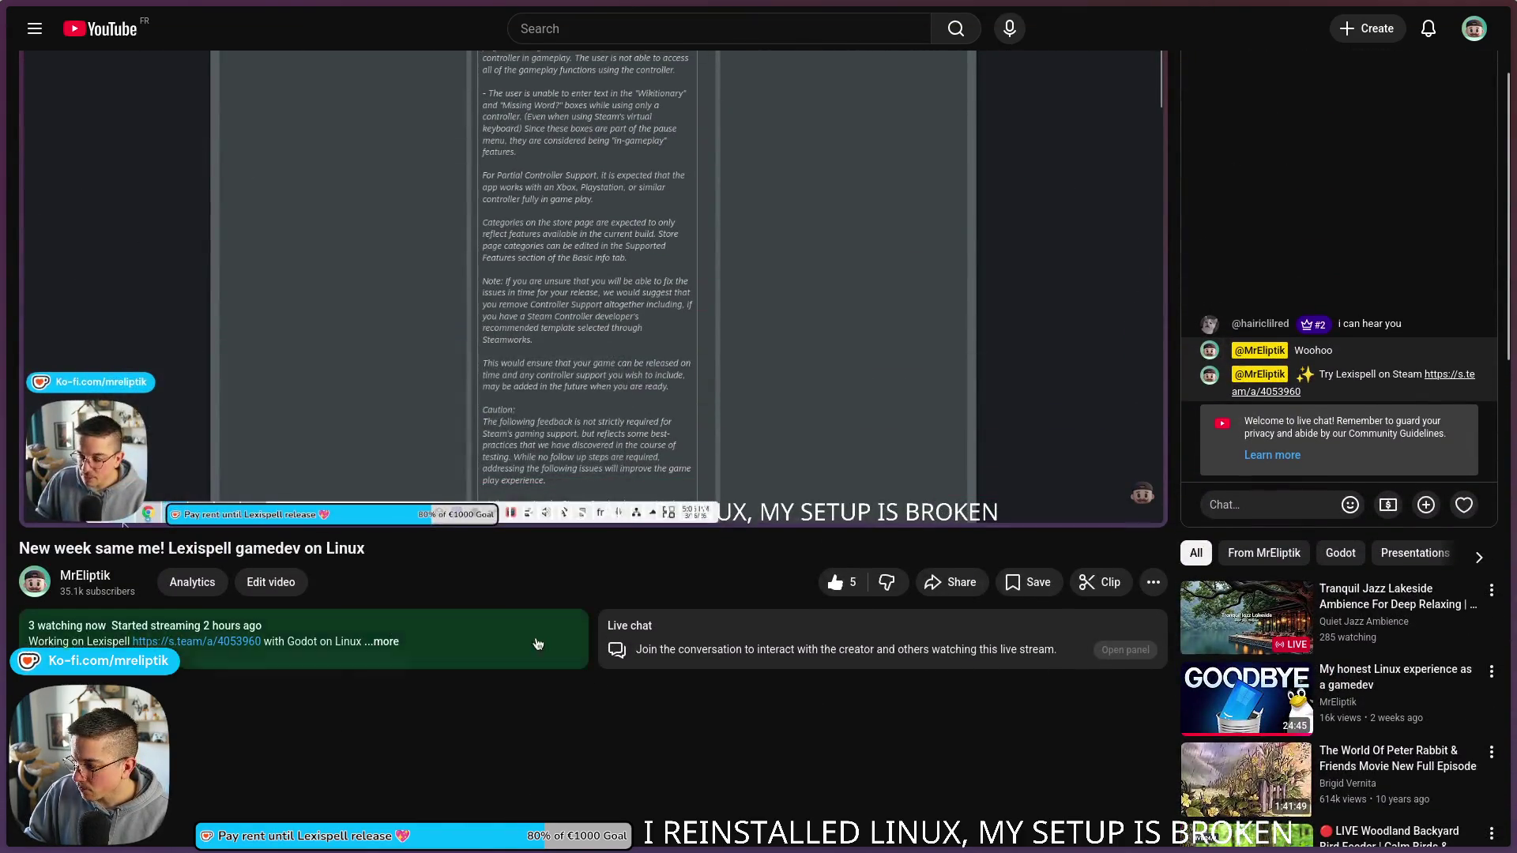
scroll(537, 644, "up", 2)
Step: Return to the Lexispell app admin page (4053960) in Steamworks
mouse_move(89, 30)
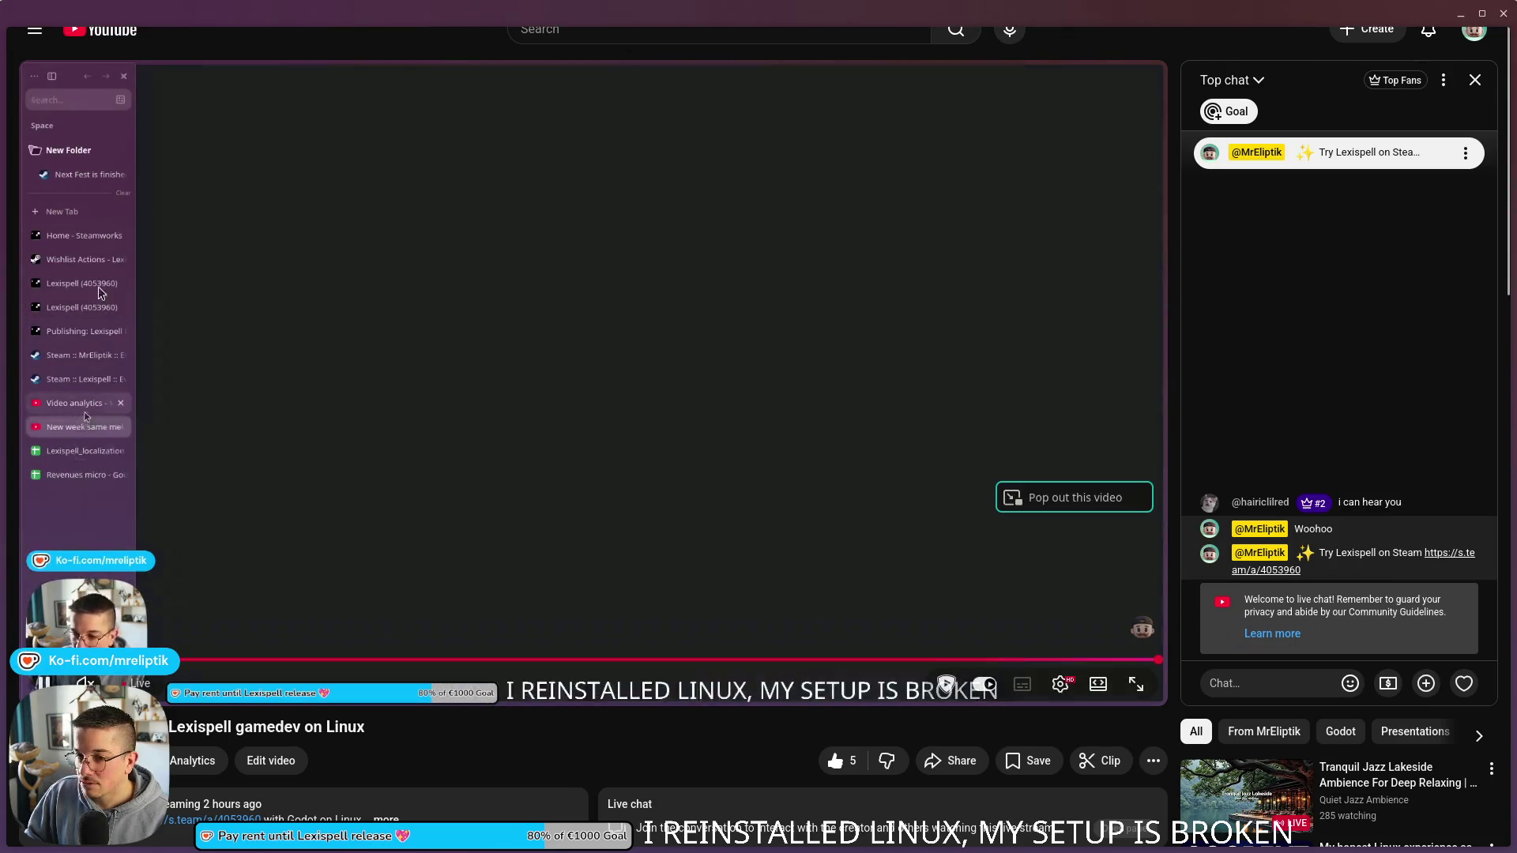
mouse_move(31, 348)
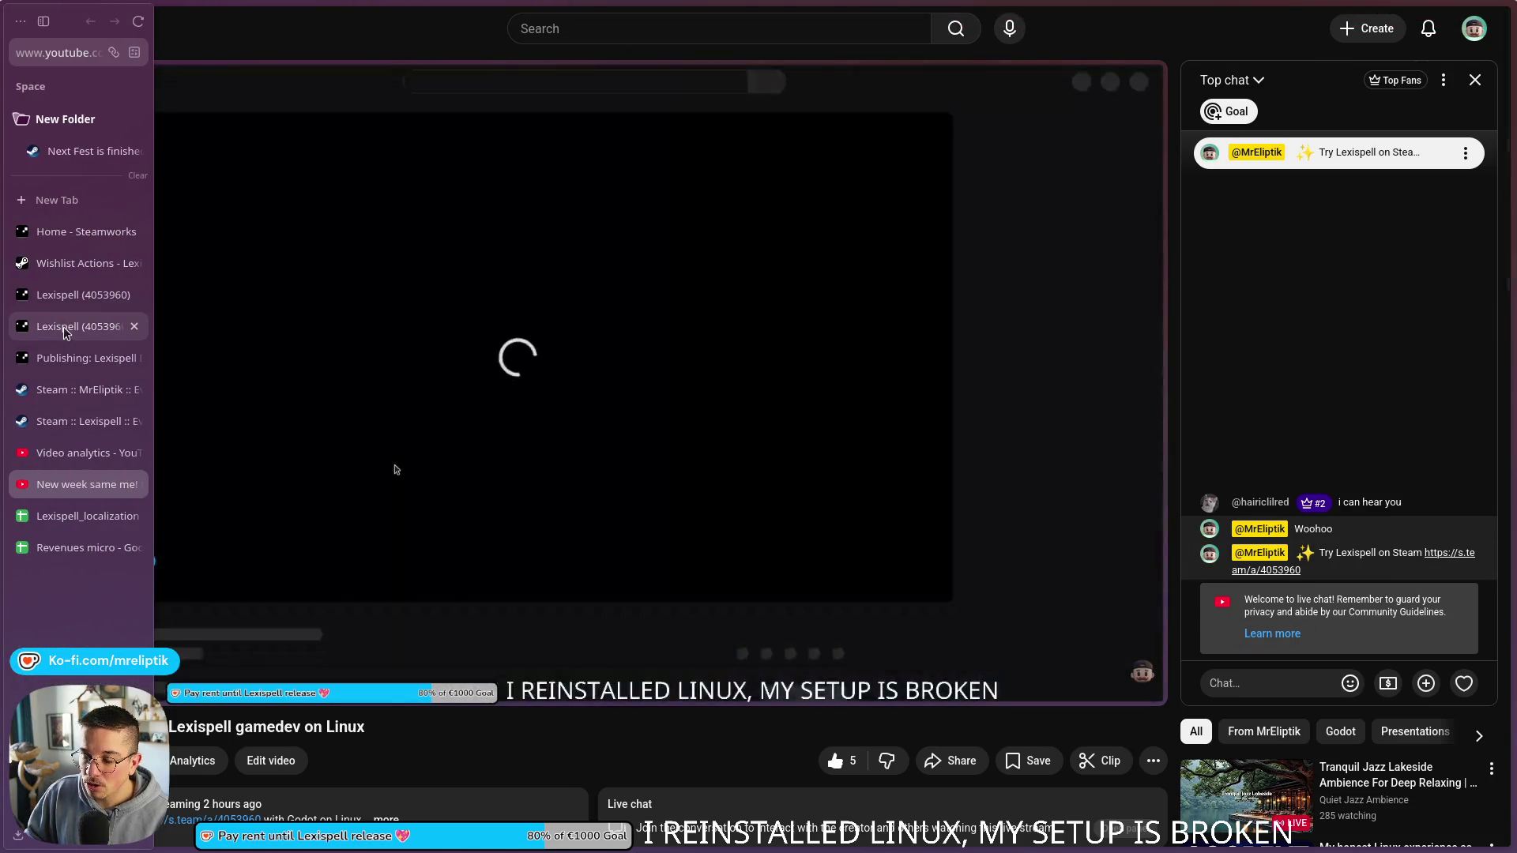
left_click(63, 325)
left_click(63, 296)
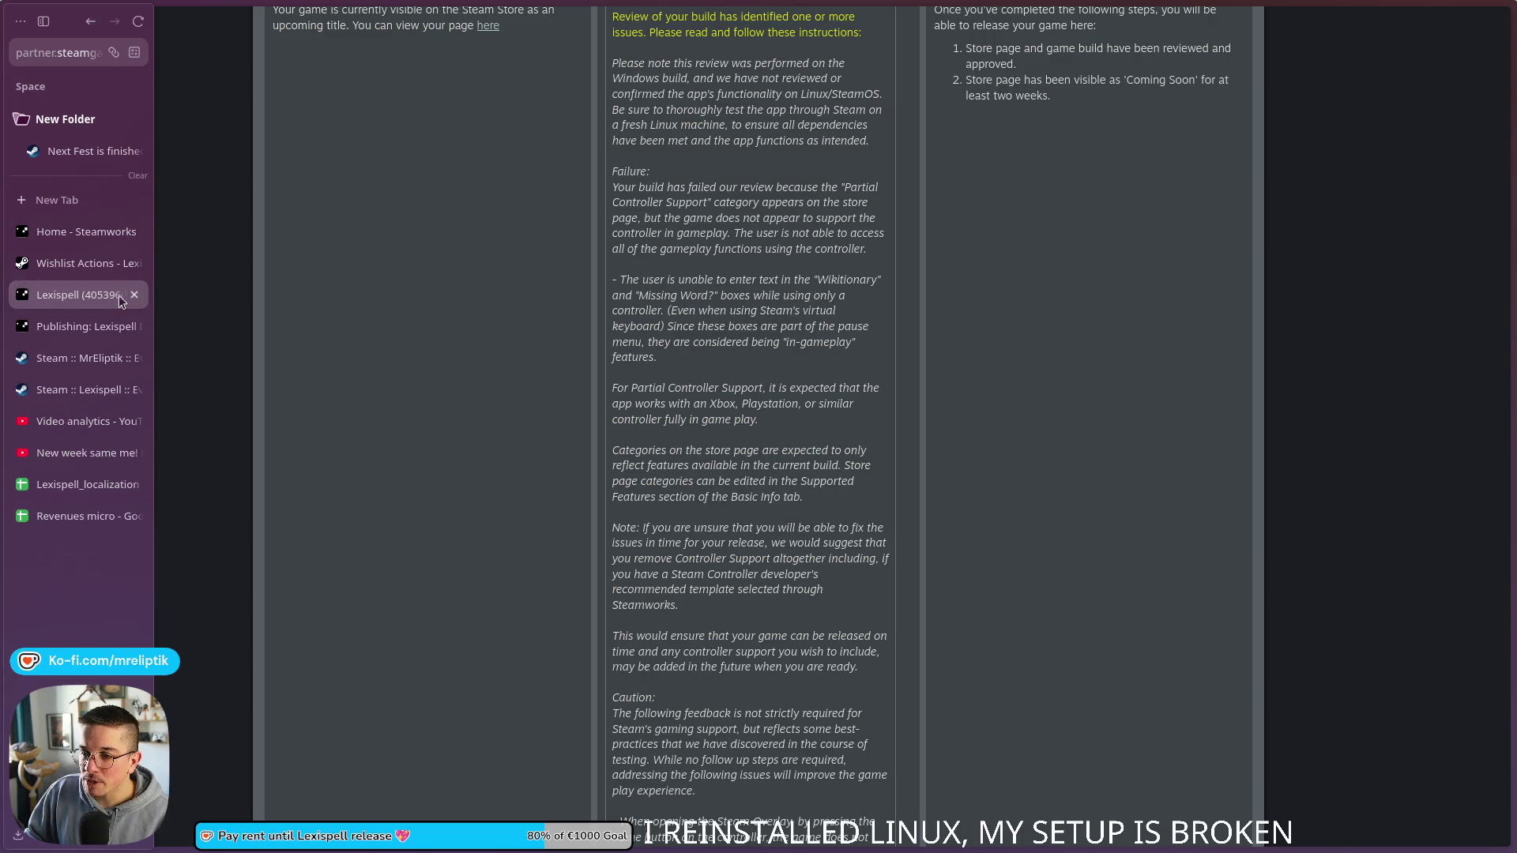
Step: Close the duplicate Lexispell tab and bring the Pépito image window up full-screen
left_click(135, 295)
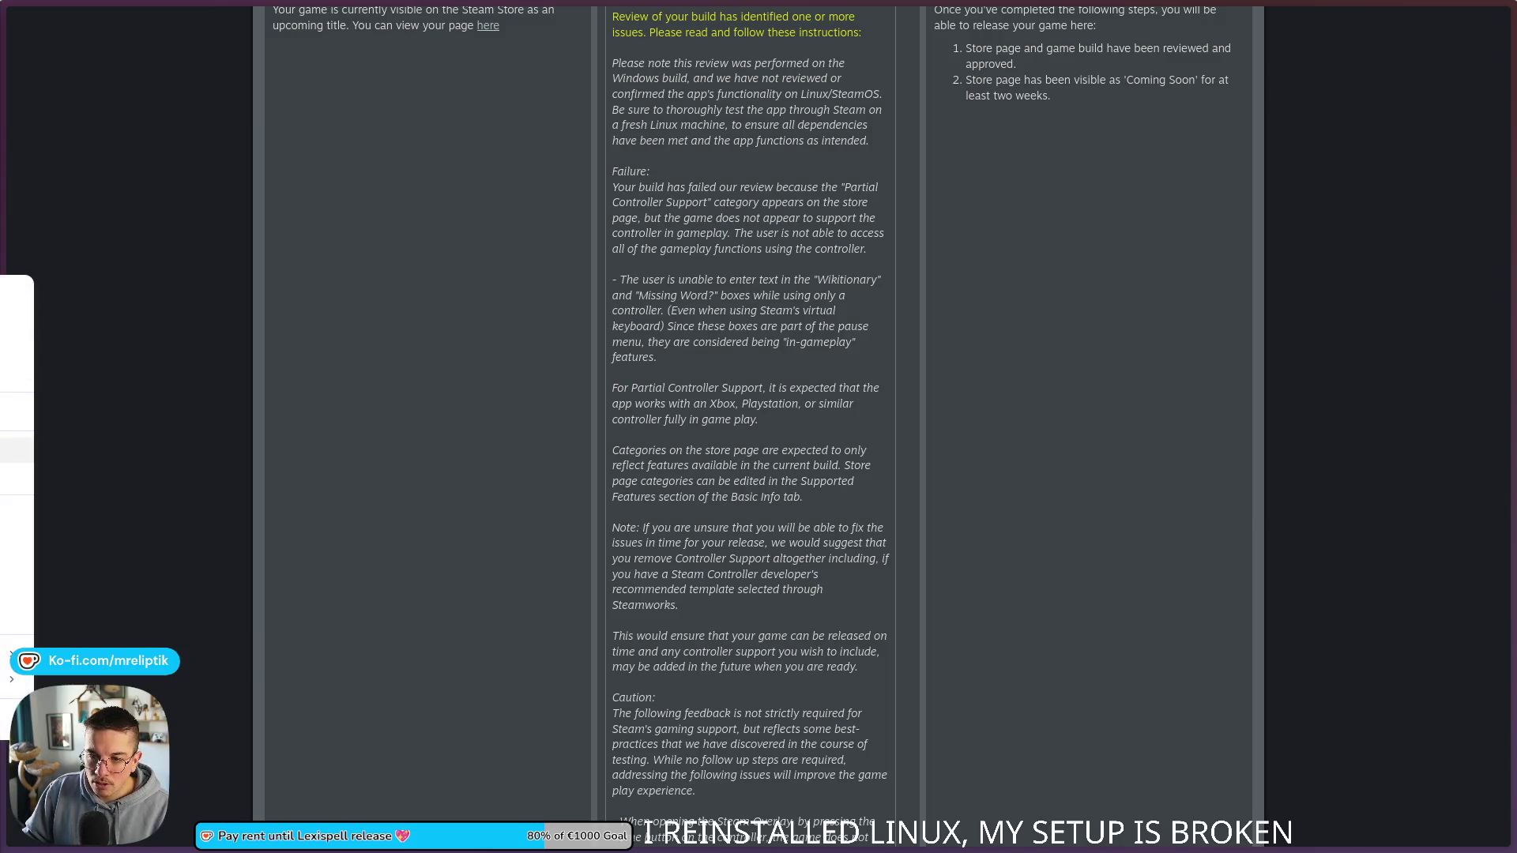
mouse_move(4, 269)
left_mouse_down()
mouse_move(471, 30)
mouse_move(442, 24)
left_mouse_up()
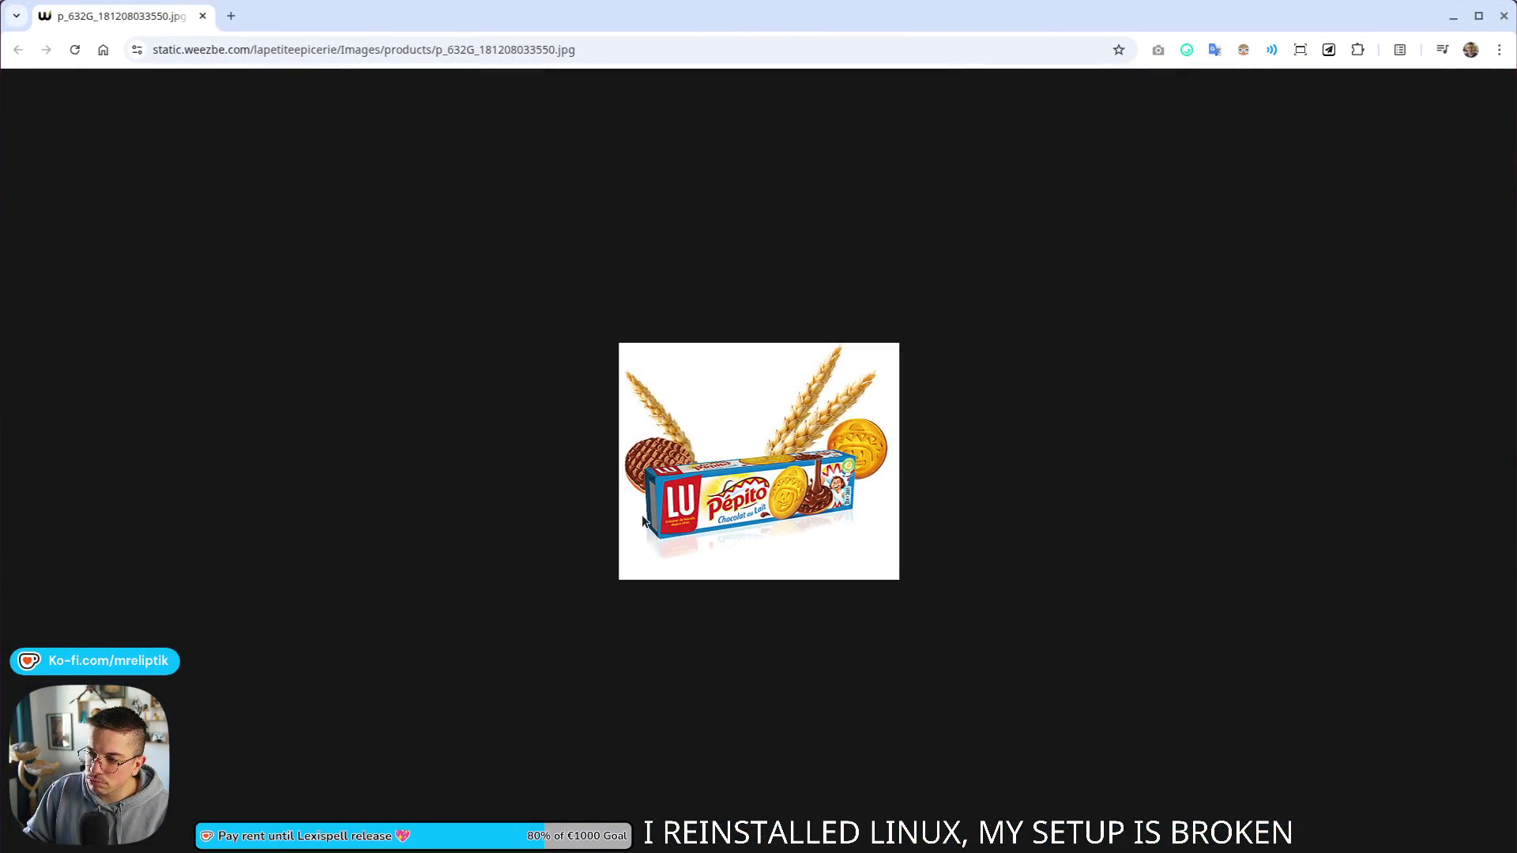
scroll(796, 505, "up", 5, "ctrl")
scroll(795, 500, "up", 1, "ctrl")
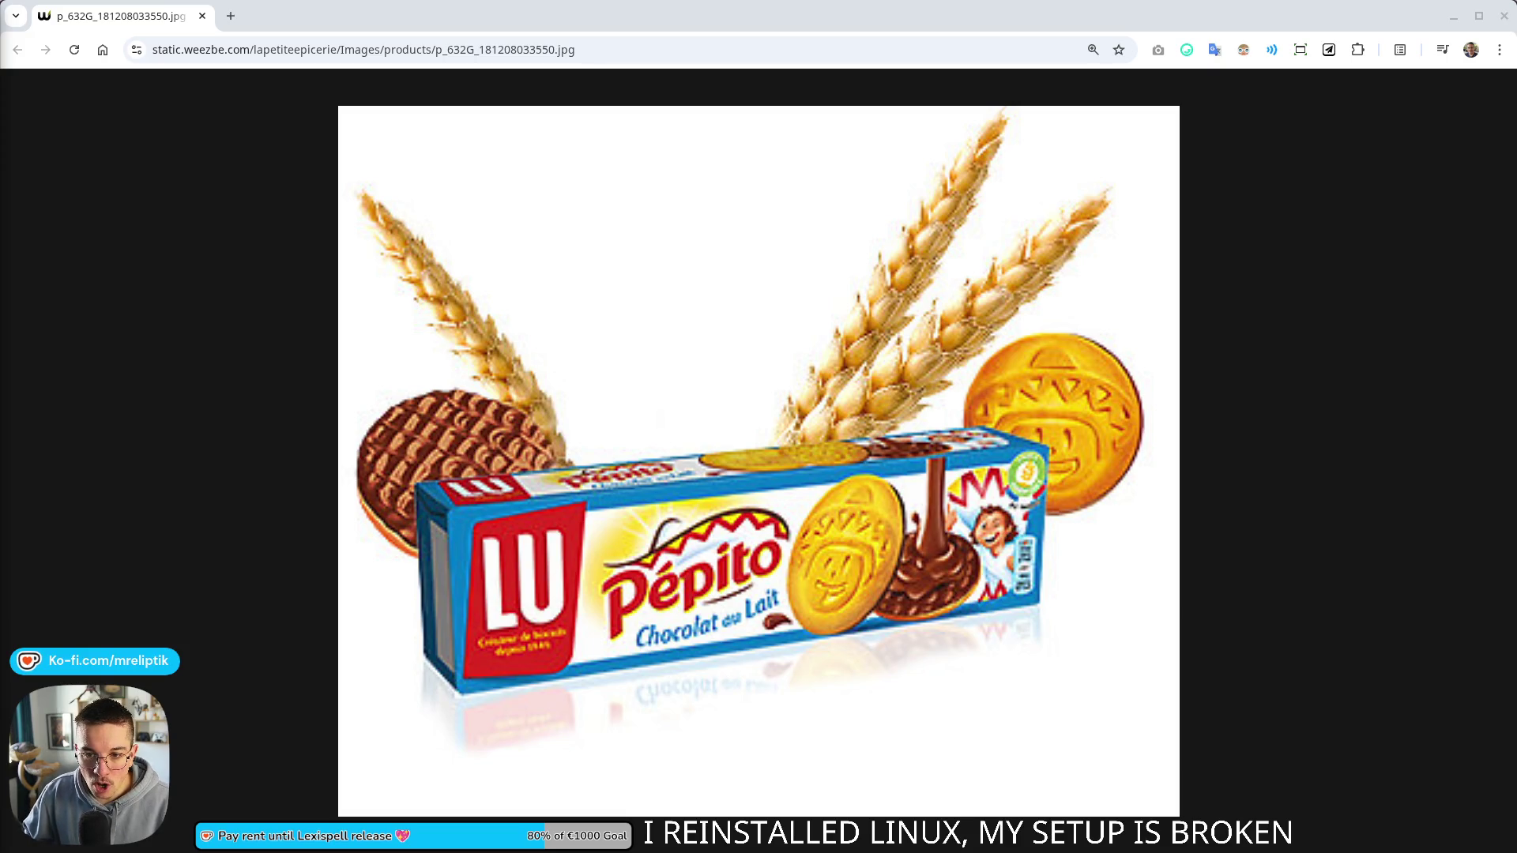
left_click_drag(4, 16, 304, 15)
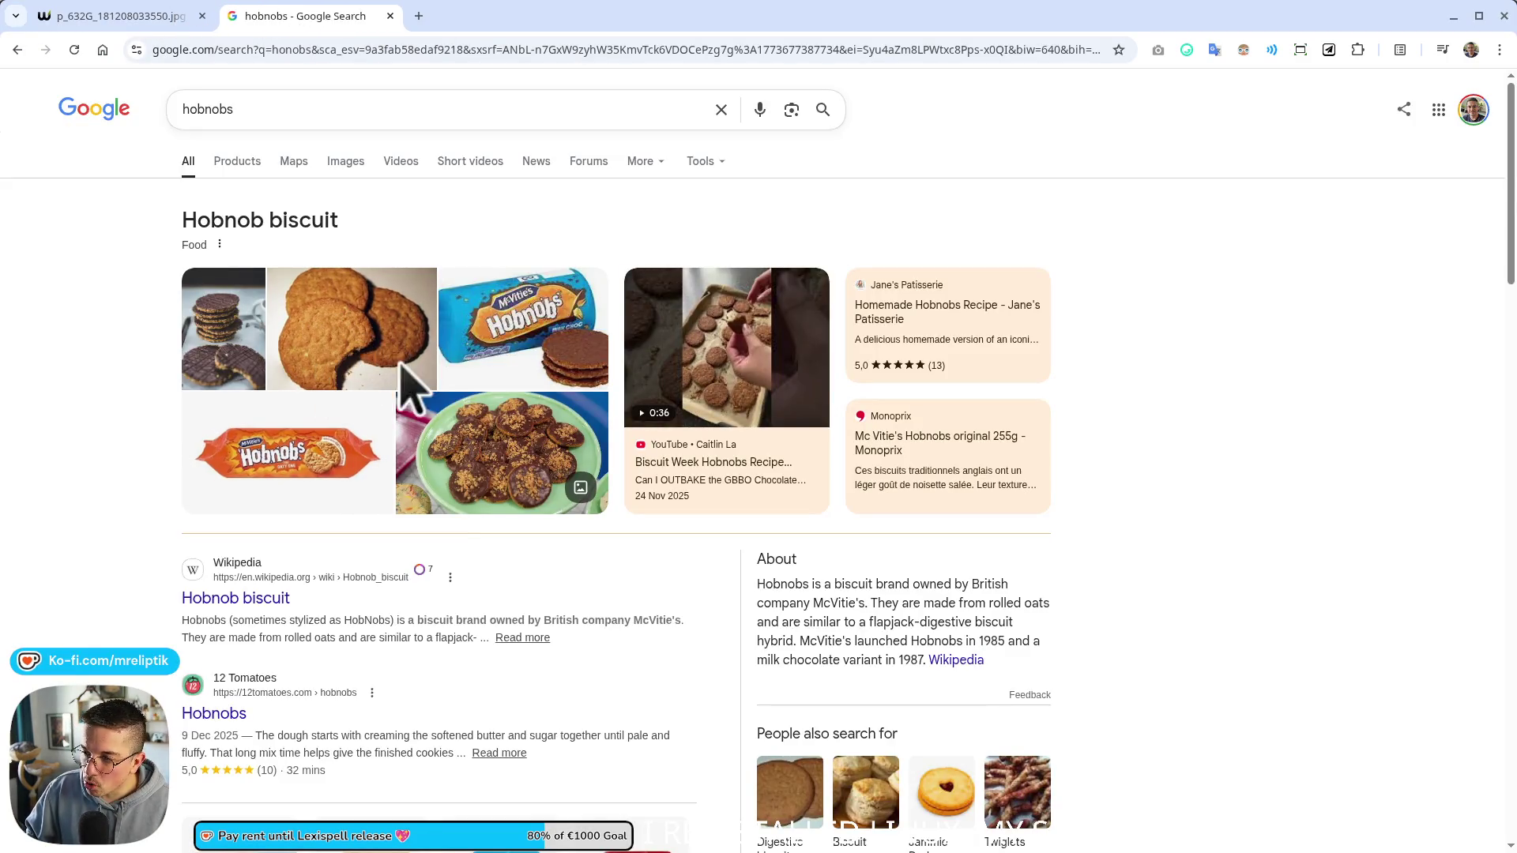
left_click(352, 162)
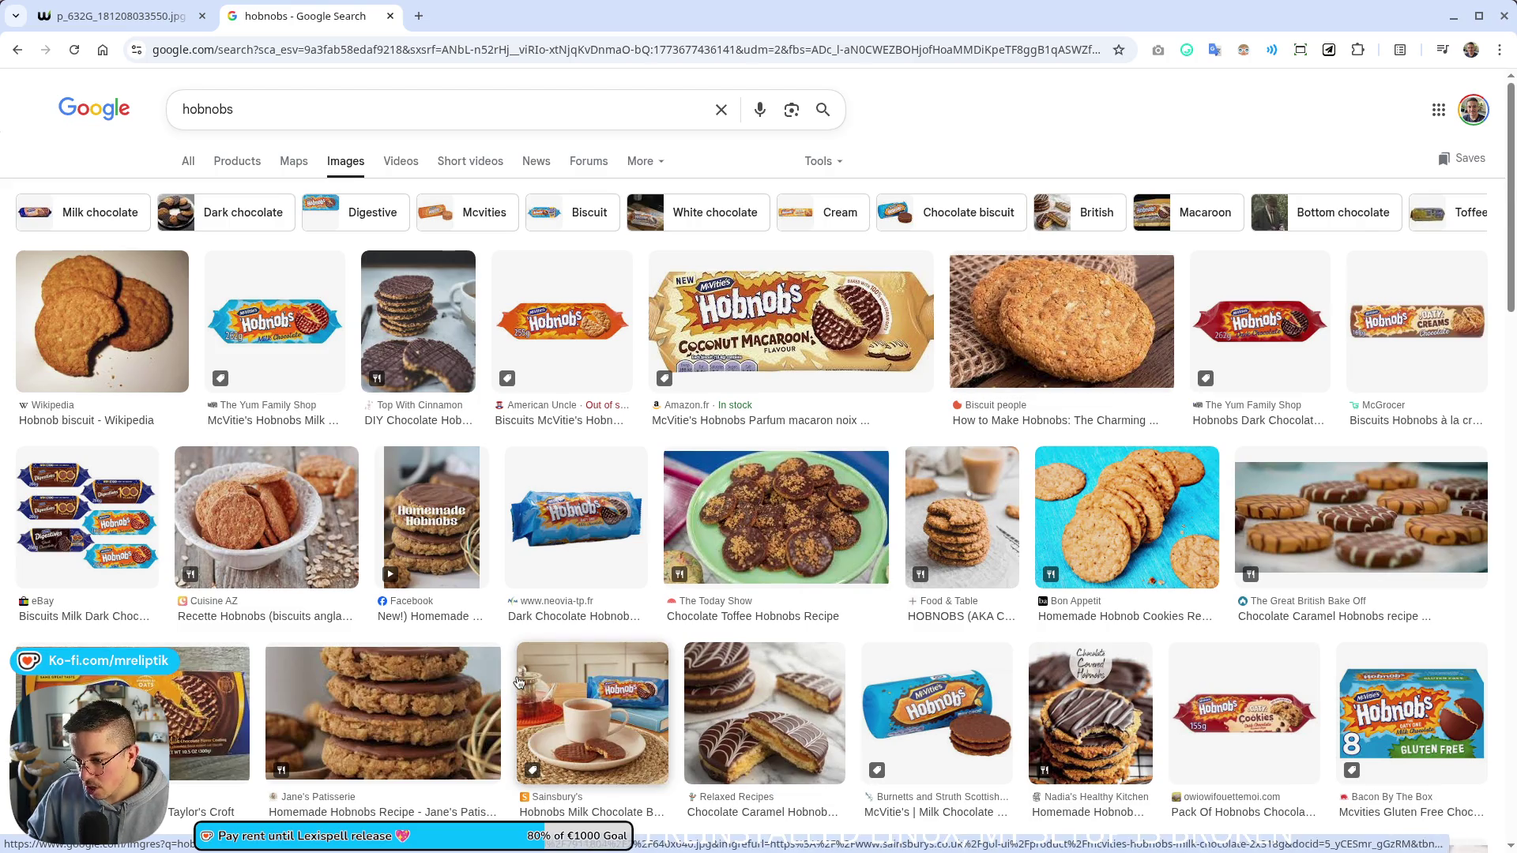
left_click(417, 692)
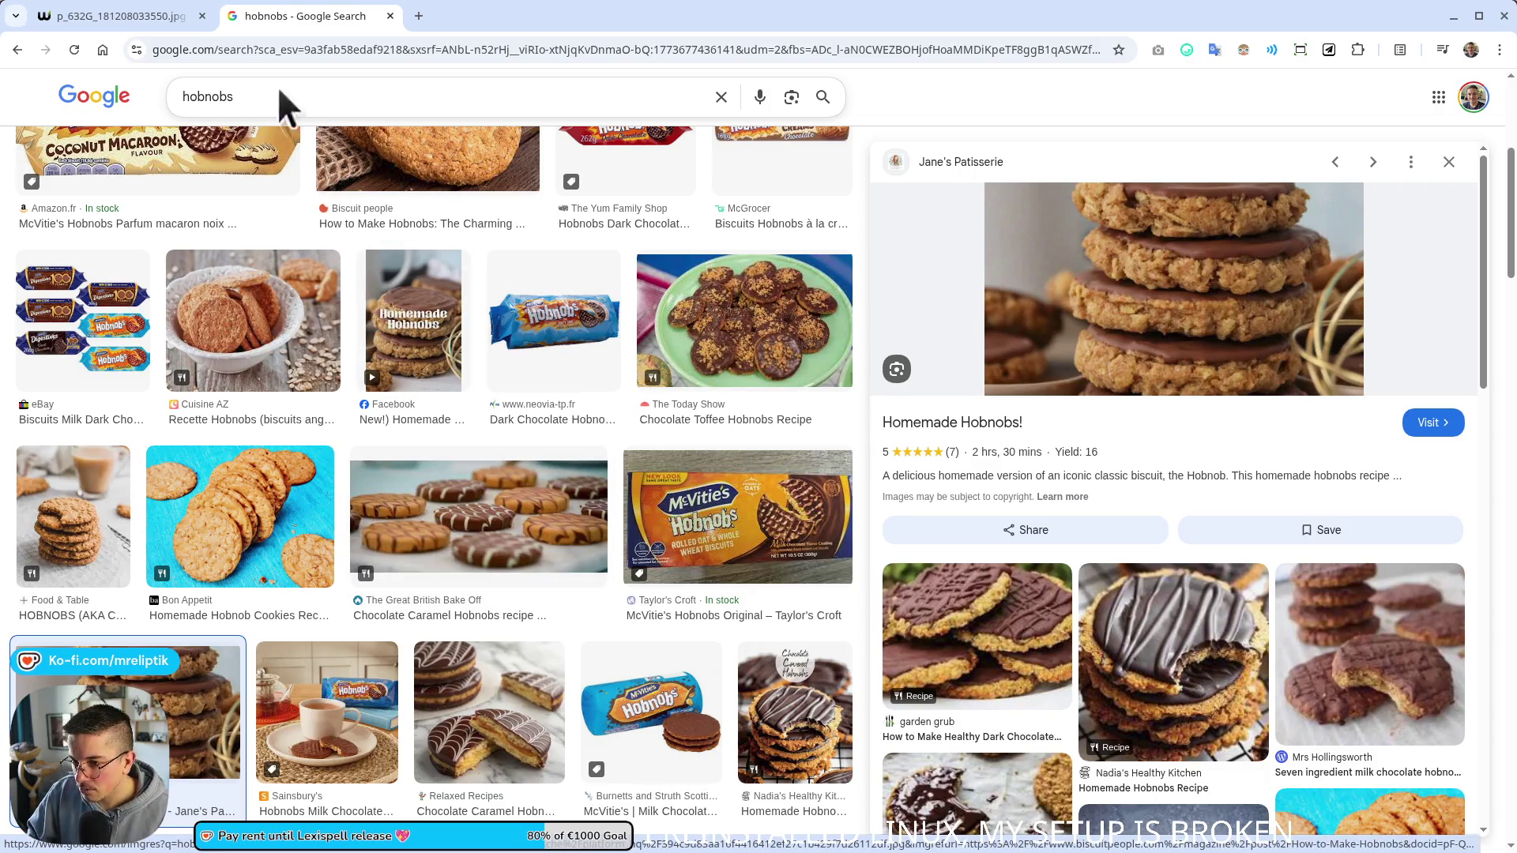
left_click(95, 16)
key("ctrl+w")
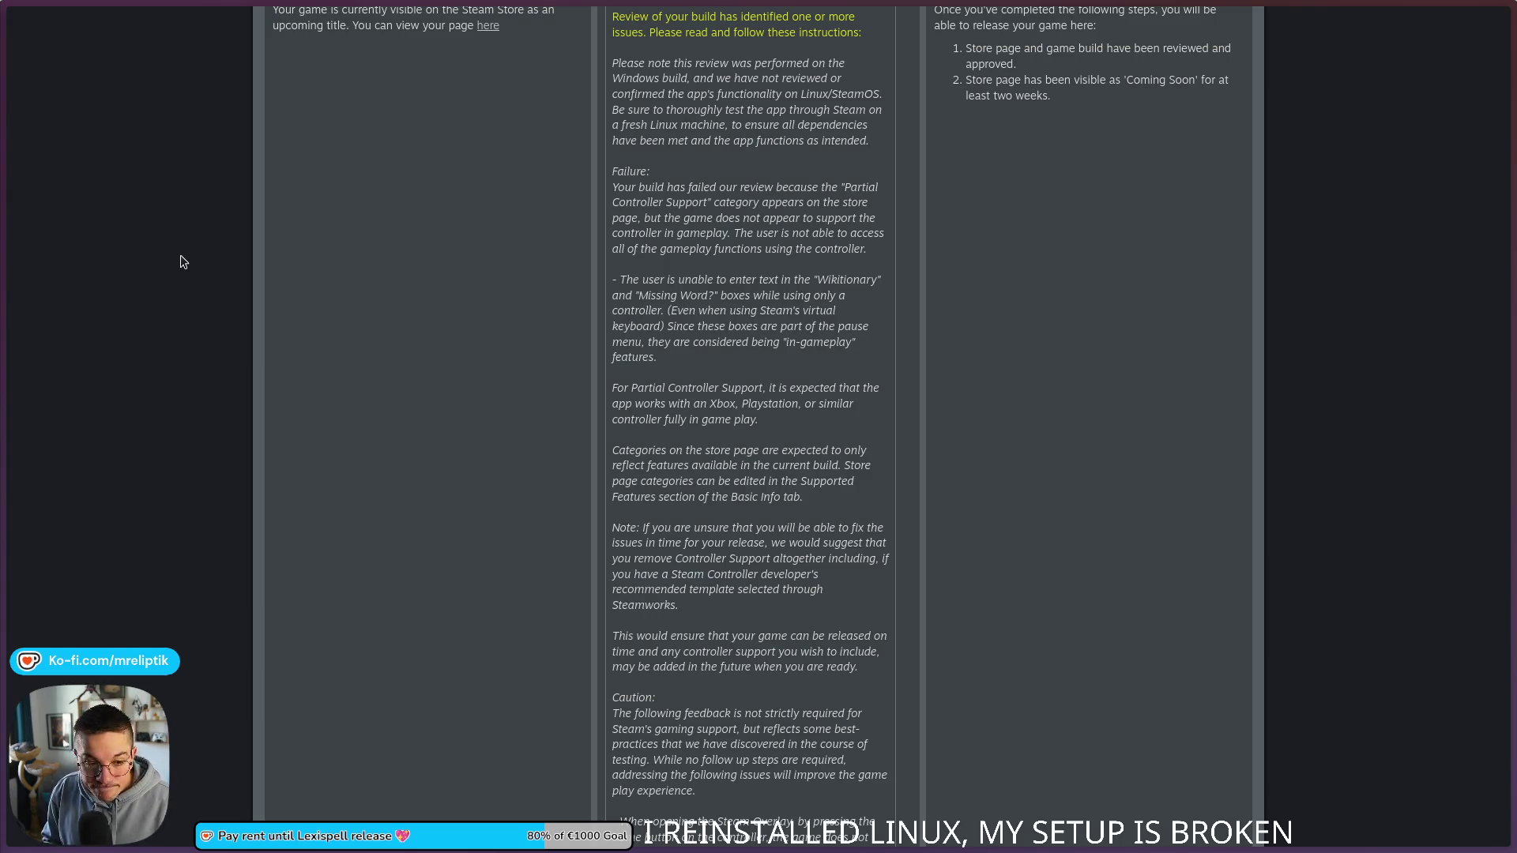
scroll(183, 262, "down", 3)
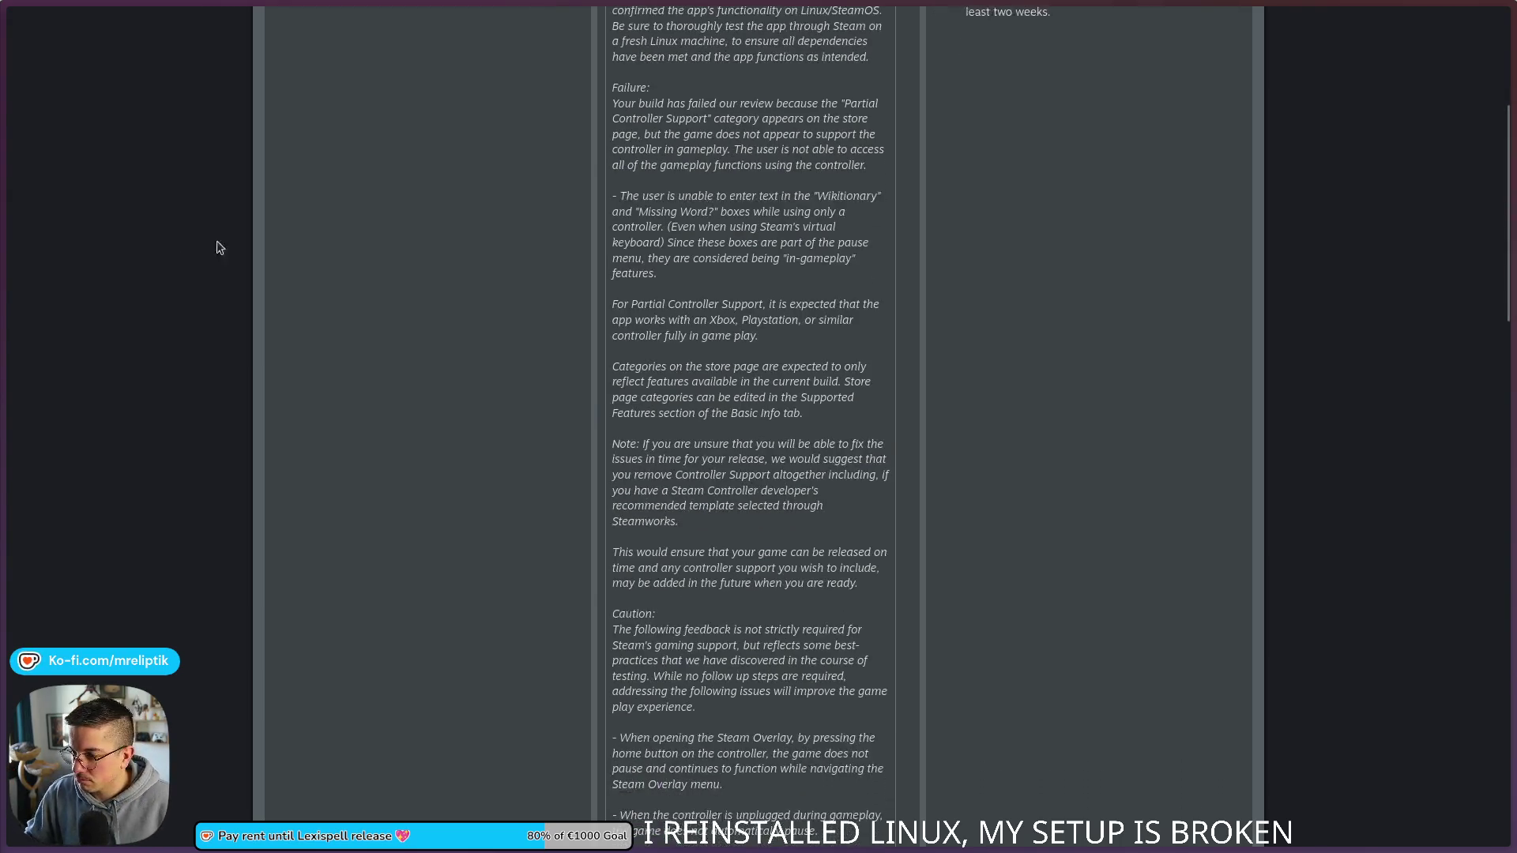
scroll(372, 559, "down", 10)
scroll(506, 580, "up", 5)
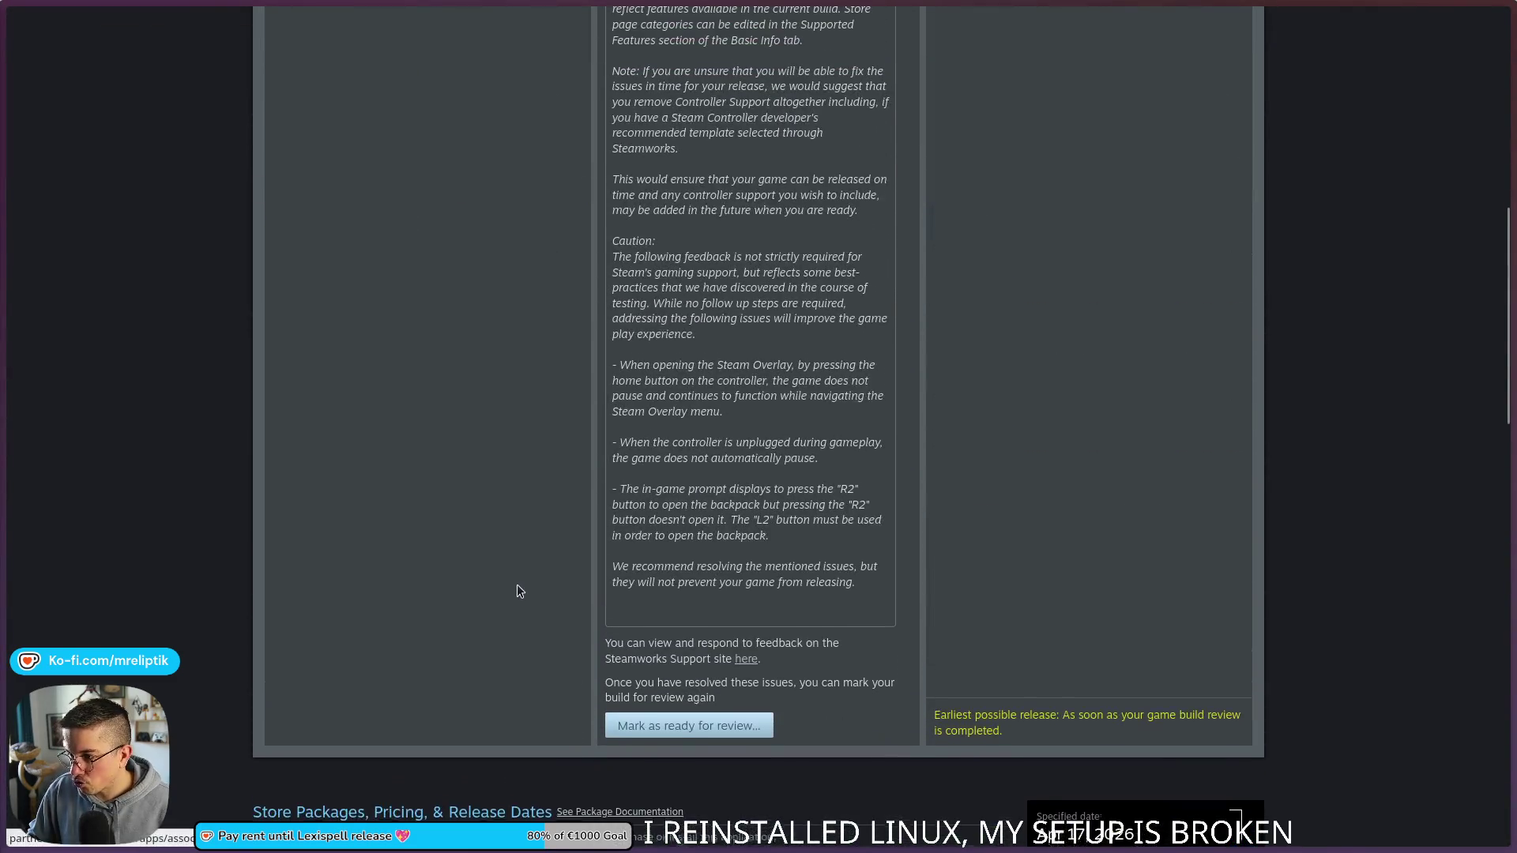
scroll(490, 573, "up", 10)
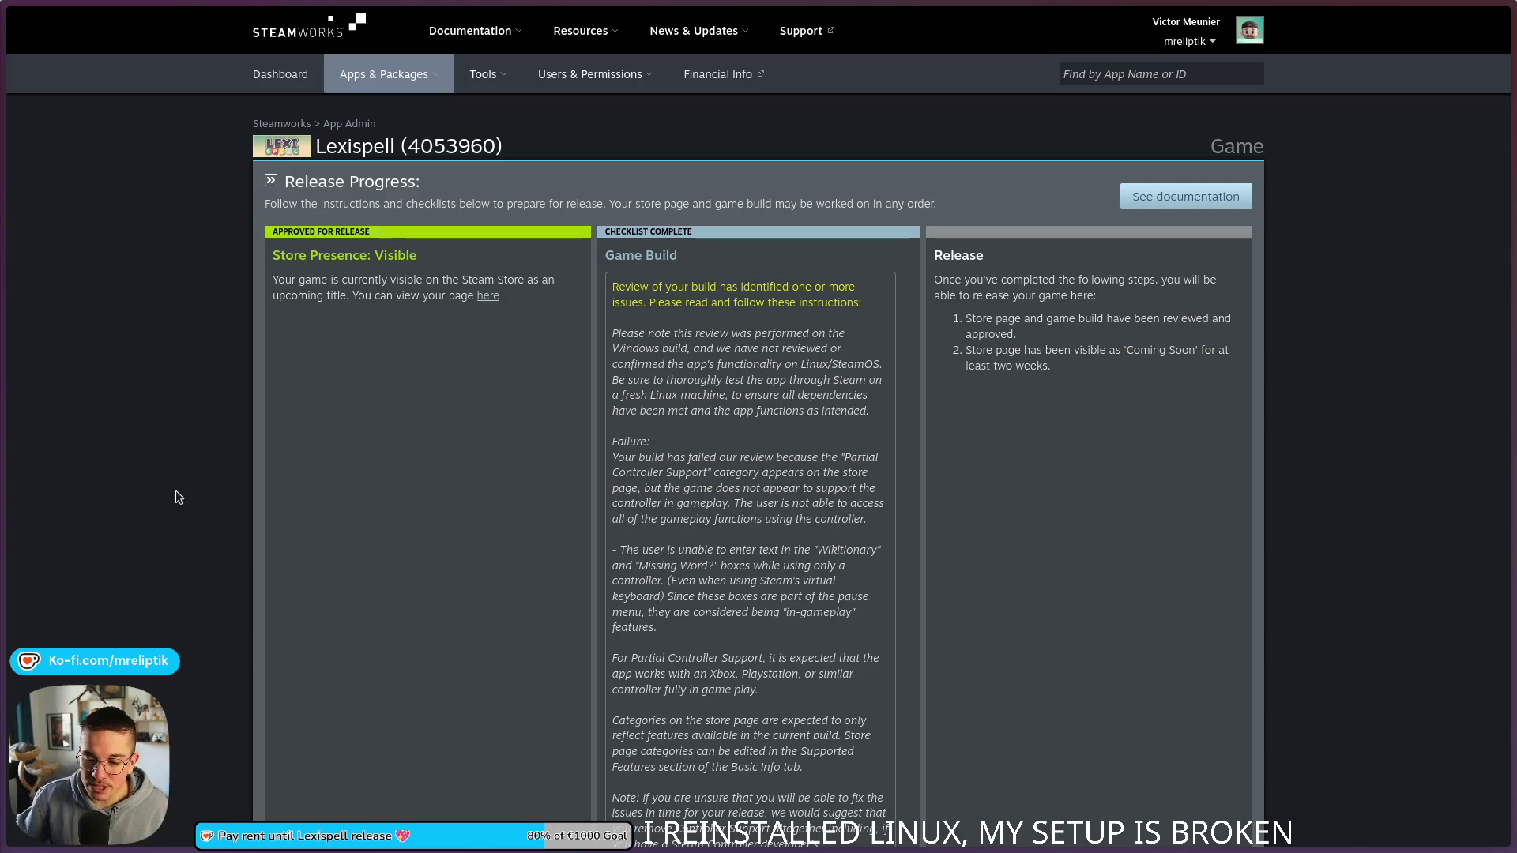
Step: Switch to the Twitch clip of the Lexispell trailer being edited in DaVinci Resolve
mouse_move(4, 474)
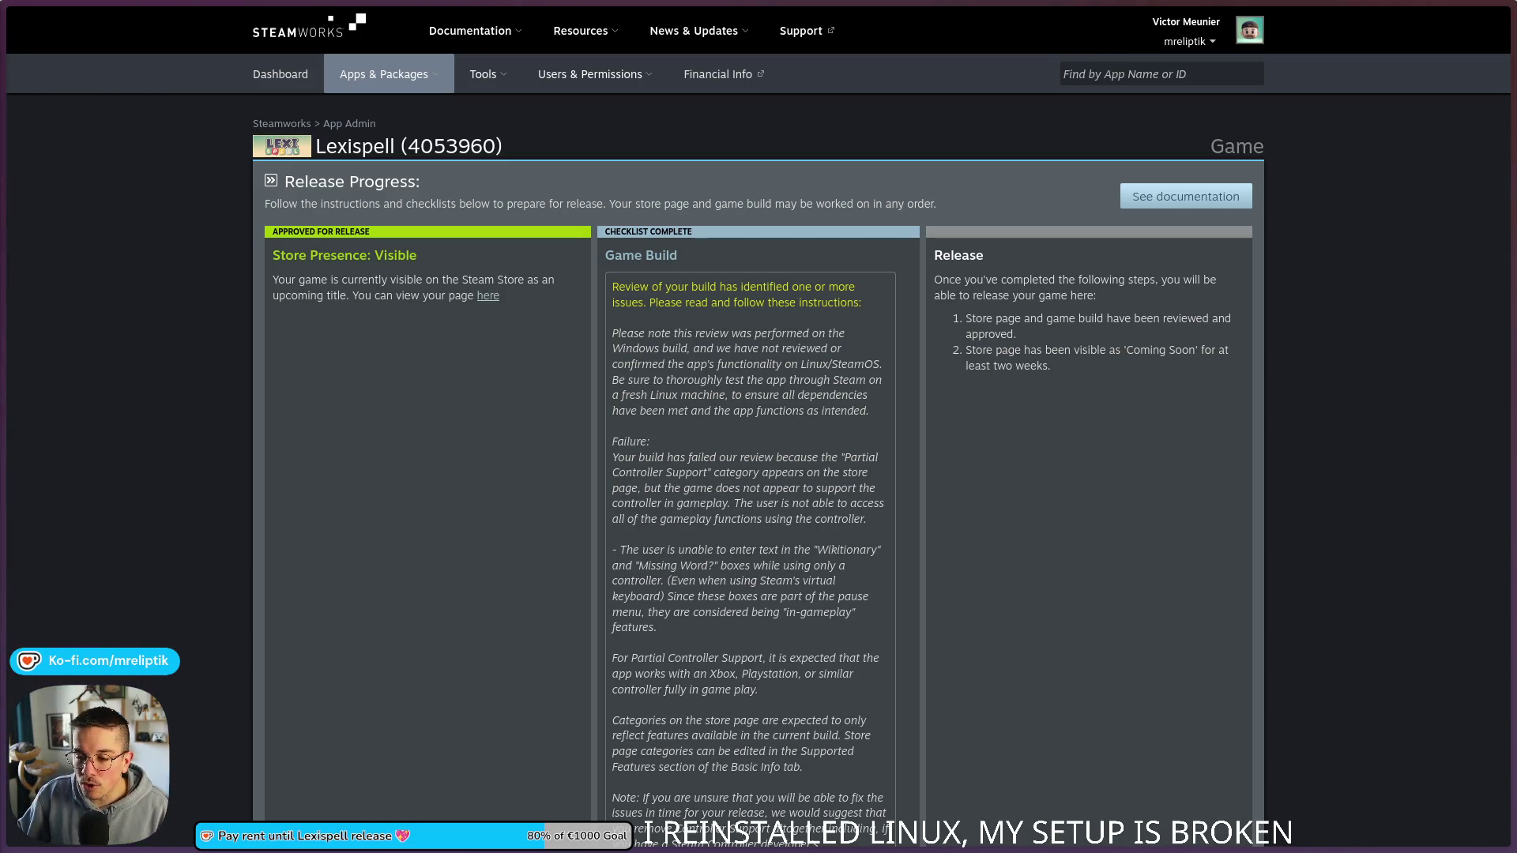
mouse_move(90, 626)
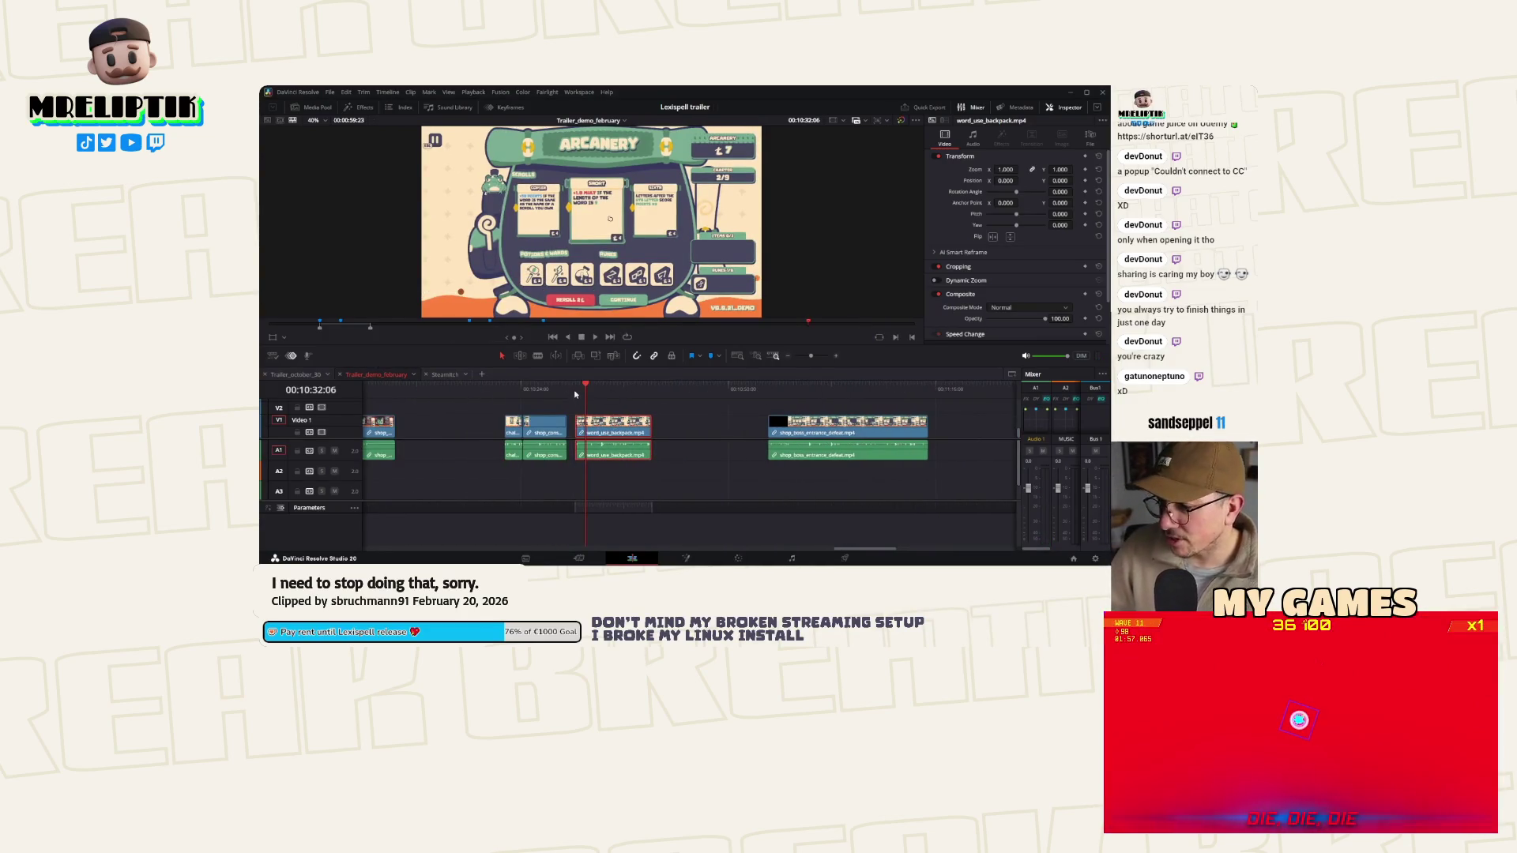
Step: Split the word_use_backpack clip at 00:10:31 in the trailer timeline, then stop the running game
key("space")
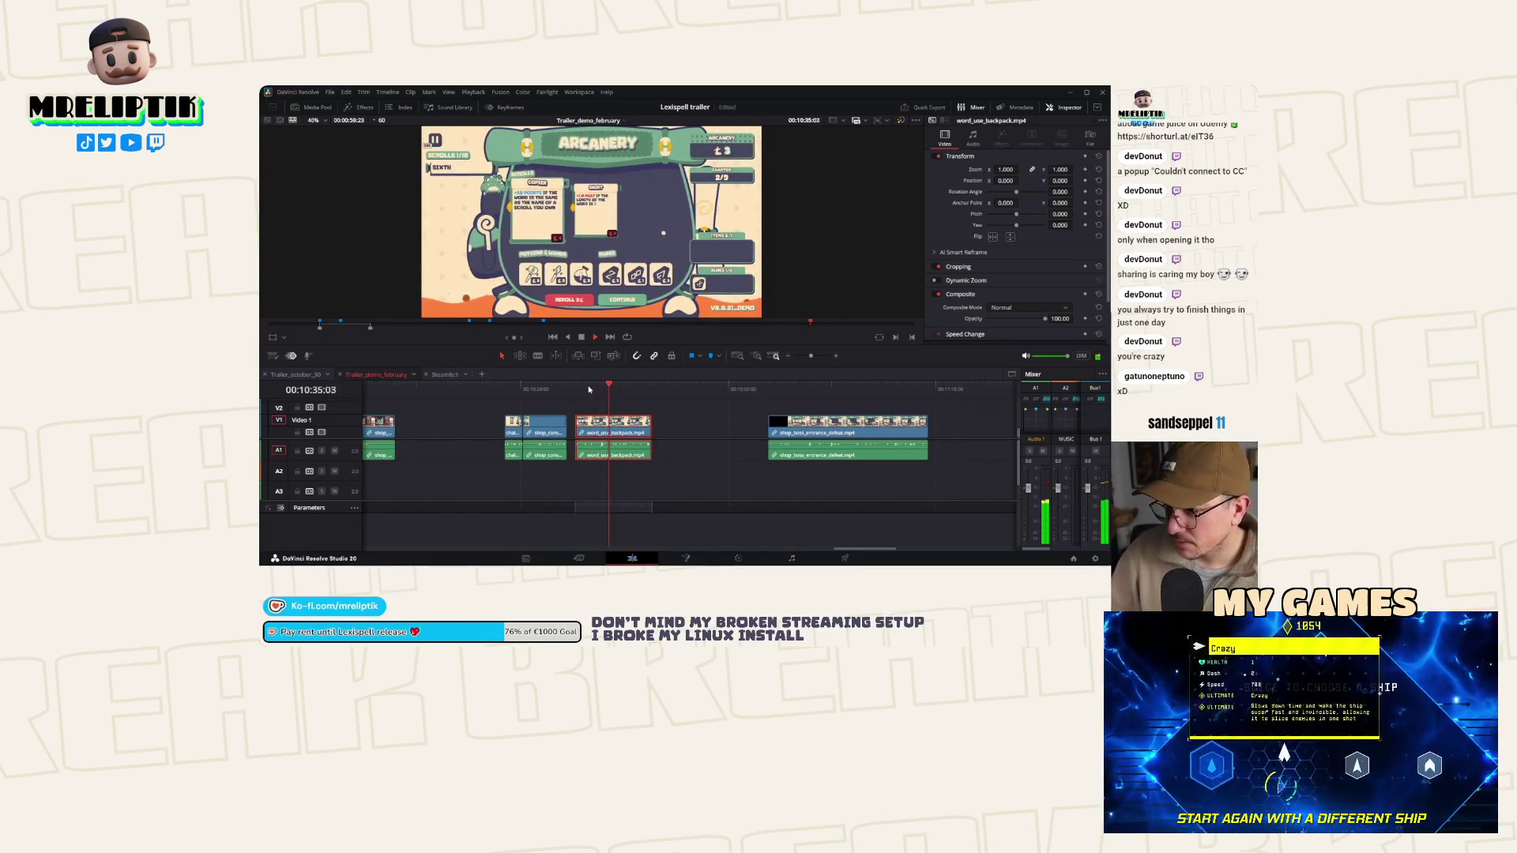
left_click(581, 395)
scroll(556, 397, "up", 2)
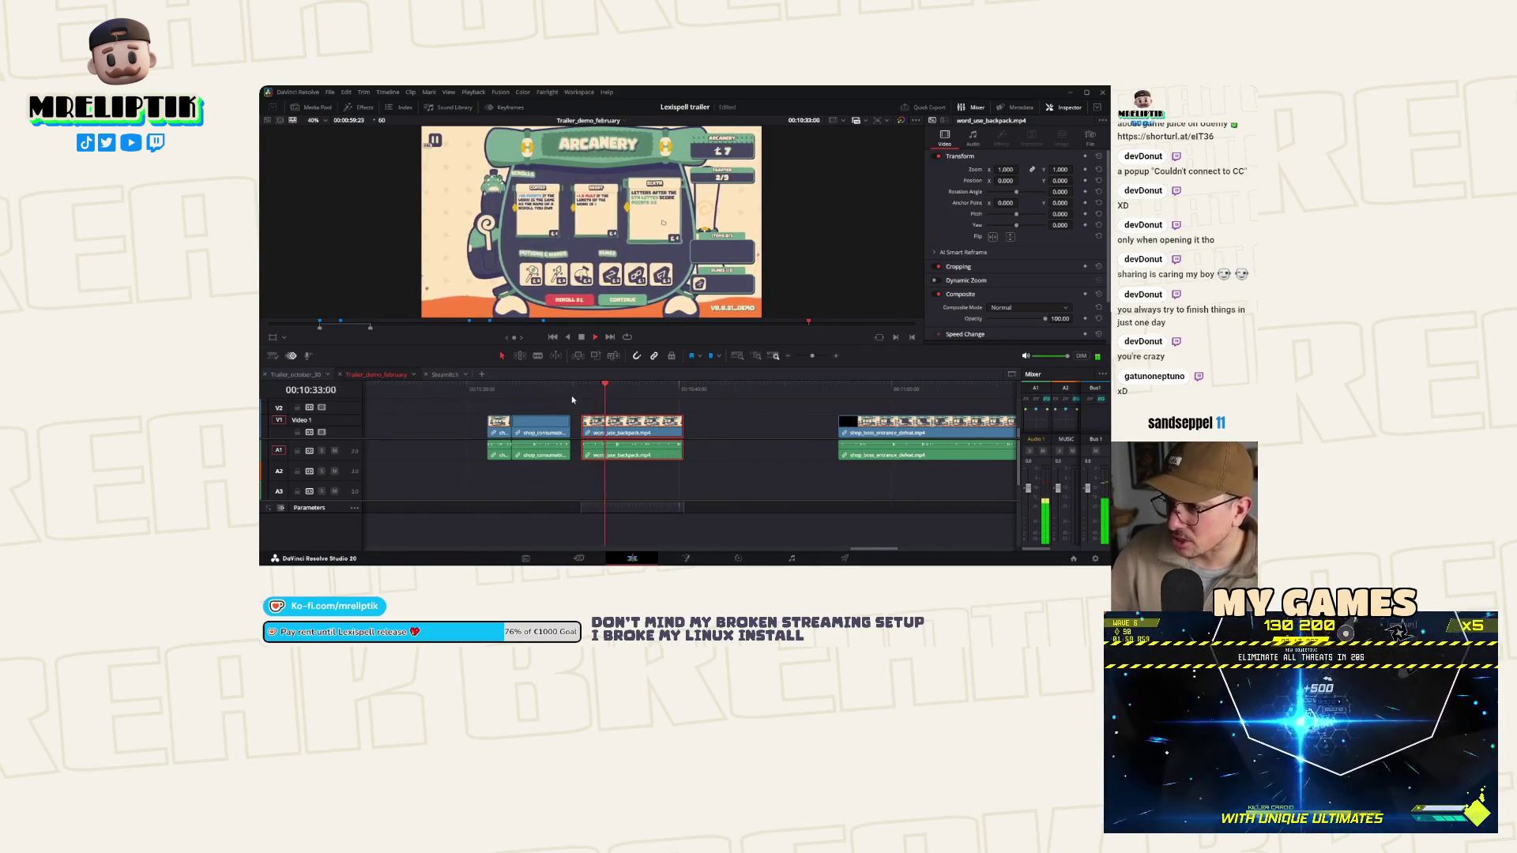
scroll(580, 424, "up", 1)
key("space")
key("ctrl+b")
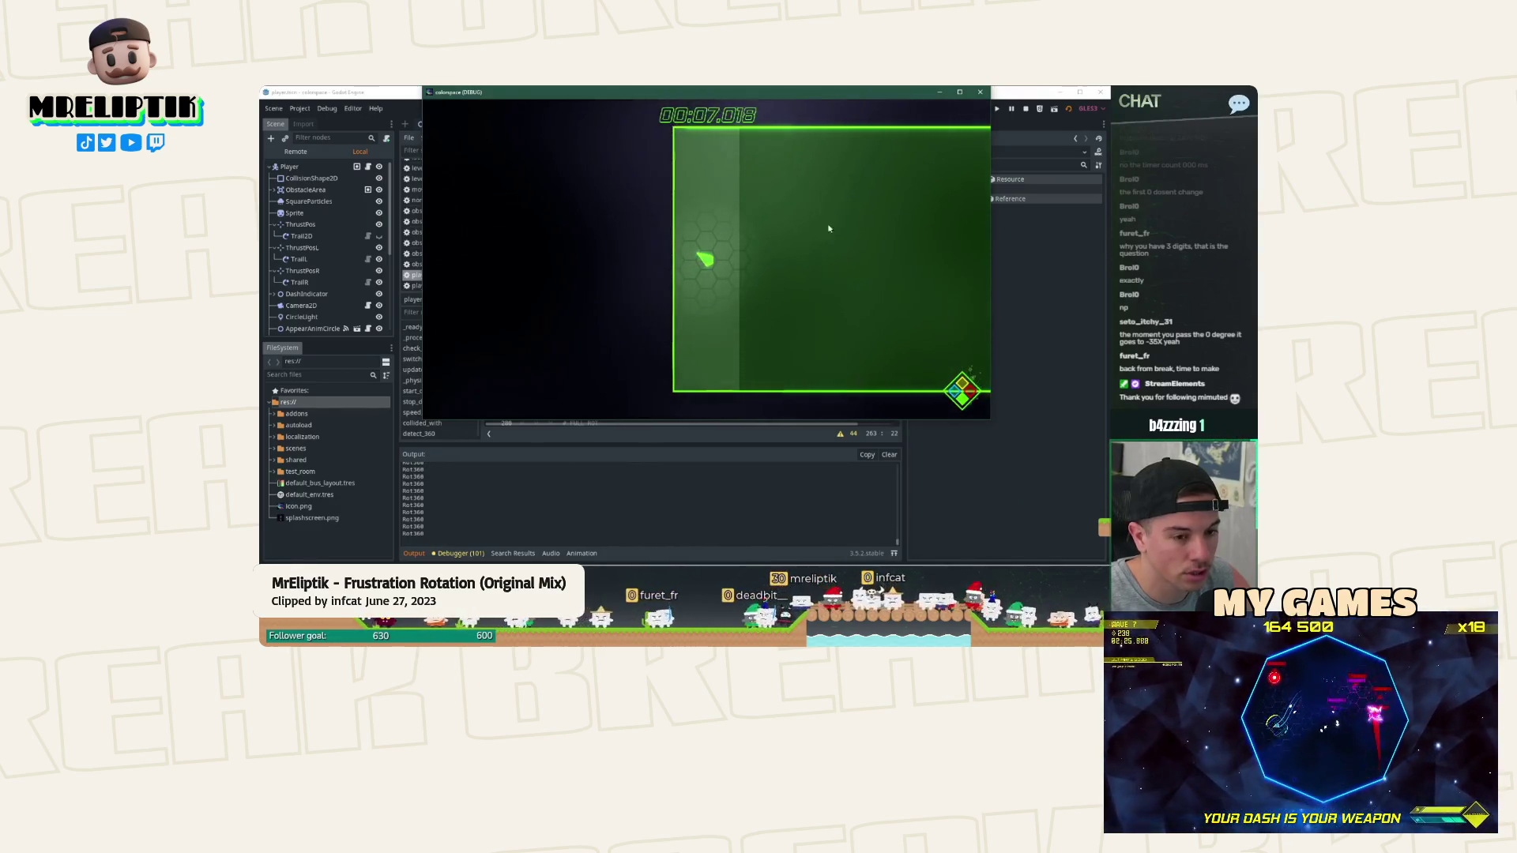
key("F8")
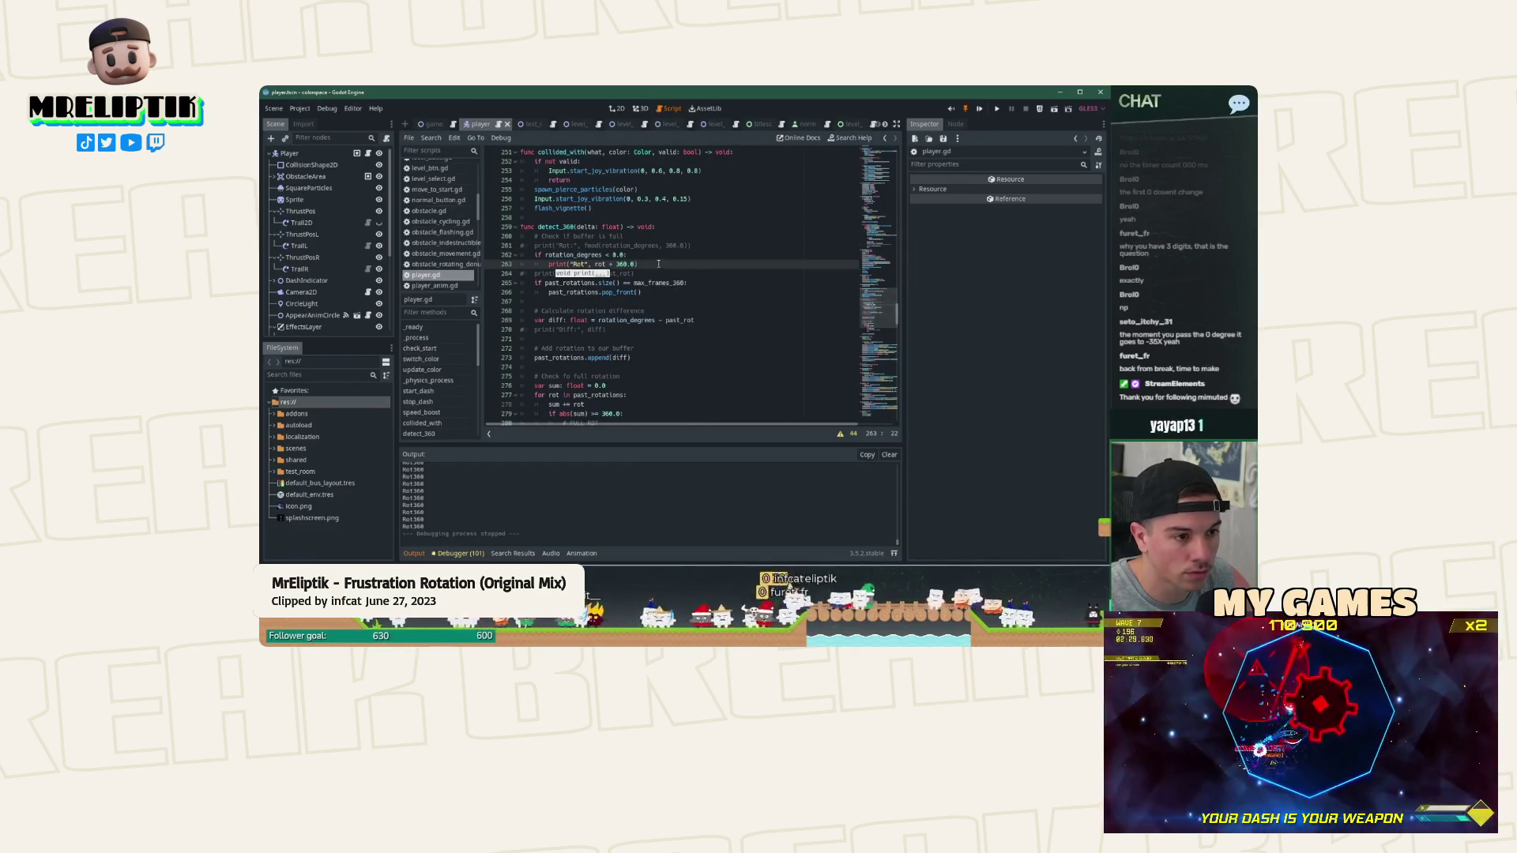
Step: Replace rotation_degrees on line 262 with the fmod 360.0 expression from line 261
left_click_drag(585, 247, 640, 246)
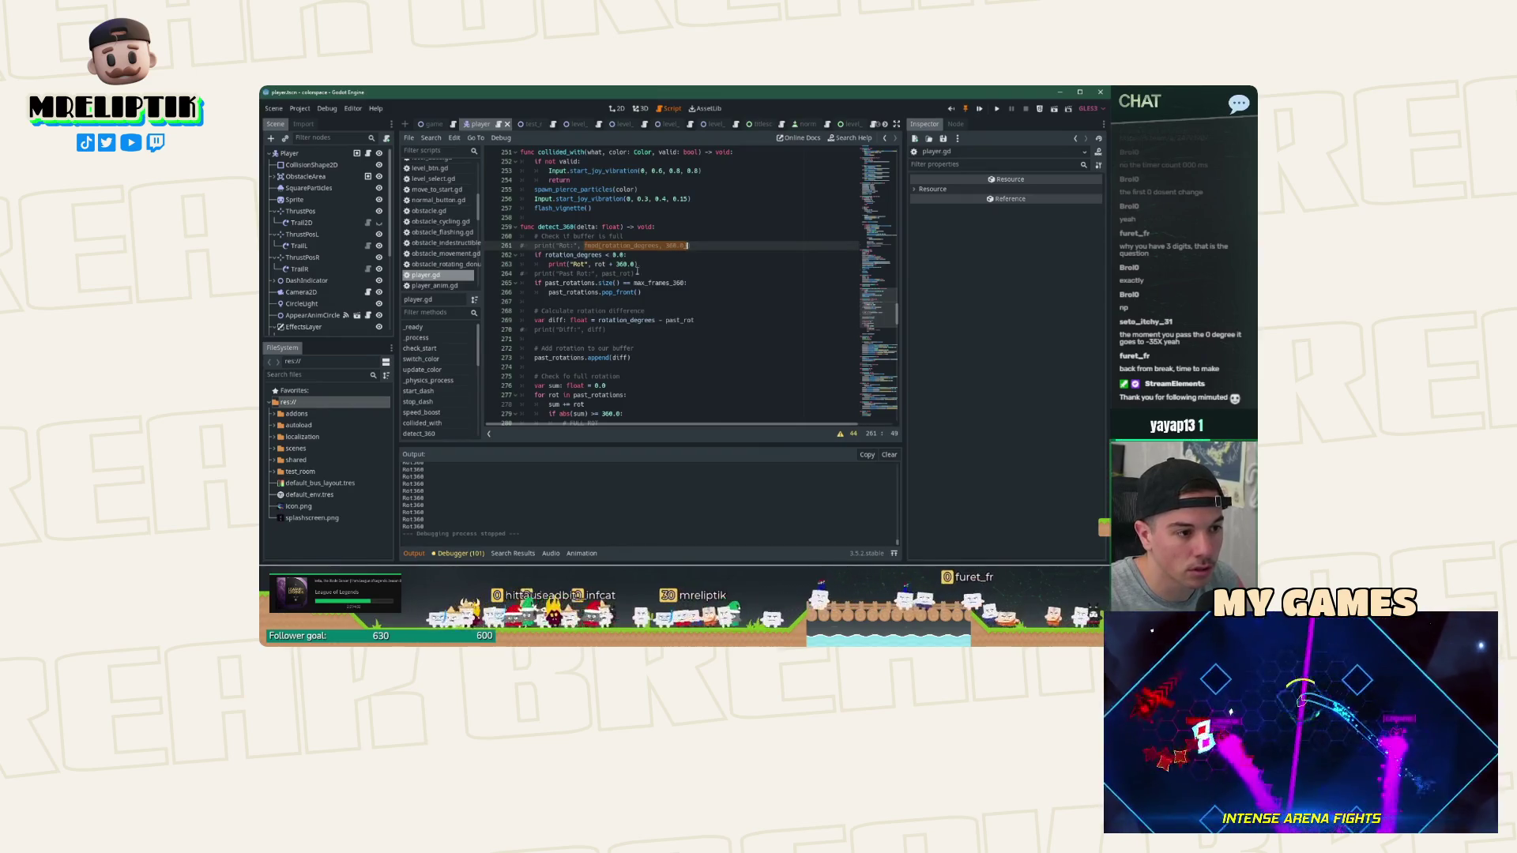
double_click(600, 264)
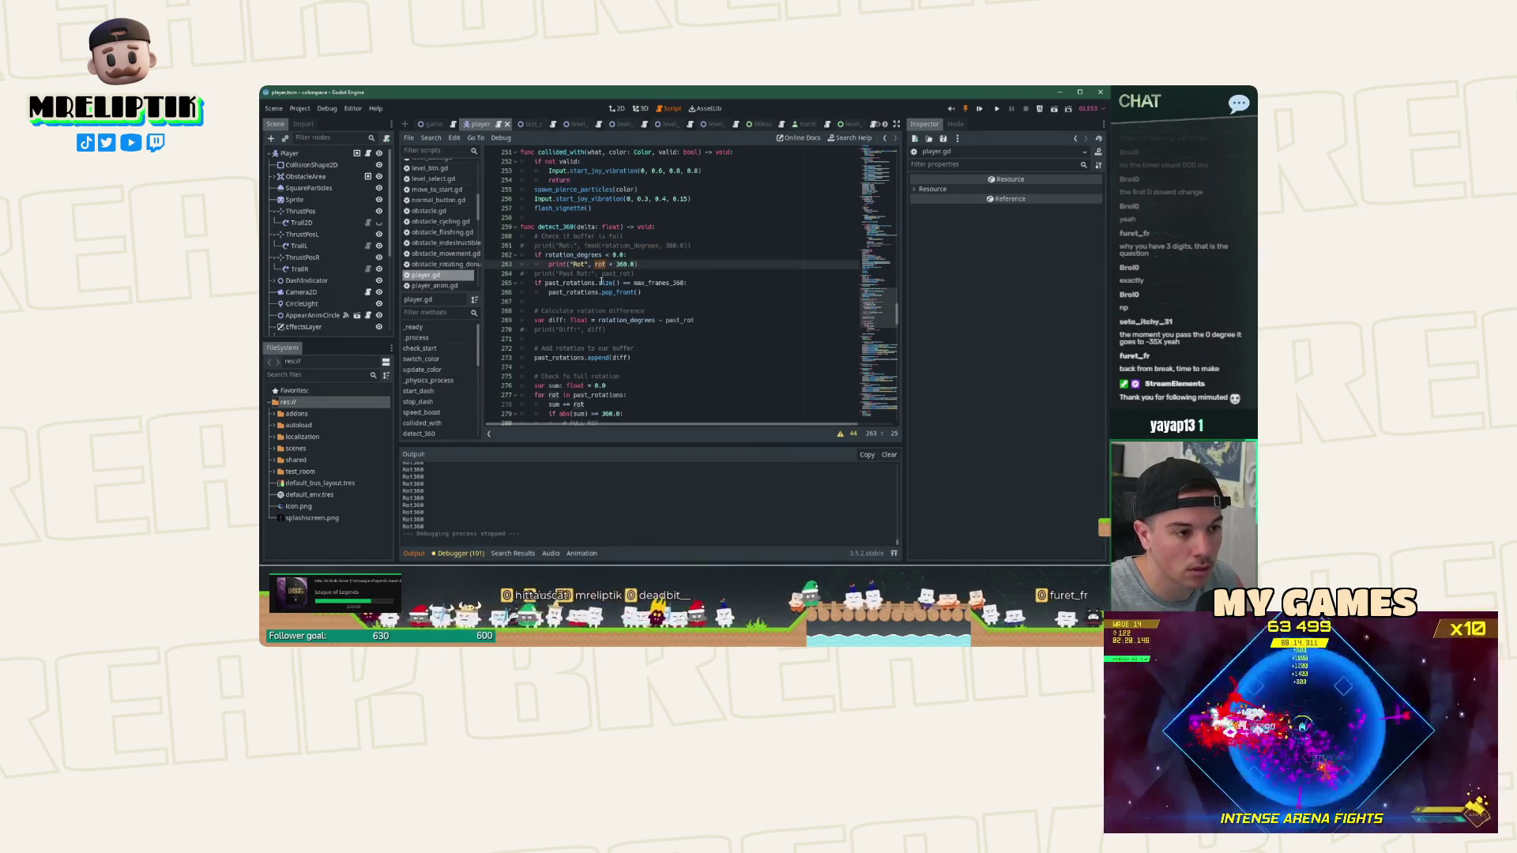
double_click(584, 254)
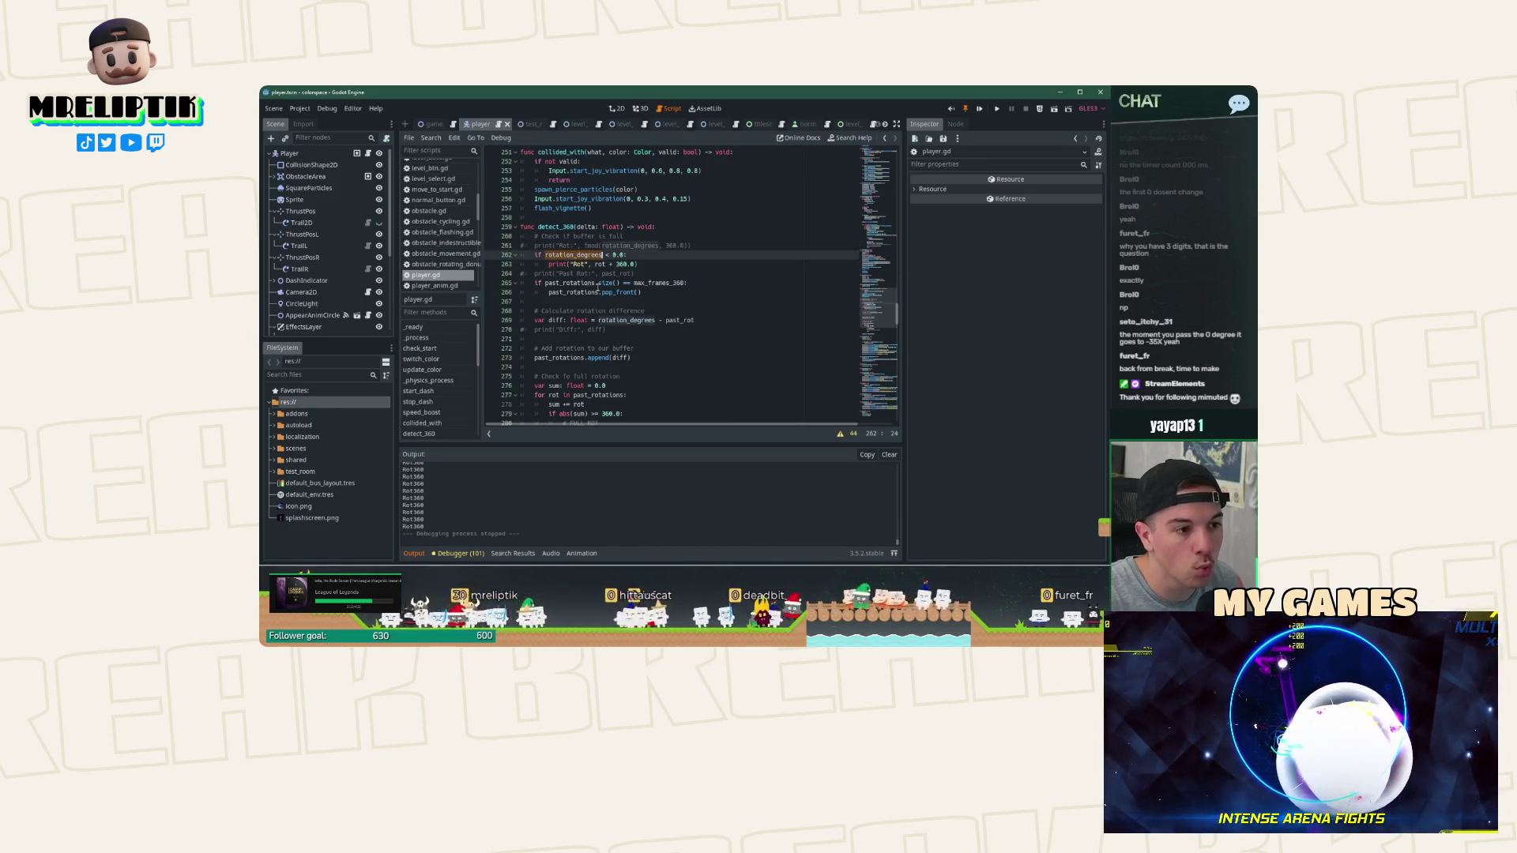
type("fmod(rotation_degrees, 360.0)")
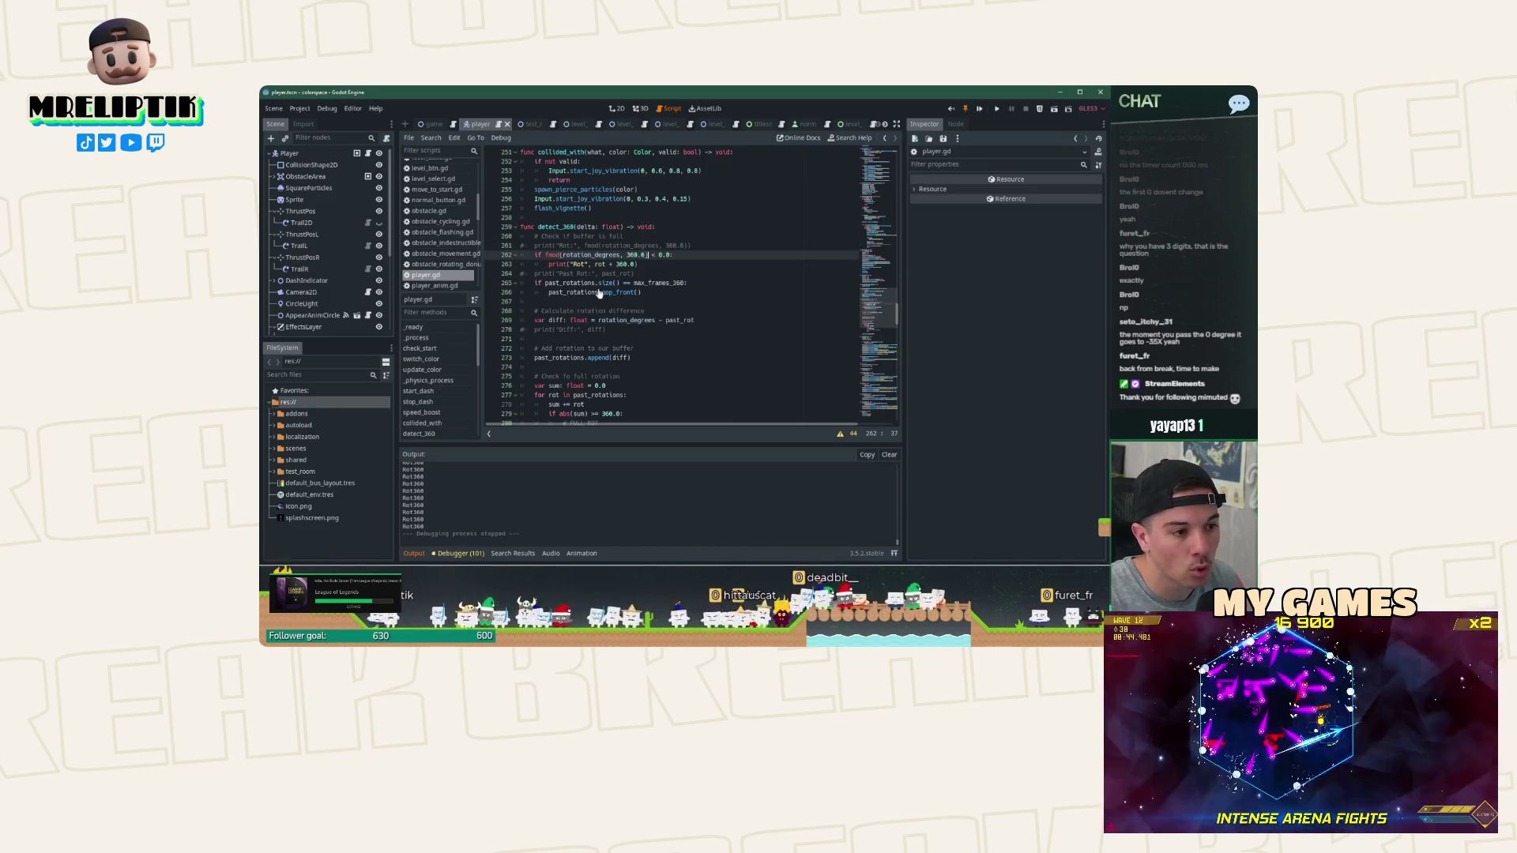
double_click(601, 264)
left_click(545, 255)
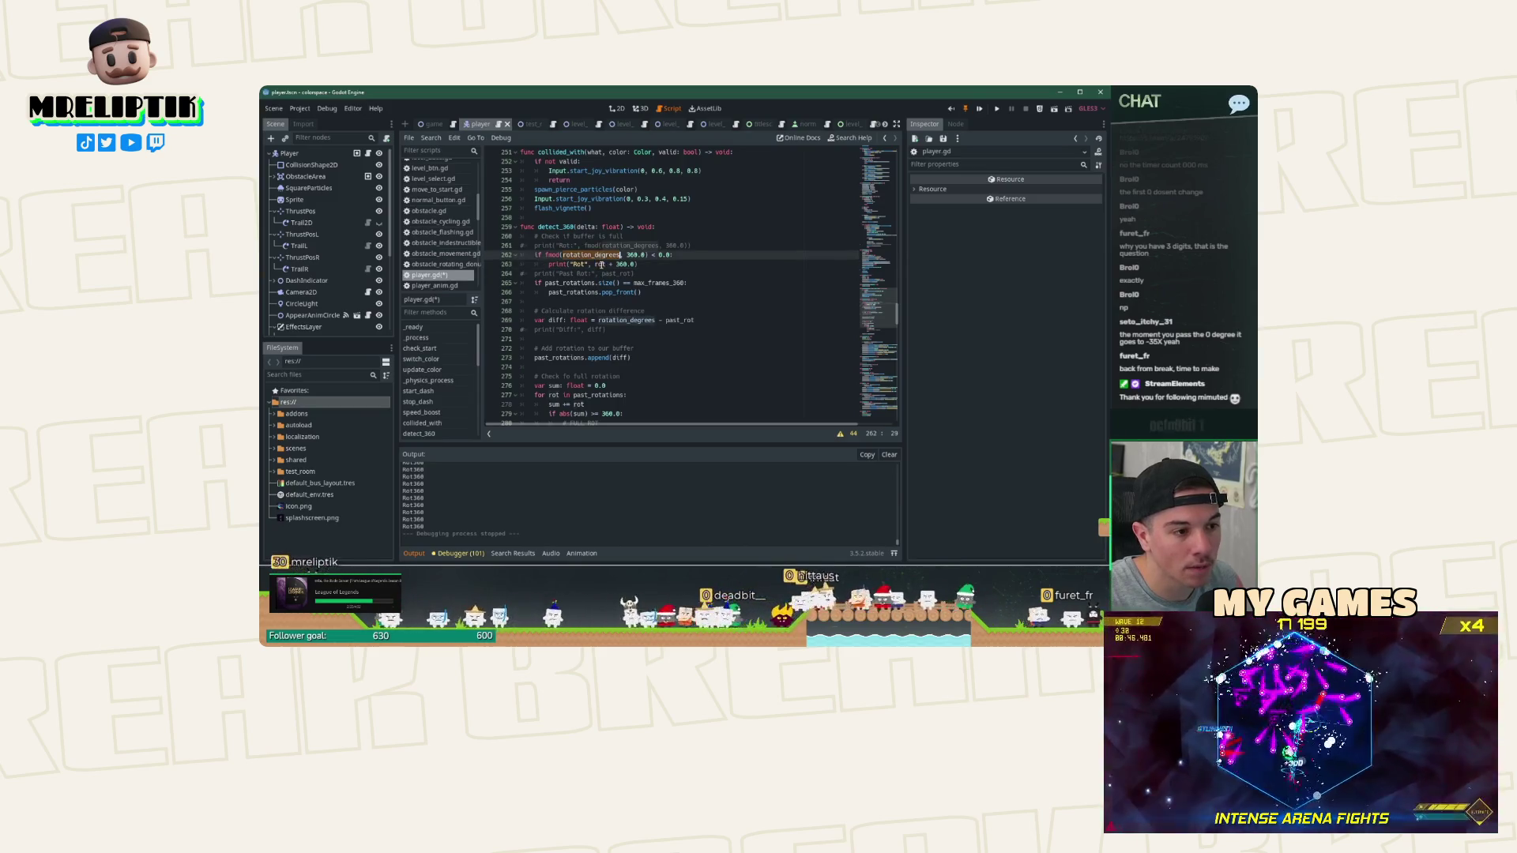
Step: Start a curr_rot float declaration on a new line under the buffer-full comment
left_click(632, 237)
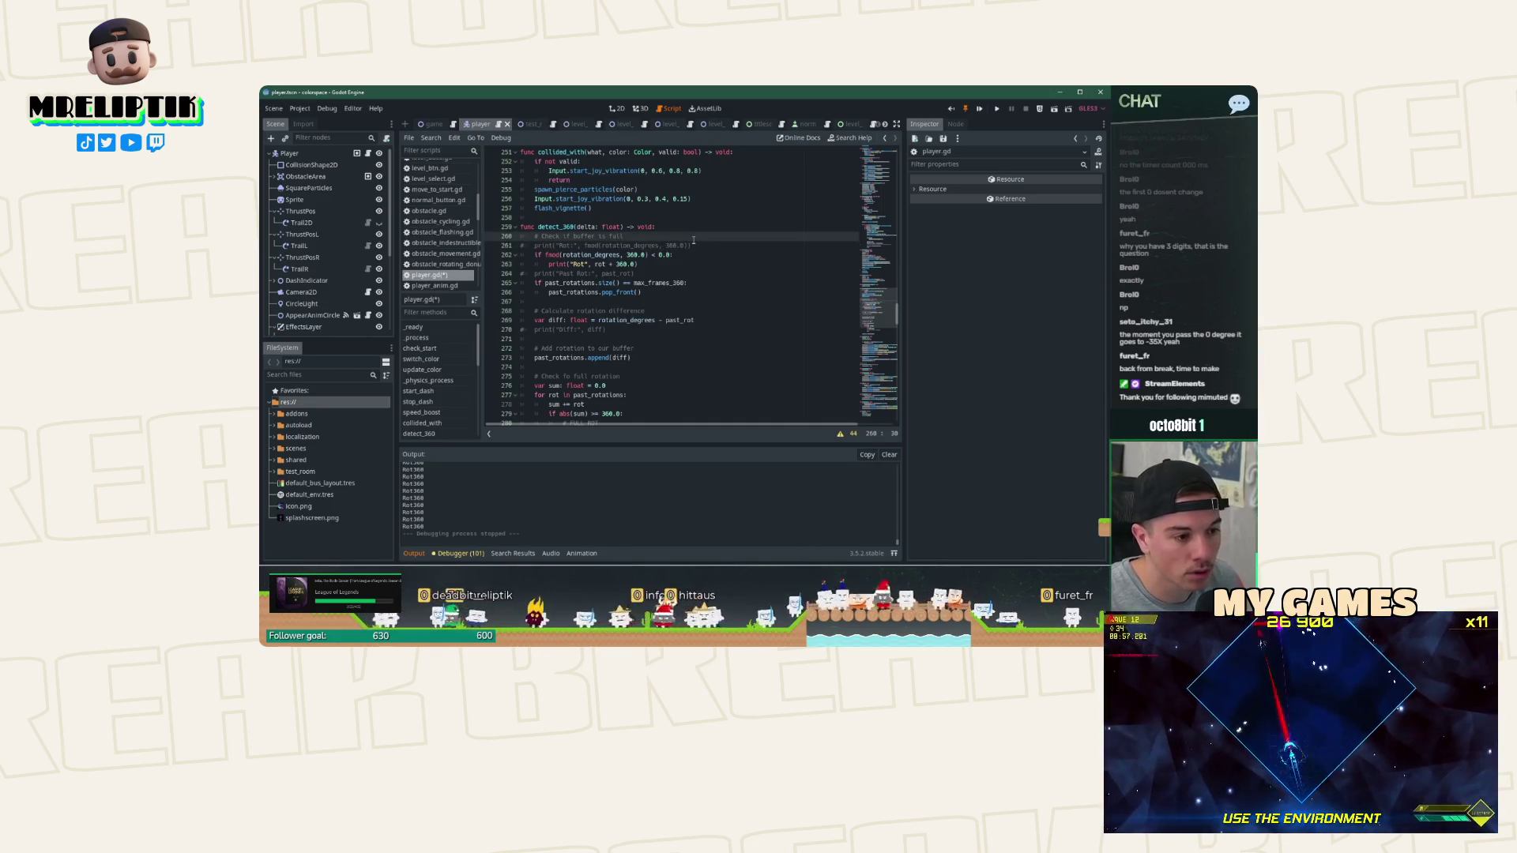
key("Return")
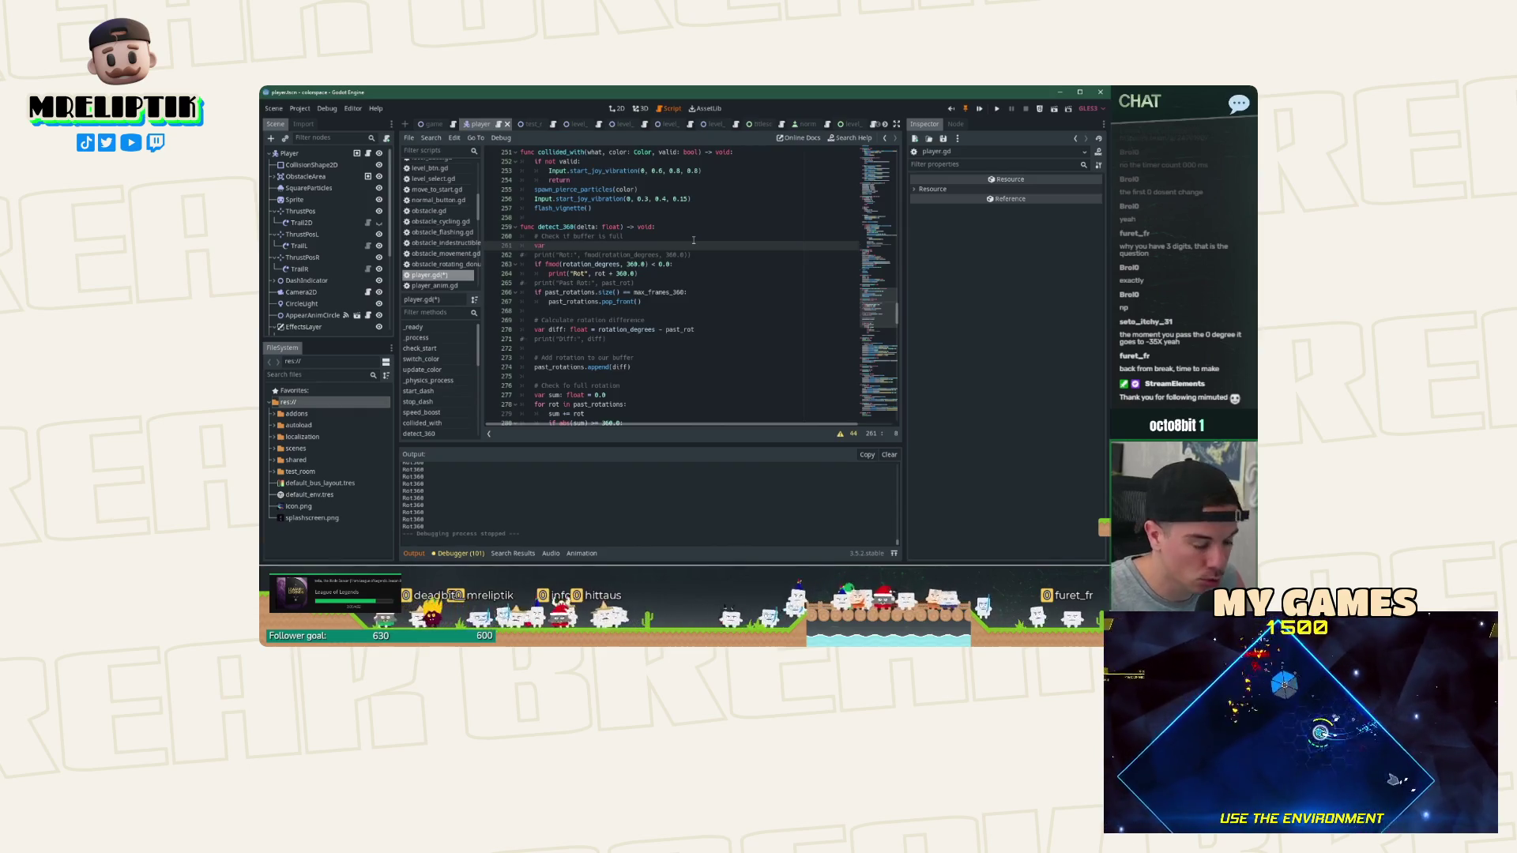
type("urr_rot: float =")
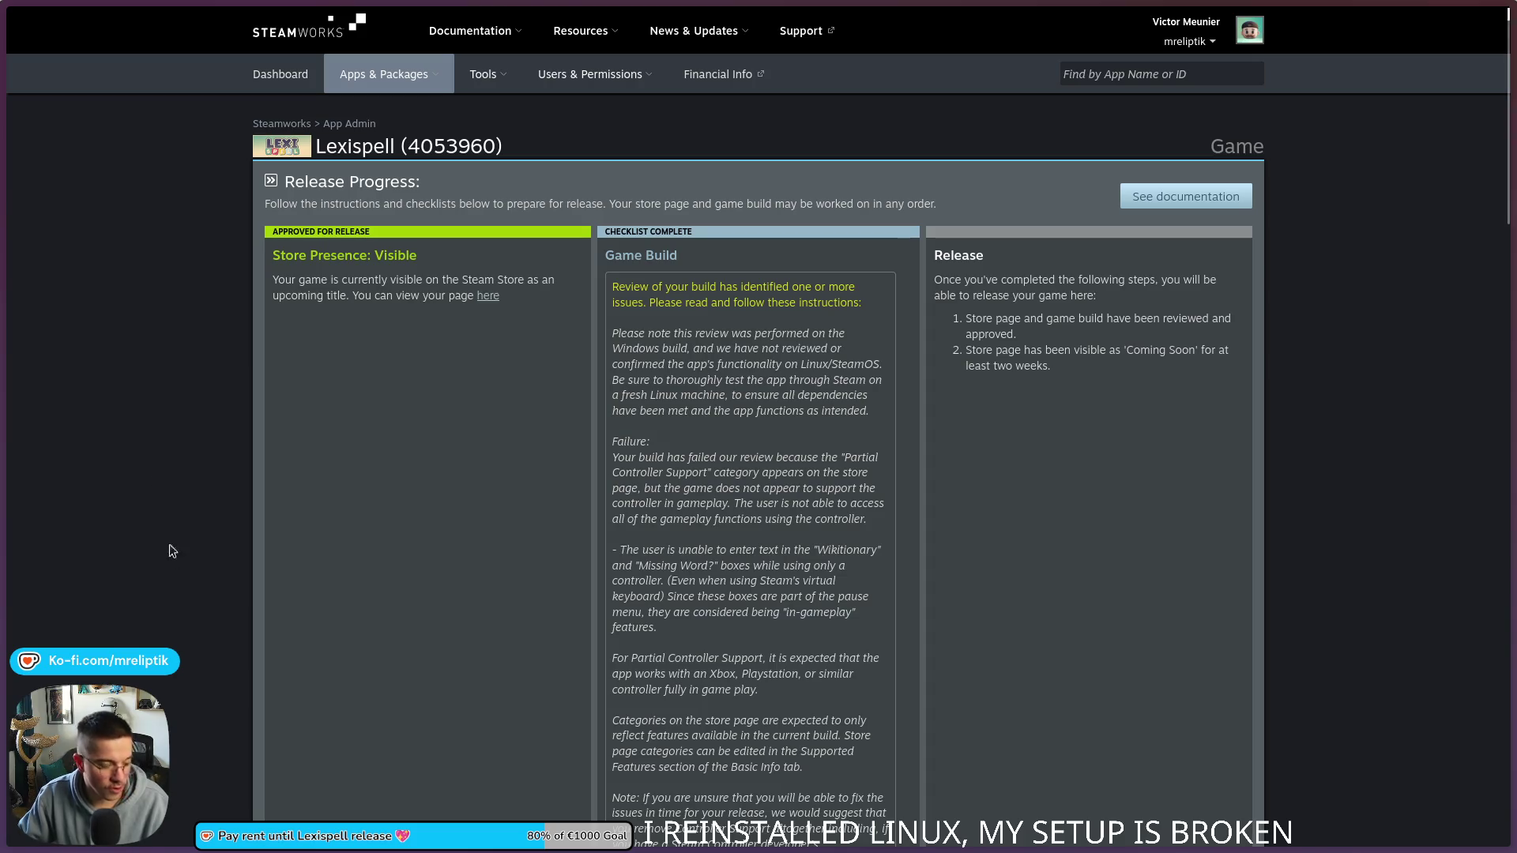
Step: Launch RustDesk via a 'rus' search, move it aside, and start a remote session to the Windows PC
key("super")
type("rust")
key("Return")
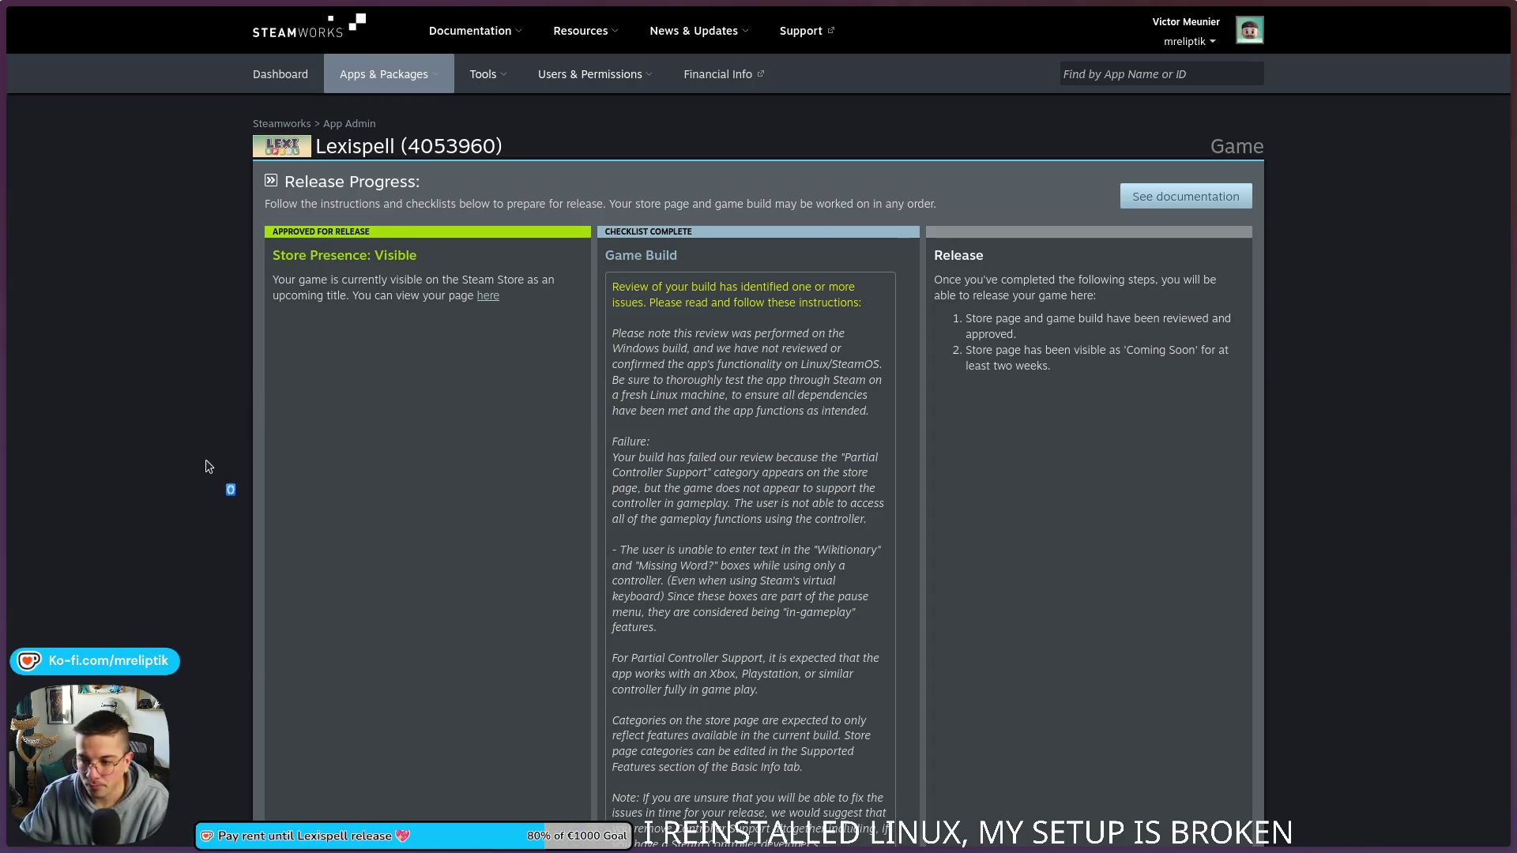
left_click_drag(491, 205, 0, 198)
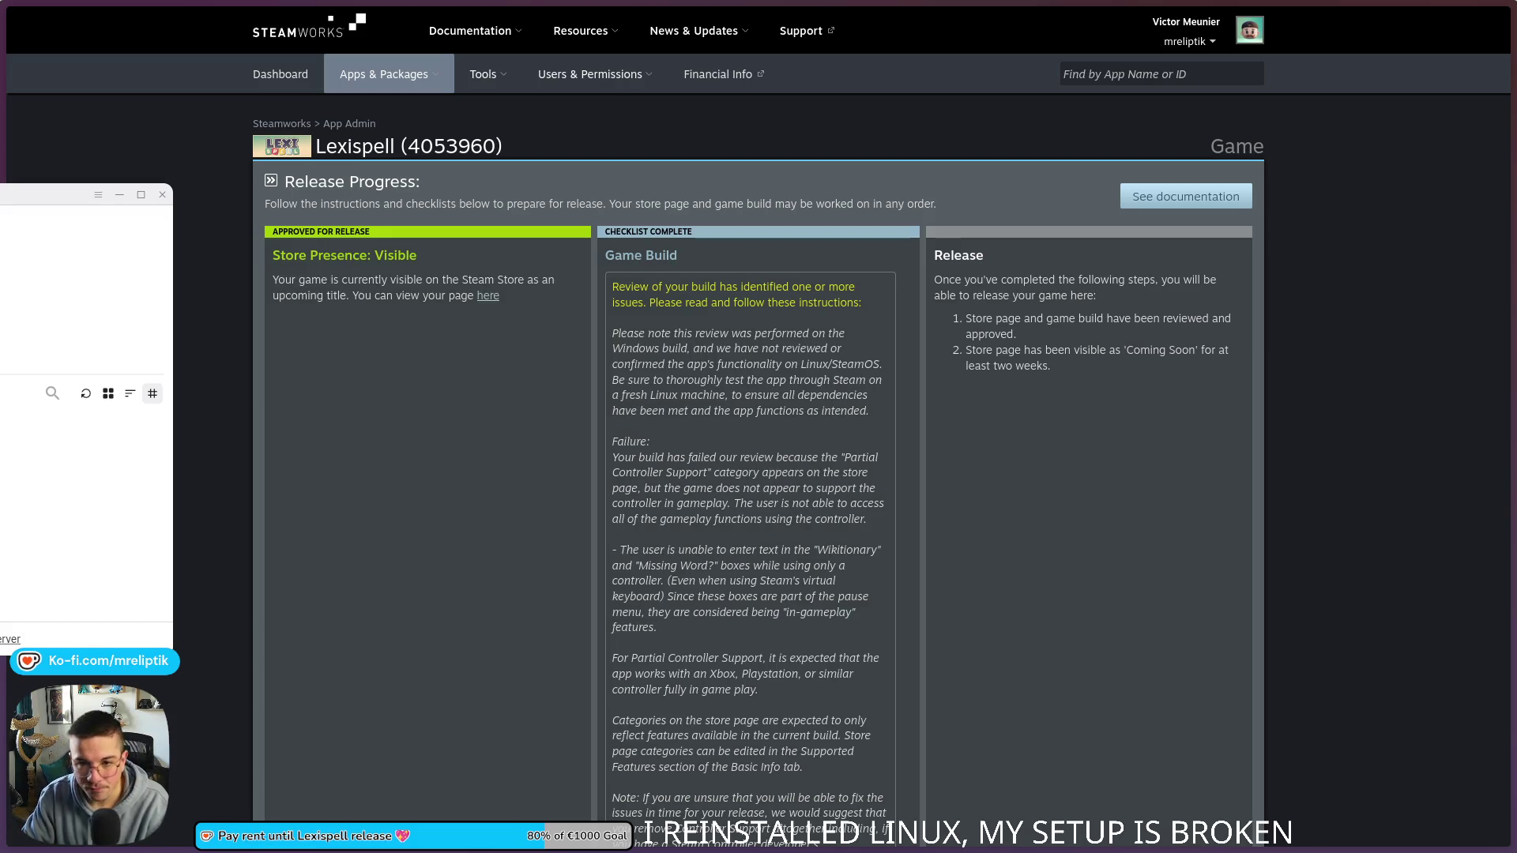
key("Return")
left_click(577, 473)
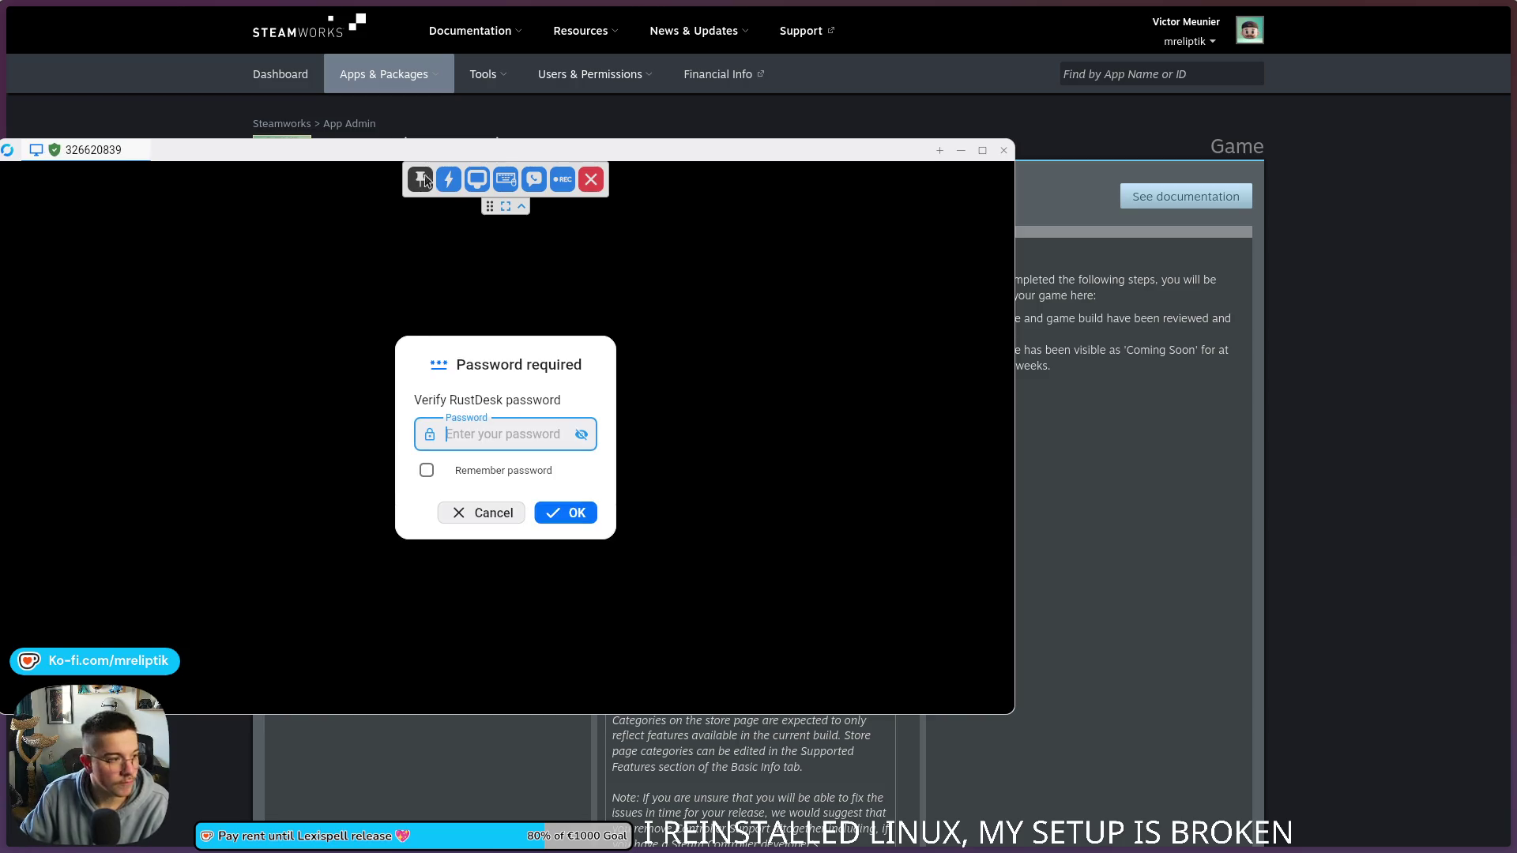
Step: Move the connected remote session window aside to show the Windows desktop
left_click_drag(515, 153, 0, 142)
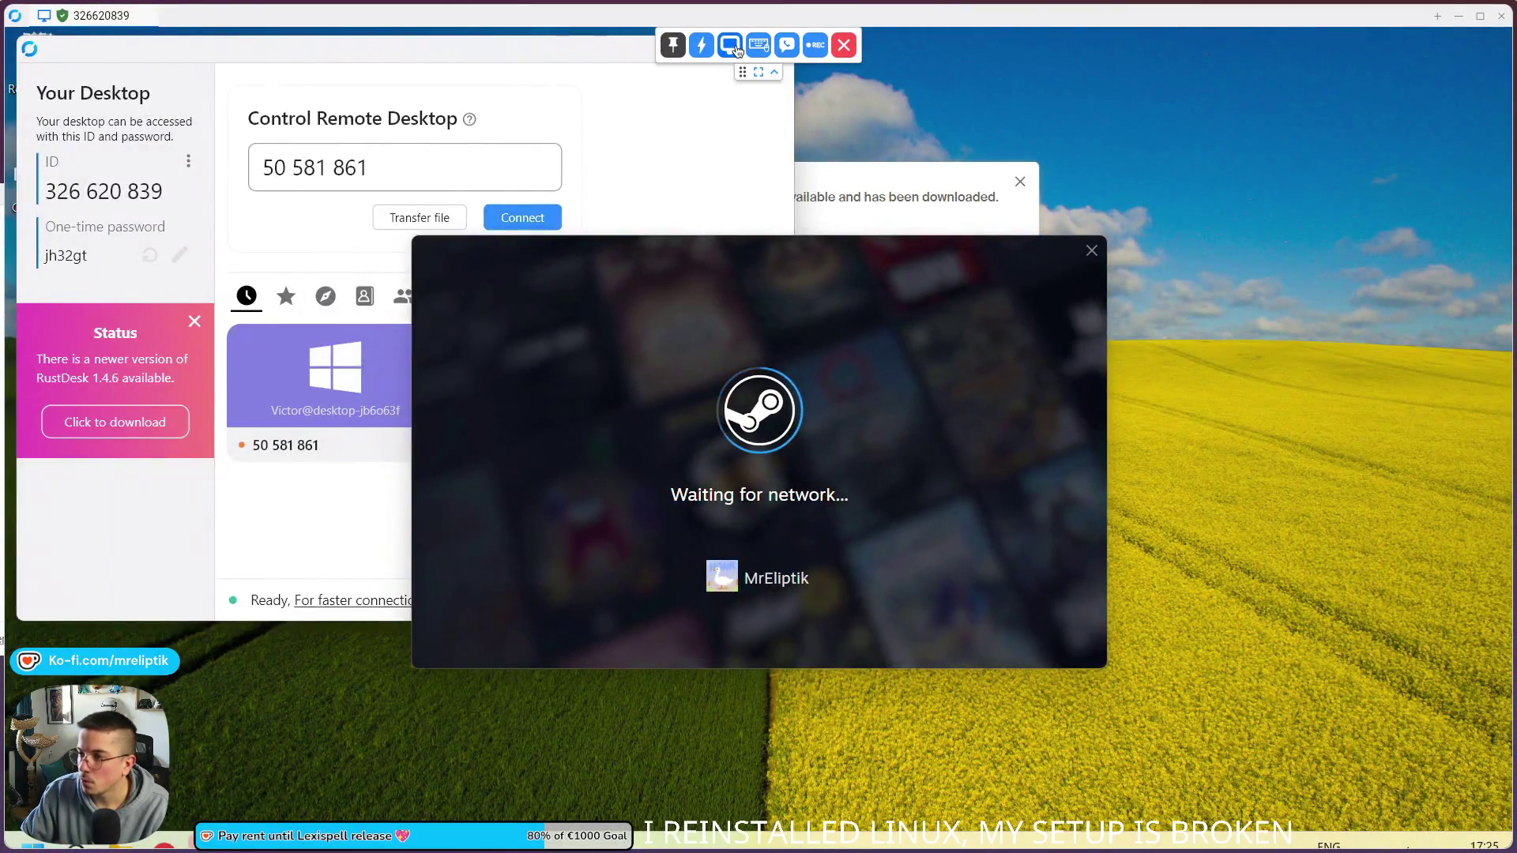
Step: Scale the remote screen to fit the window and minimize the remote RustDesk window
left_click(731, 47)
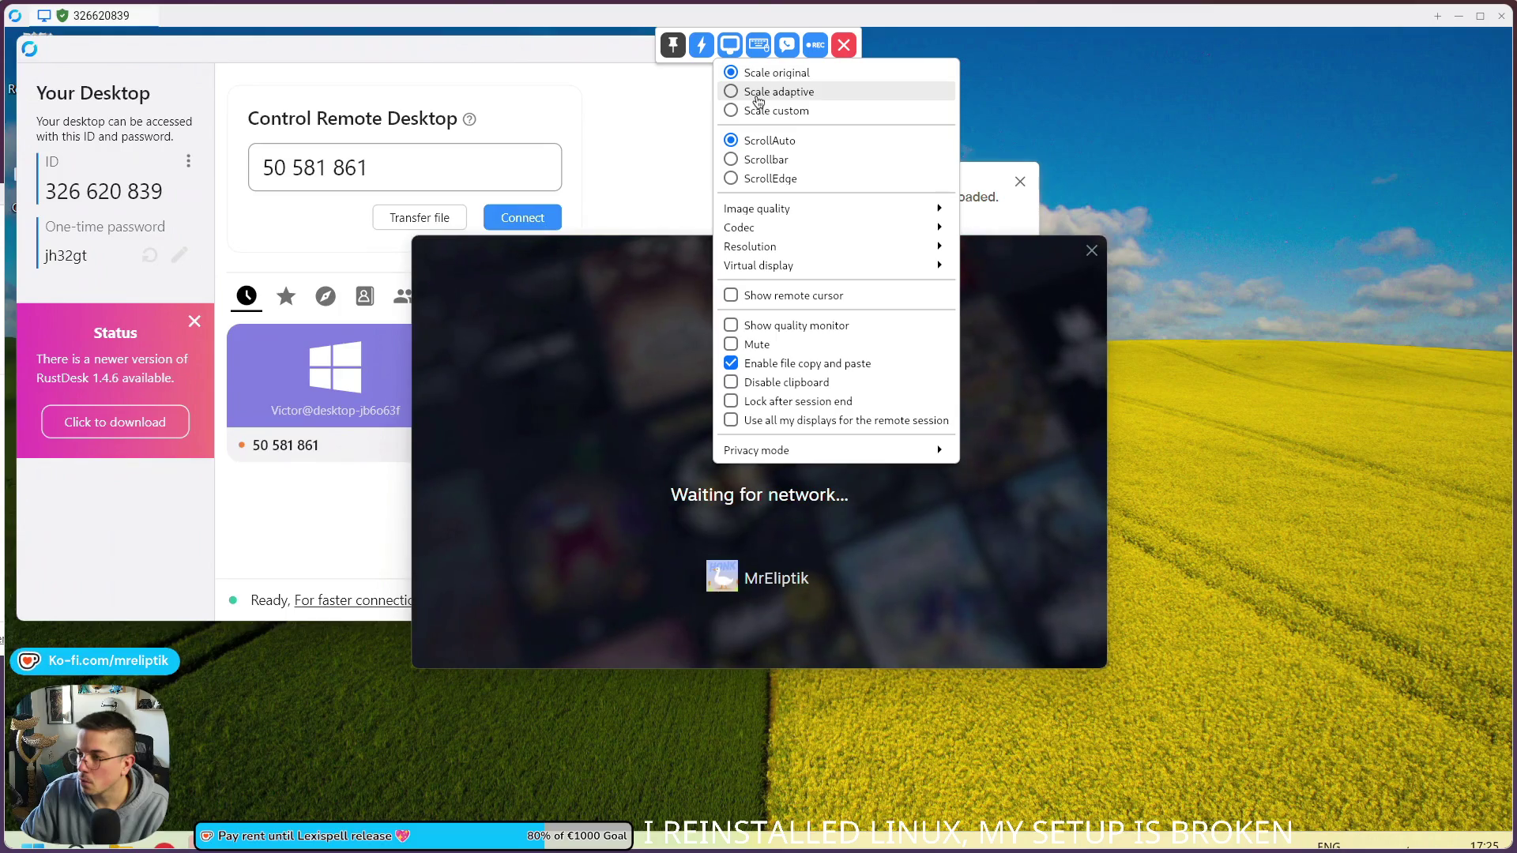
left_click(758, 93)
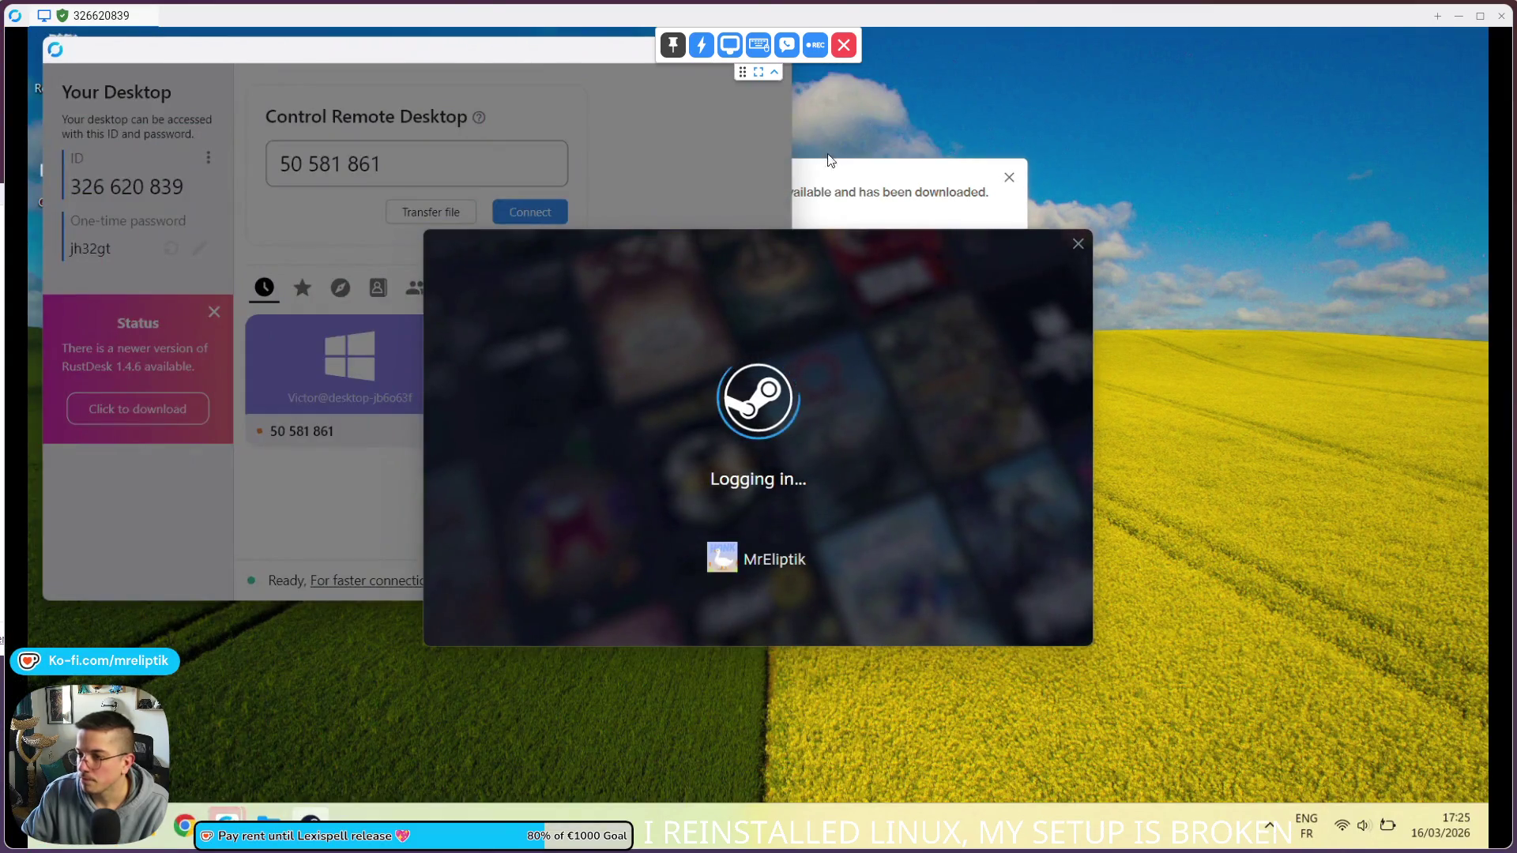
left_click_drag(562, 49, 95, 181)
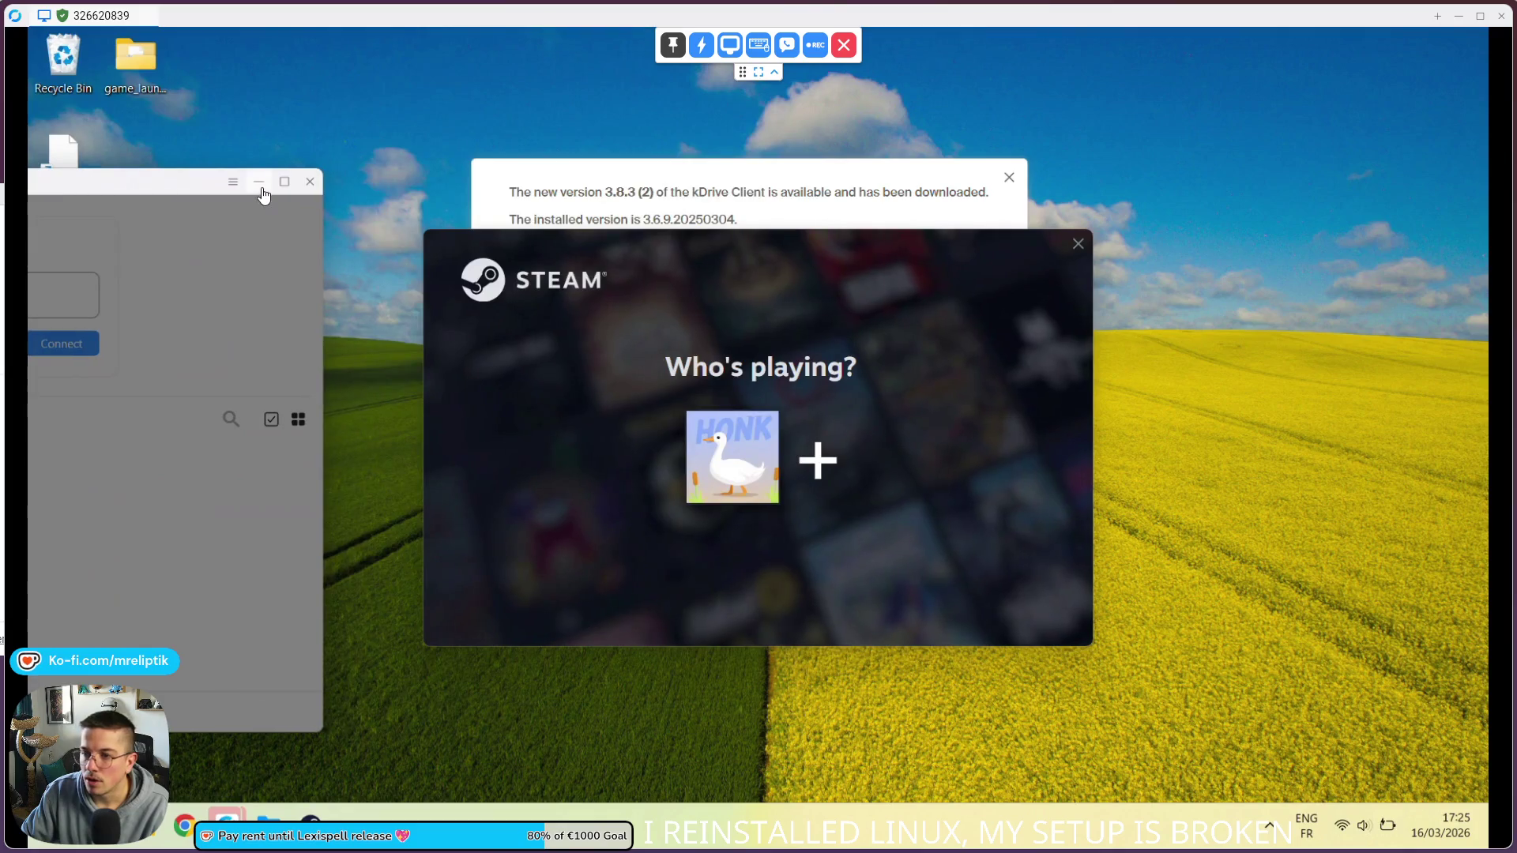
left_click(261, 186)
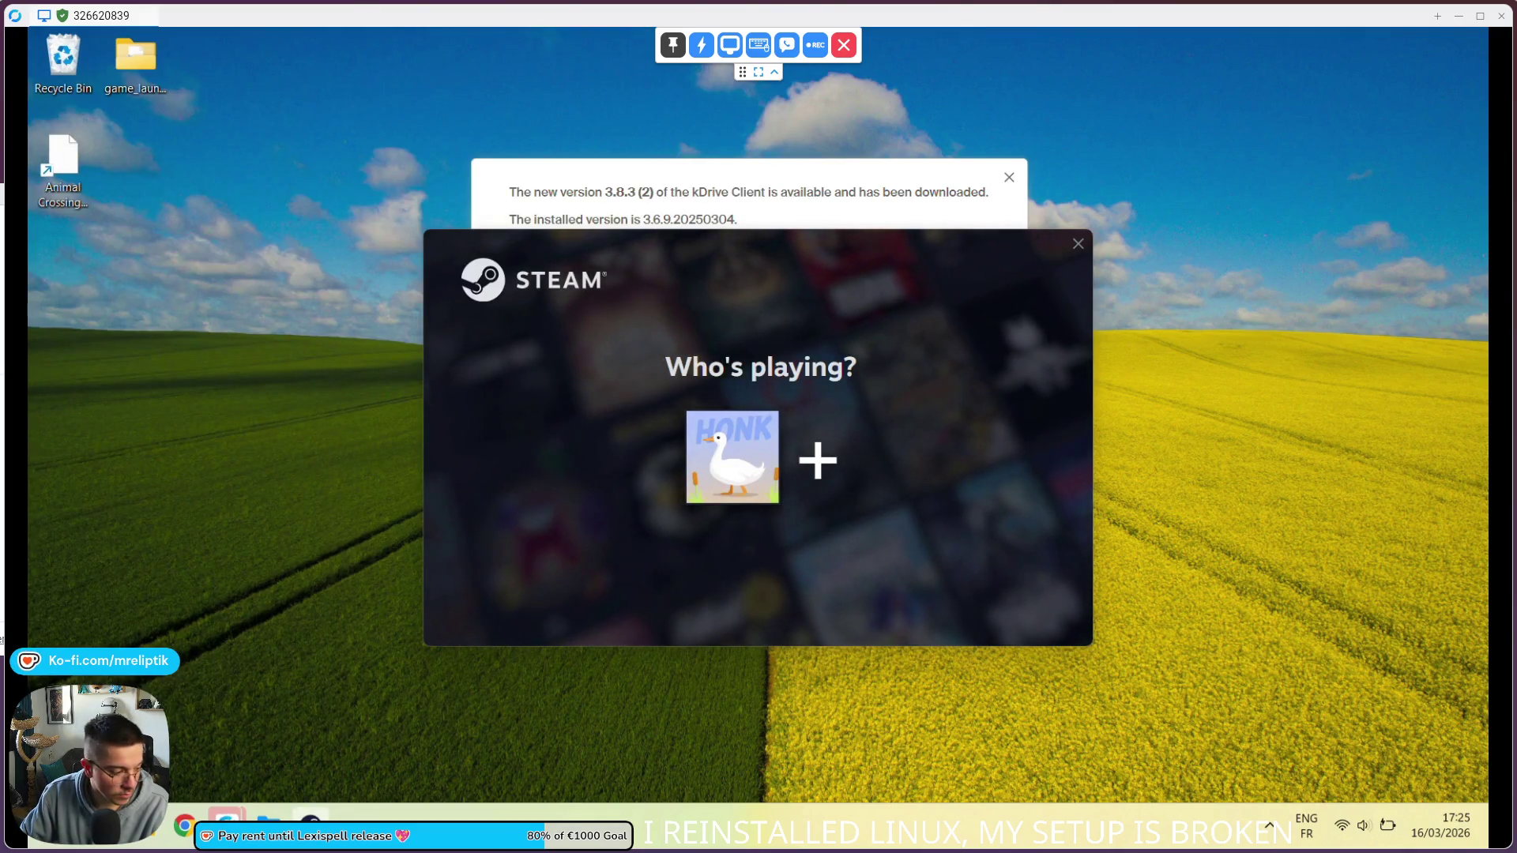
Step: Dismiss the kDrive update notice and choose the saved Steam profile to reach sign-in
left_click(735, 193)
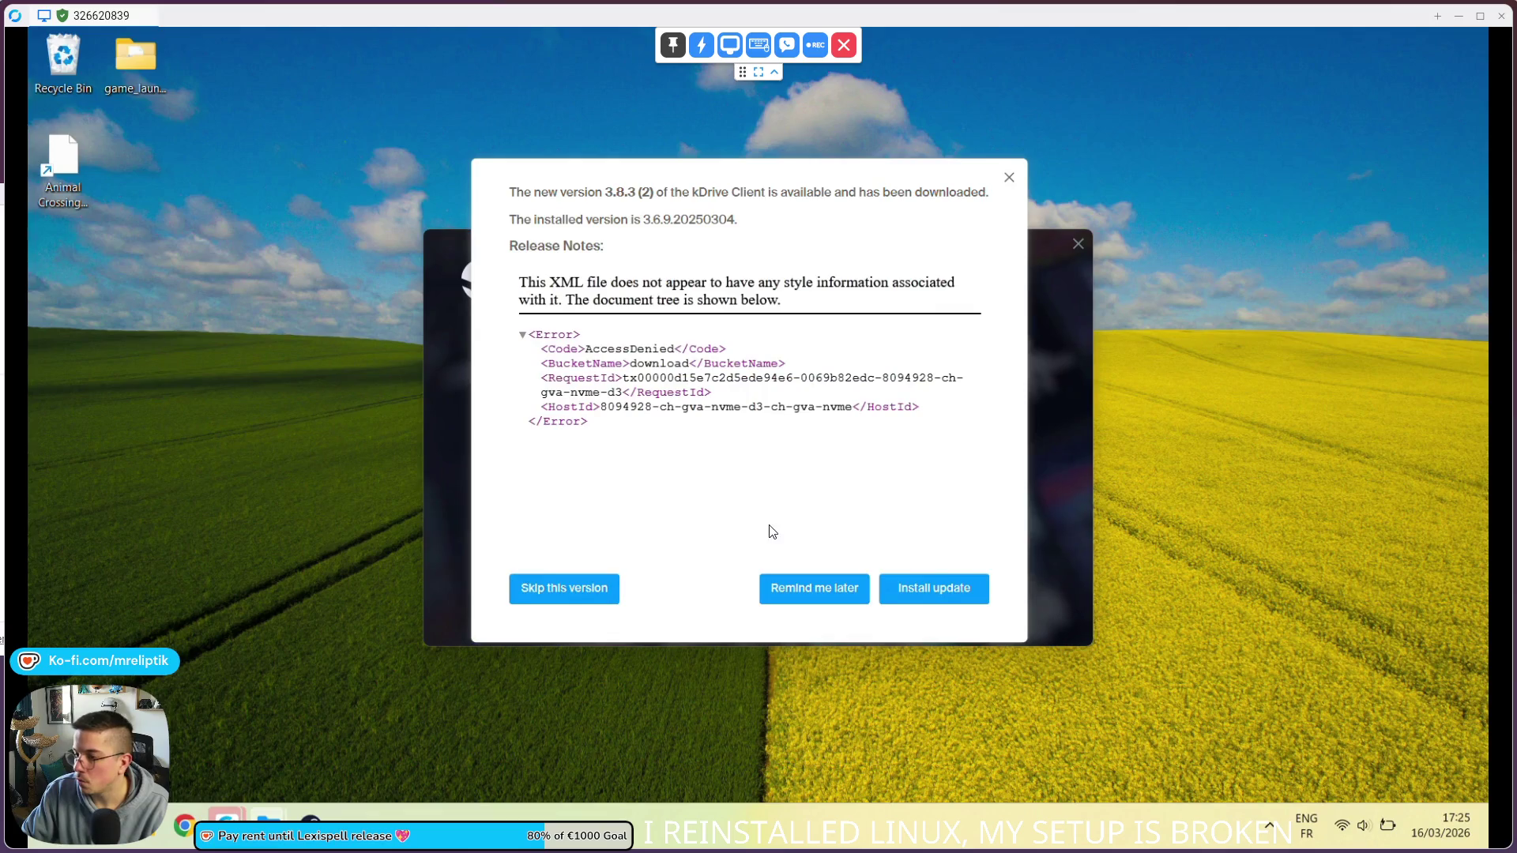
left_click(803, 588)
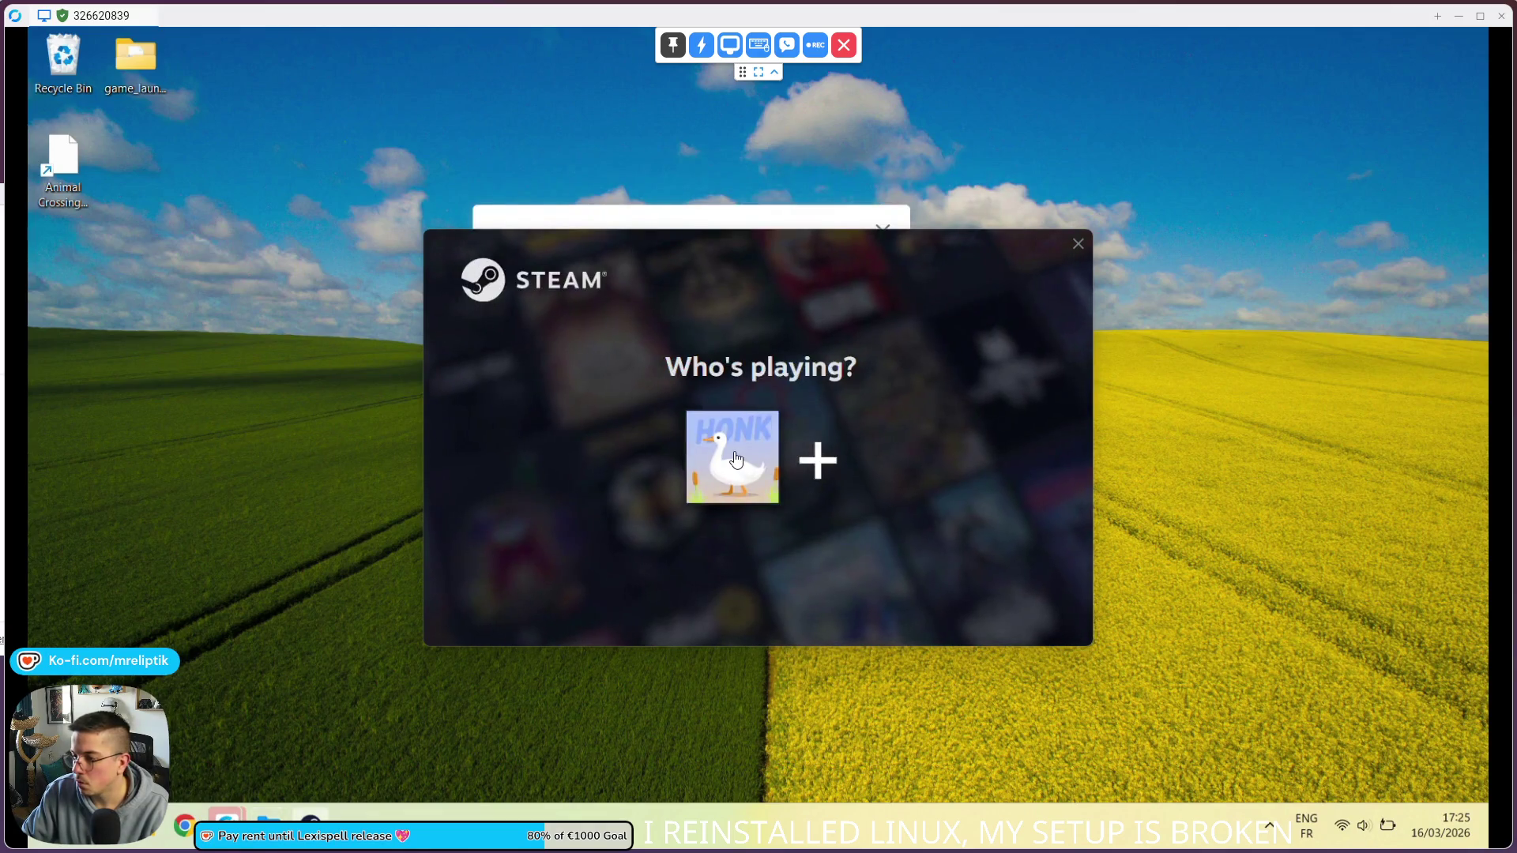
left_click(730, 454)
mouse_move(923, 245)
left_mouse_down()
mouse_move(851, 336)
mouse_move(1129, 306)
mouse_move(827, 272)
left_mouse_up()
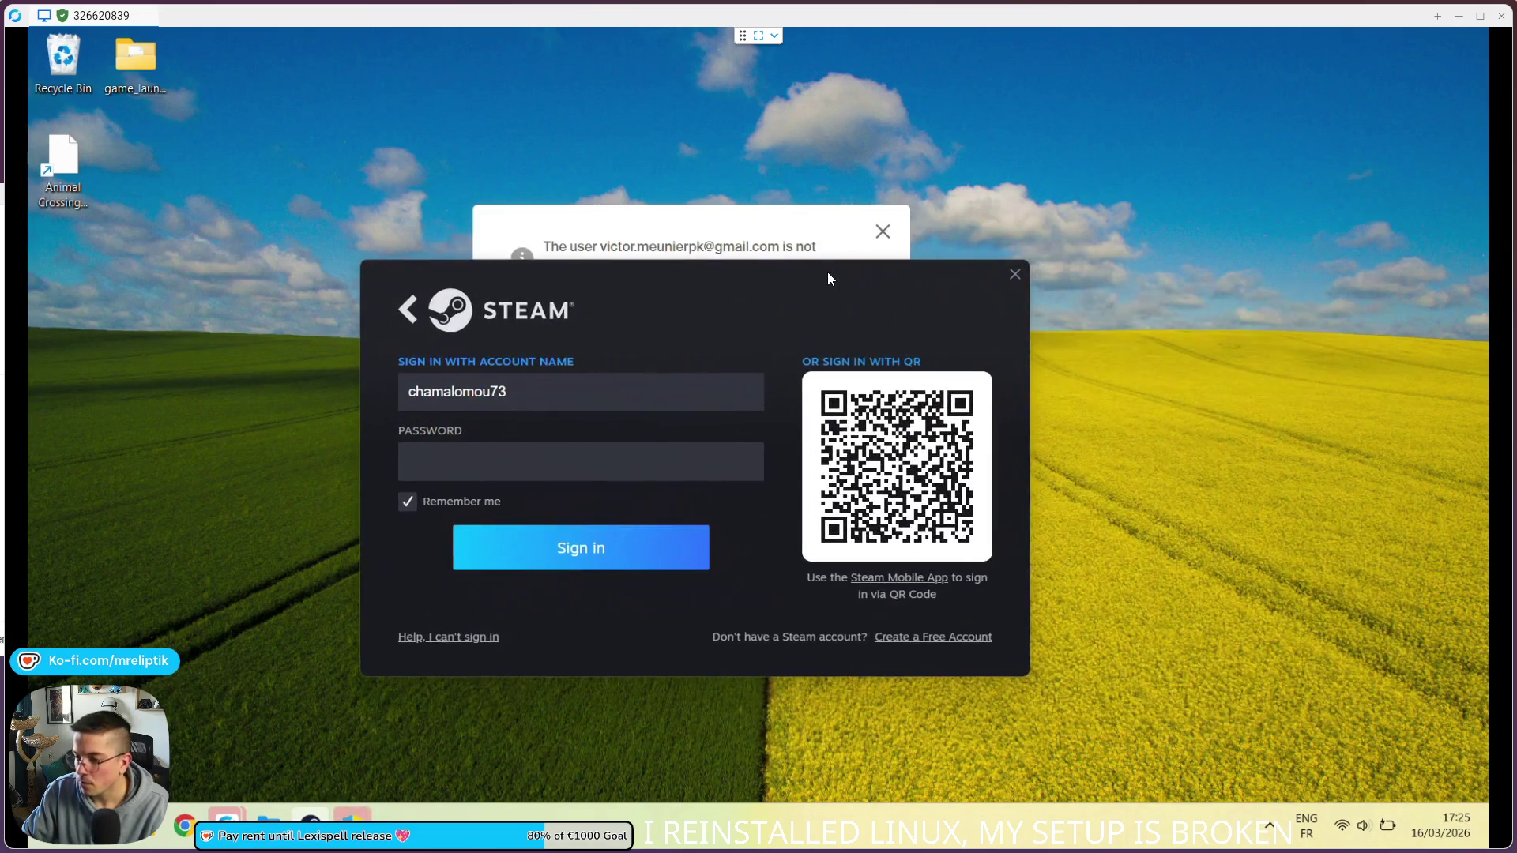
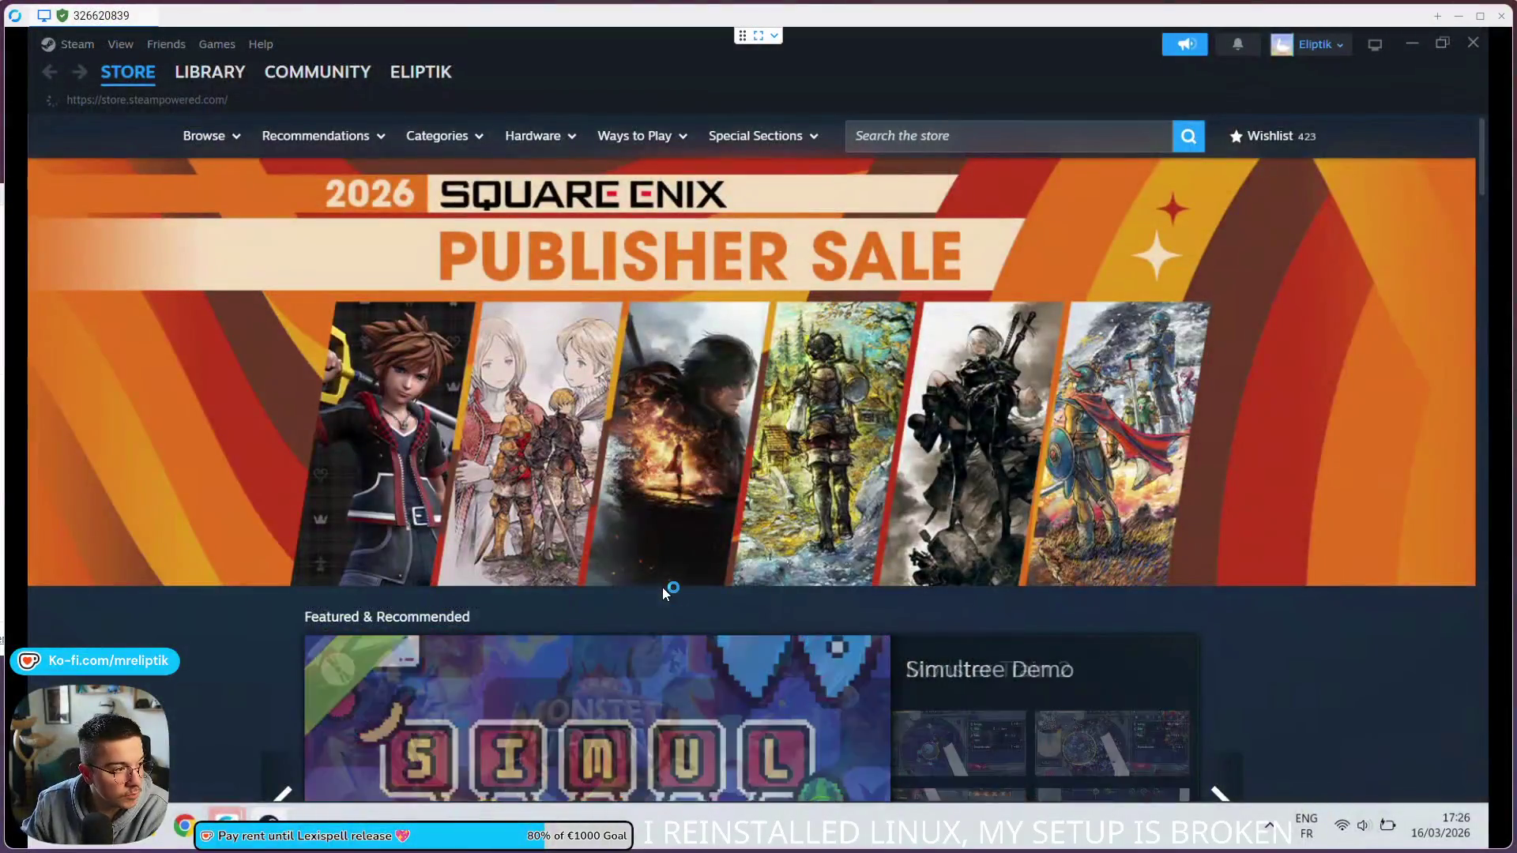
Step: Shrink the Steam window and read Bullet: Surge's latest patch notes from the download queue
scroll(612, 169, "down", 5)
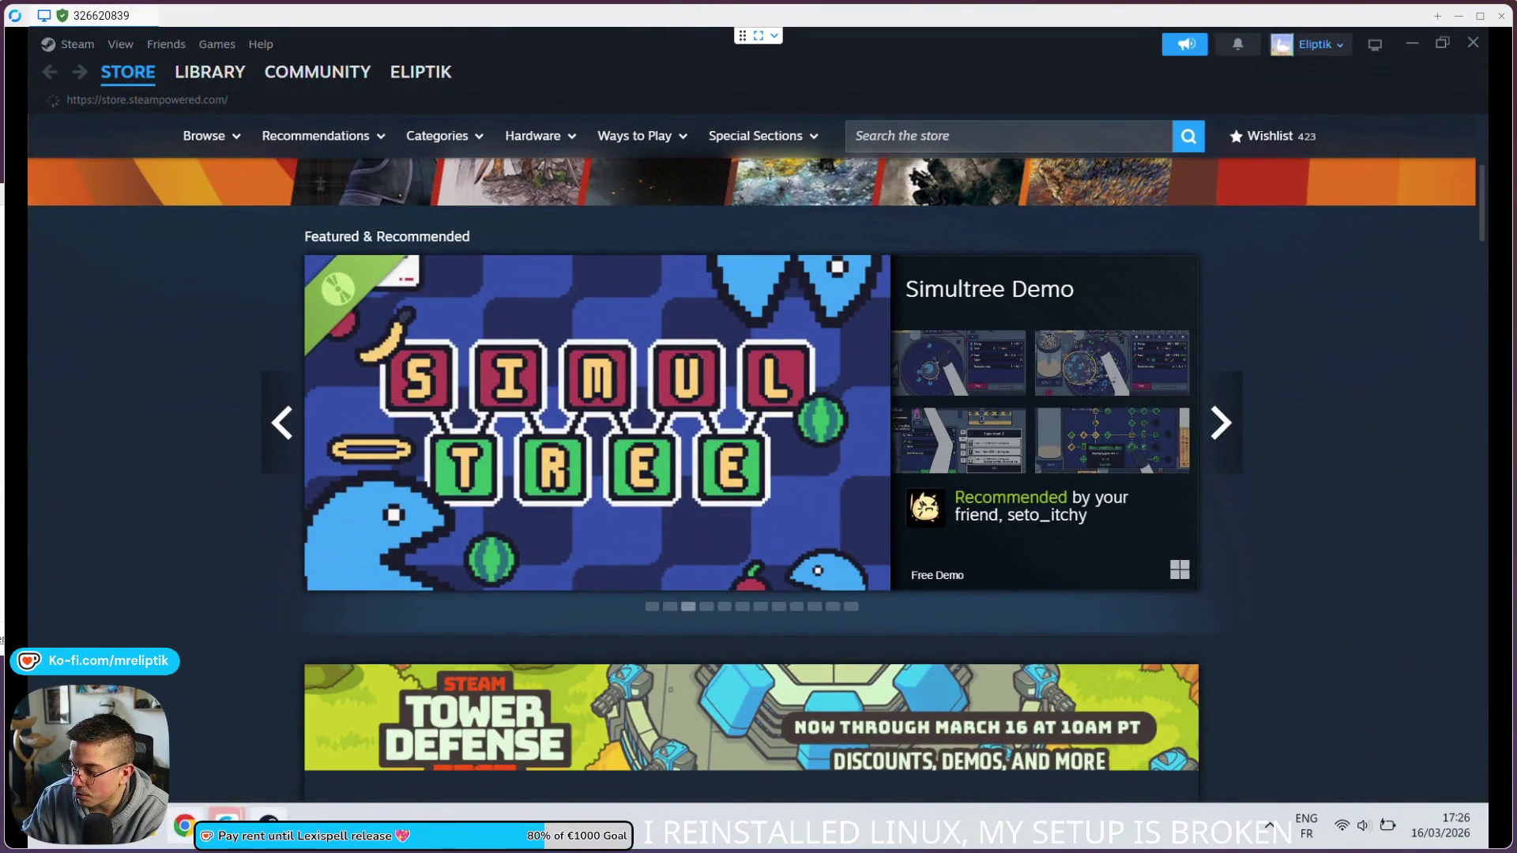
key("super+Down")
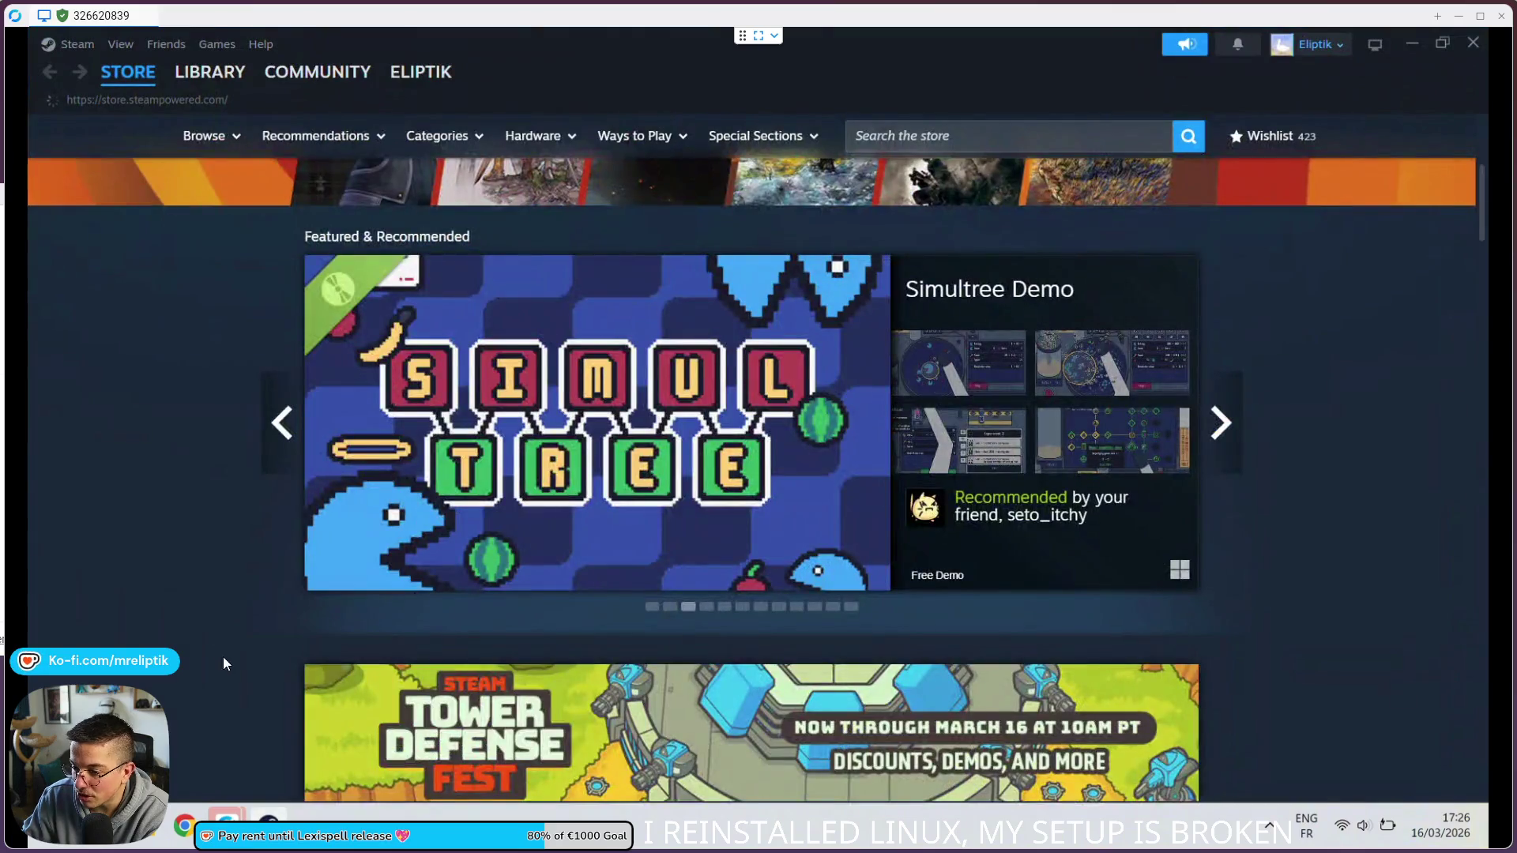
scroll(223, 656, "down", 7)
scroll(240, 725, "down", 15)
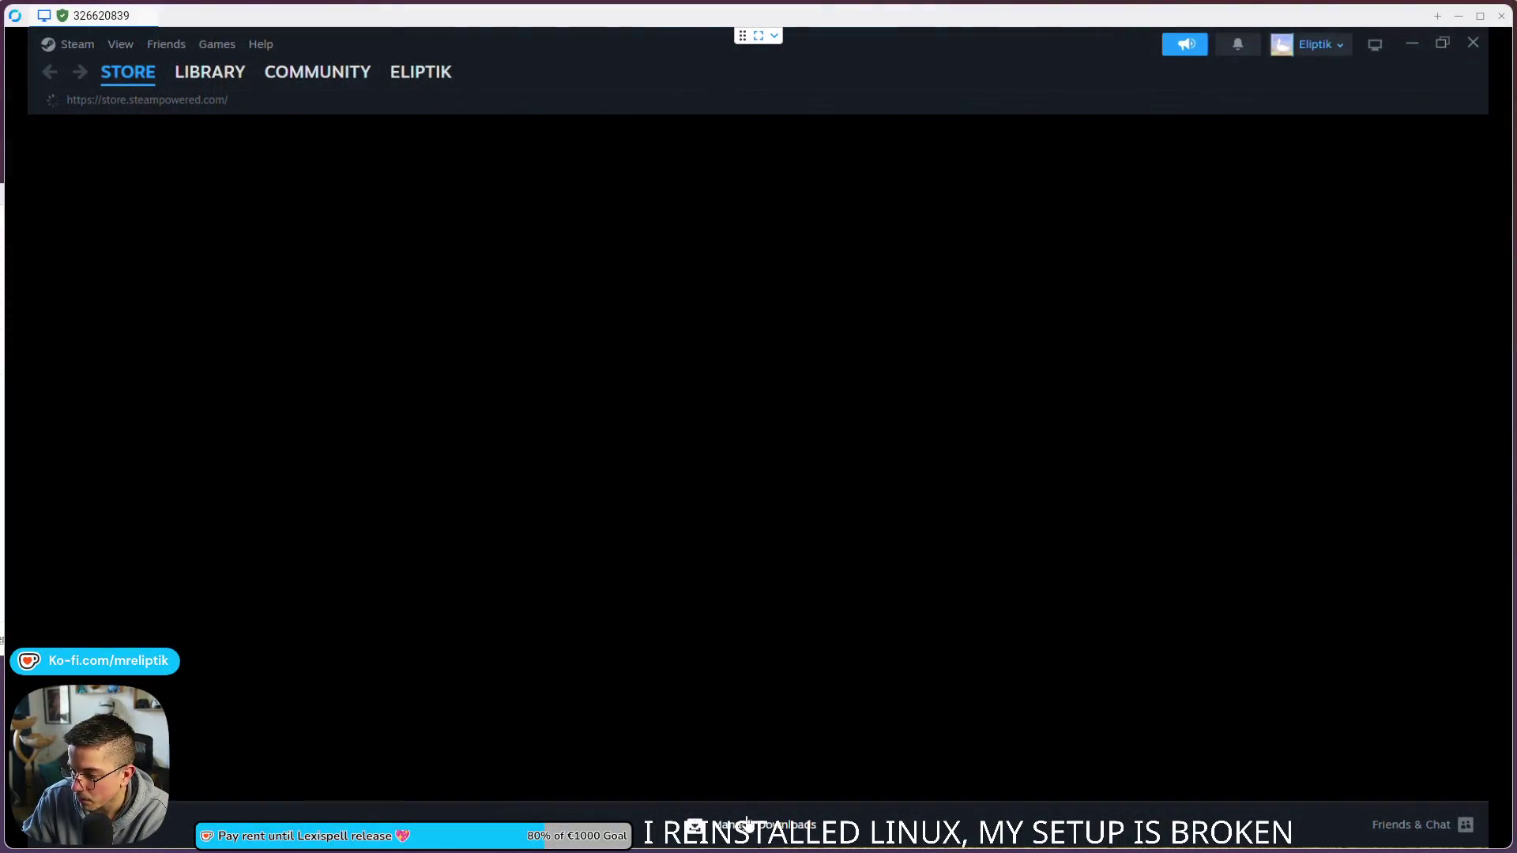
left_click(747, 823)
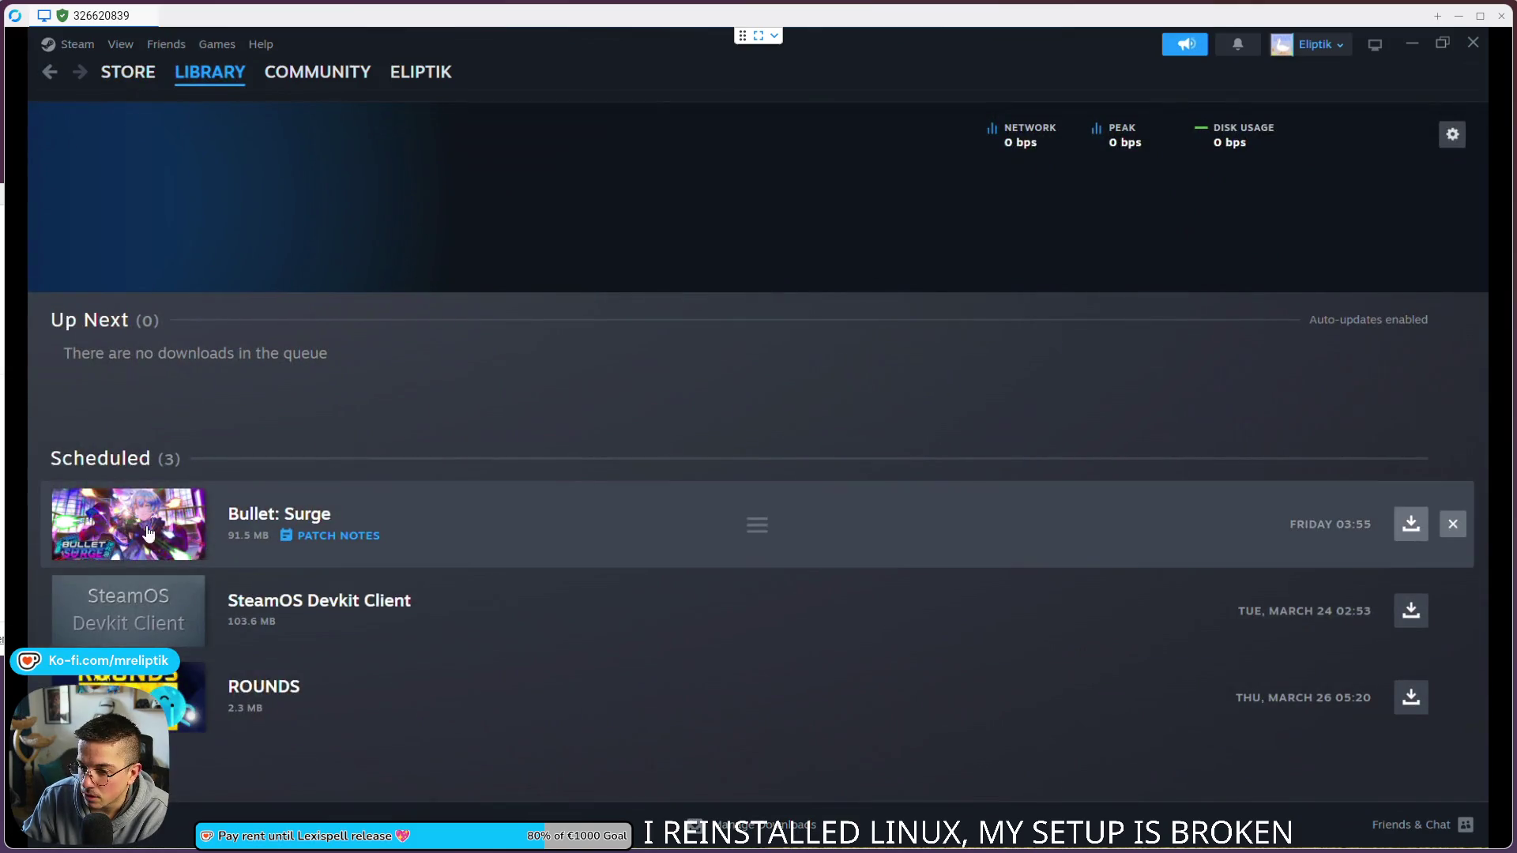
left_click(328, 534)
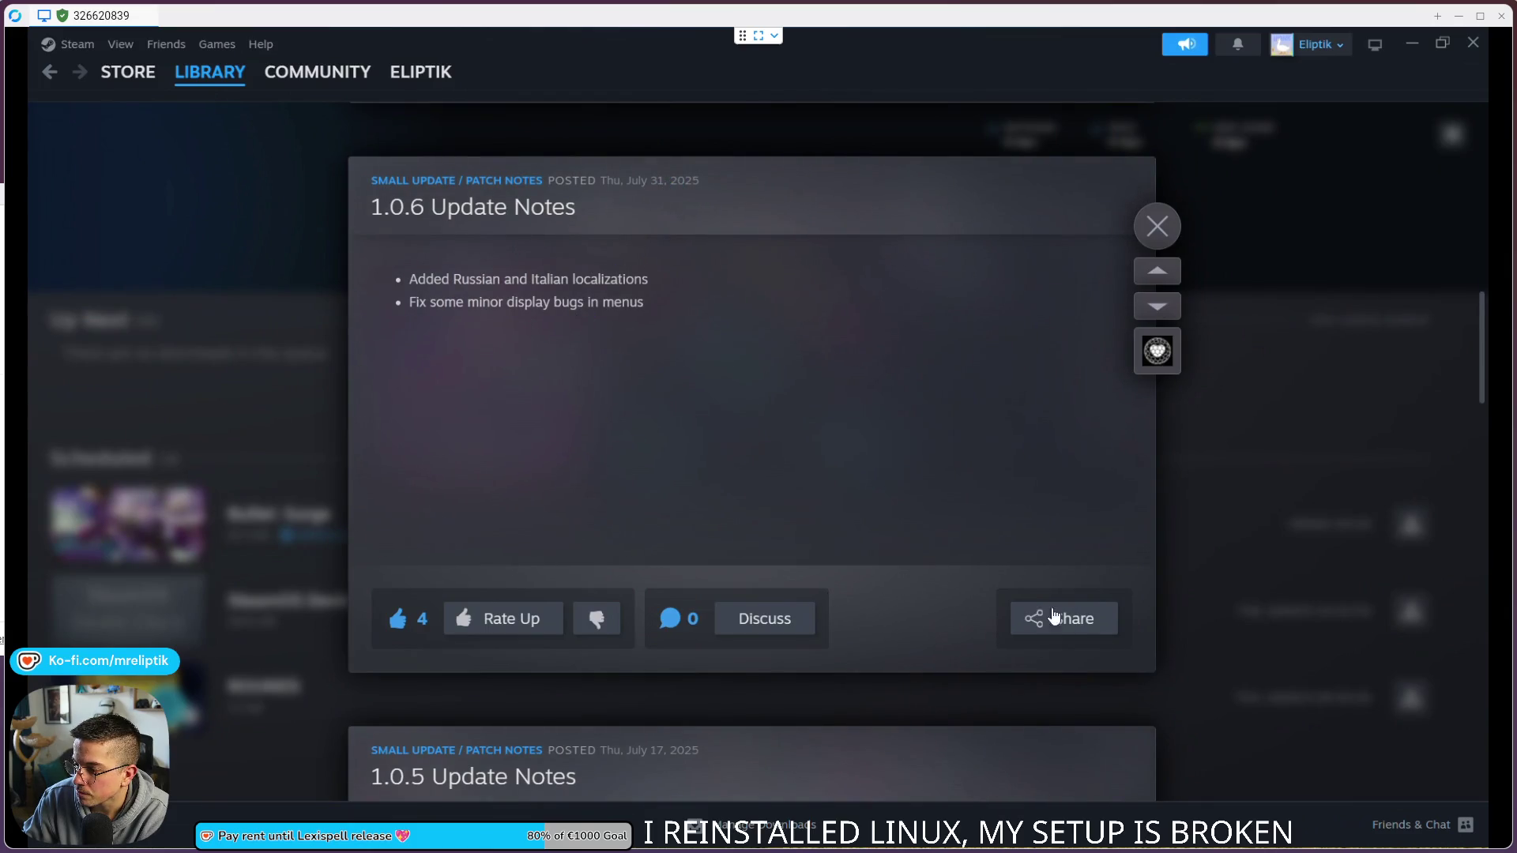
left_click(1157, 227)
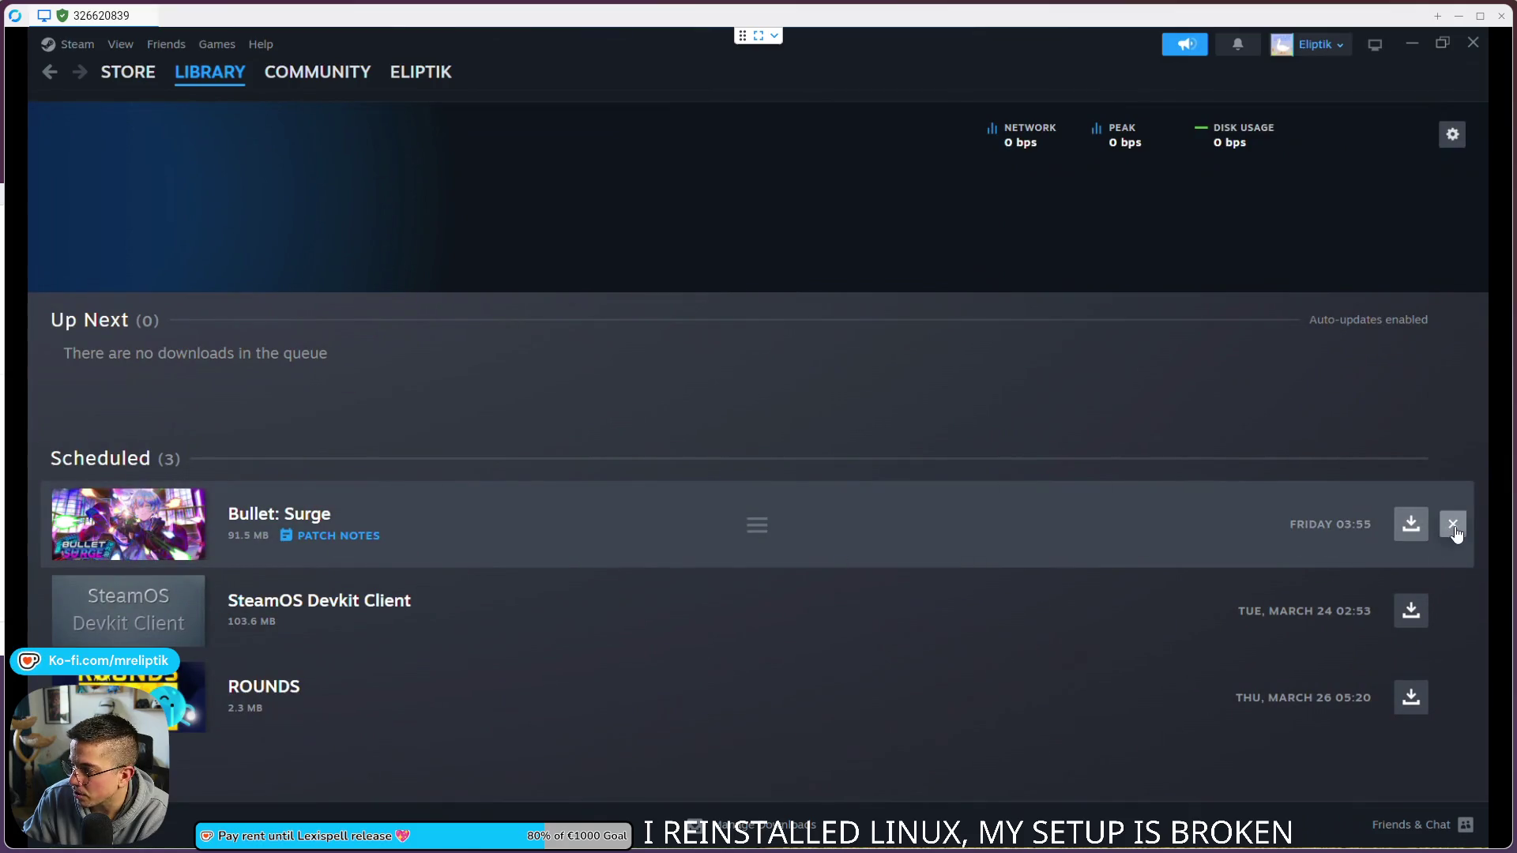
Step: Unschedule and uninstall Bullet: Surge, then move SteamOS Devkit Client to download now with ROUNDS next
left_click(1452, 524)
scroll(245, 709, "down", 1)
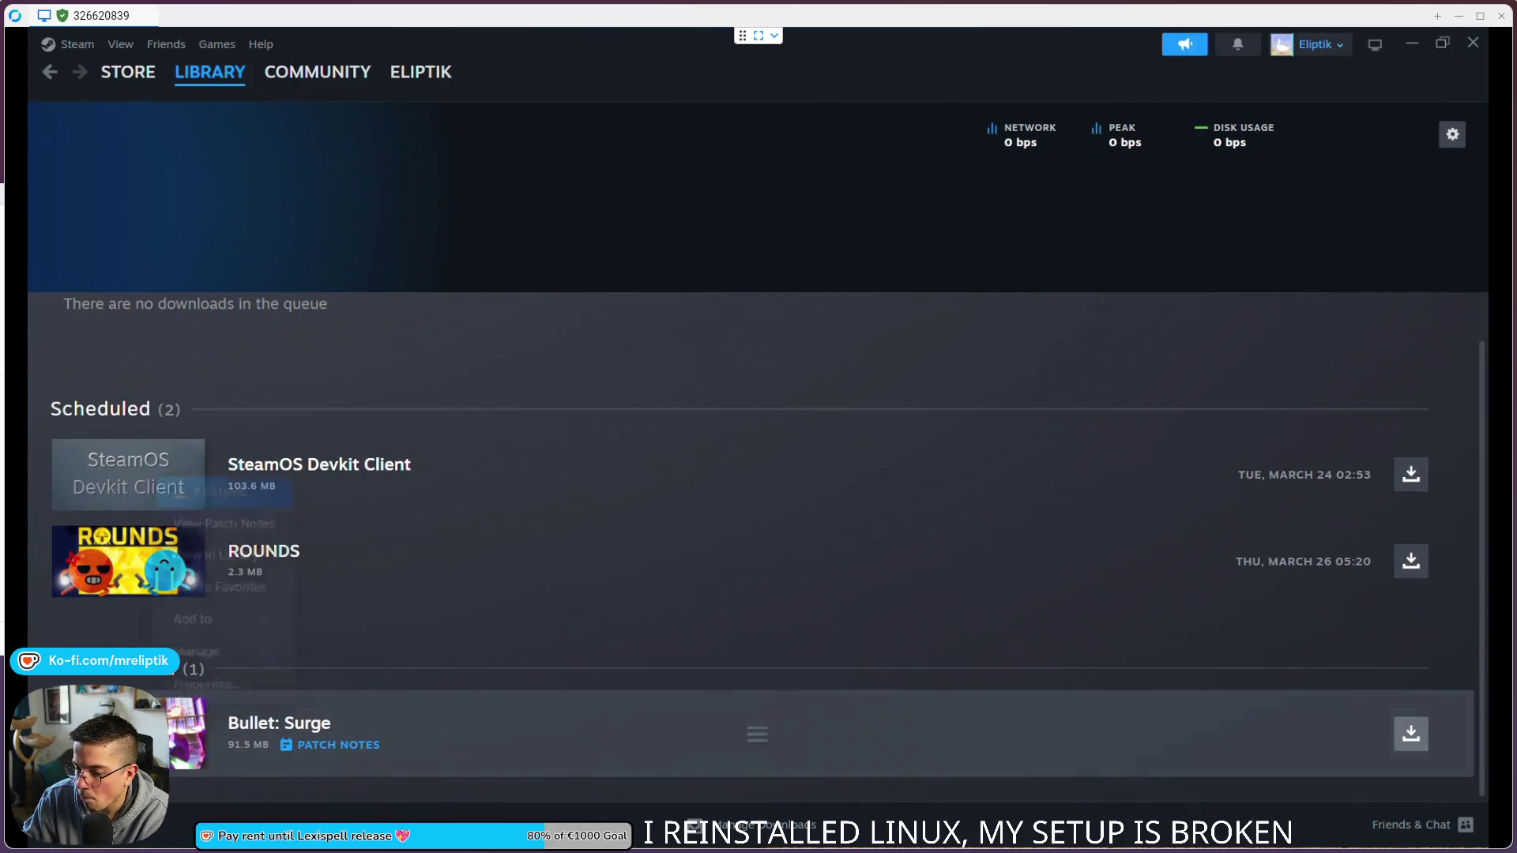
right_click(156, 477)
mouse_move(213, 652)
left_click(378, 782)
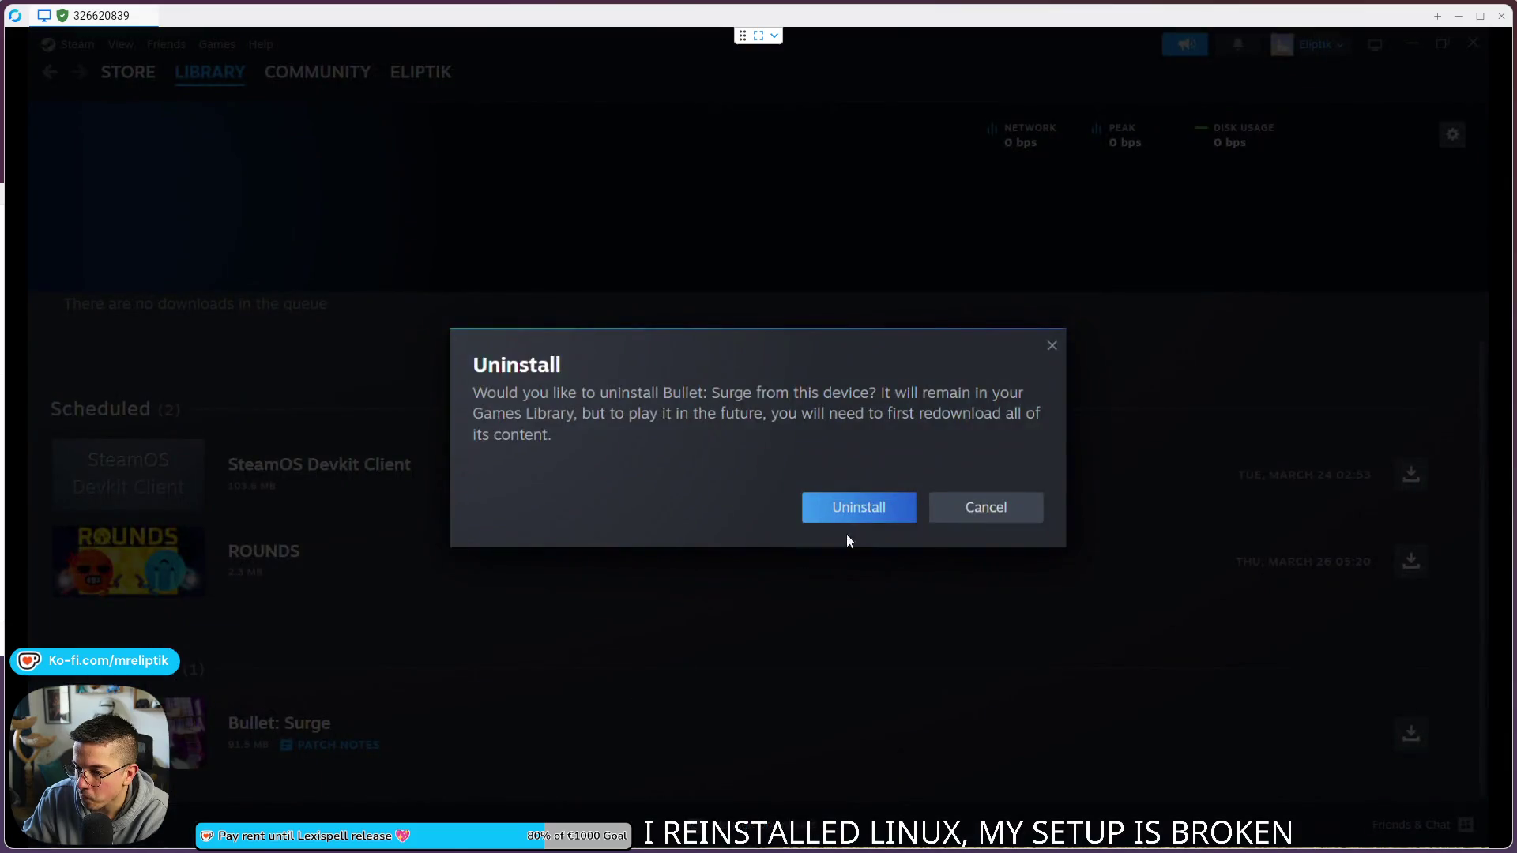
left_click(853, 512)
left_click_drag(524, 446, 518, 410)
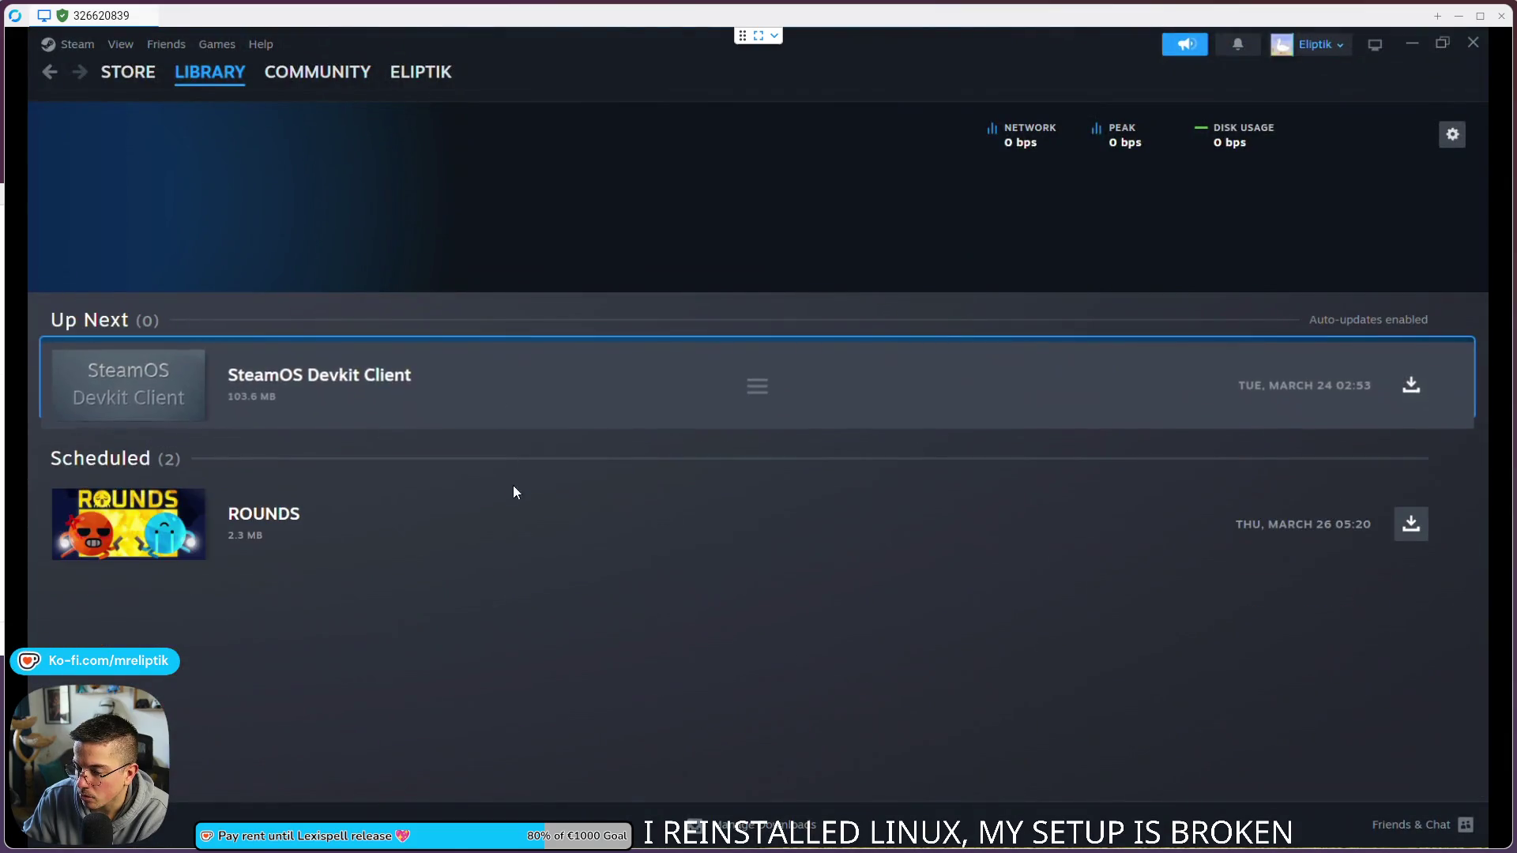
left_click_drag(358, 545, 423, 394)
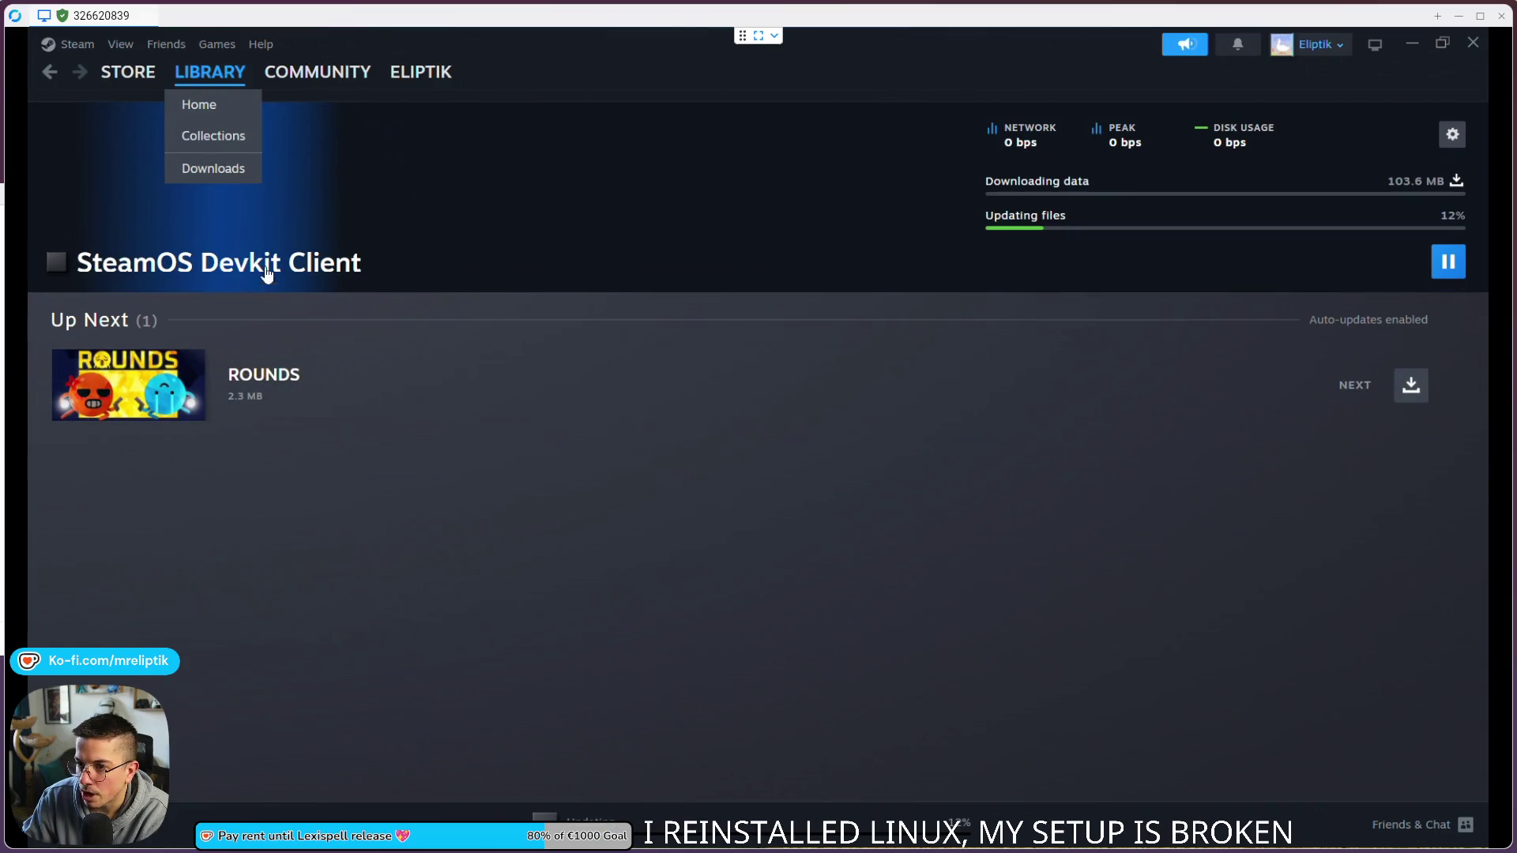
Step: Search the library for 'lexispell' and install Lexispell to Local Drive (C:)
left_click(198, 106)
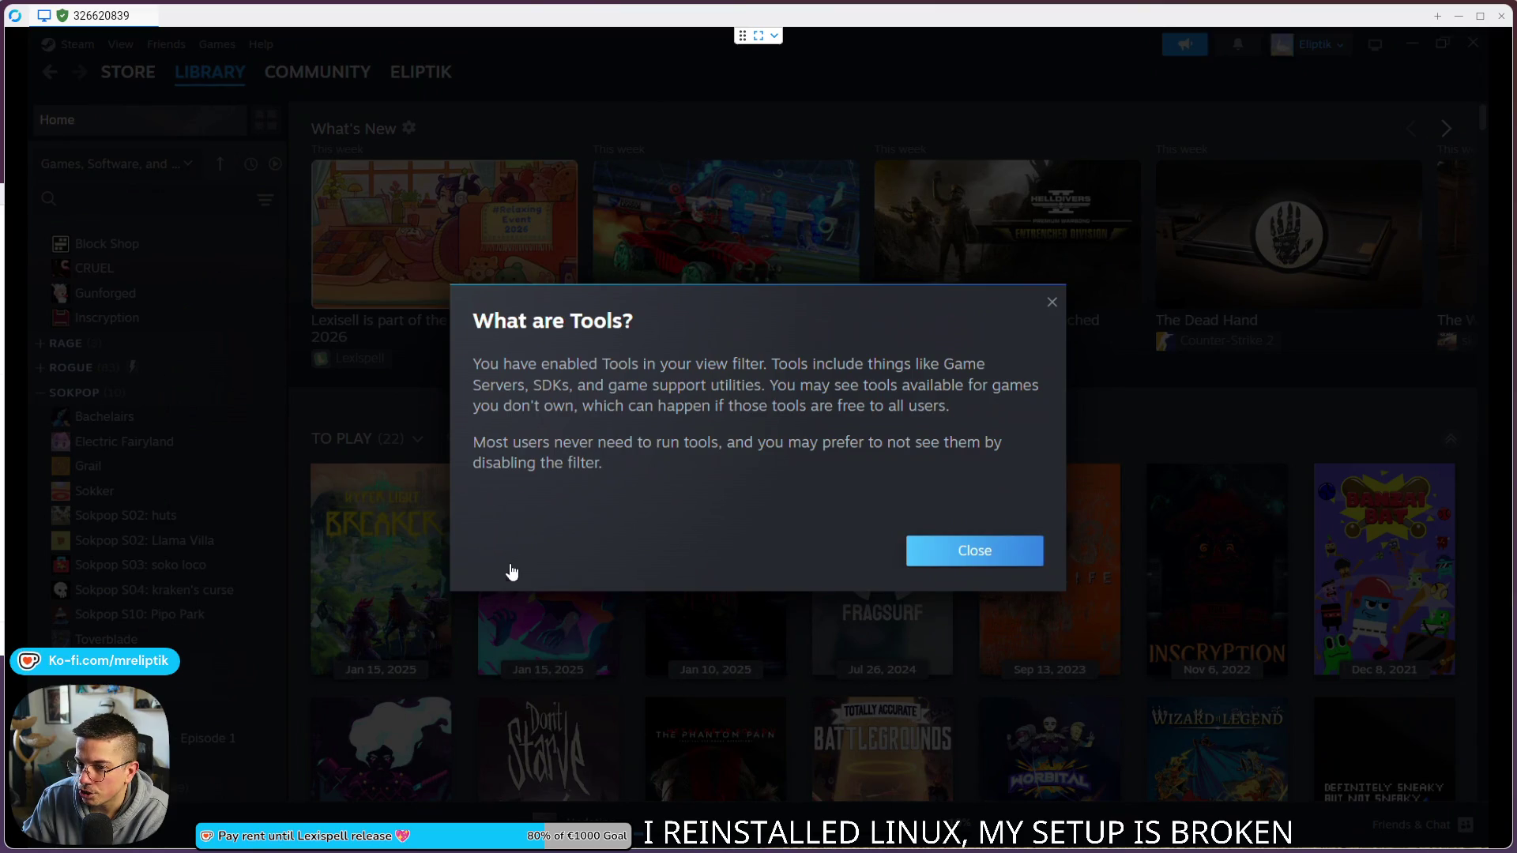
left_click(915, 562)
left_click(101, 198)
type("lexispell")
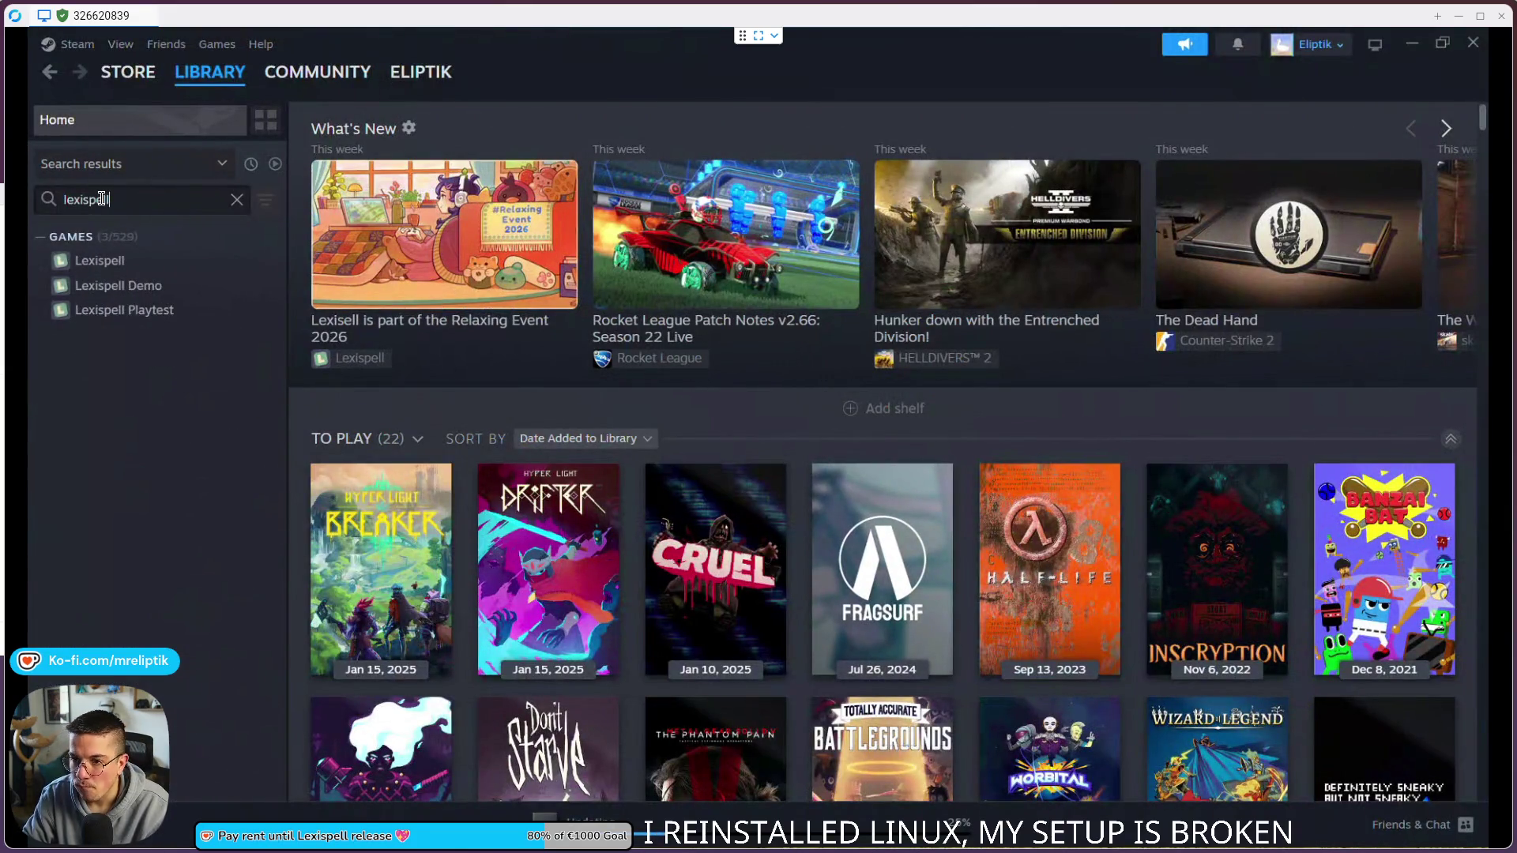
left_click(101, 259)
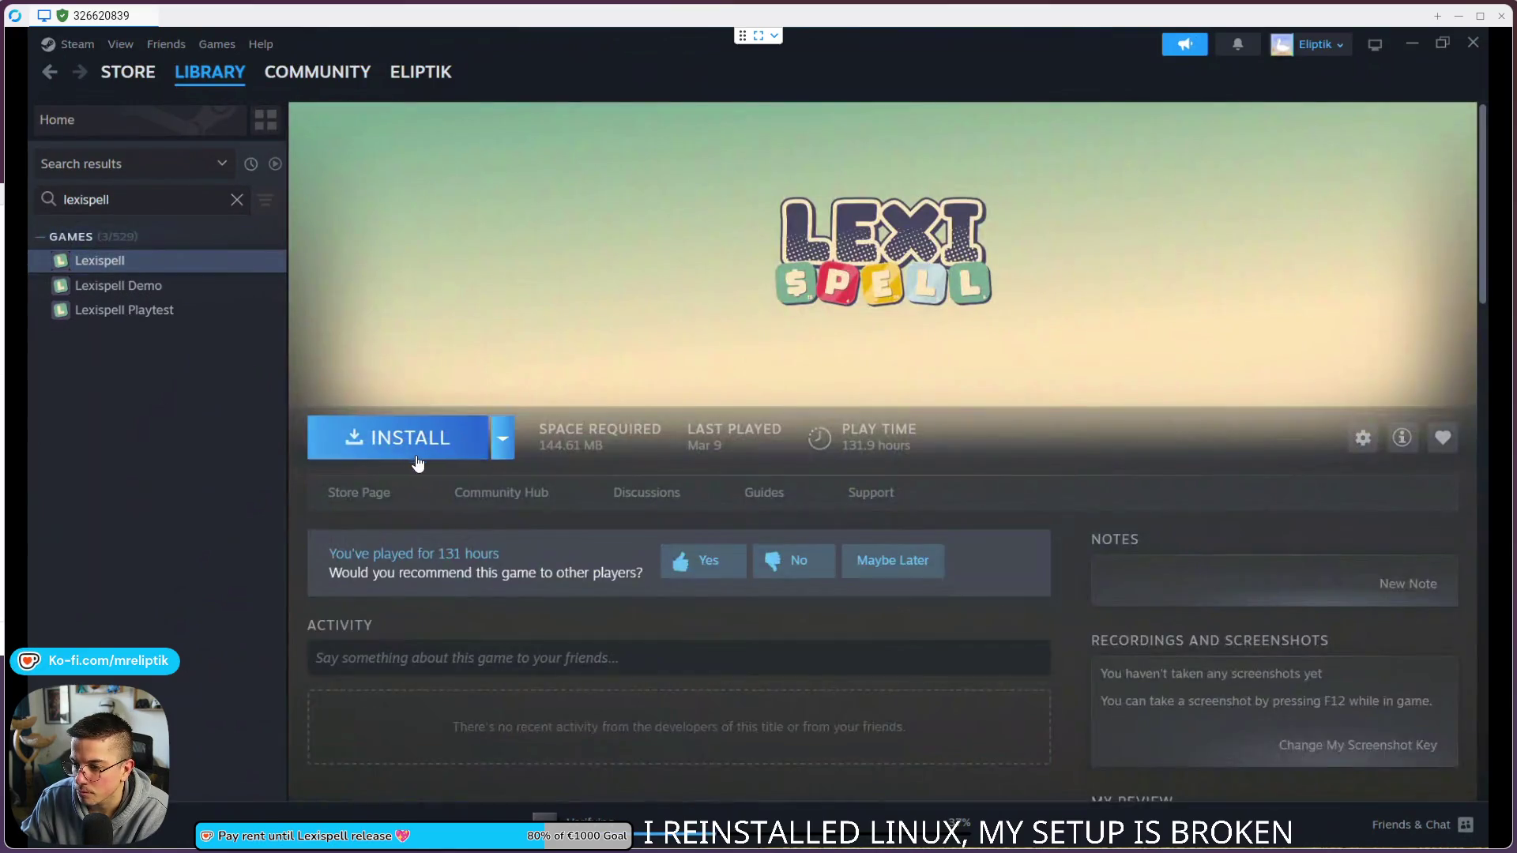
left_click(418, 462)
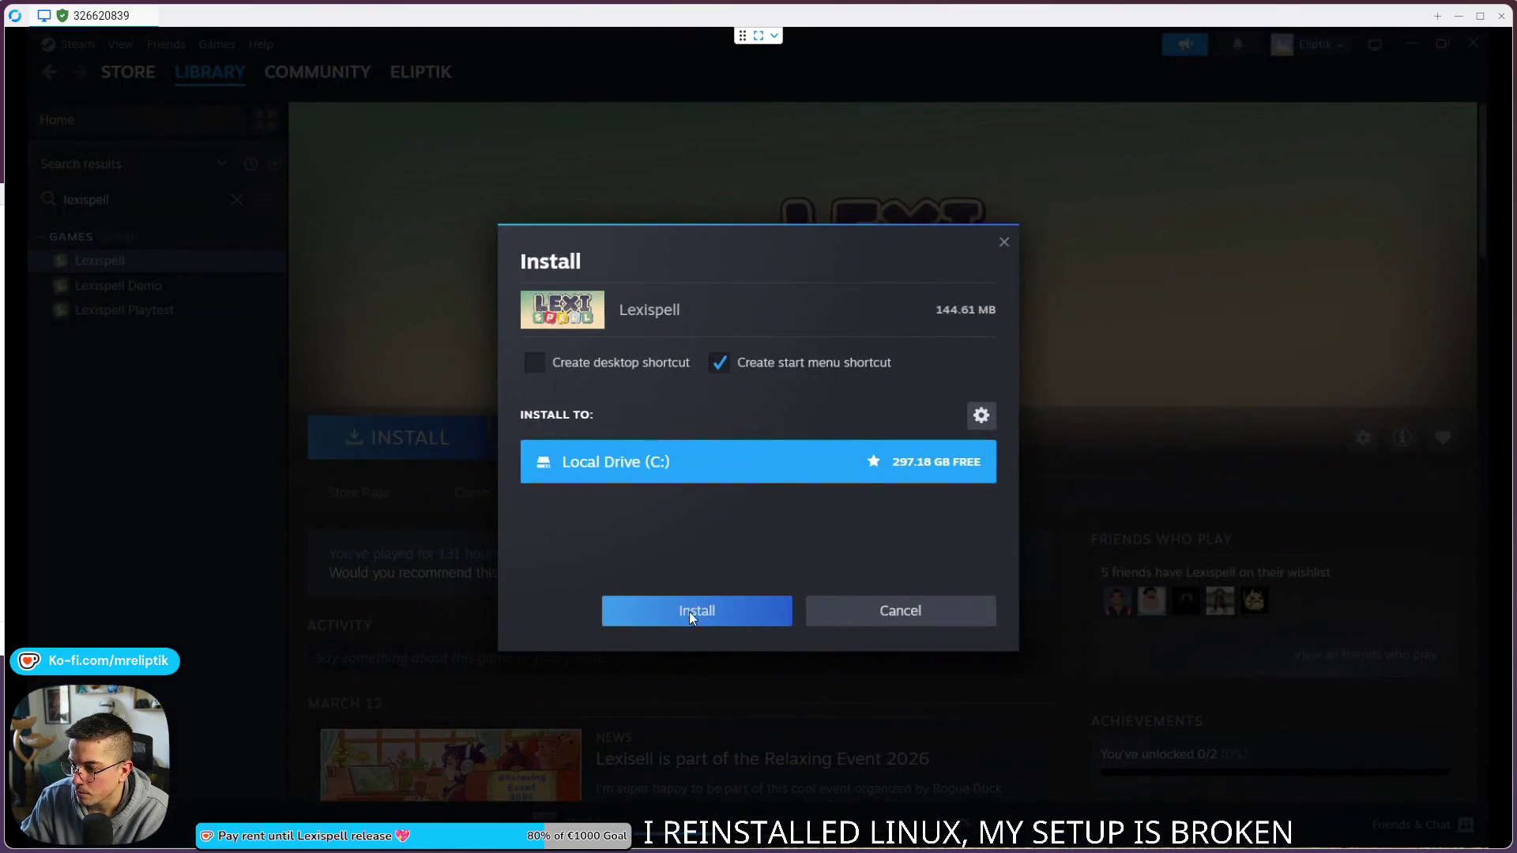
left_click(689, 612)
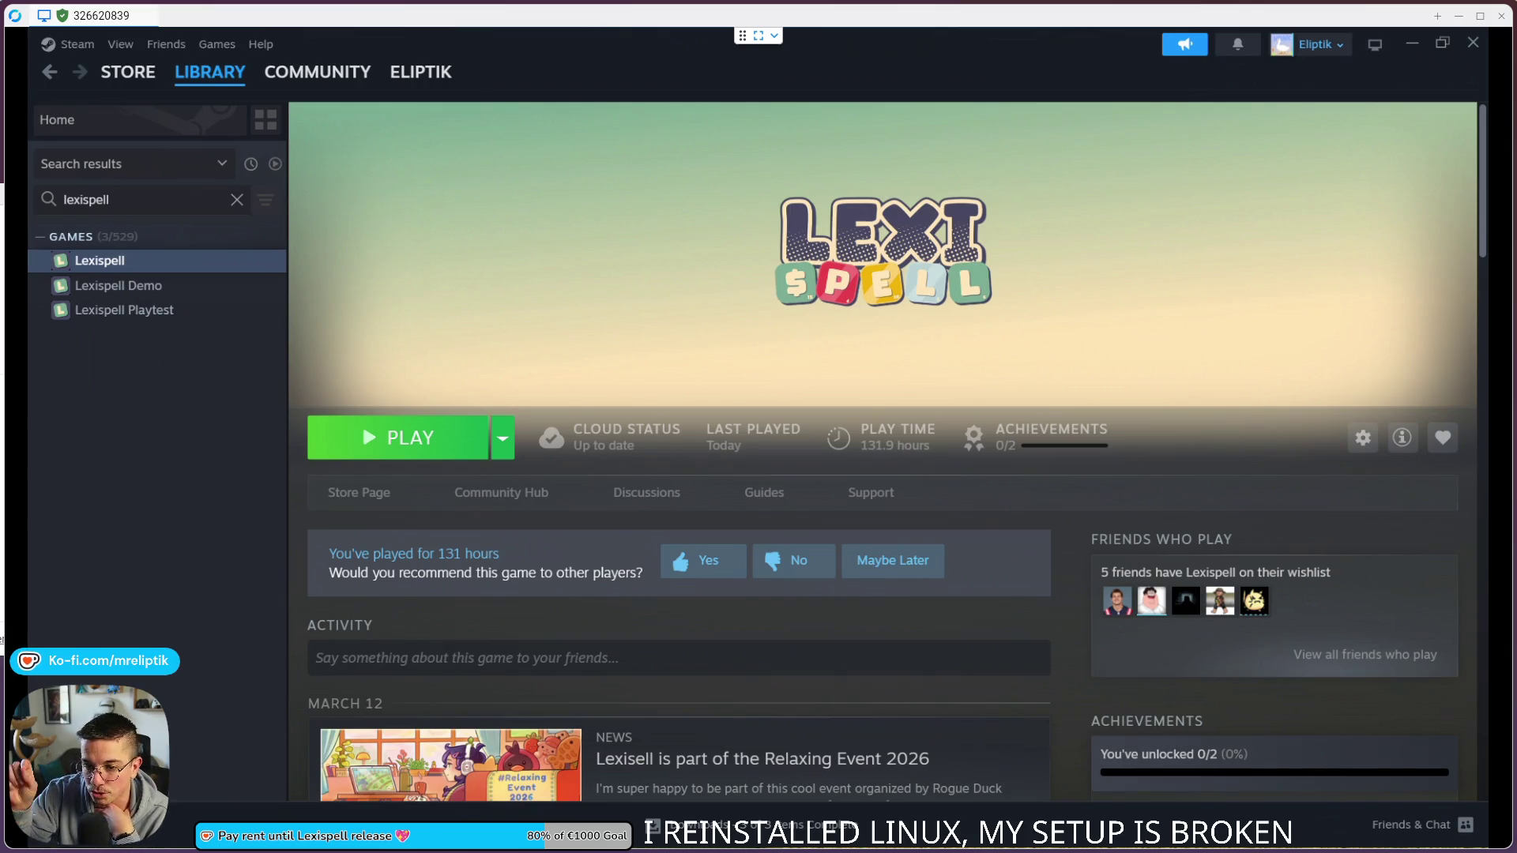
Step: Launch Lexispell, accept English and windowed mode, then check Settings and return Home
left_click(412, 442)
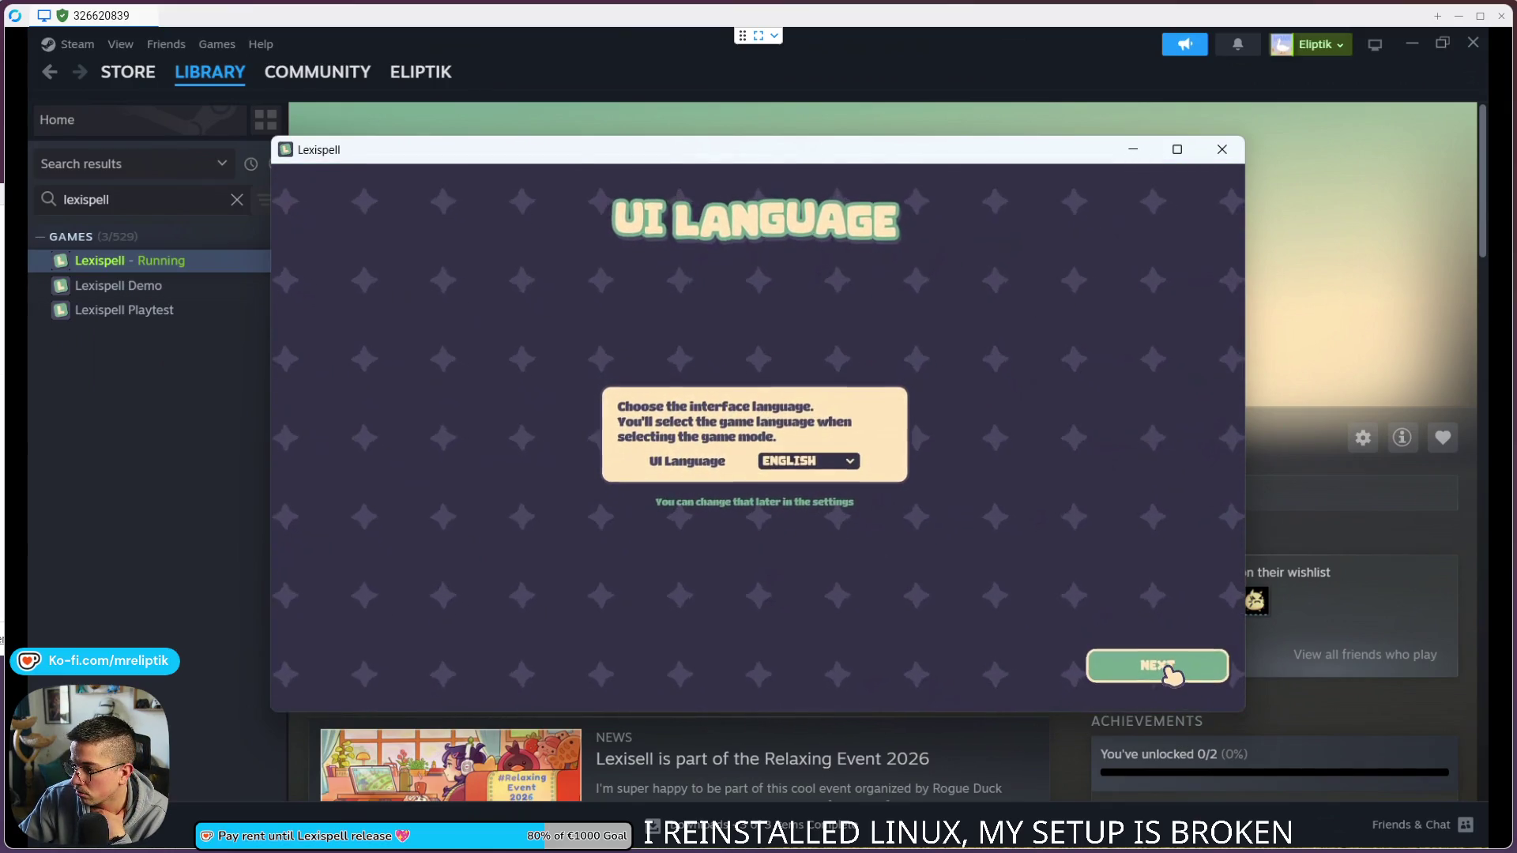
left_click(906, 652)
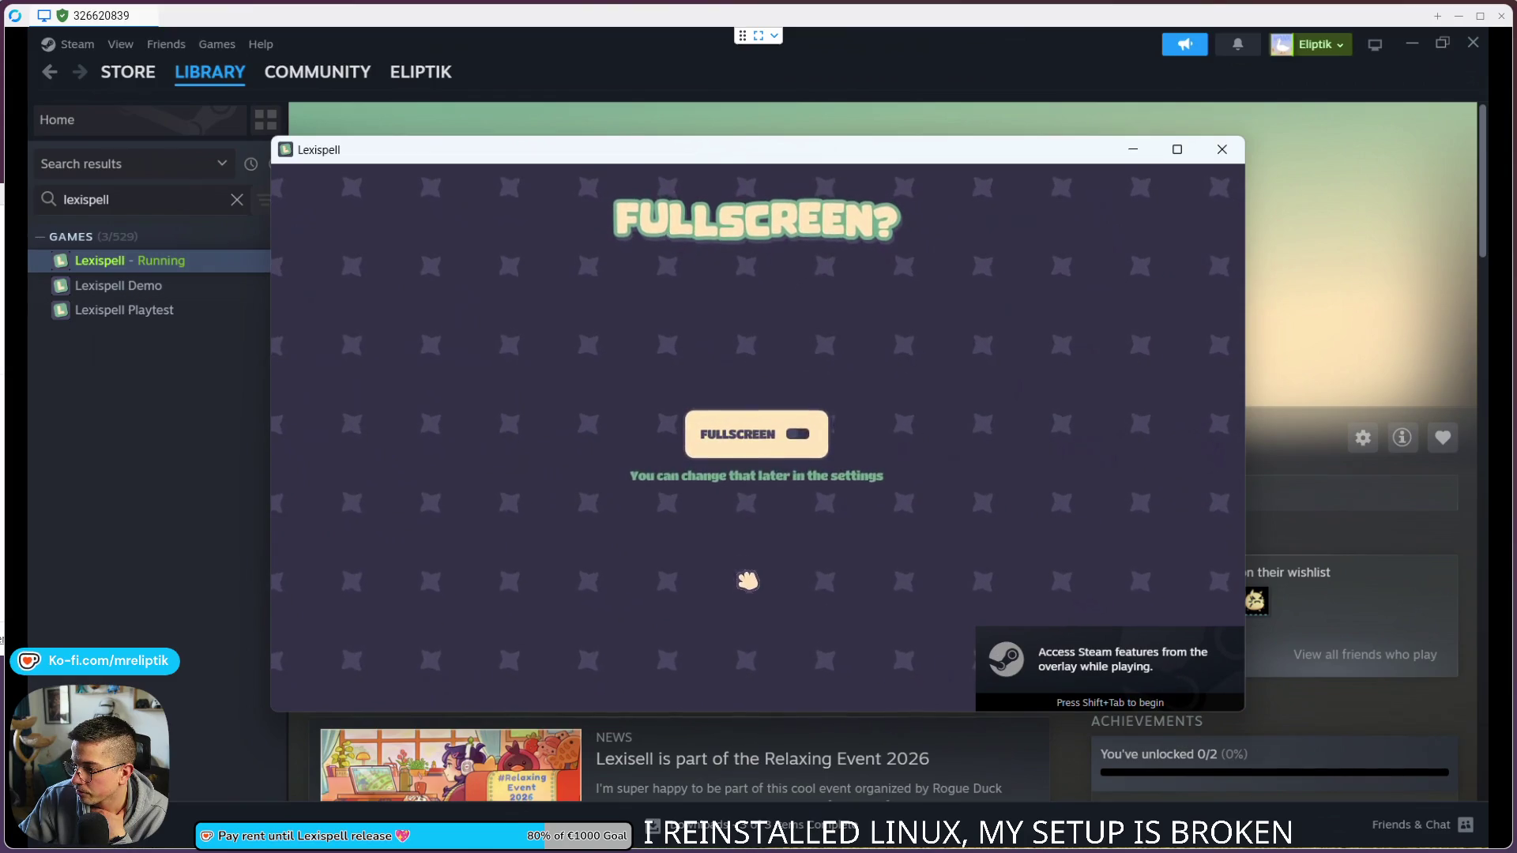
left_click(916, 654)
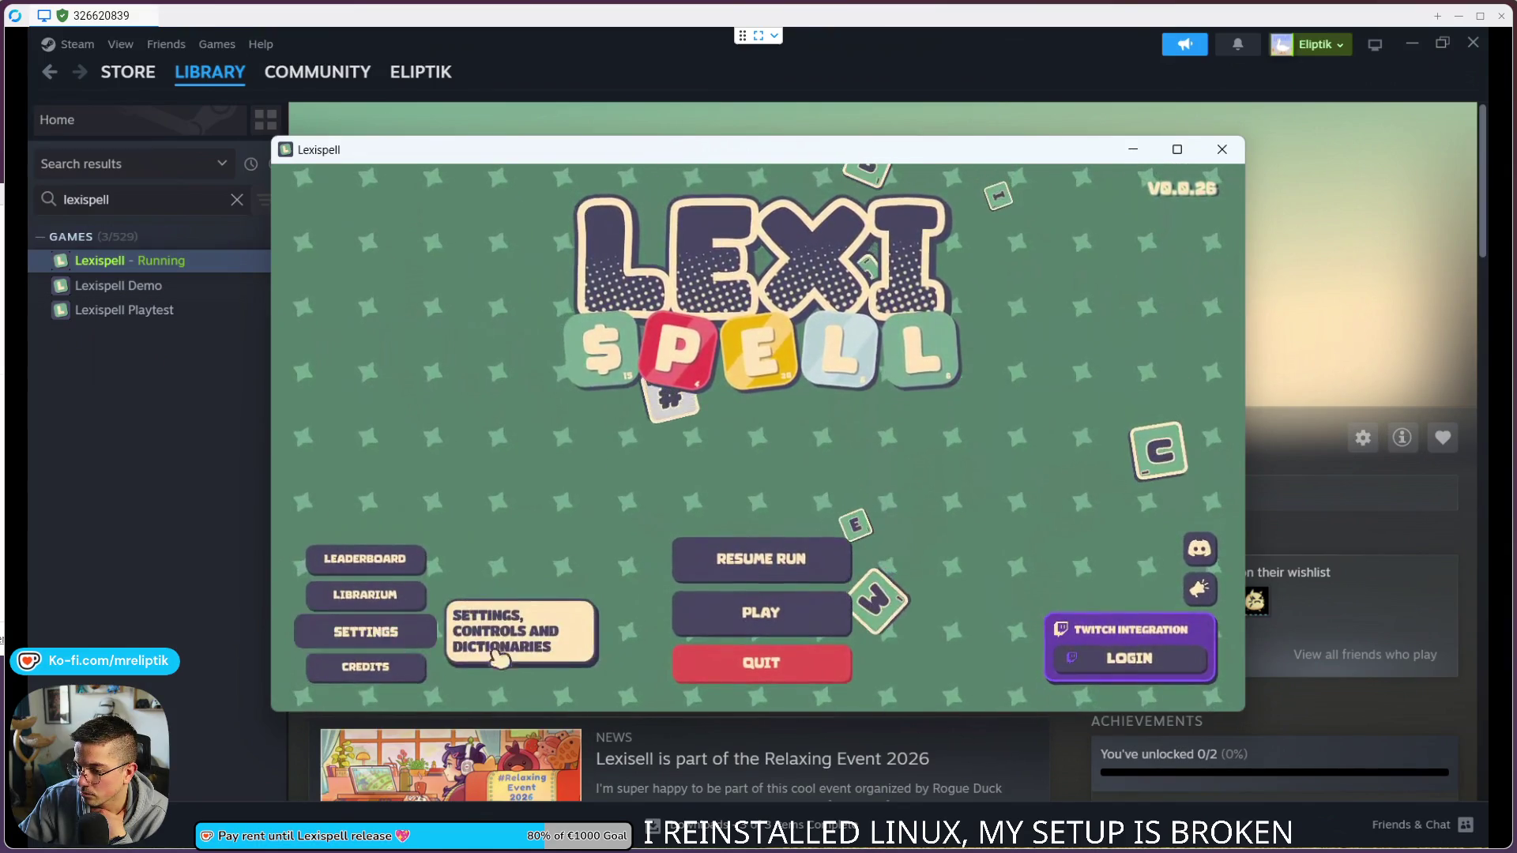
left_click(363, 635)
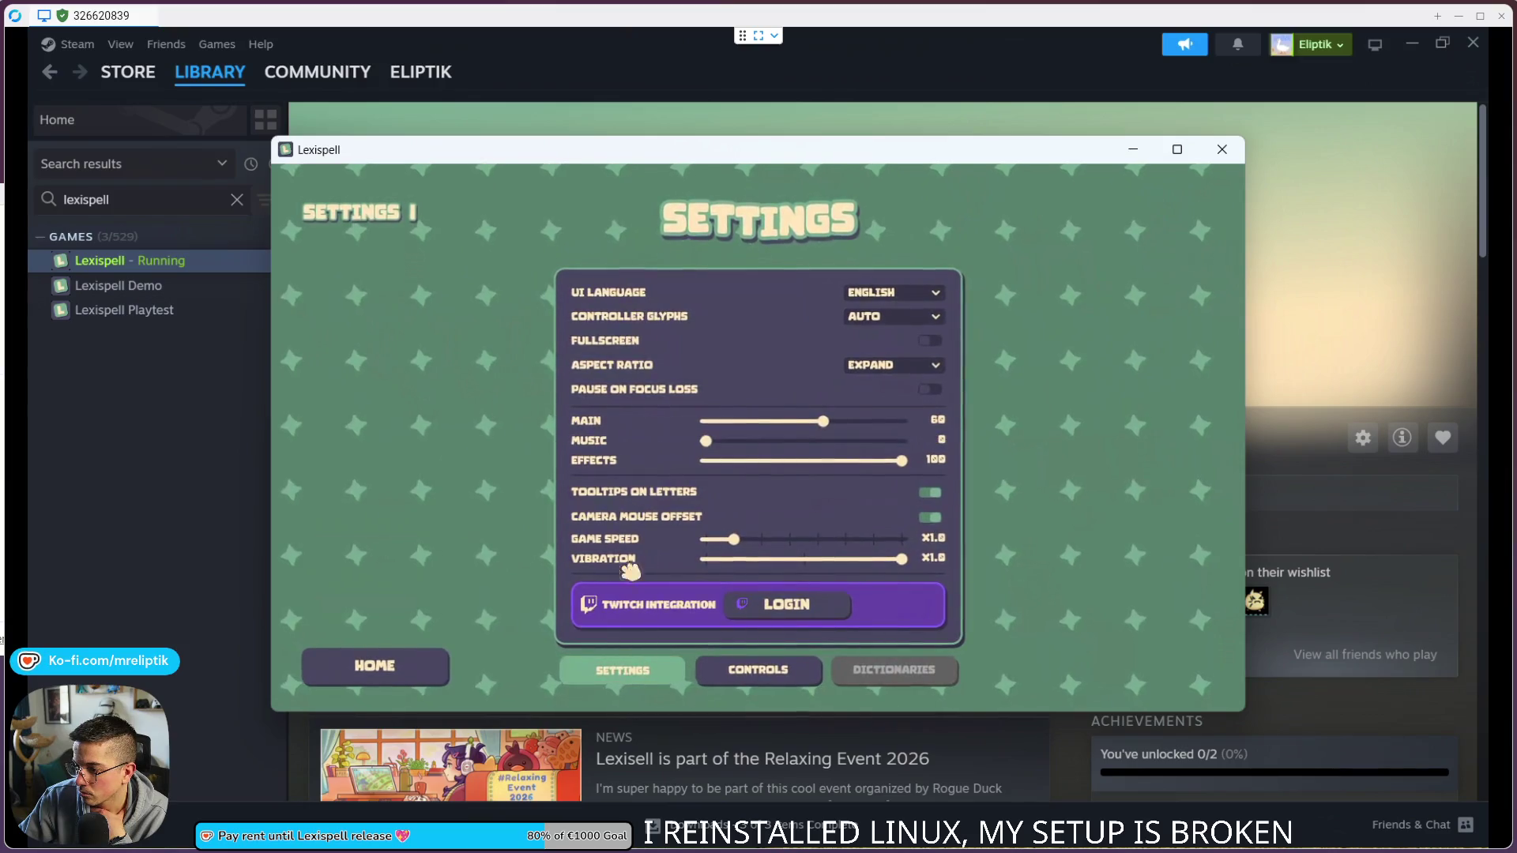
left_click(379, 665)
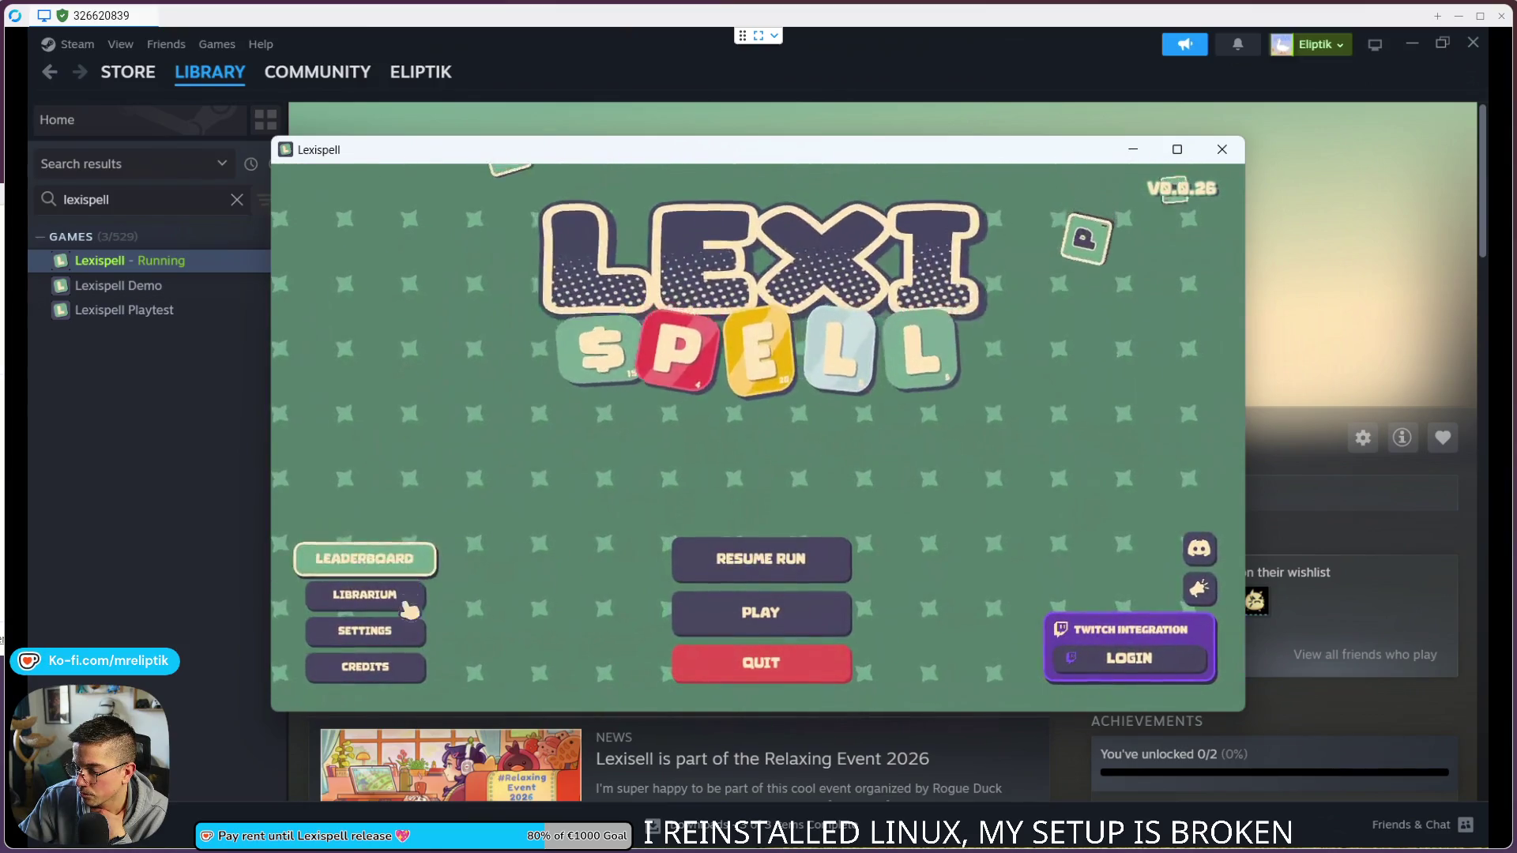
Step: Start a new Classic Craft run in English and skip the tutorial
left_click(759, 616)
left_click(473, 426)
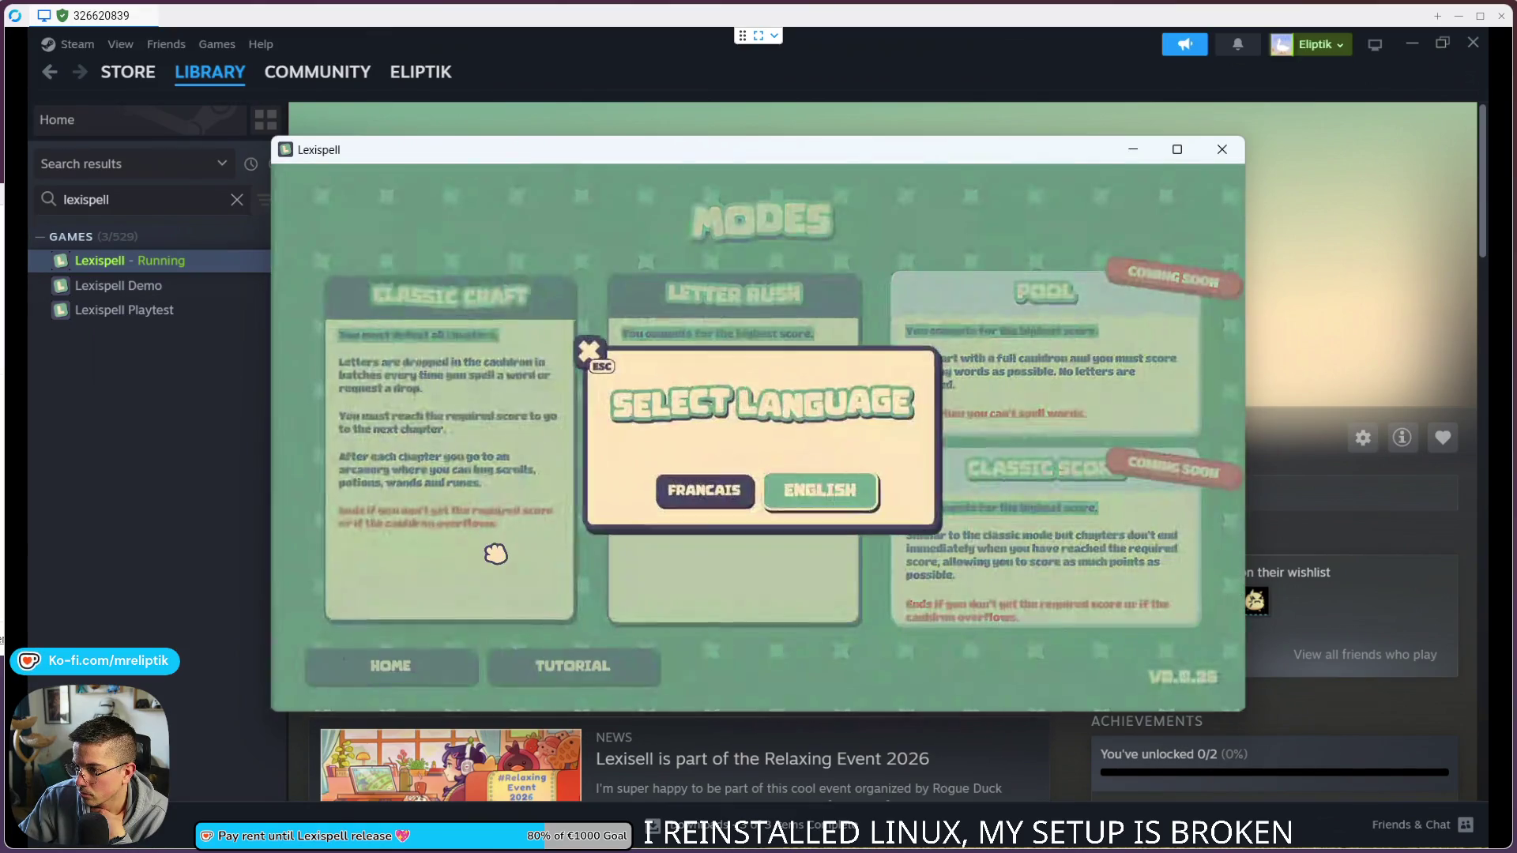
left_click(811, 493)
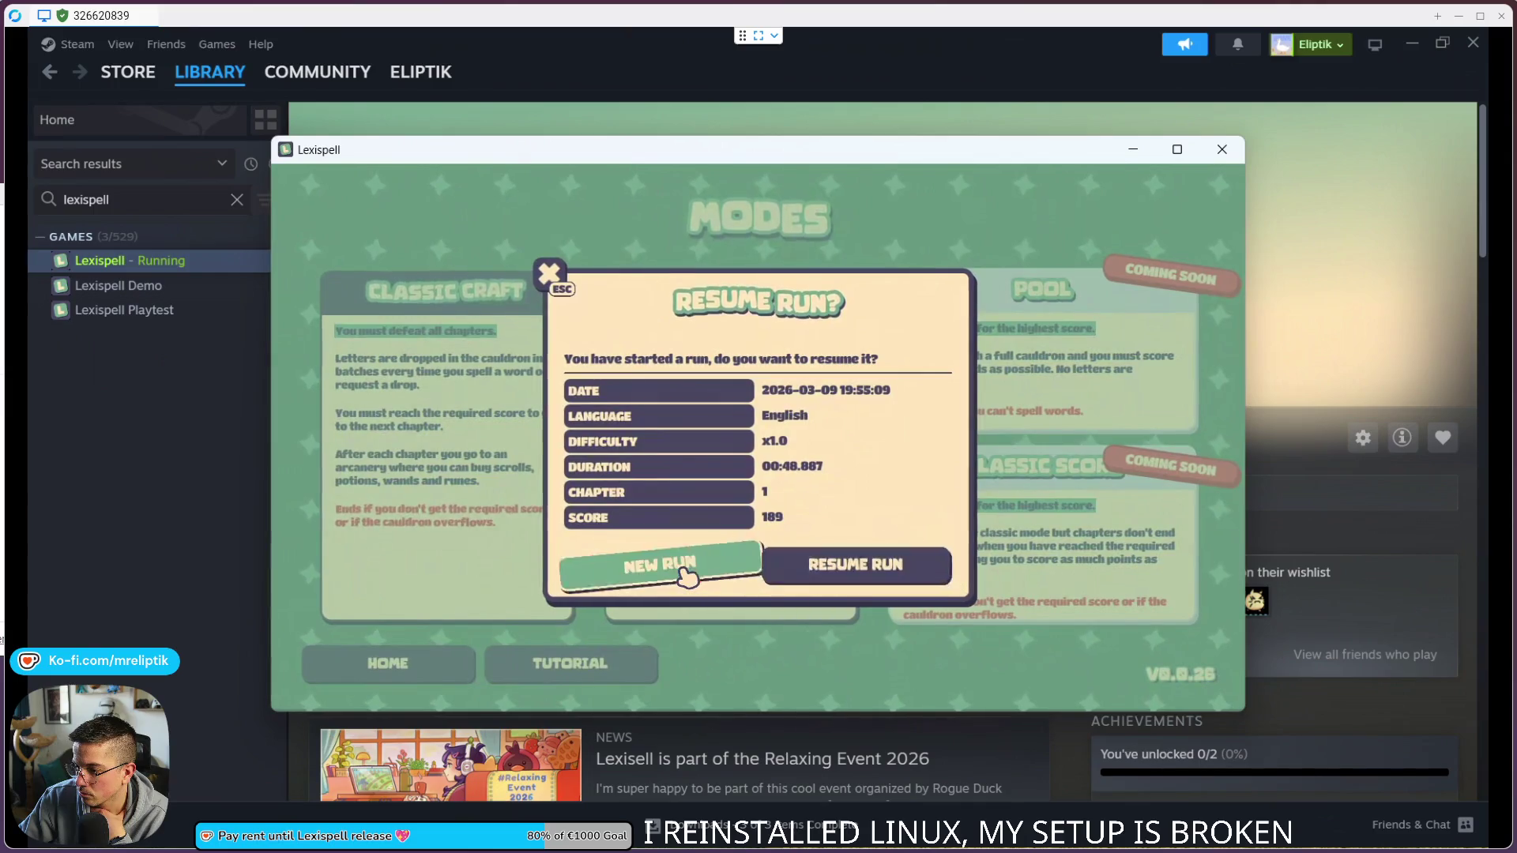
left_click(686, 575)
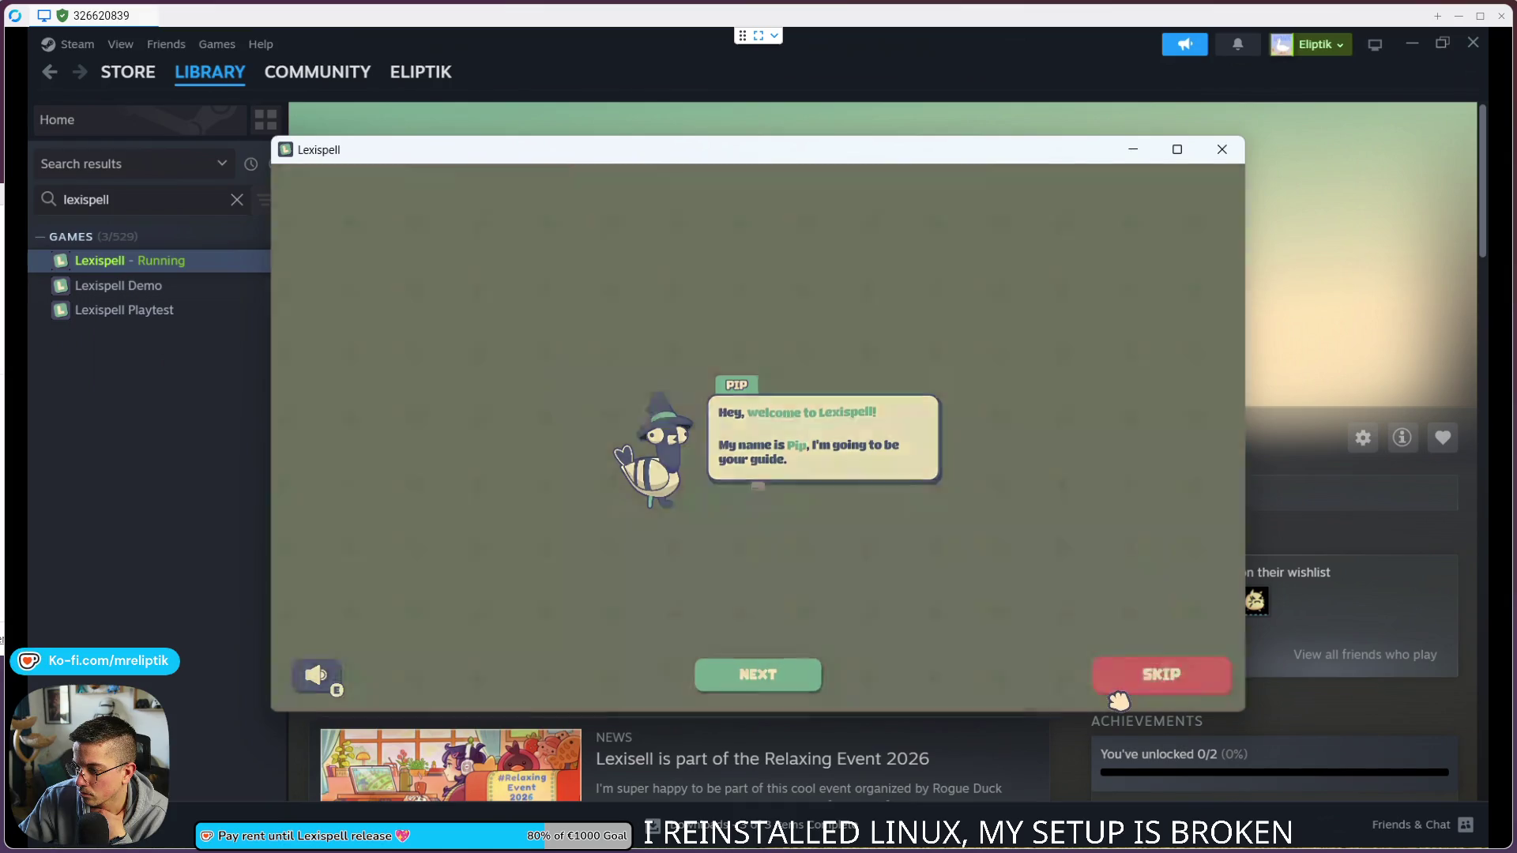
left_click(1121, 692)
left_click(822, 496)
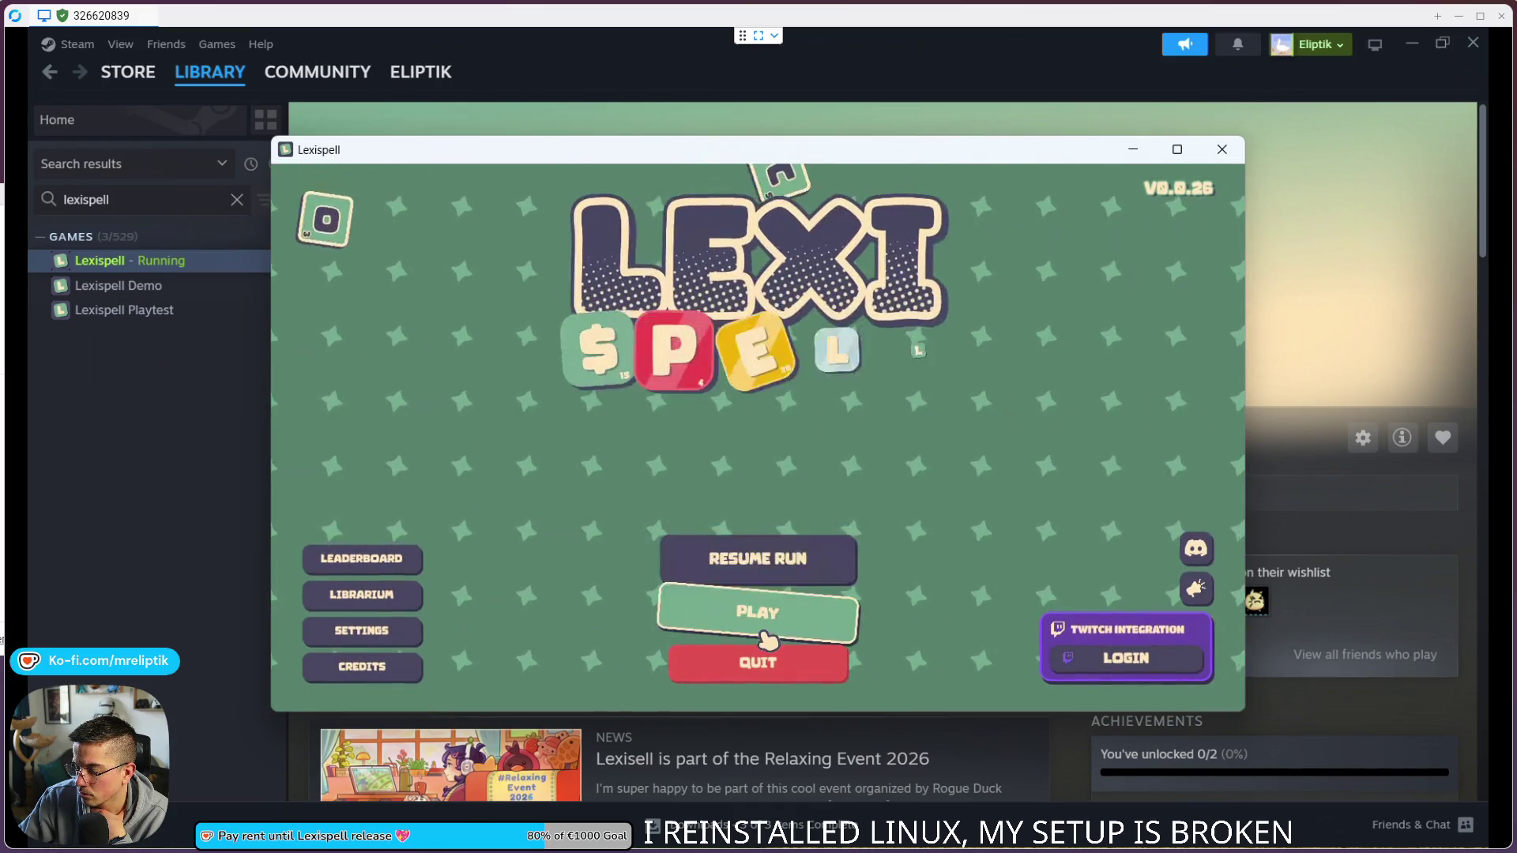
Step: Start another fresh Classic Craft run in English
left_click(760, 621)
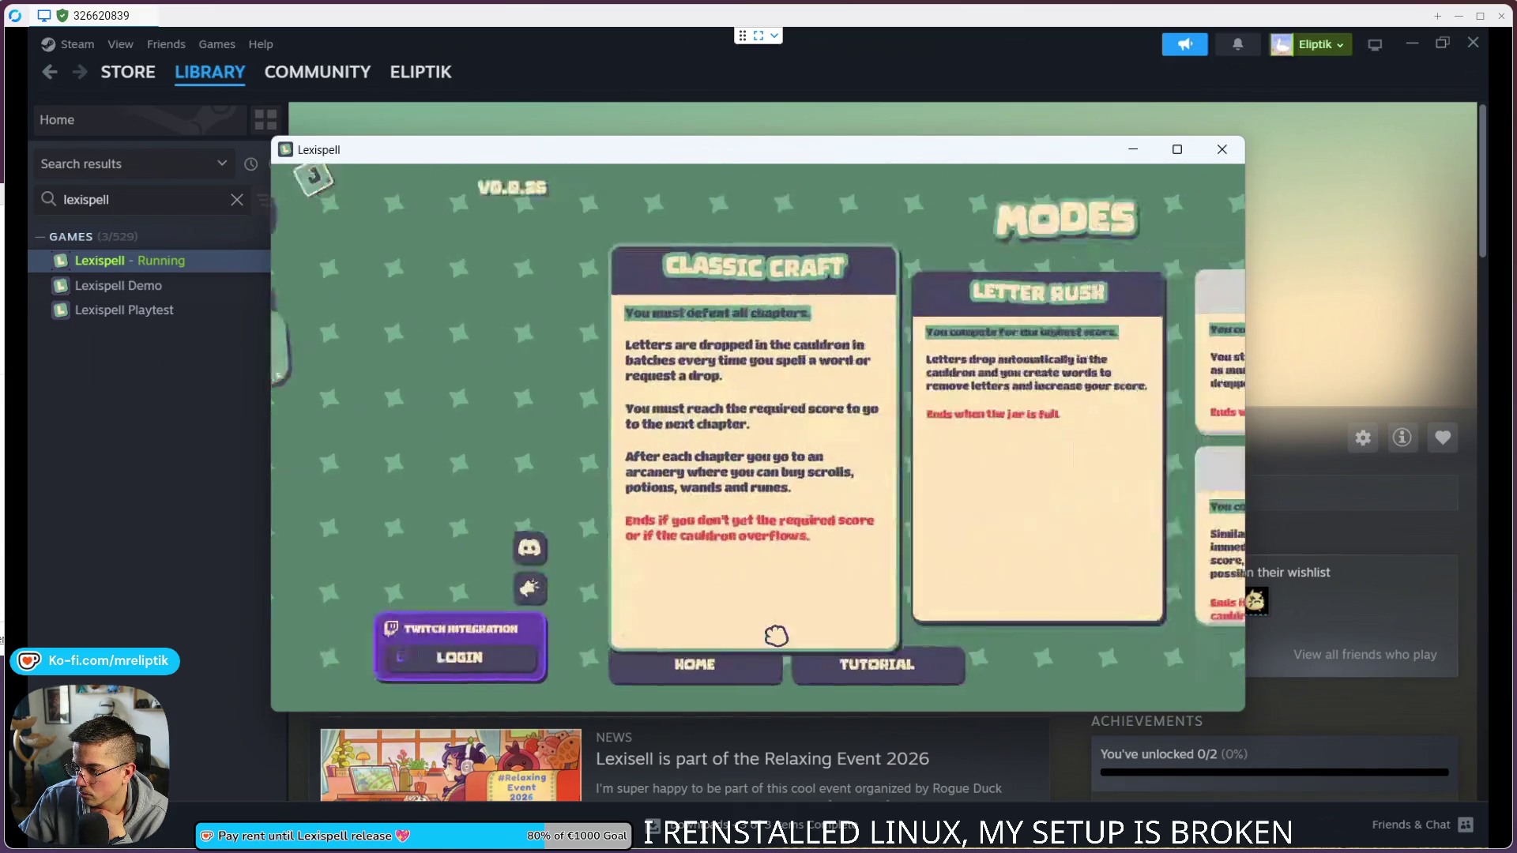
left_click(475, 436)
left_click(821, 488)
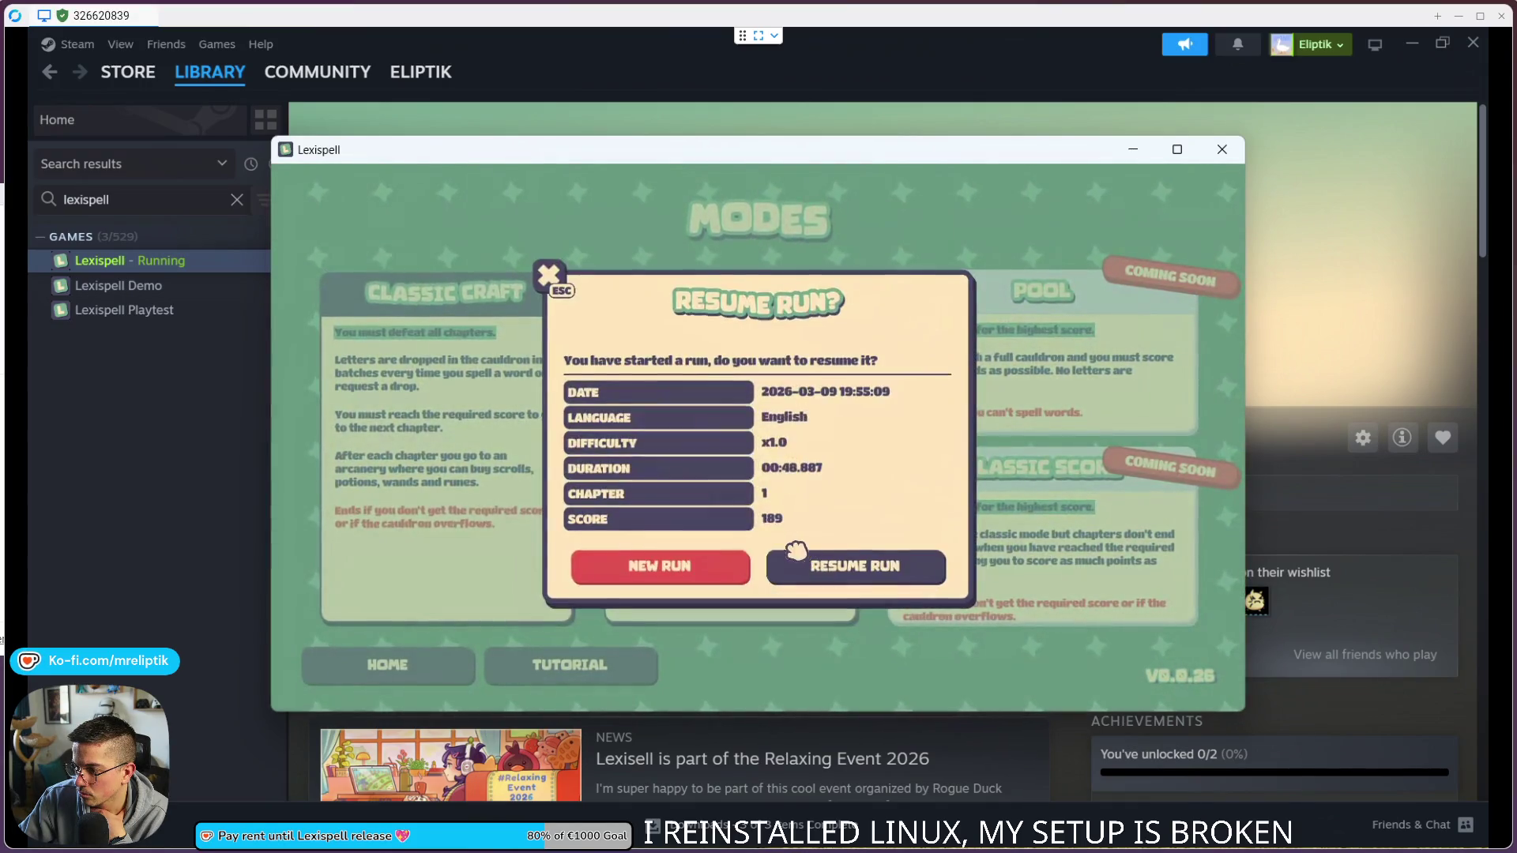
left_click(681, 571)
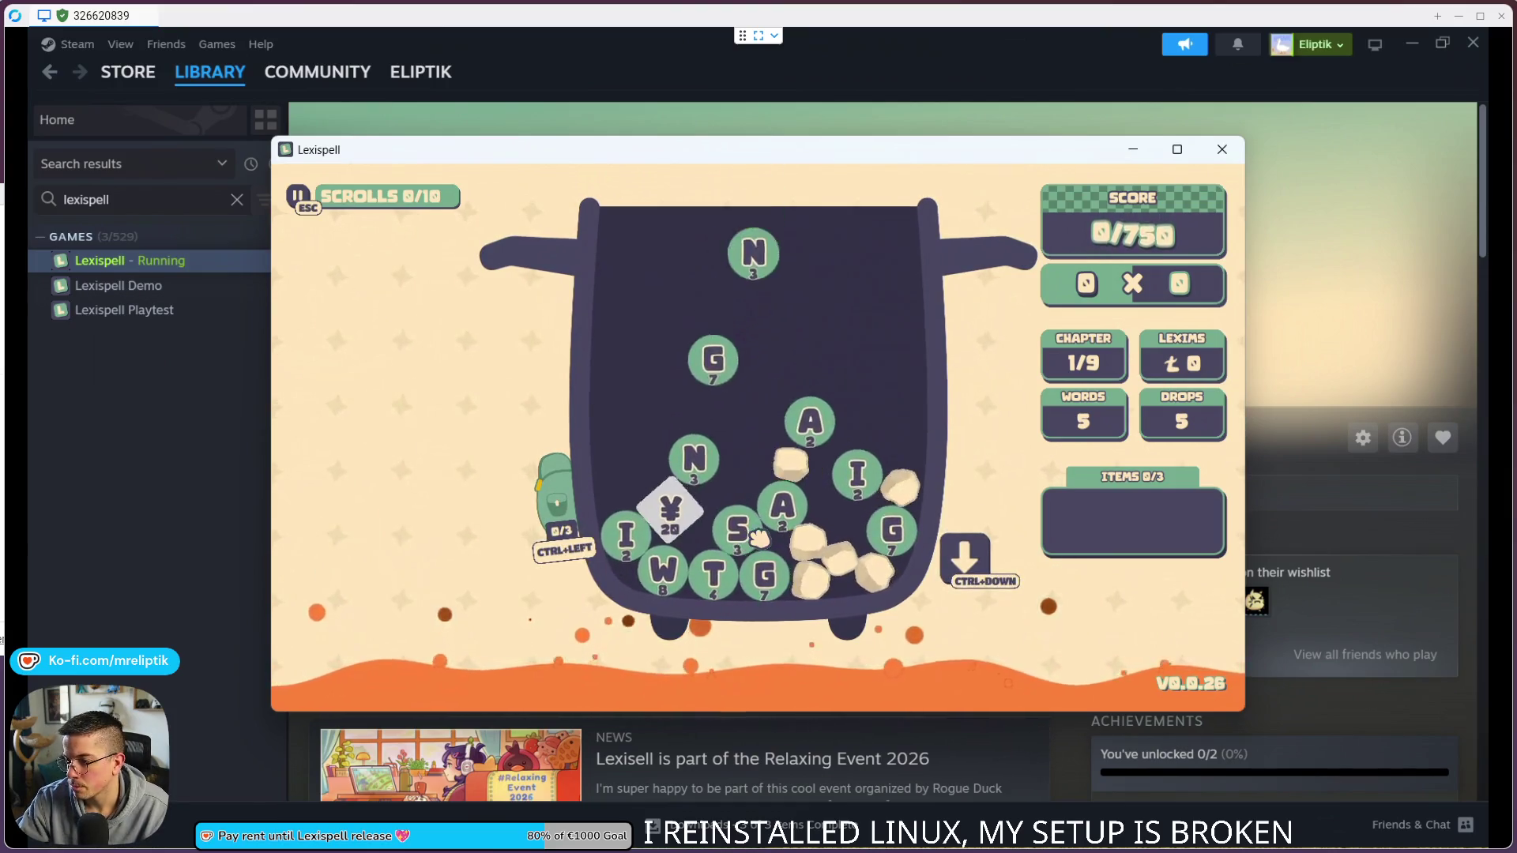
Step: Pause the Chapter 1 run with Escape
key("Escape")
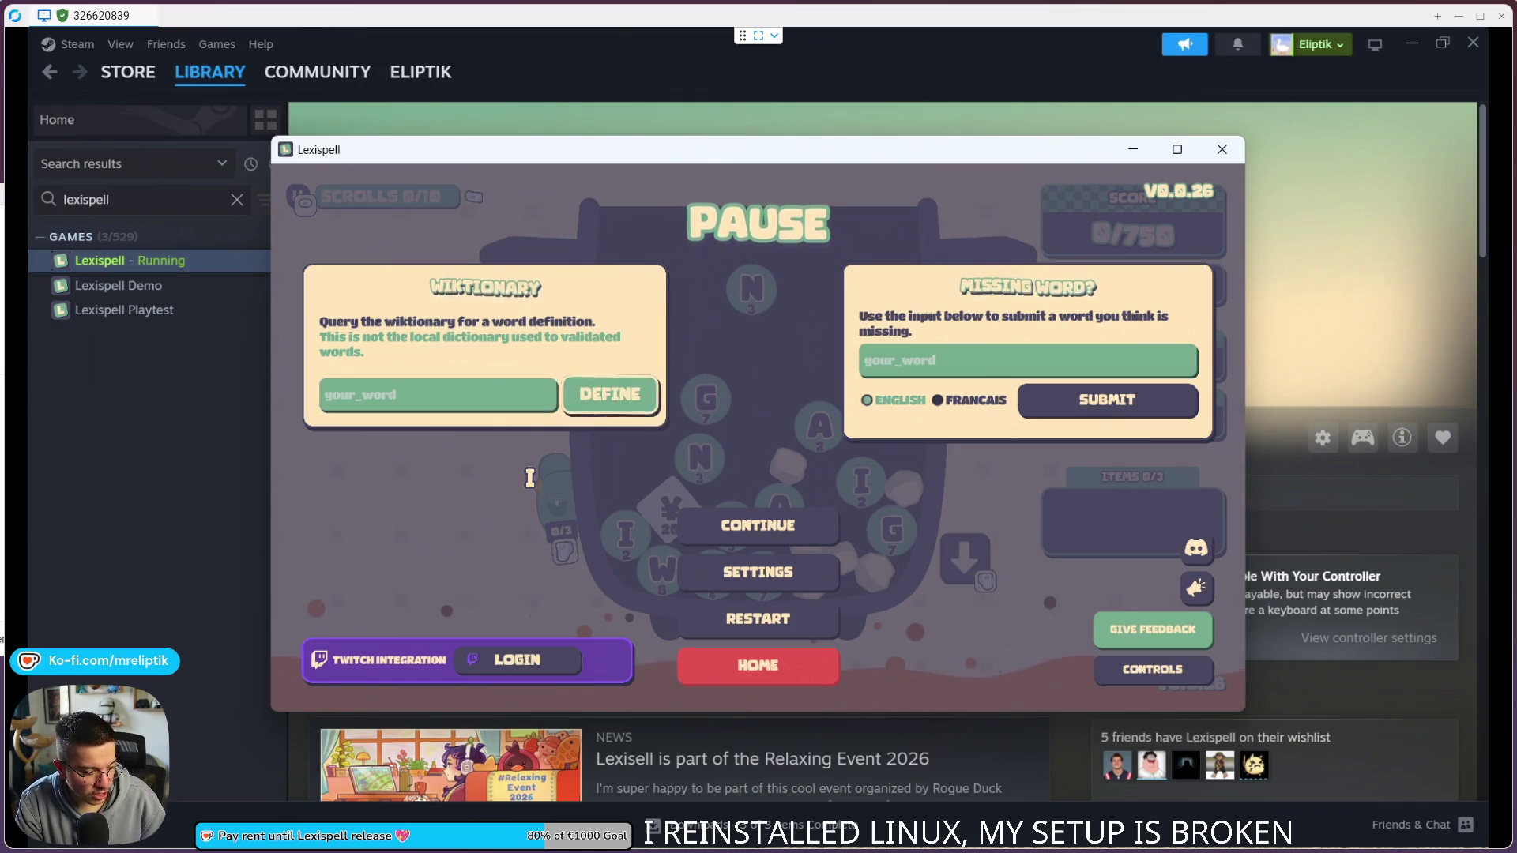
Step: Try the on-screen keyboard for the Wiktionary lookup field, then dismiss it
key("Right")
key("Right")
key("Down")
key("Down")
key("Right")
key("Down")
key("Up")
key("Right")
key("Right")
key("Right")
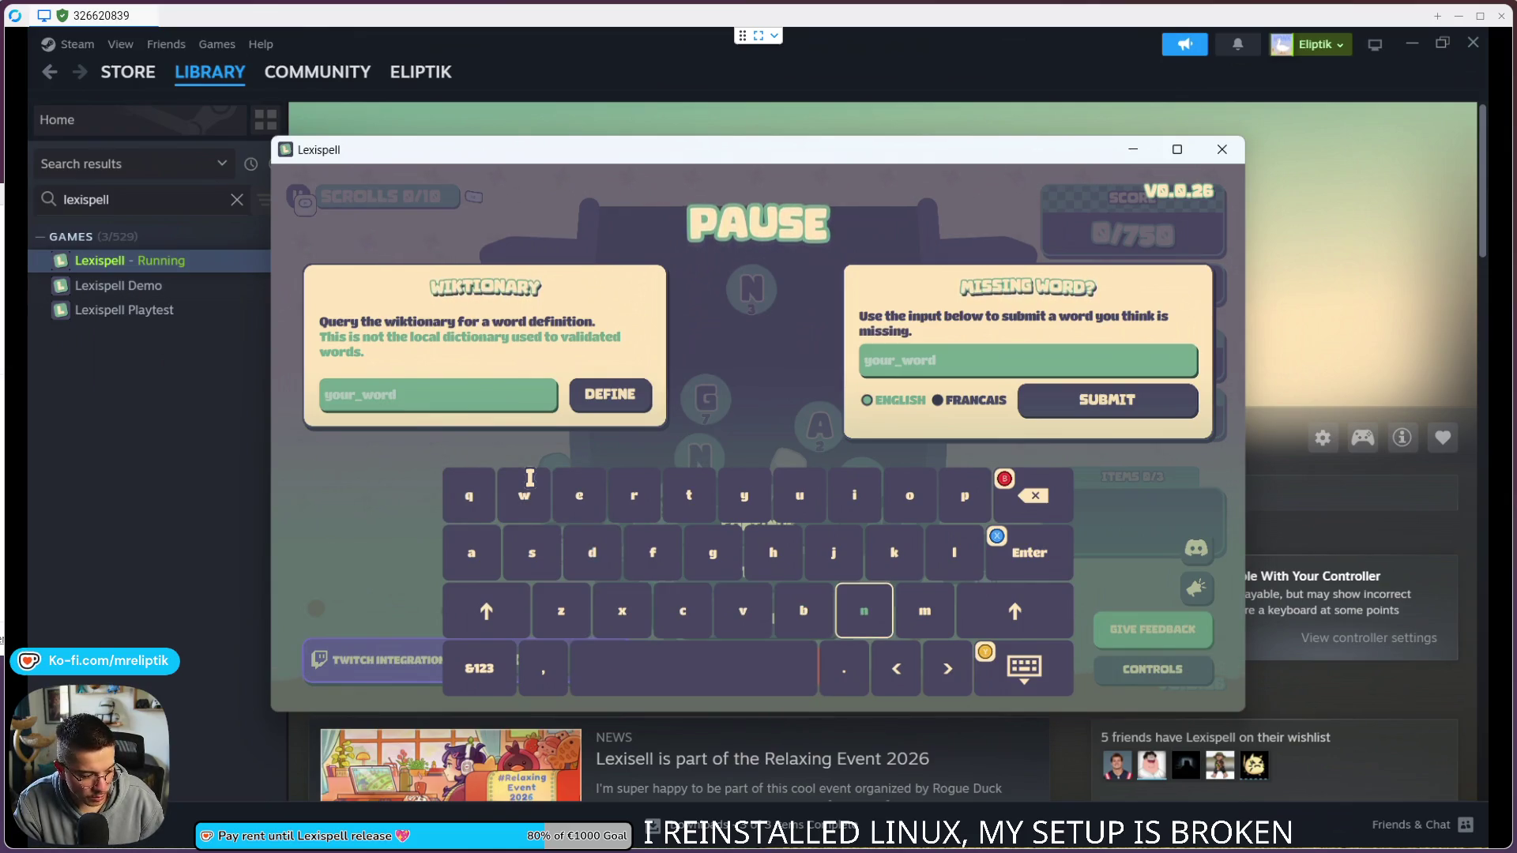
key("Escape")
key("Right")
key("Down")
key("Up")
key("Down")
key("Left")
key("Return")
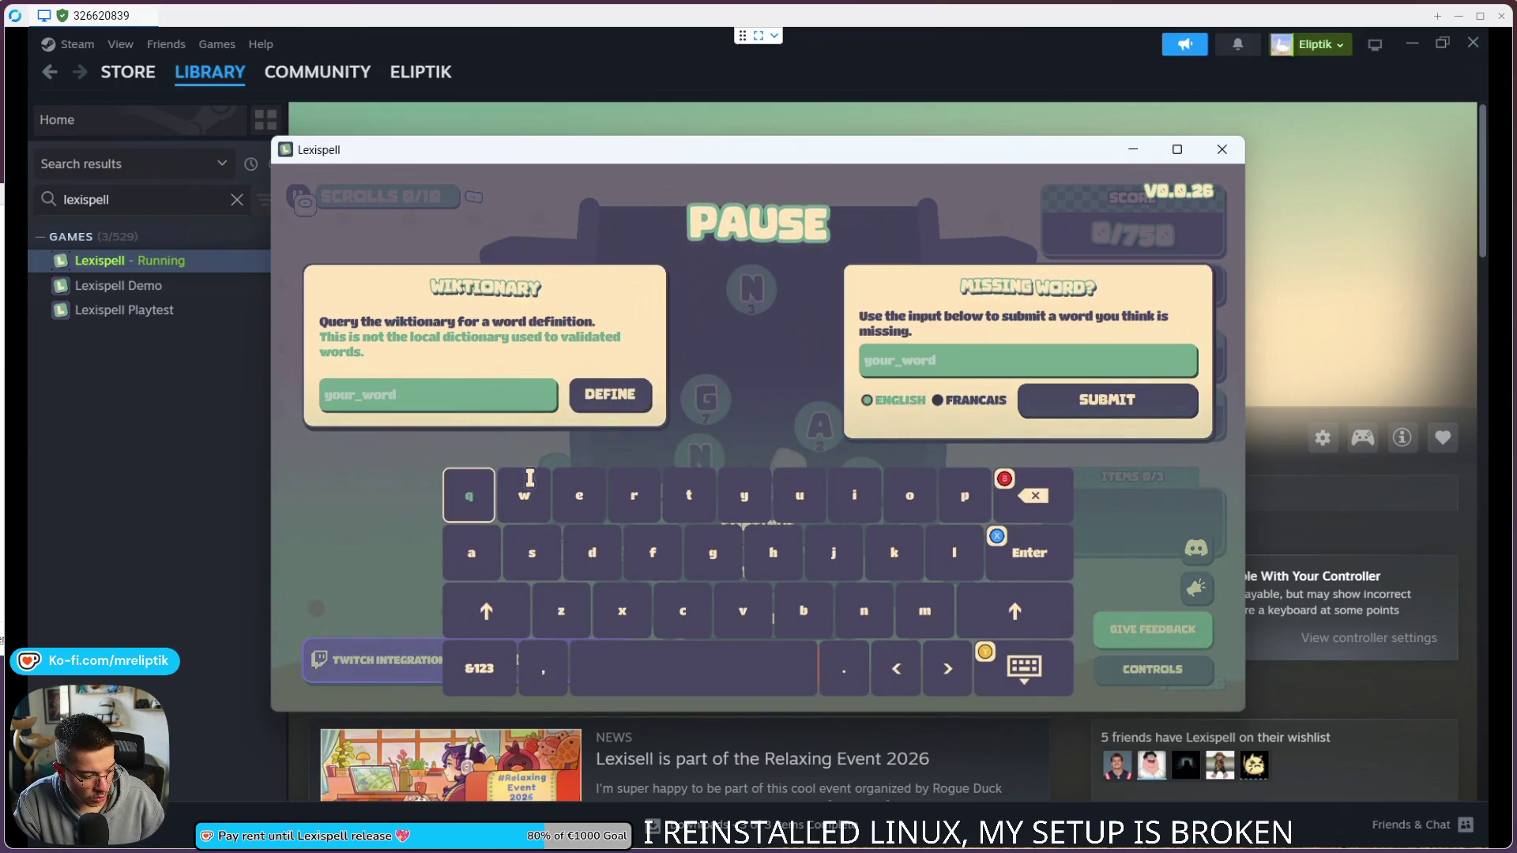
key("Escape")
key("Return")
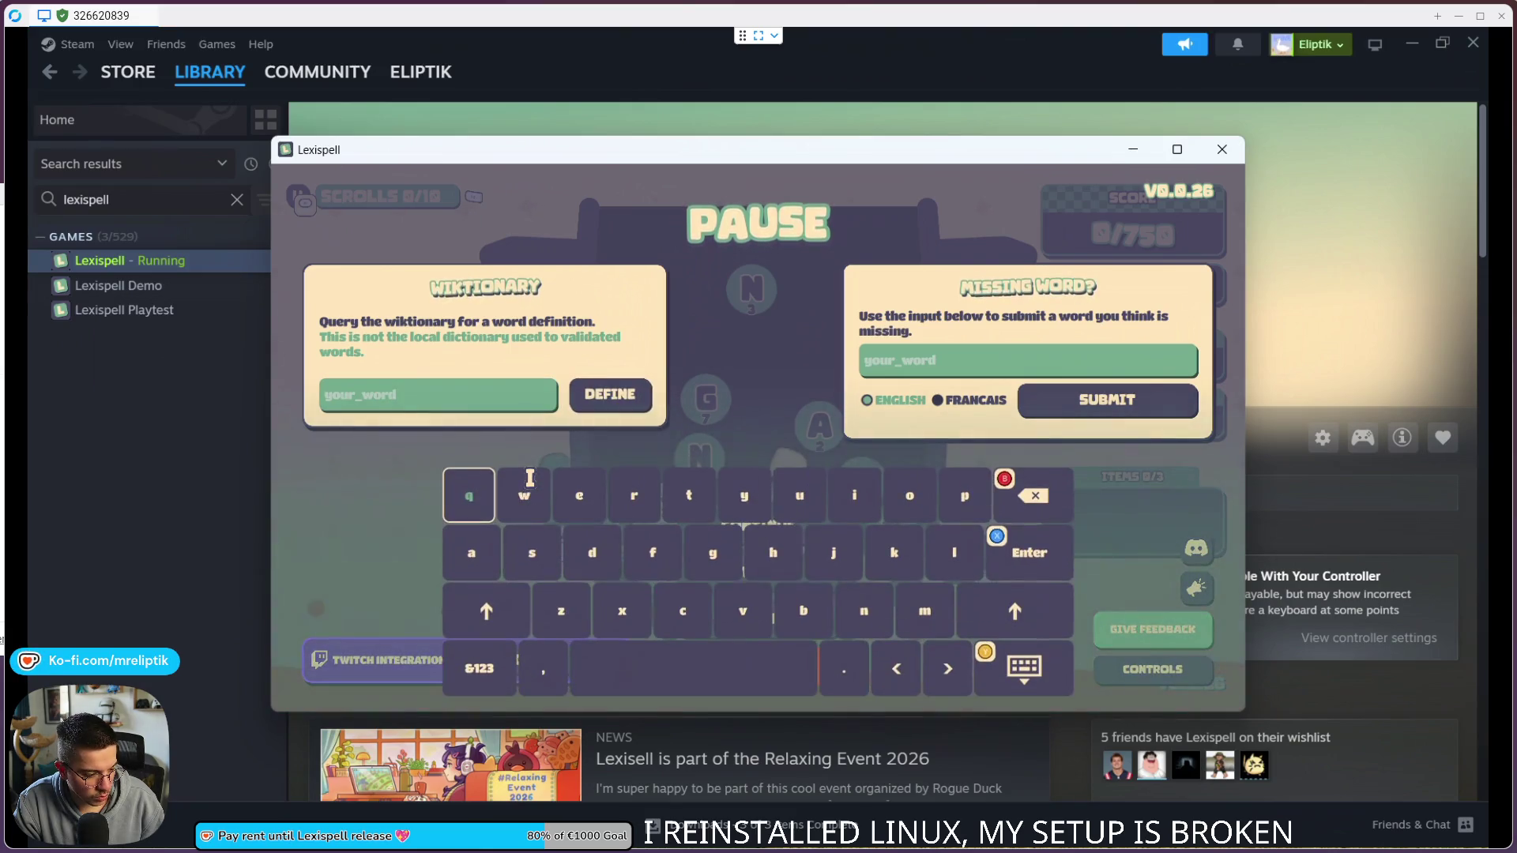
key("Escape")
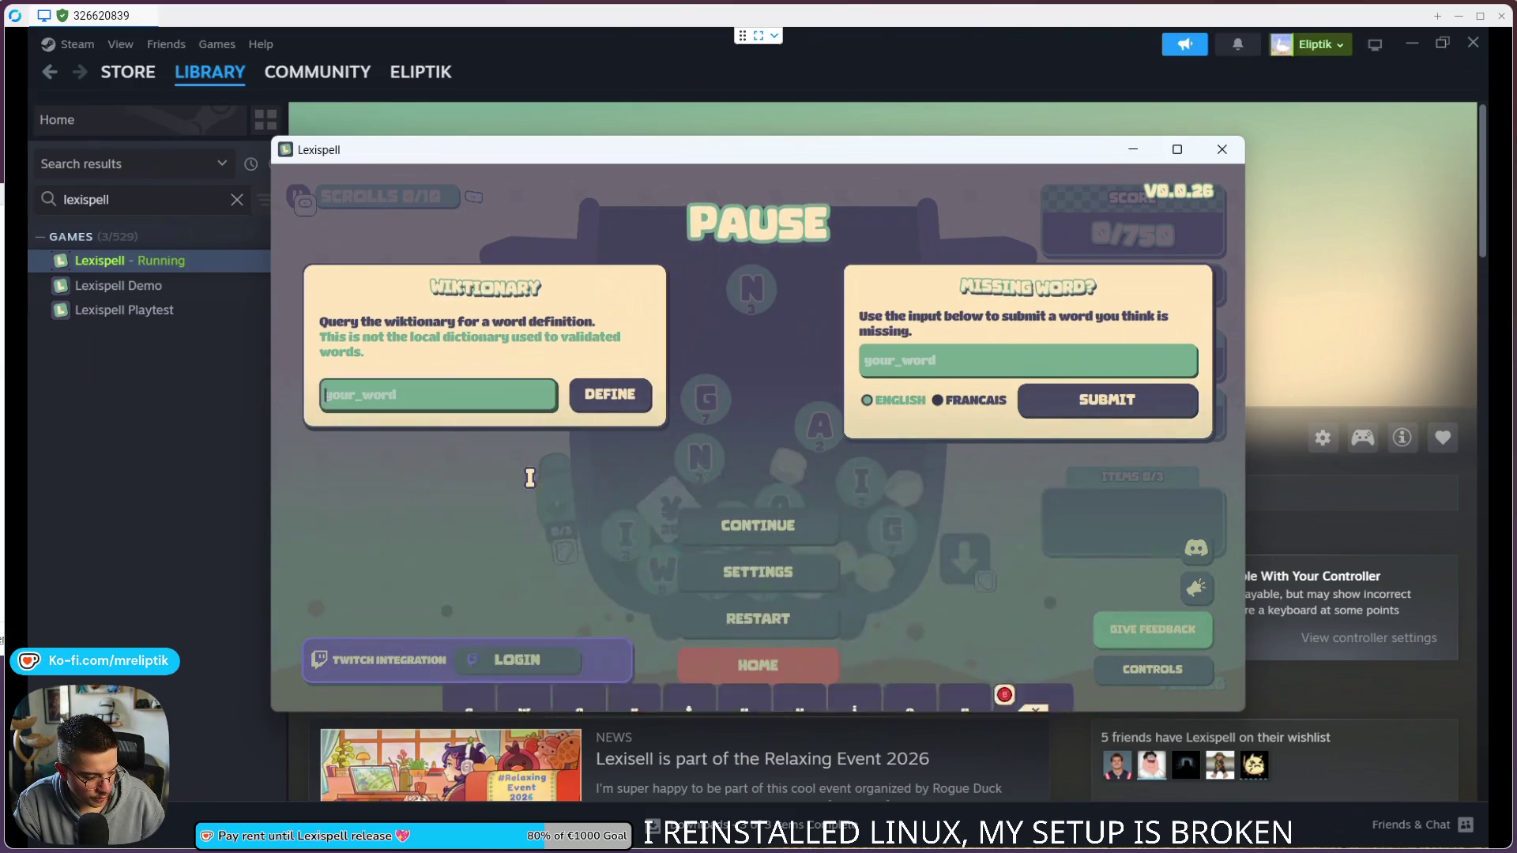
Step: Leave the paused run for the main menu
key("Right")
key("Down")
key("Down")
key("Down")
key("Return")
key("Escape")
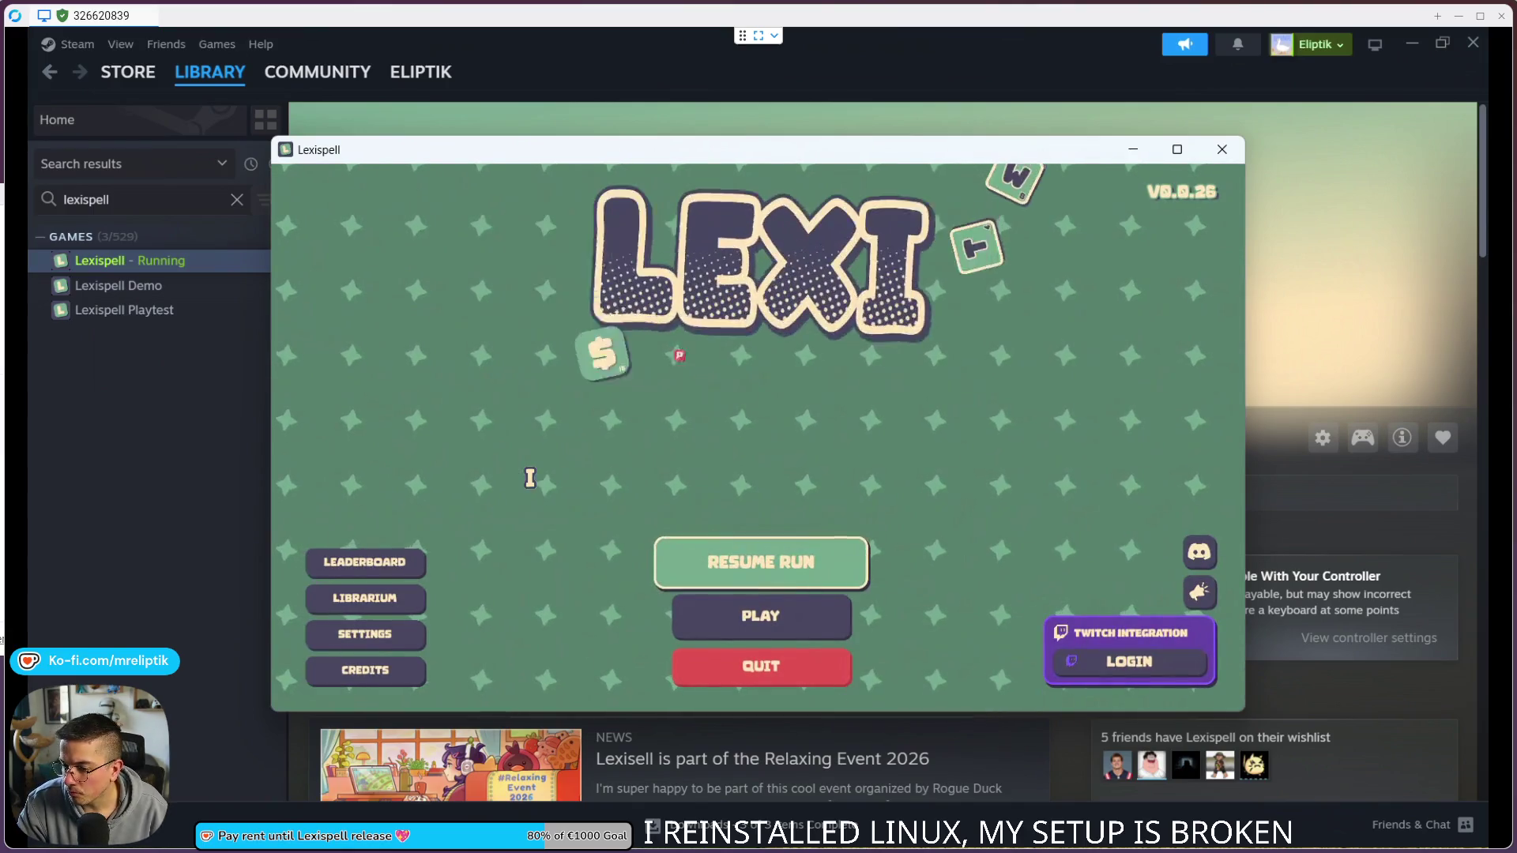
Step: Check the leaderboard in French and English, then quit Lexispell
key("Left")
key("Return")
key("Right")
key("Left")
key("Escape")
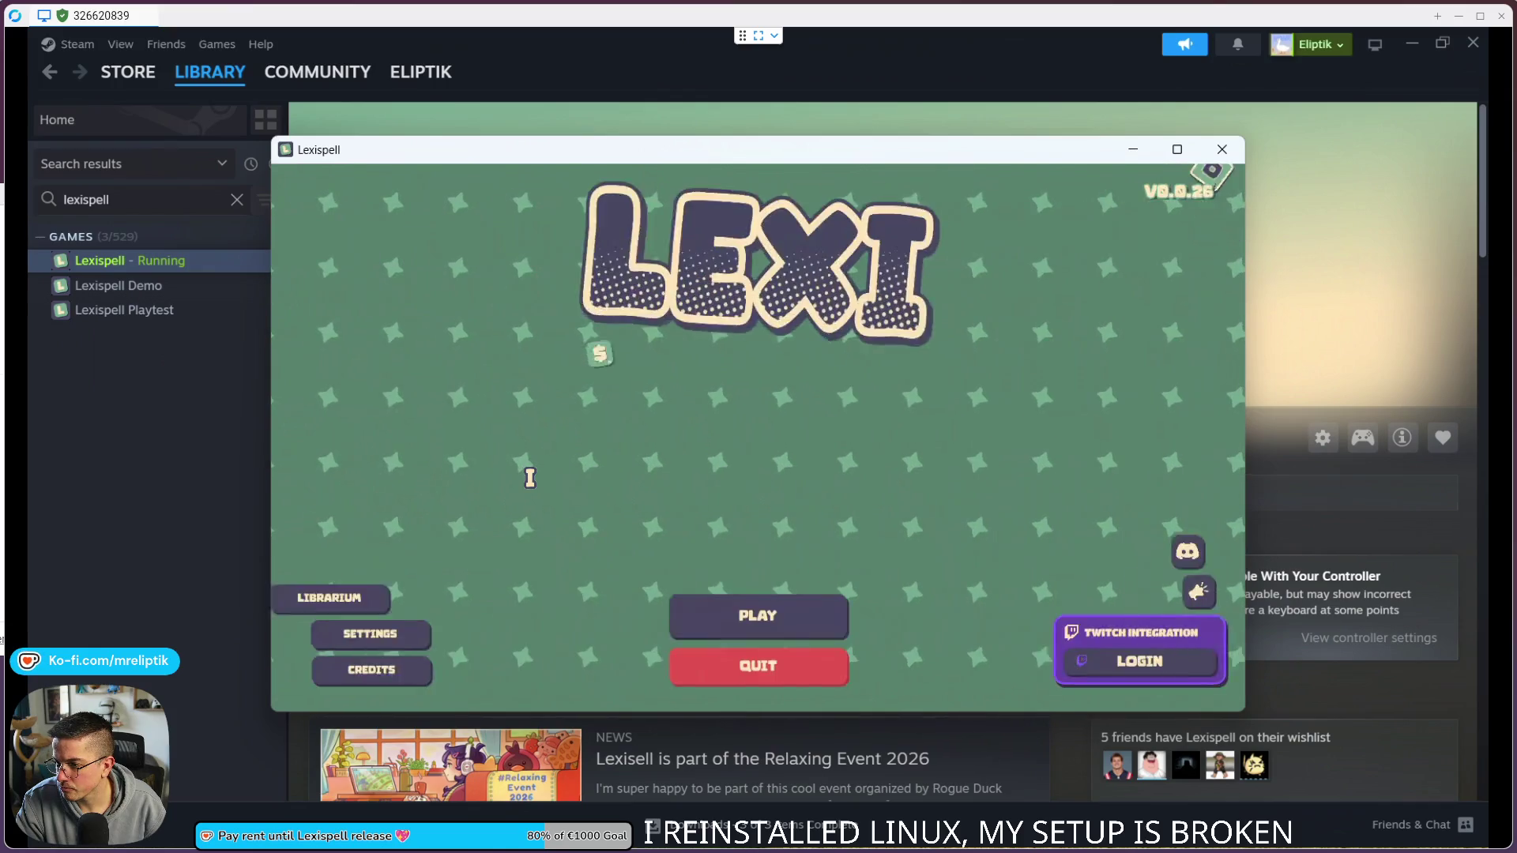
key("Down")
key("Down")
key("Return")
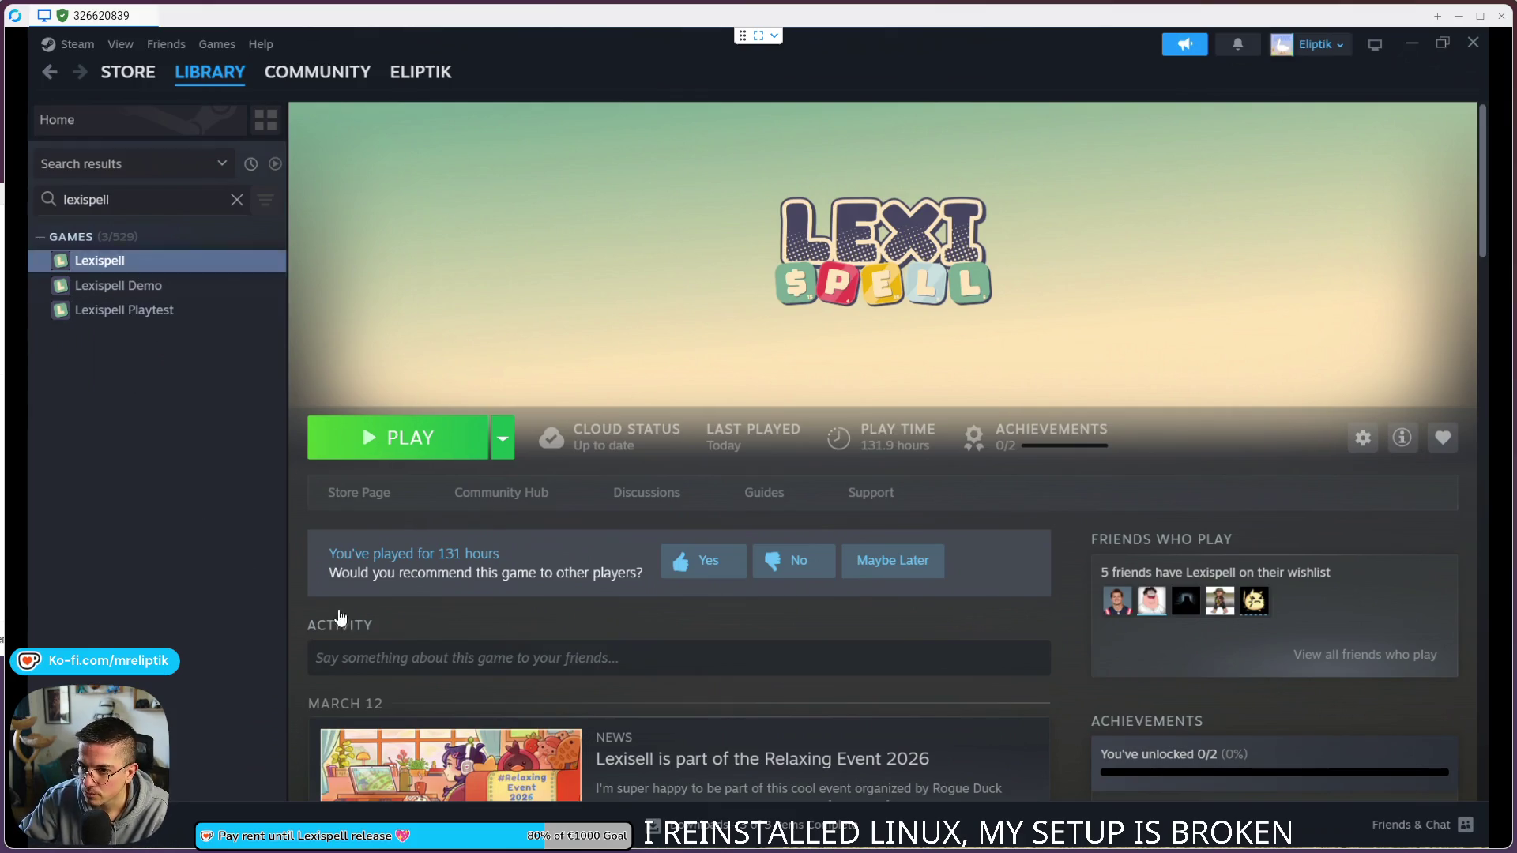
Step: Close the Steam window to reveal the remote desktop
left_click(1472, 42)
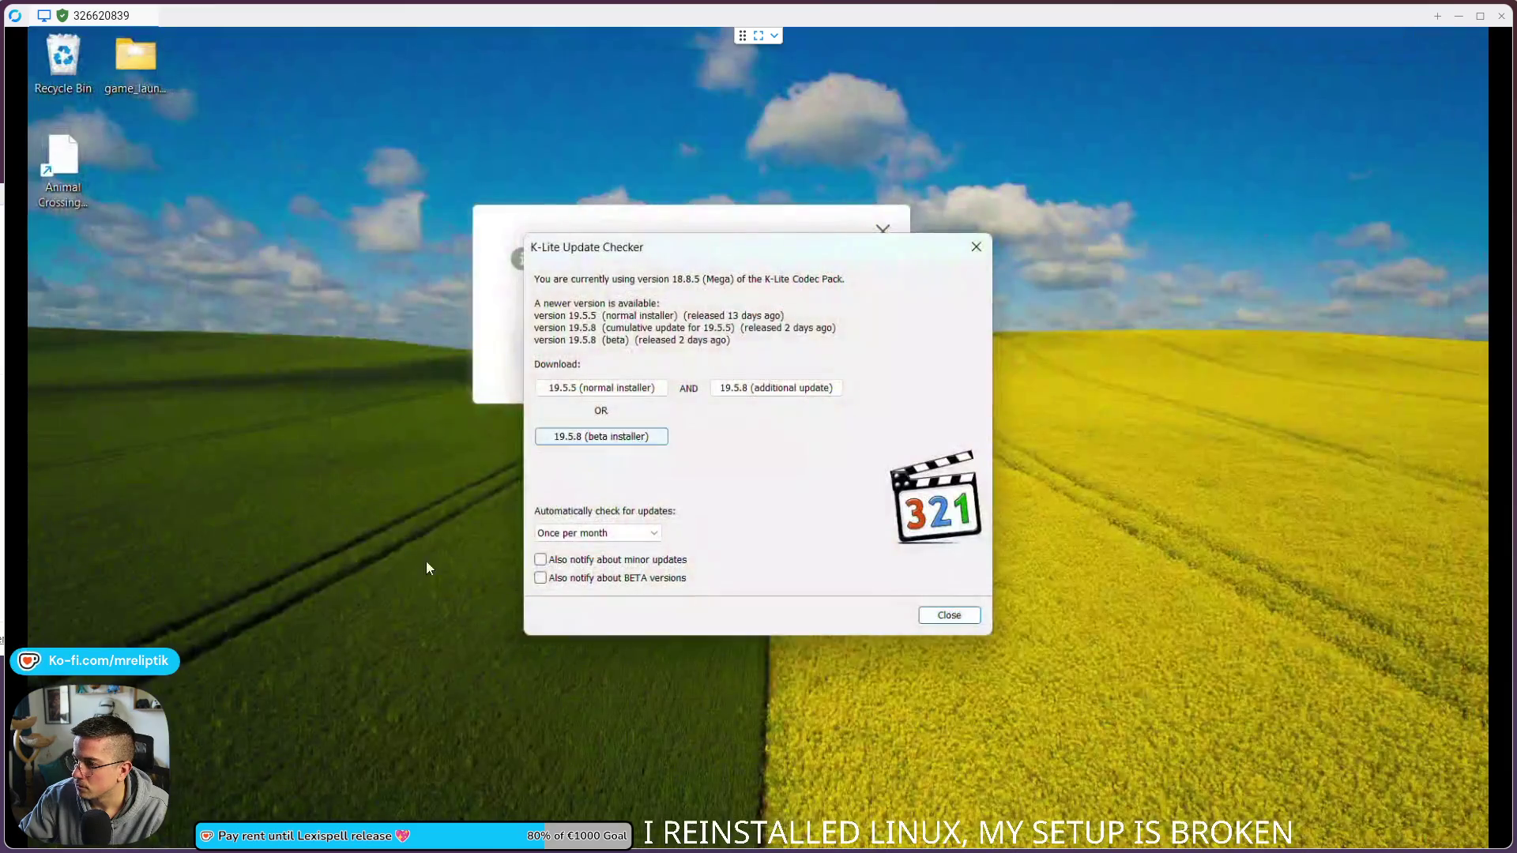
Step: Close the login notice, the Infomaniak sign-in window and the K-Lite codec update checker
mouse_move(752, 247)
left_mouse_down()
mouse_move(508, 566)
mouse_move(845, 291)
left_mouse_up()
left_click(541, 348)
left_click(541, 348)
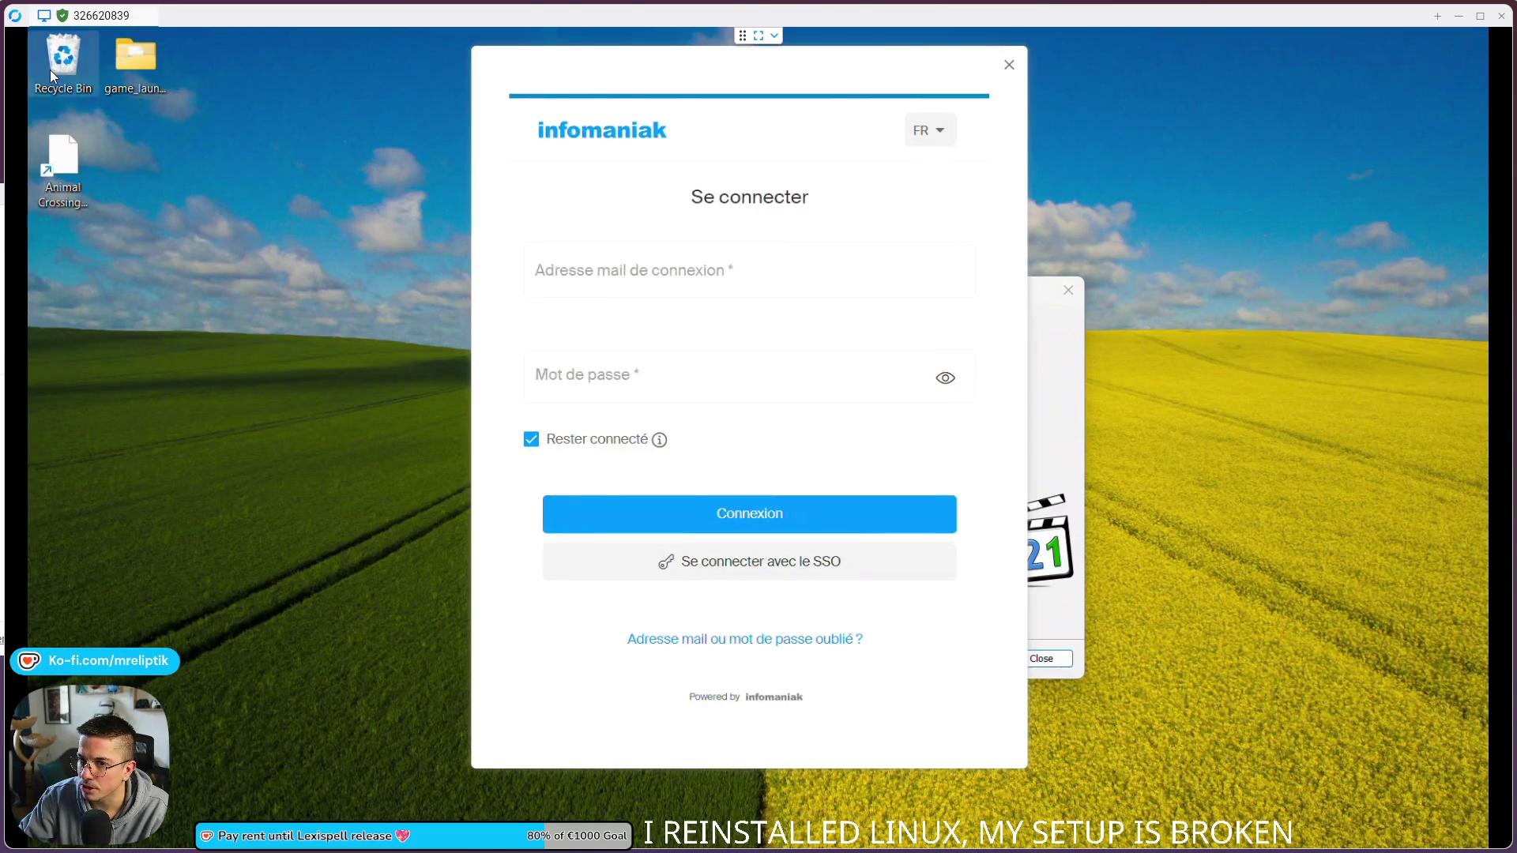
left_click(1015, 66)
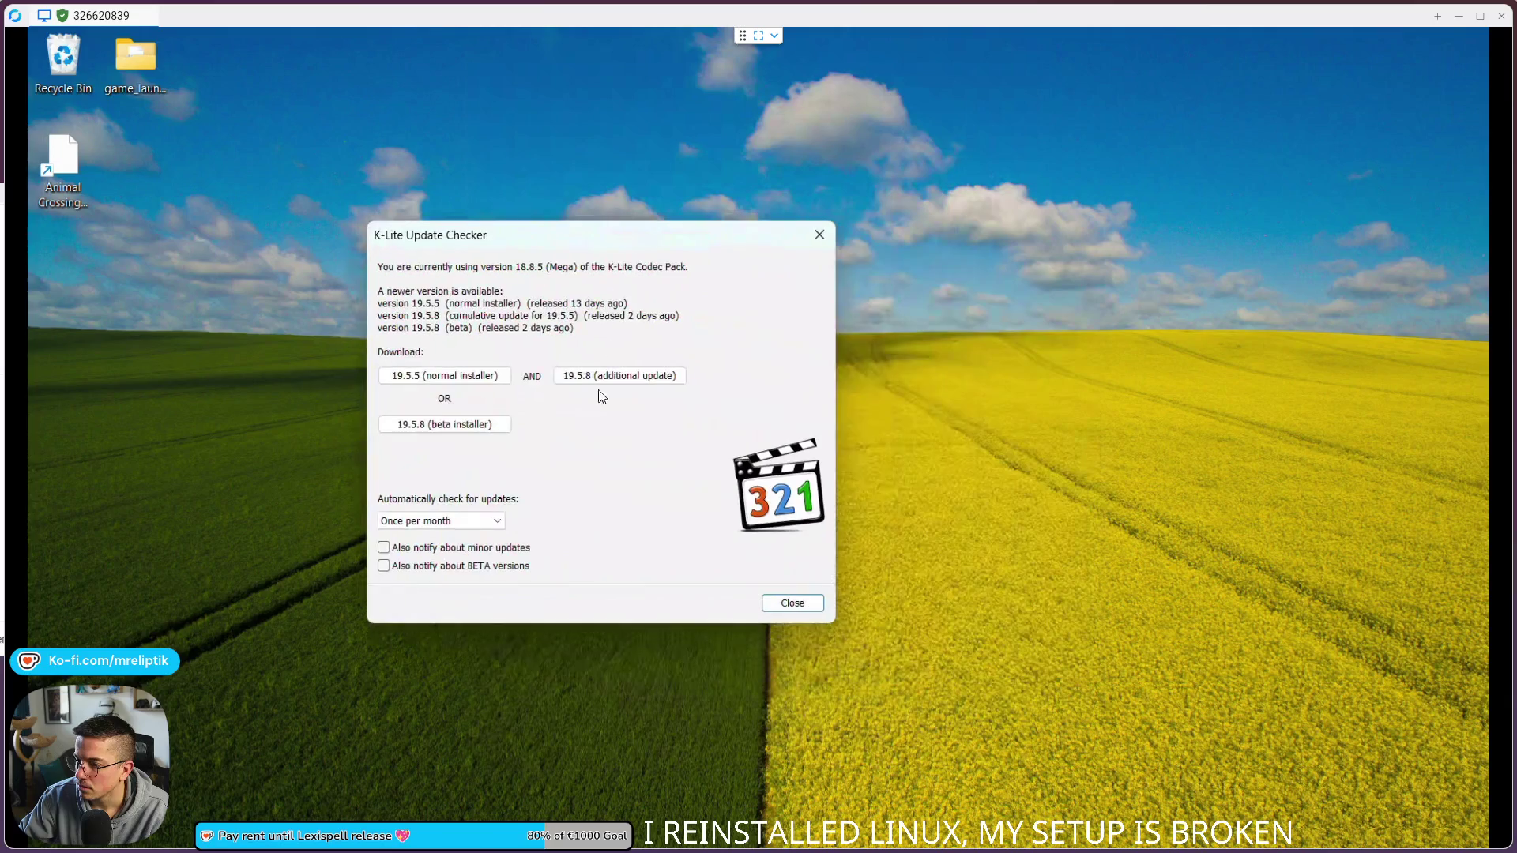
left_click(788, 605)
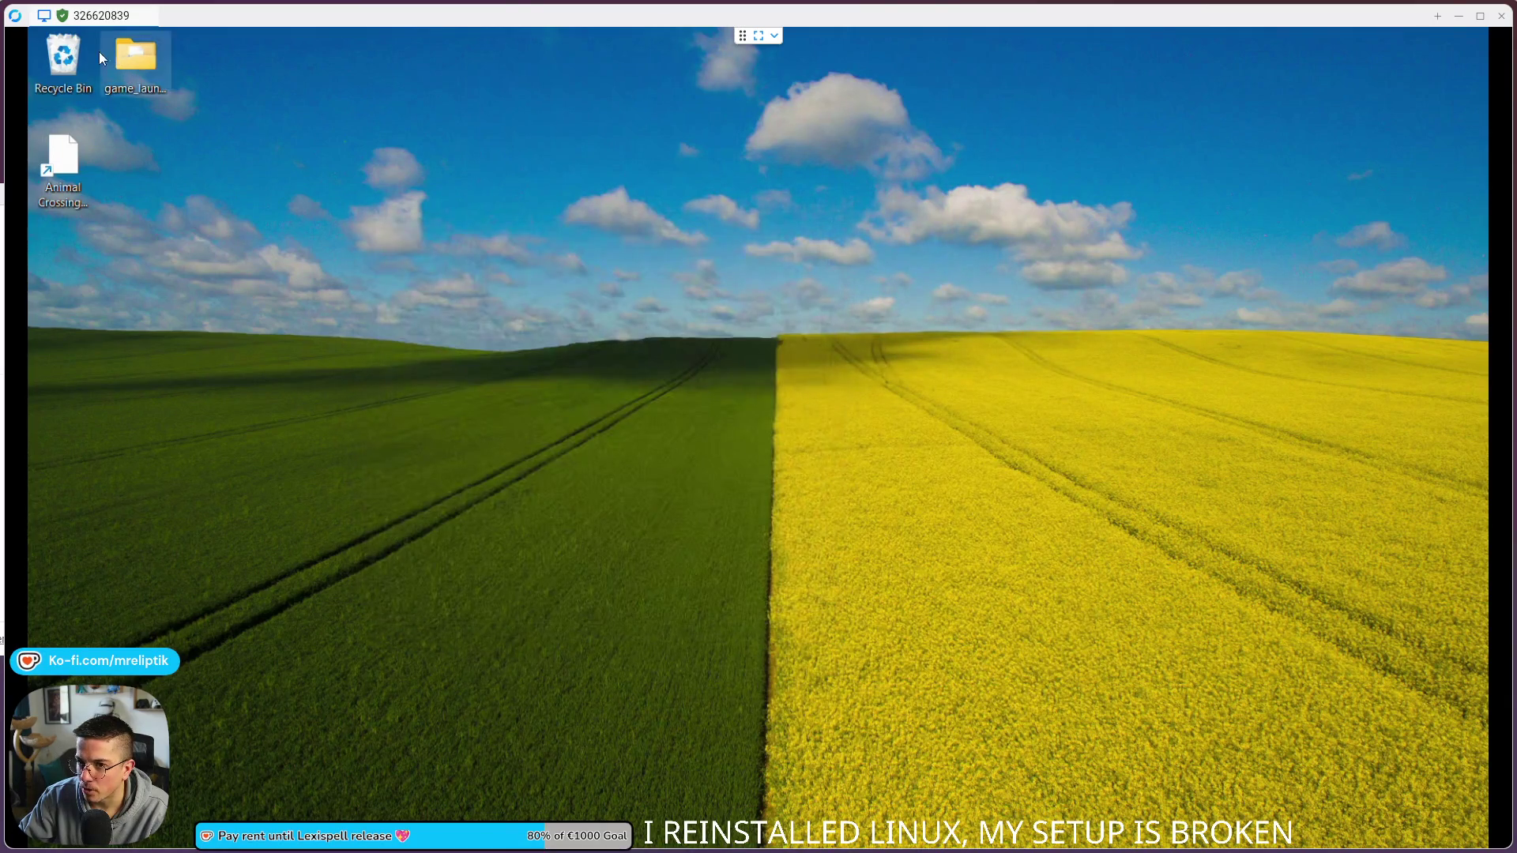
Step: End the remote desktop session from its taskbar preview and acknowledge the connection error
right_click(70, 53)
left_click(112, 587)
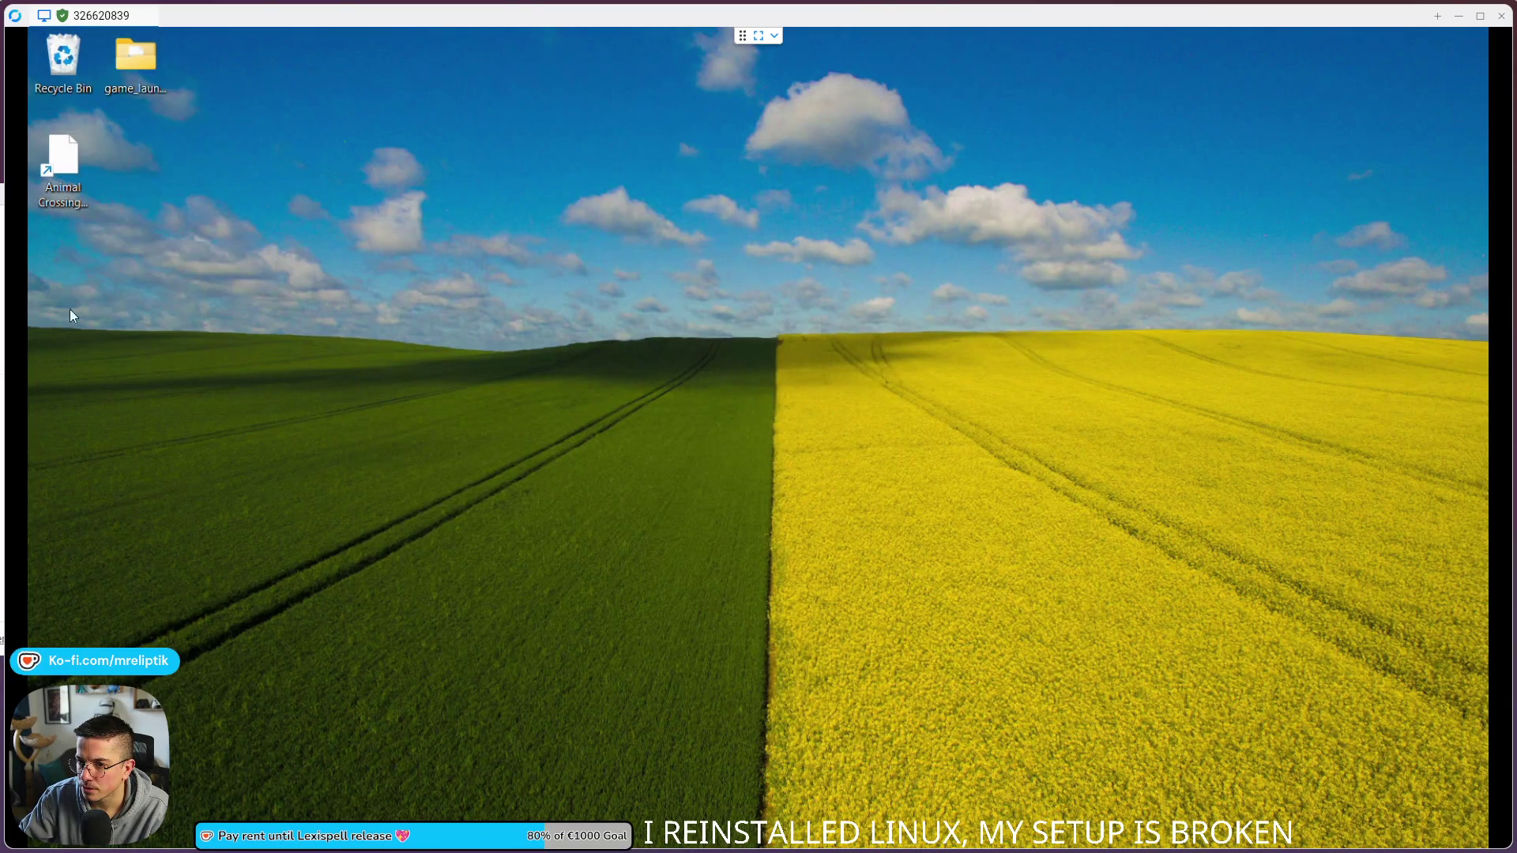
mouse_move(225, 822)
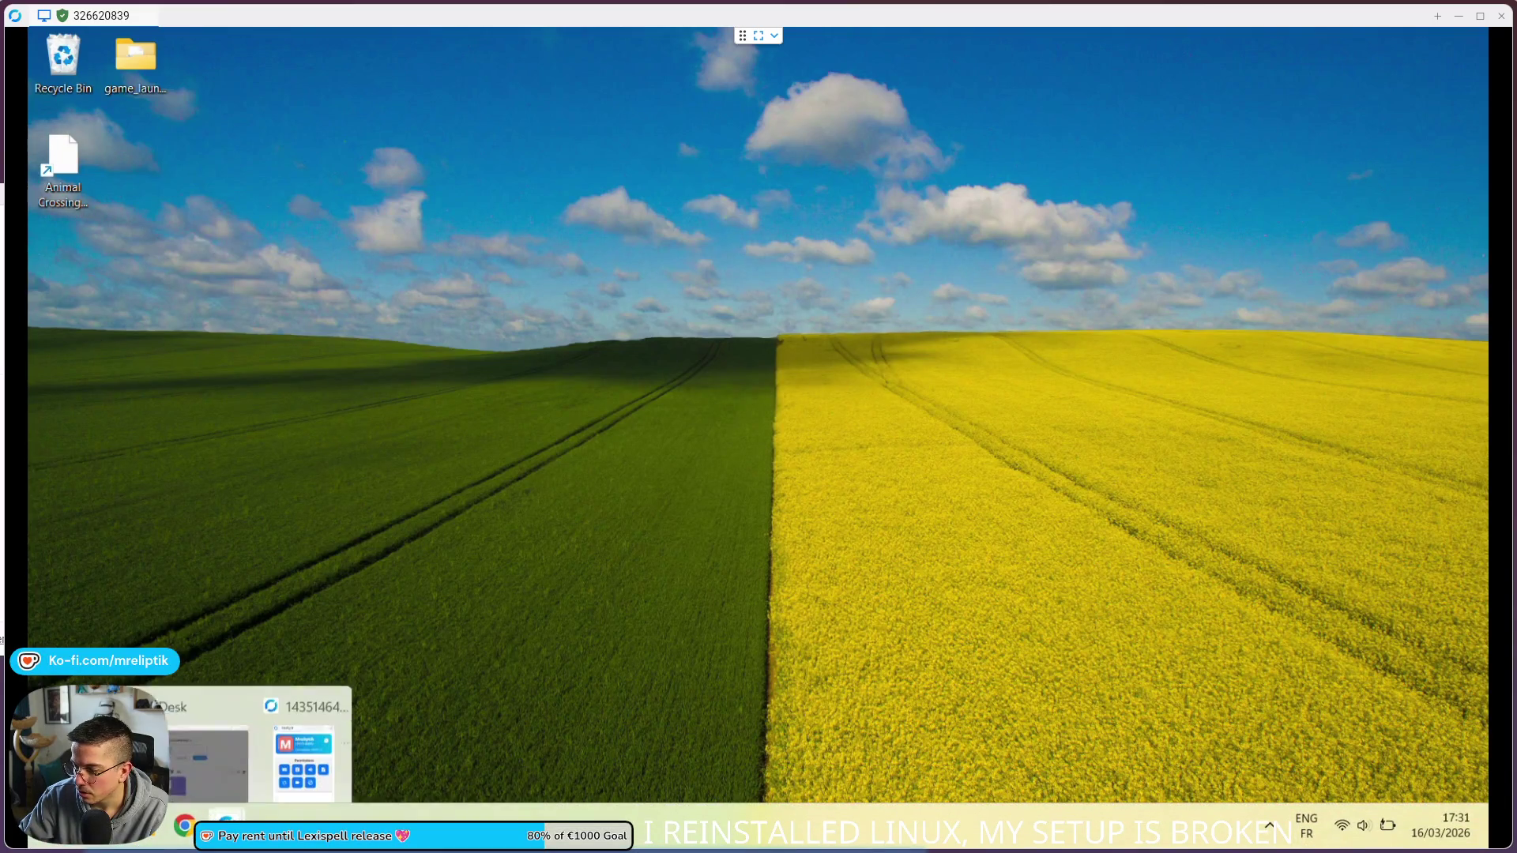
left_click(335, 658)
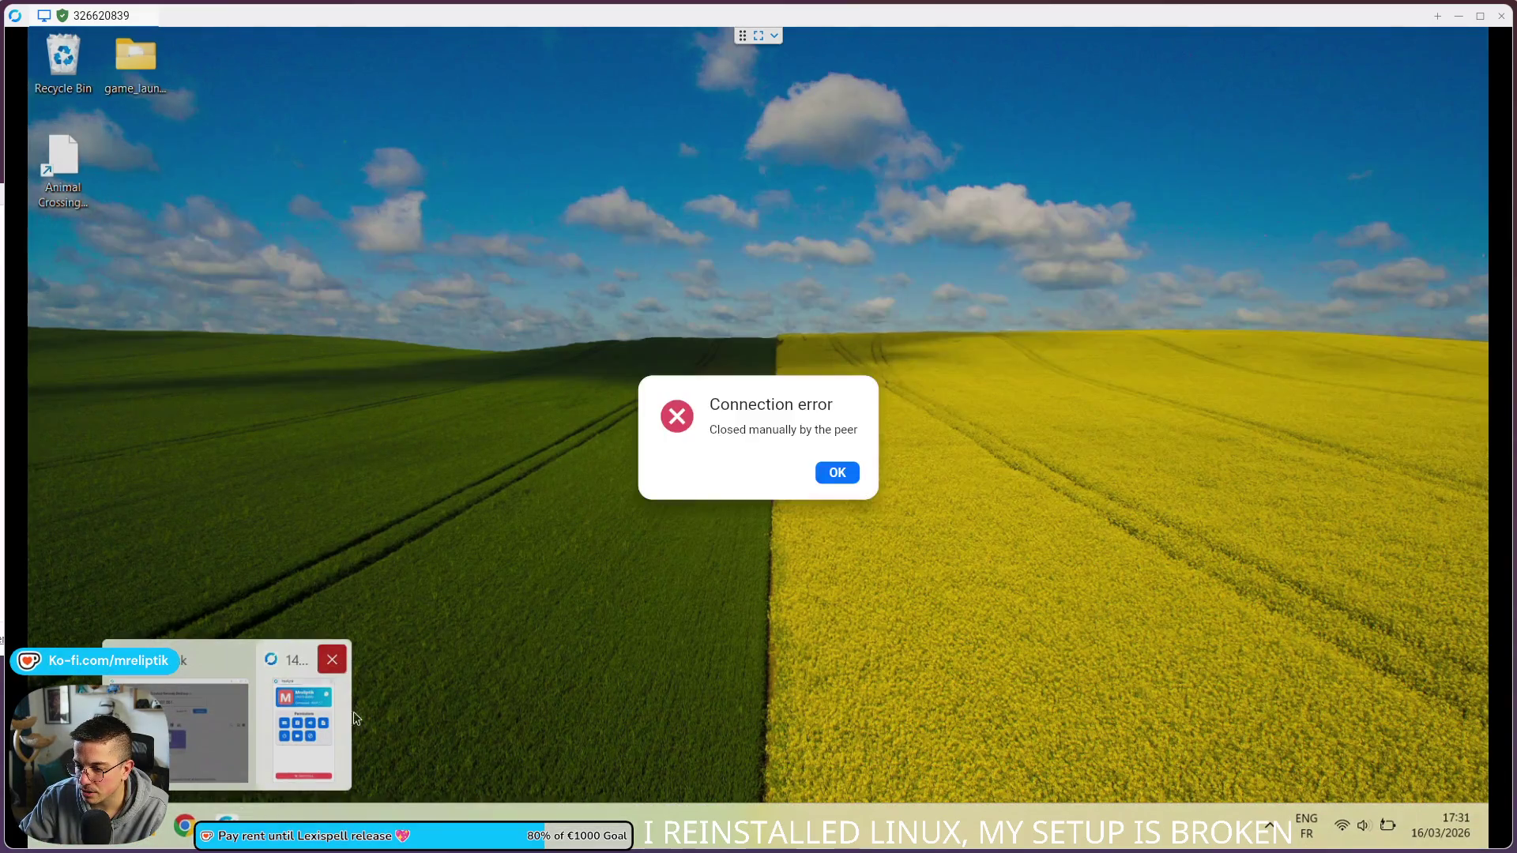
left_click(836, 473)
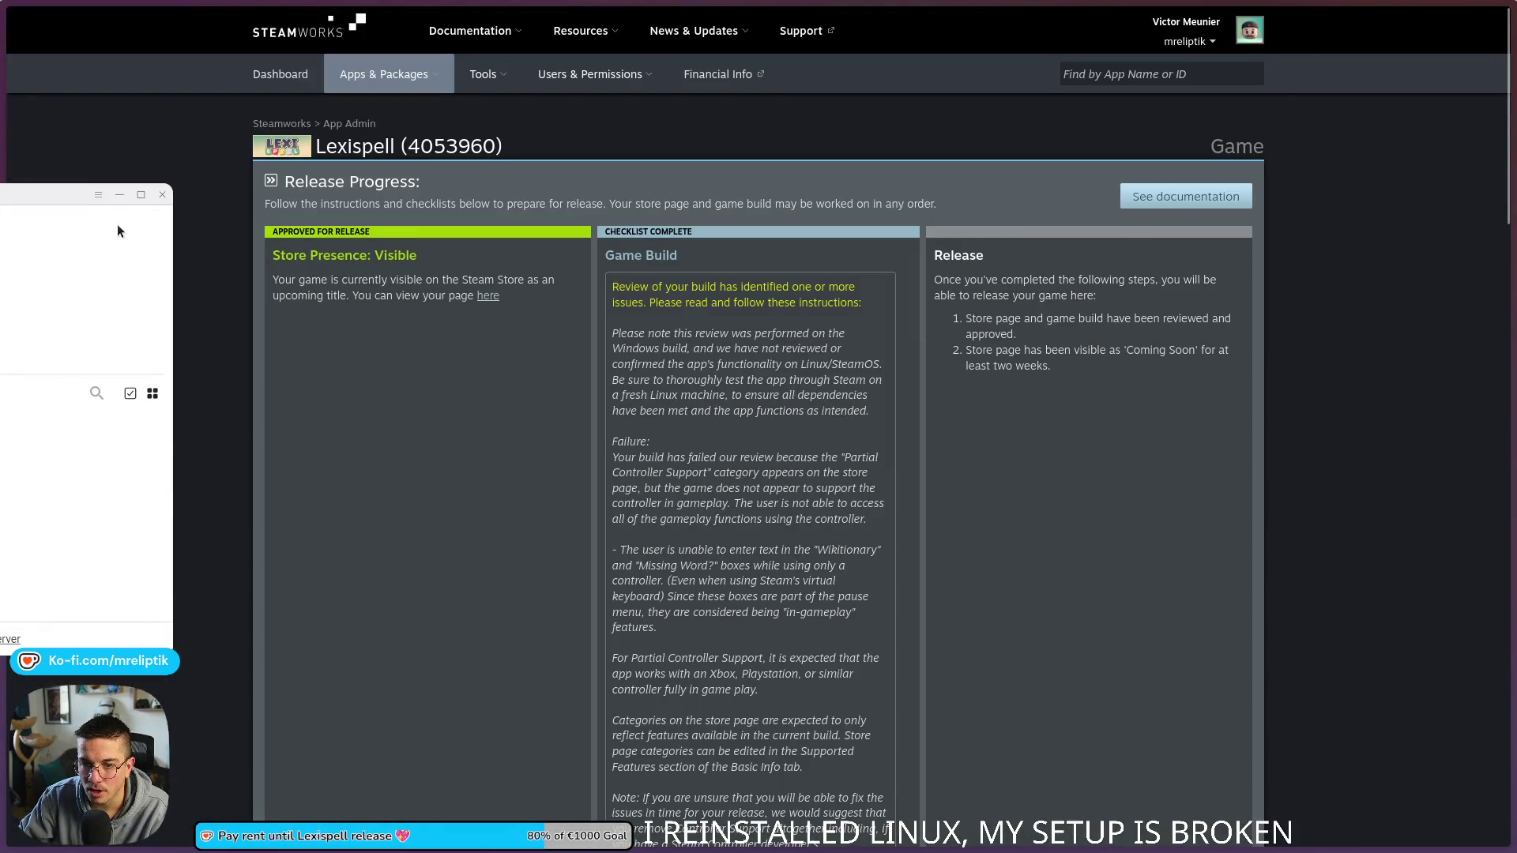
Step: Open the 'Mark as ready for review' dialog for Lexispell and focus the reviewer notes field
left_click(156, 191)
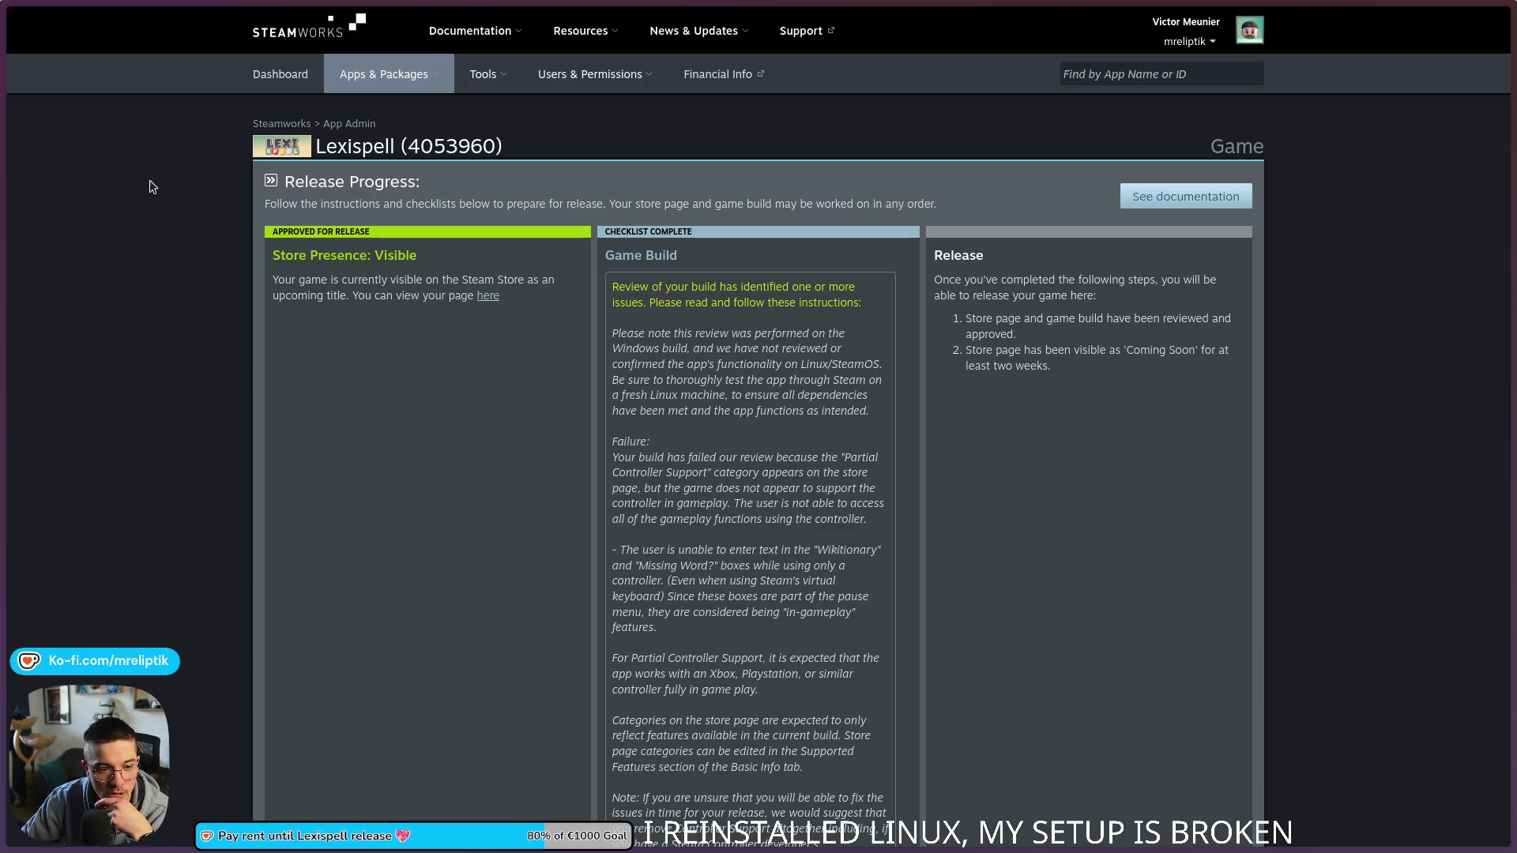
key("alt+Tab")
mouse_move(537, 440)
left_mouse_down()
mouse_move(985, 352)
mouse_move(1412, 415)
mouse_move(434, 433)
mouse_move(1289, 512)
mouse_move(1137, 485)
left_mouse_up()
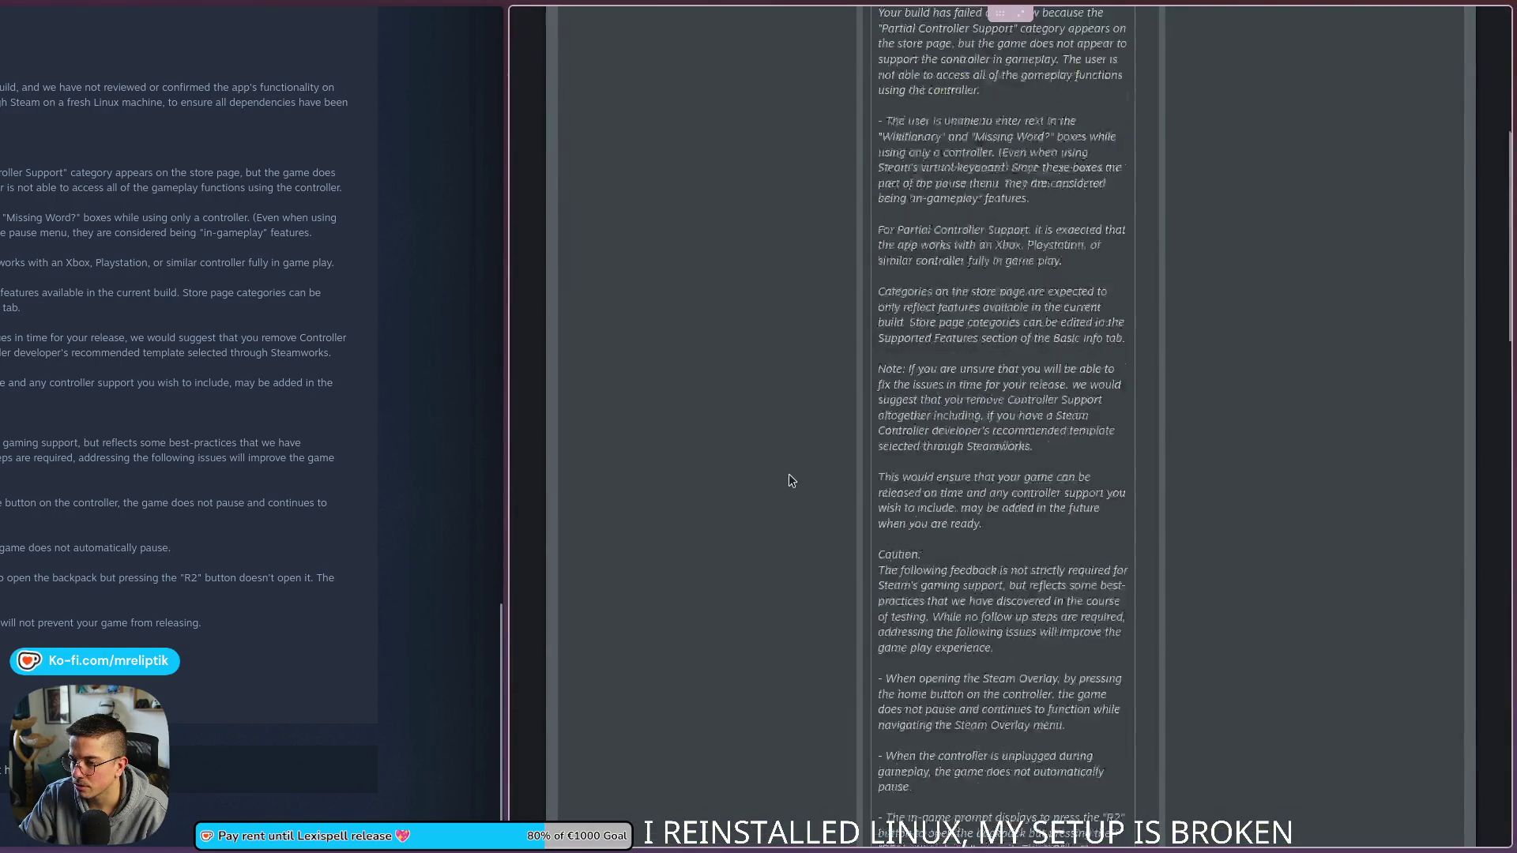
scroll(789, 481, "down", 8)
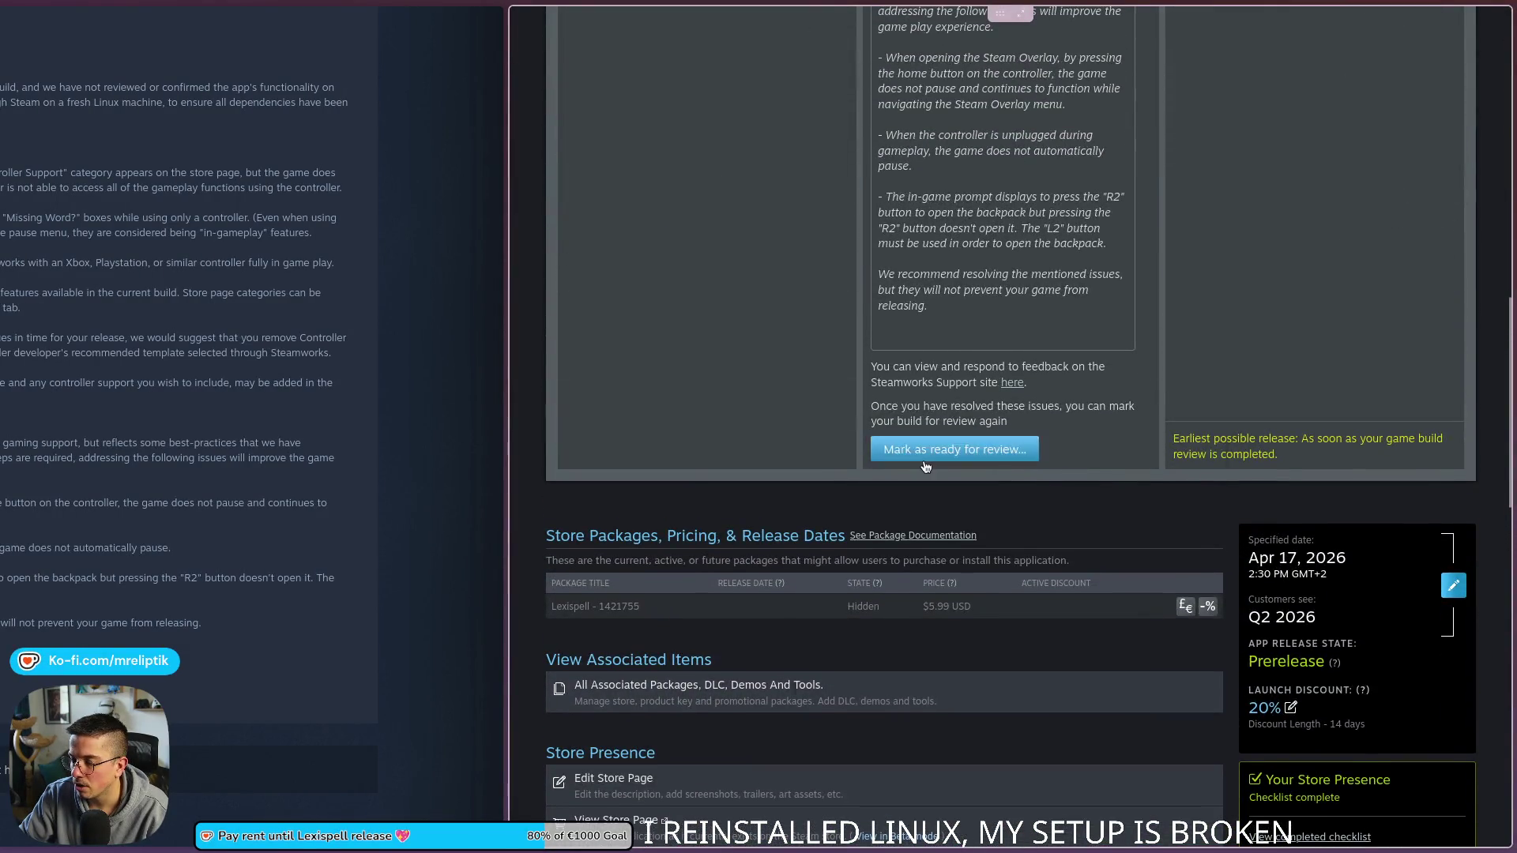
left_click(926, 466)
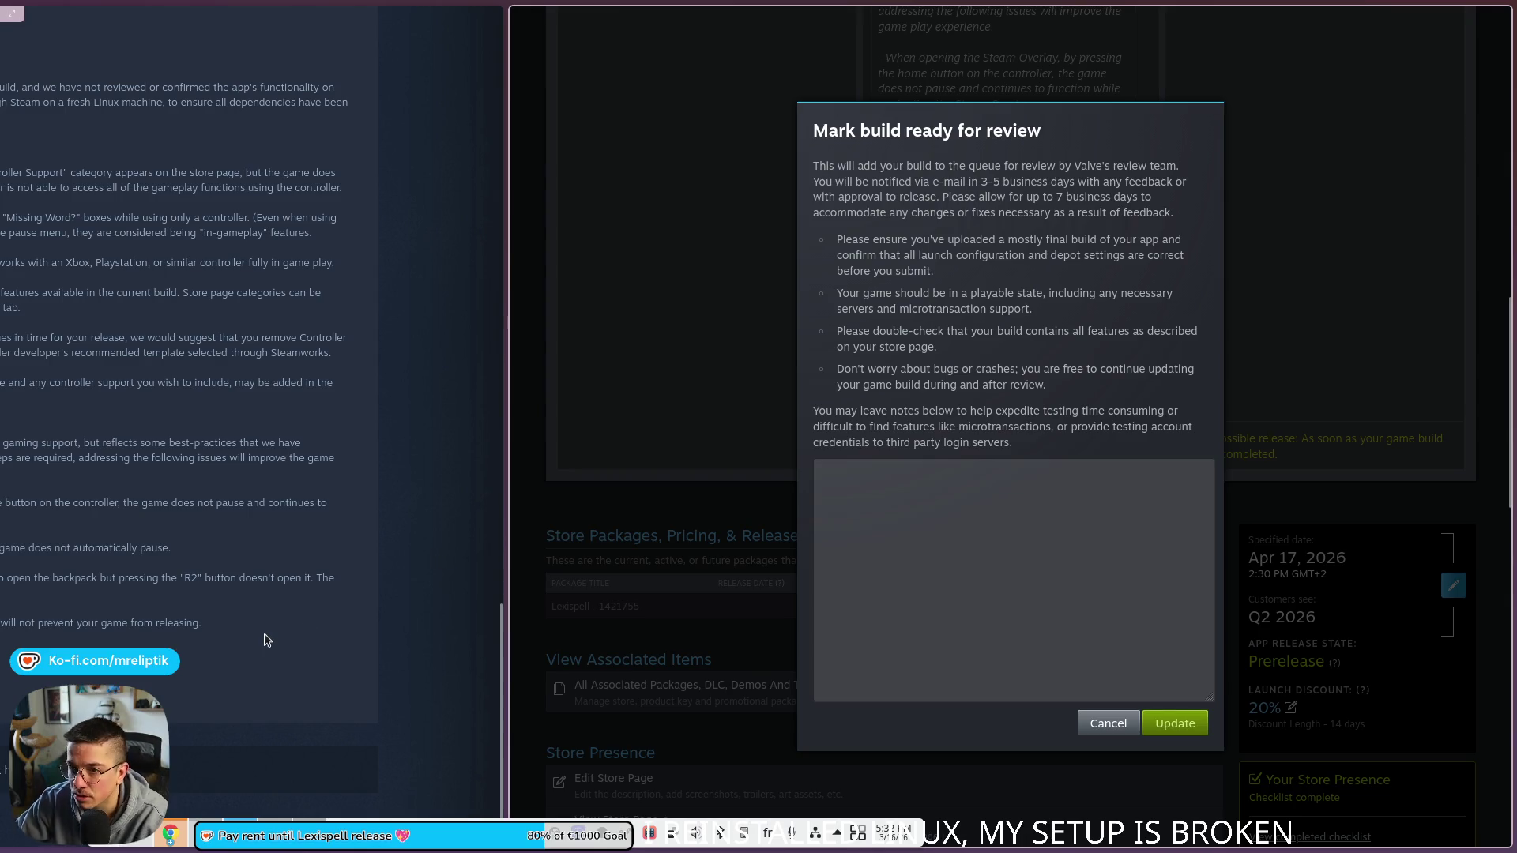
left_click(958, 524)
type("I imple")
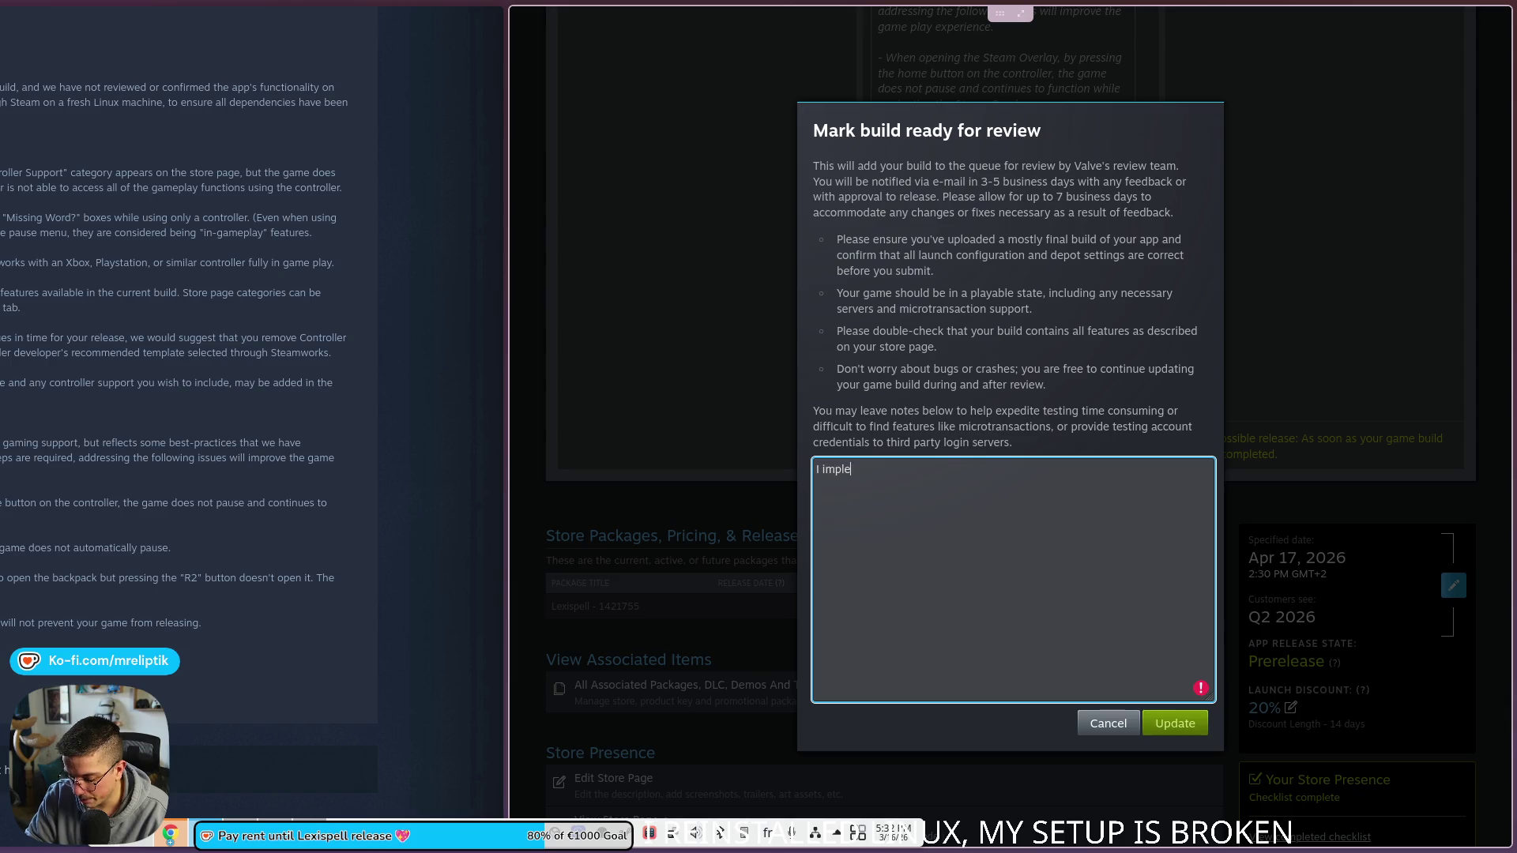
Step: Write the note on the gamepad virtual keyboard for Wiktionary and "Missing word?" boxes, then start a backpack-shortcut note
type("mented a virtual ke")
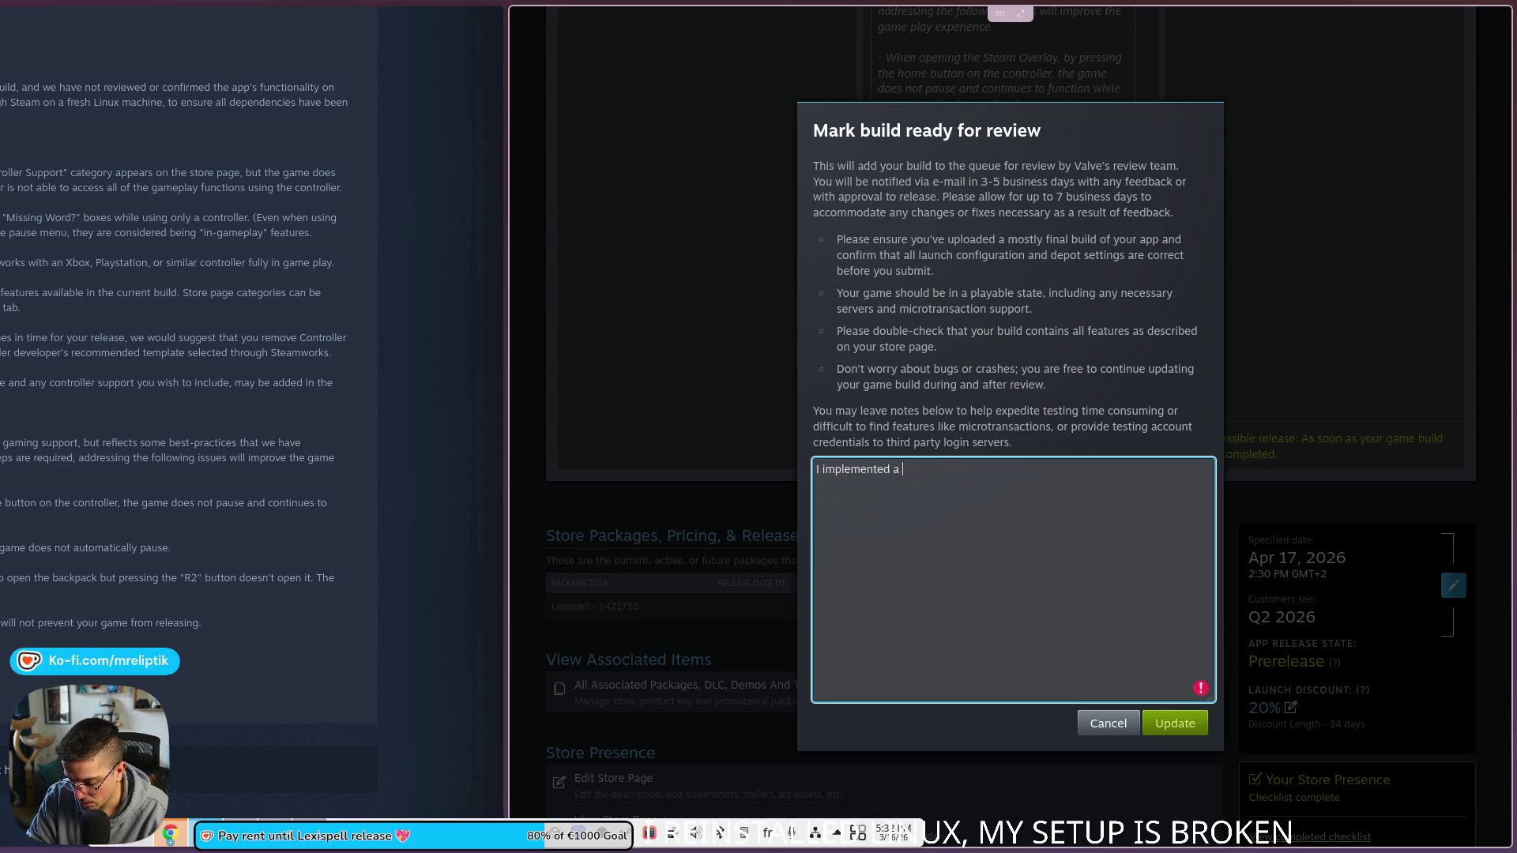
type("ybaor")
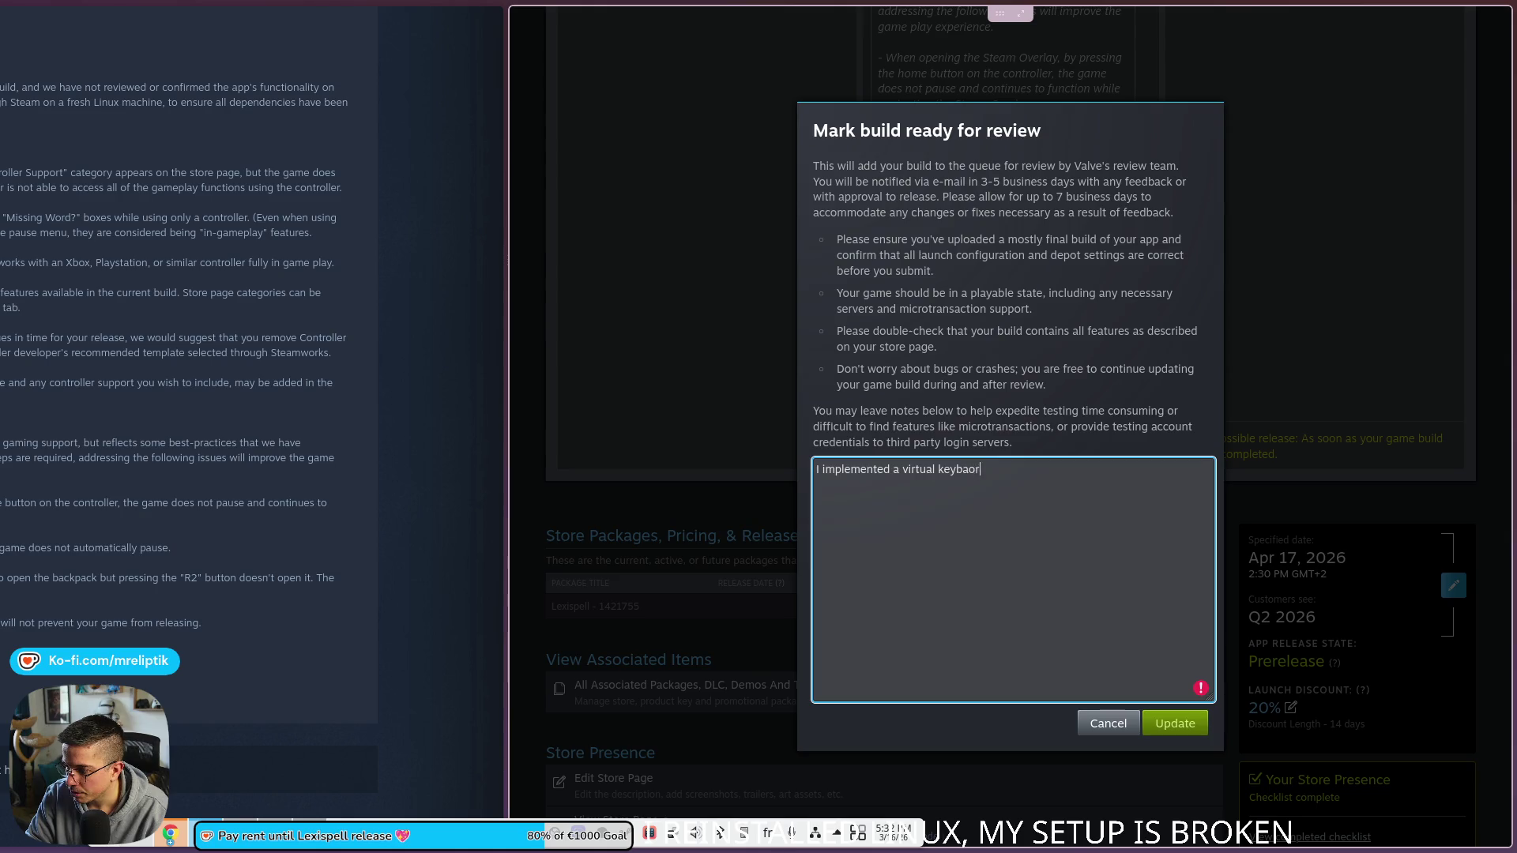
type("d that pops up when")
key("BackSpace")
type("navigating the")
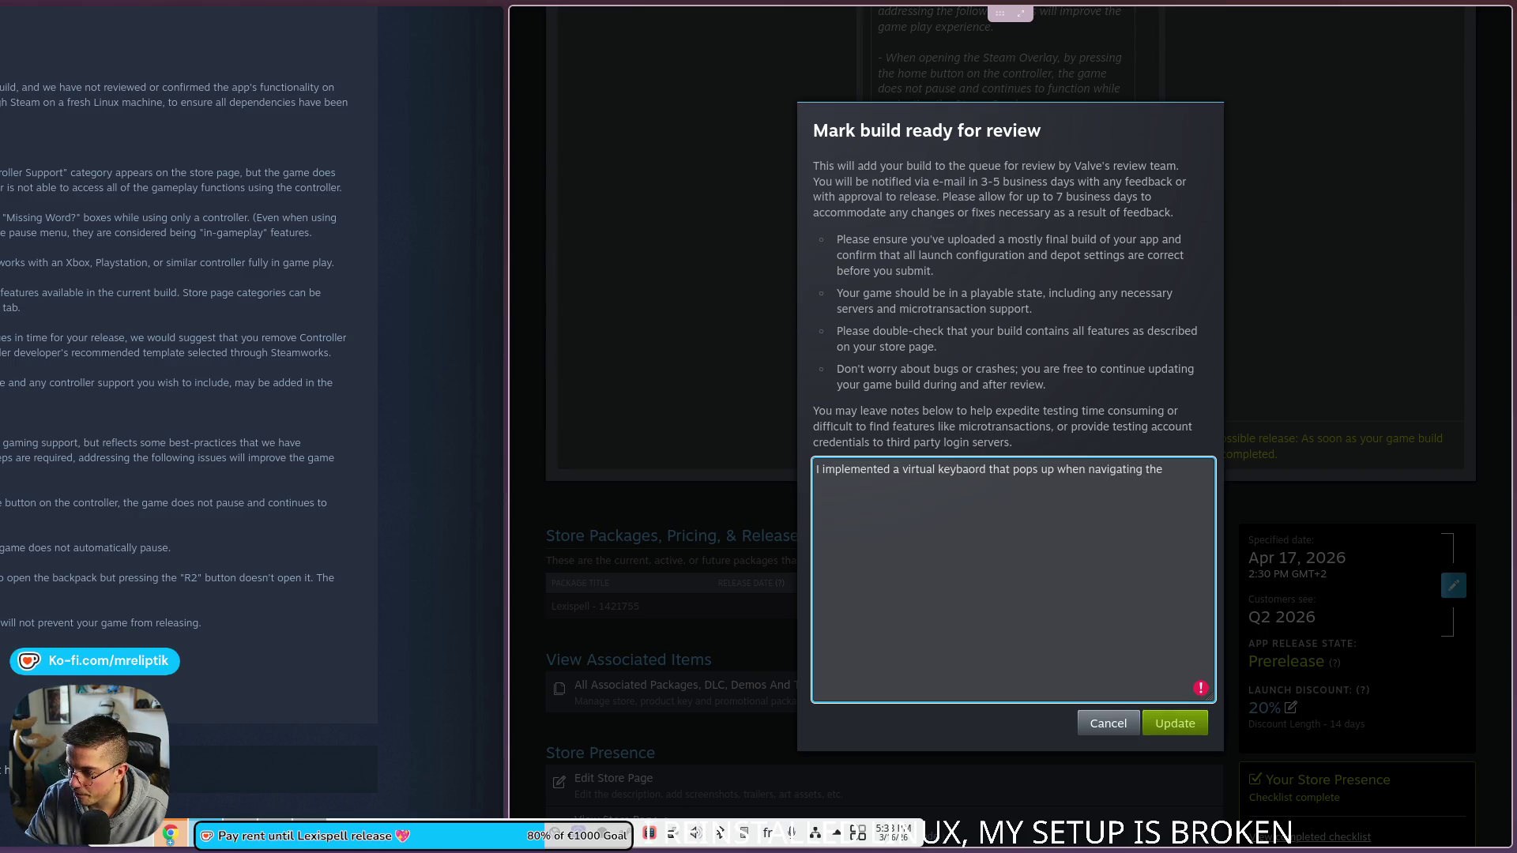
type(" input field in")
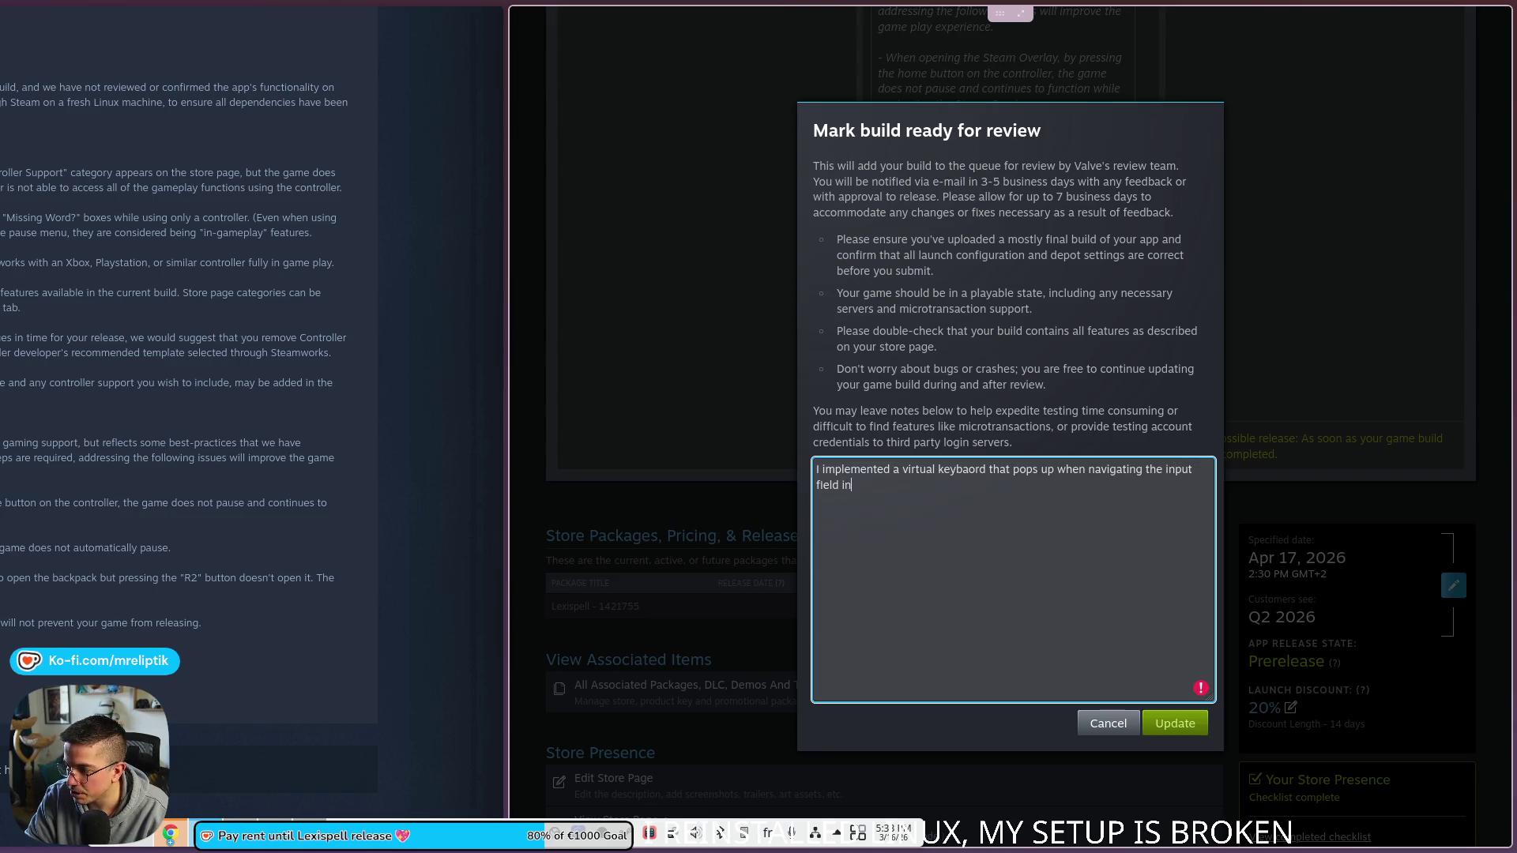
type(" Wiktionar")
key("BackSpace")
key("BackSpace")
type("and")
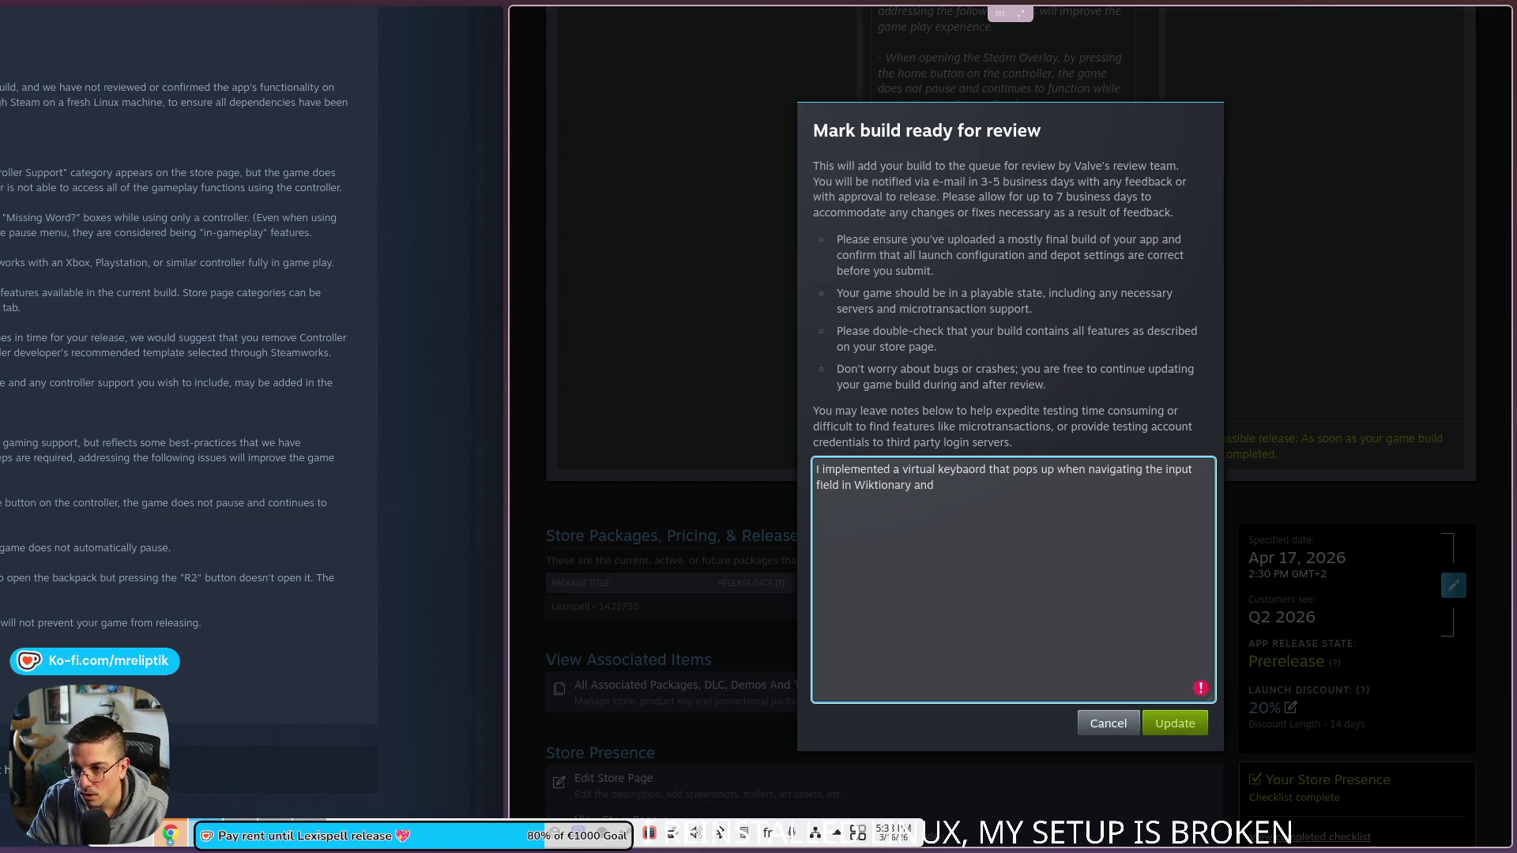
type(" \"Missin")
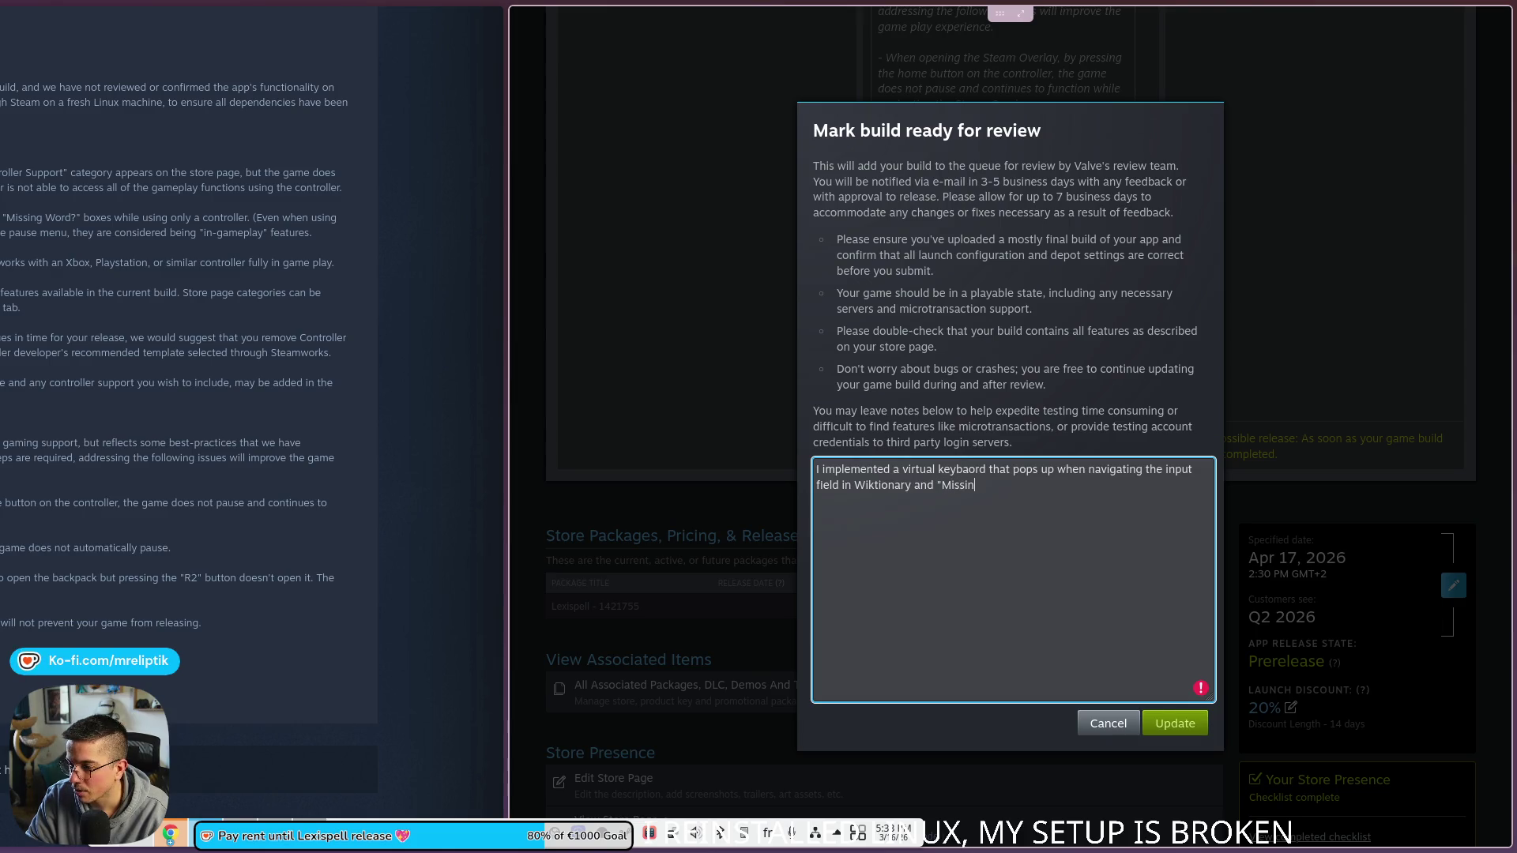
type("g word?\" boxes ")
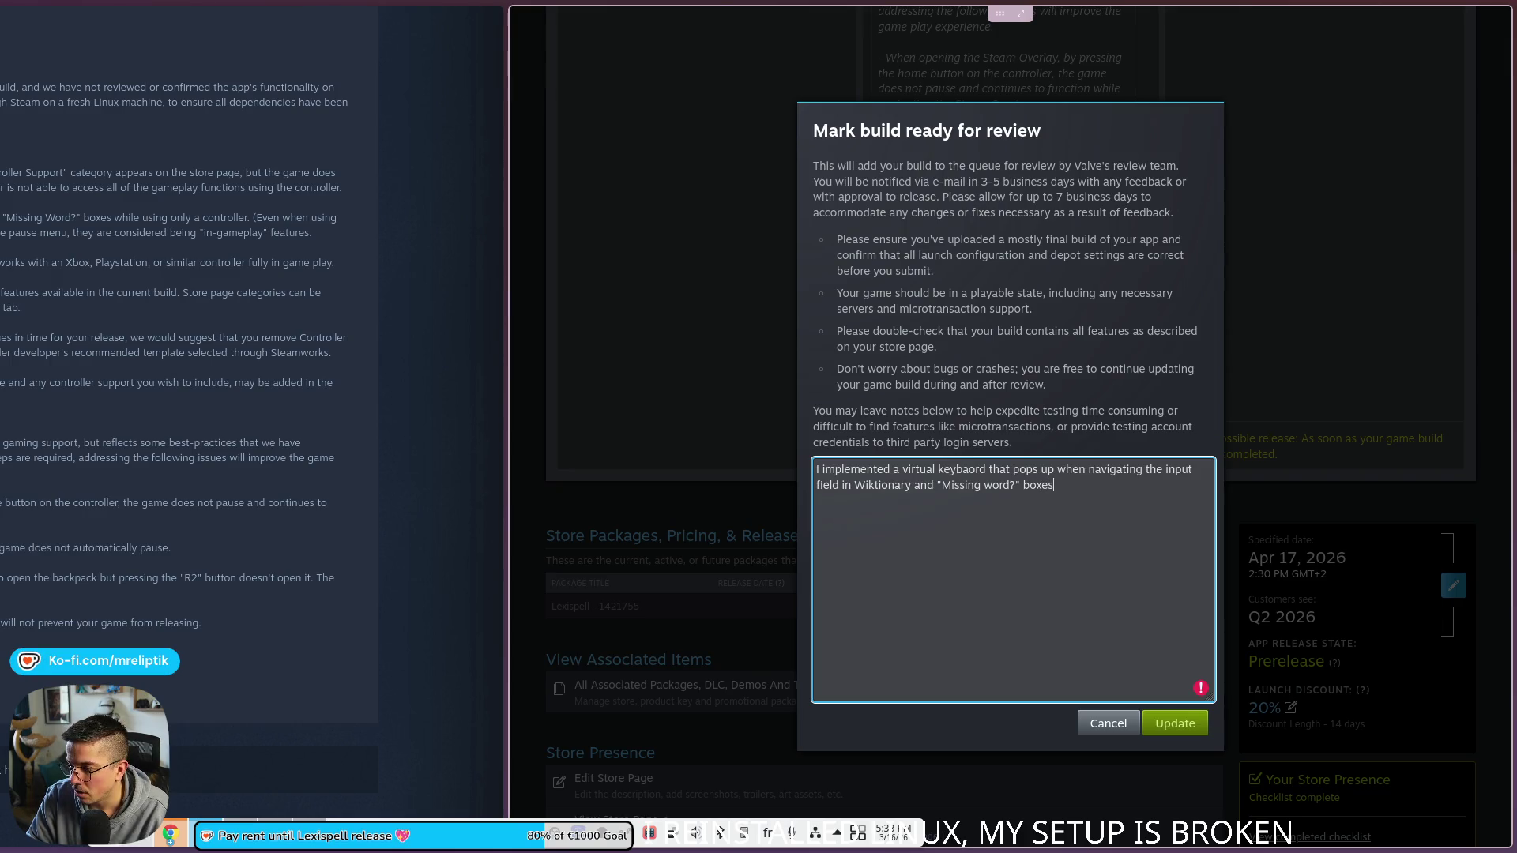
type("when using a gamepad.")
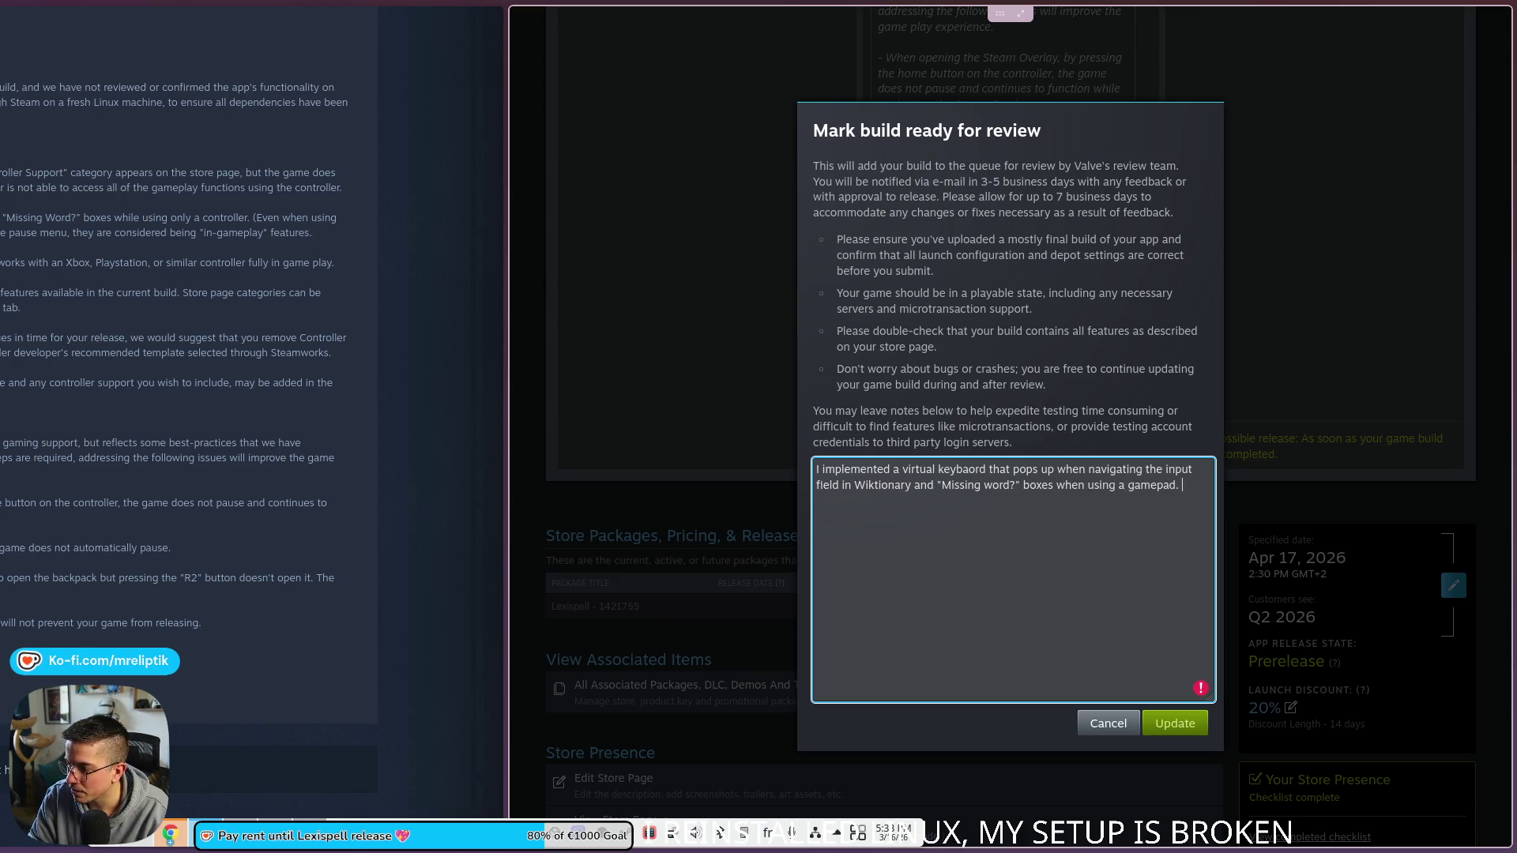
key("Return")
key("Return")
type("I also fixed")
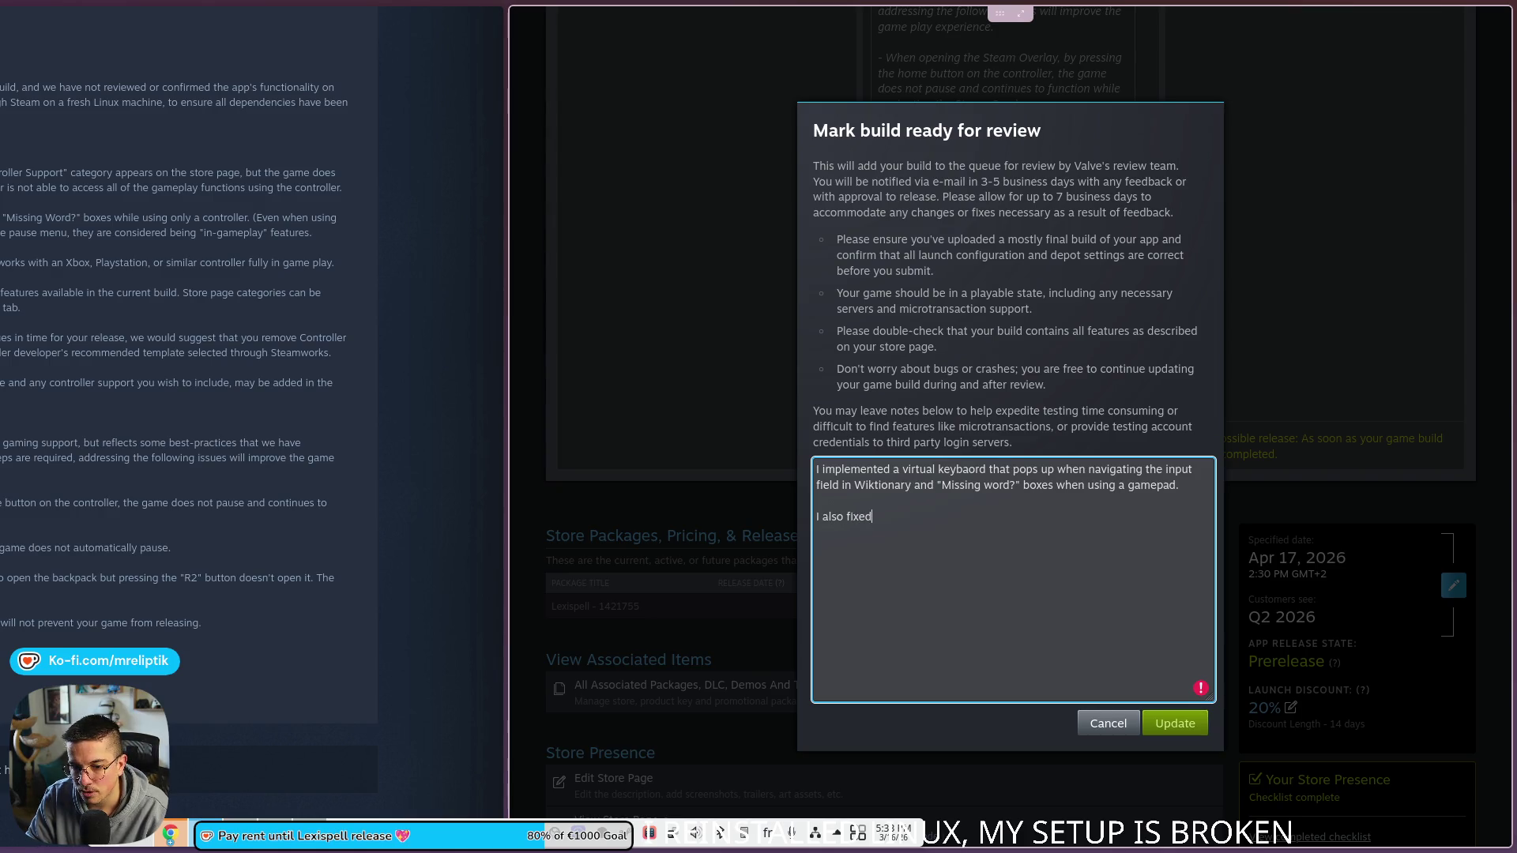
type(" the b")
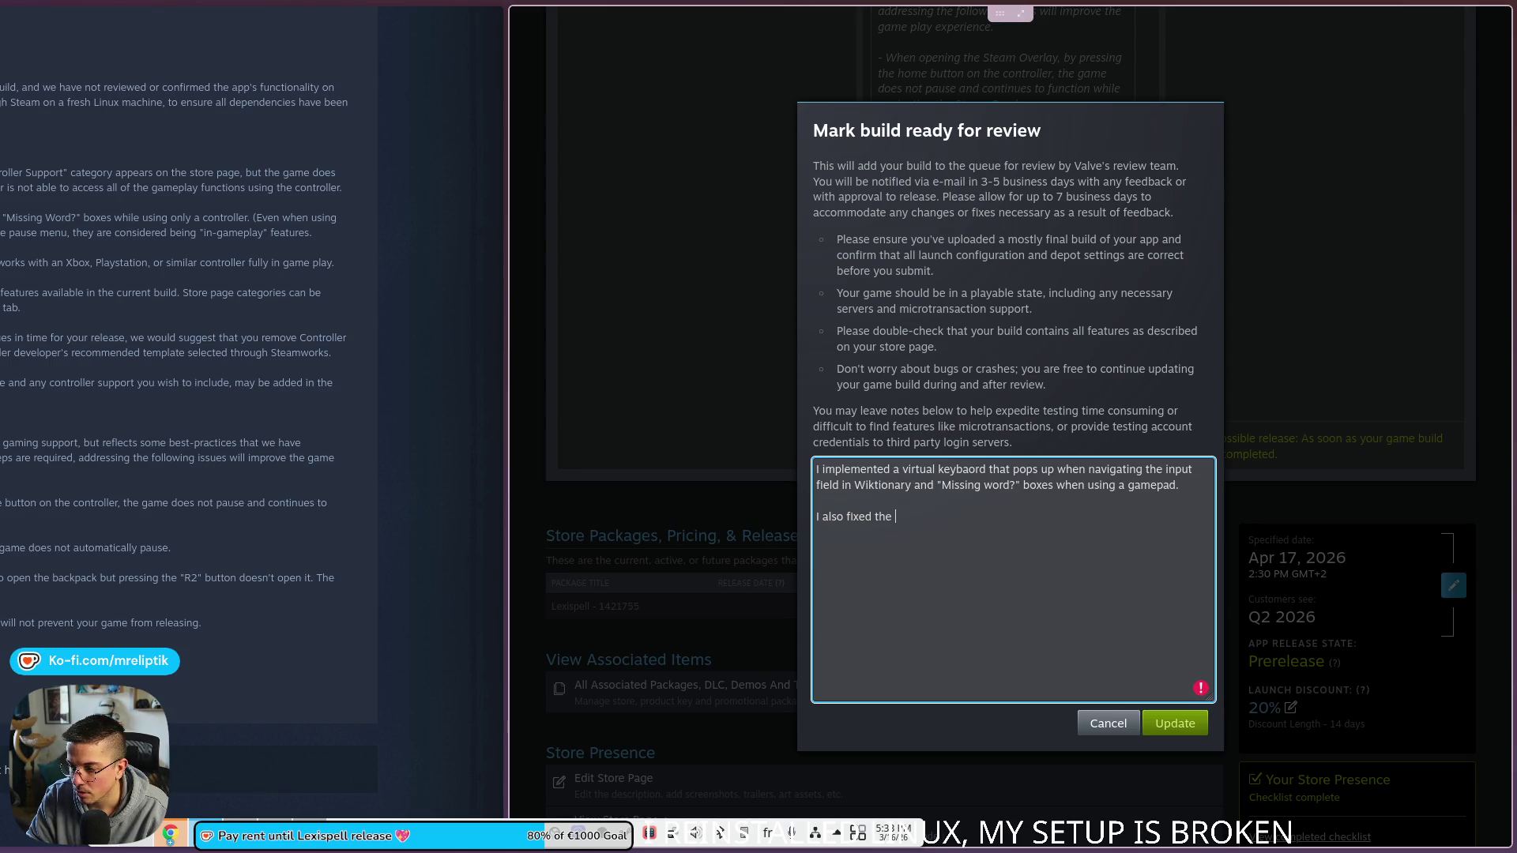
type("utton shortcut on")
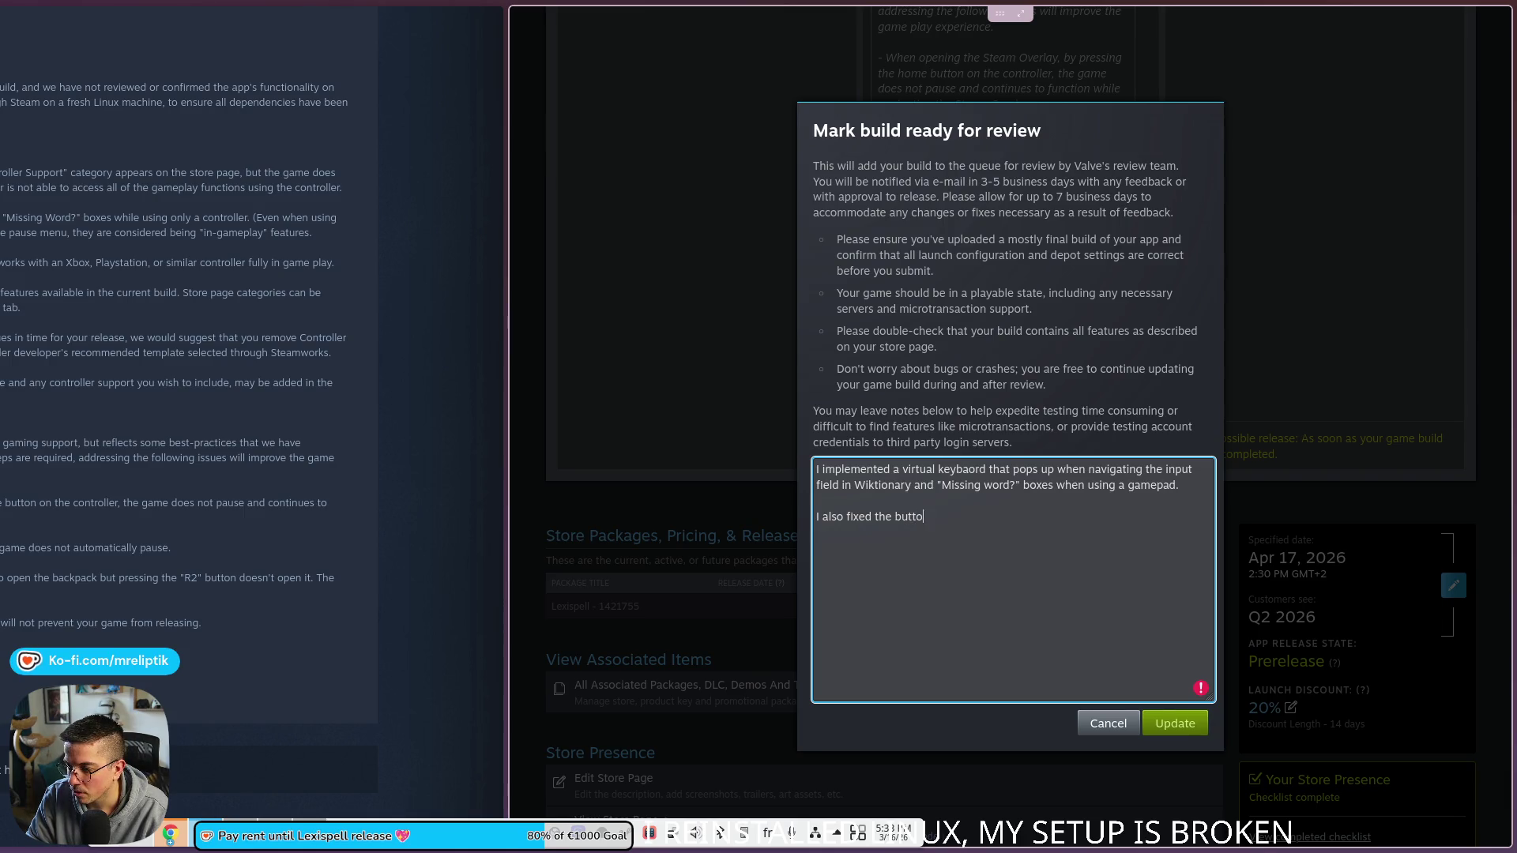
type(" the ")
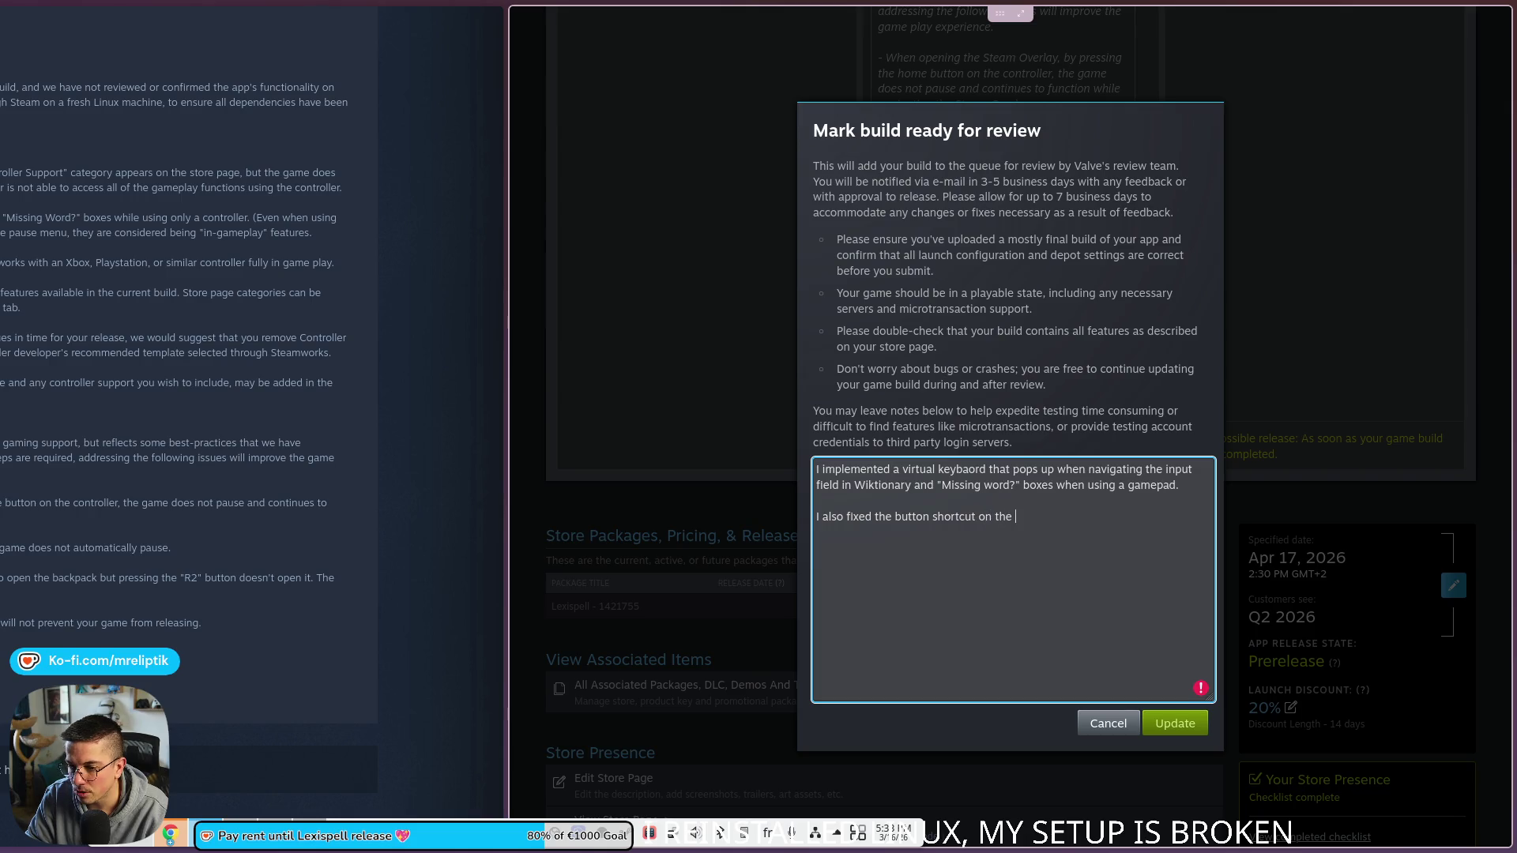
type("backpack and")
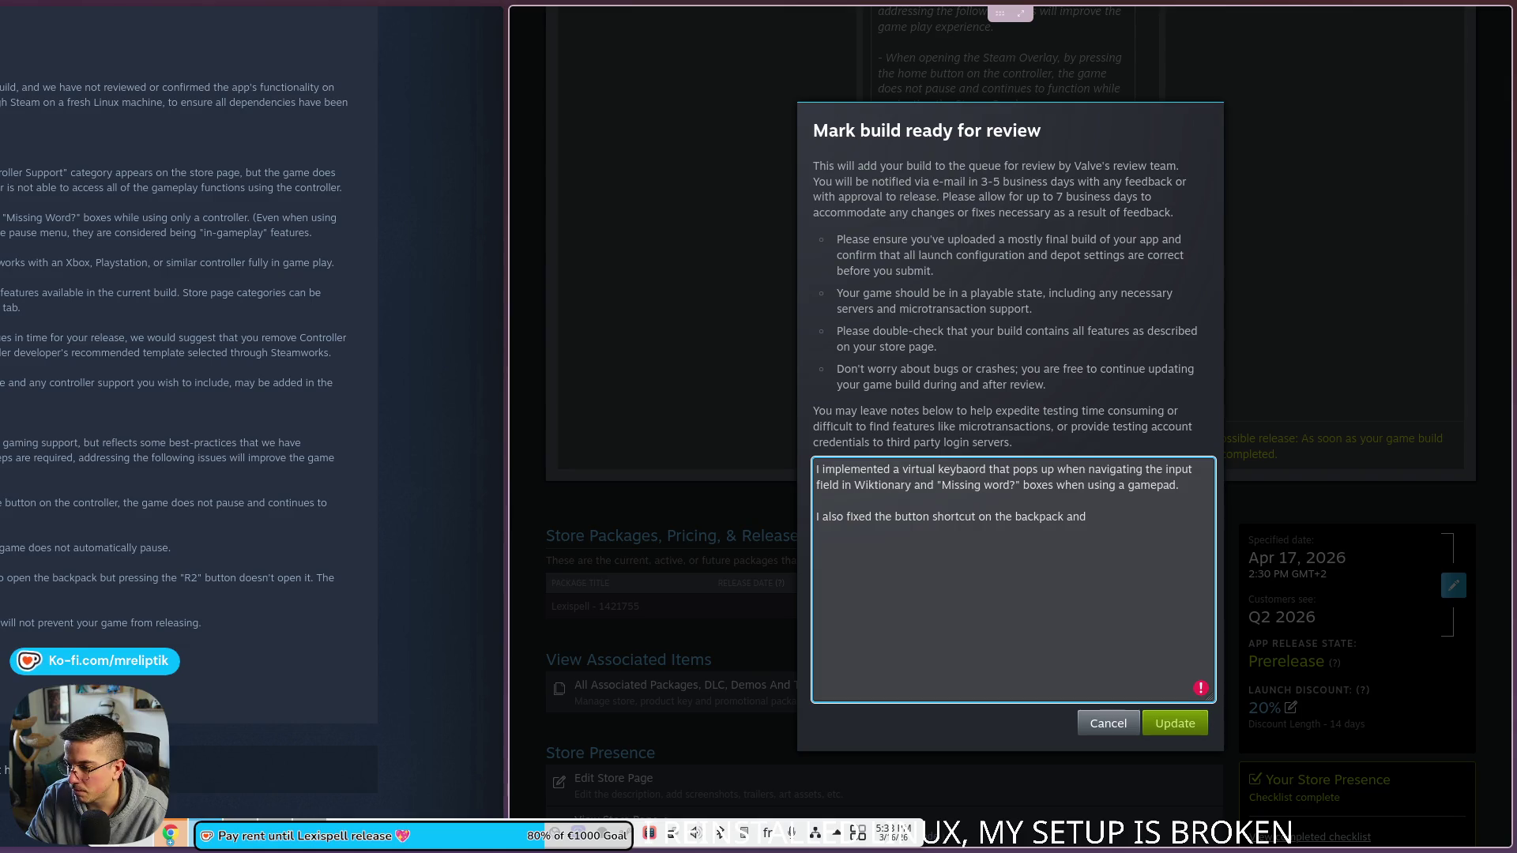
type(" the behavi")
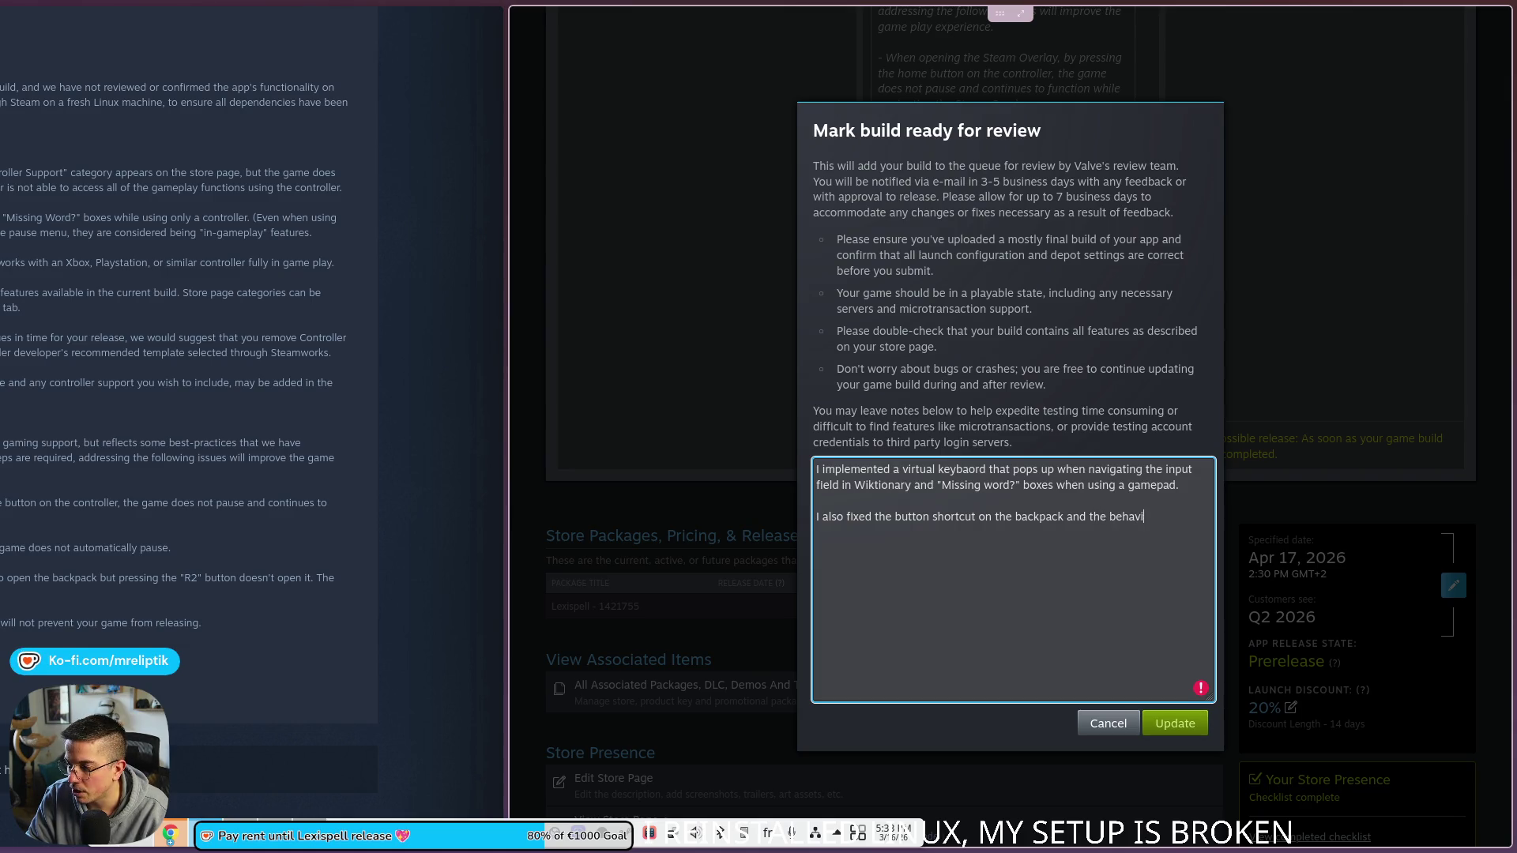
Step: Add a note that pause behavior is fixed when a controller disconnects or the overlay is toggled
key("BackSpace")
key("BackSpace")
key("BackSpace")
type("pause be")
type("havi")
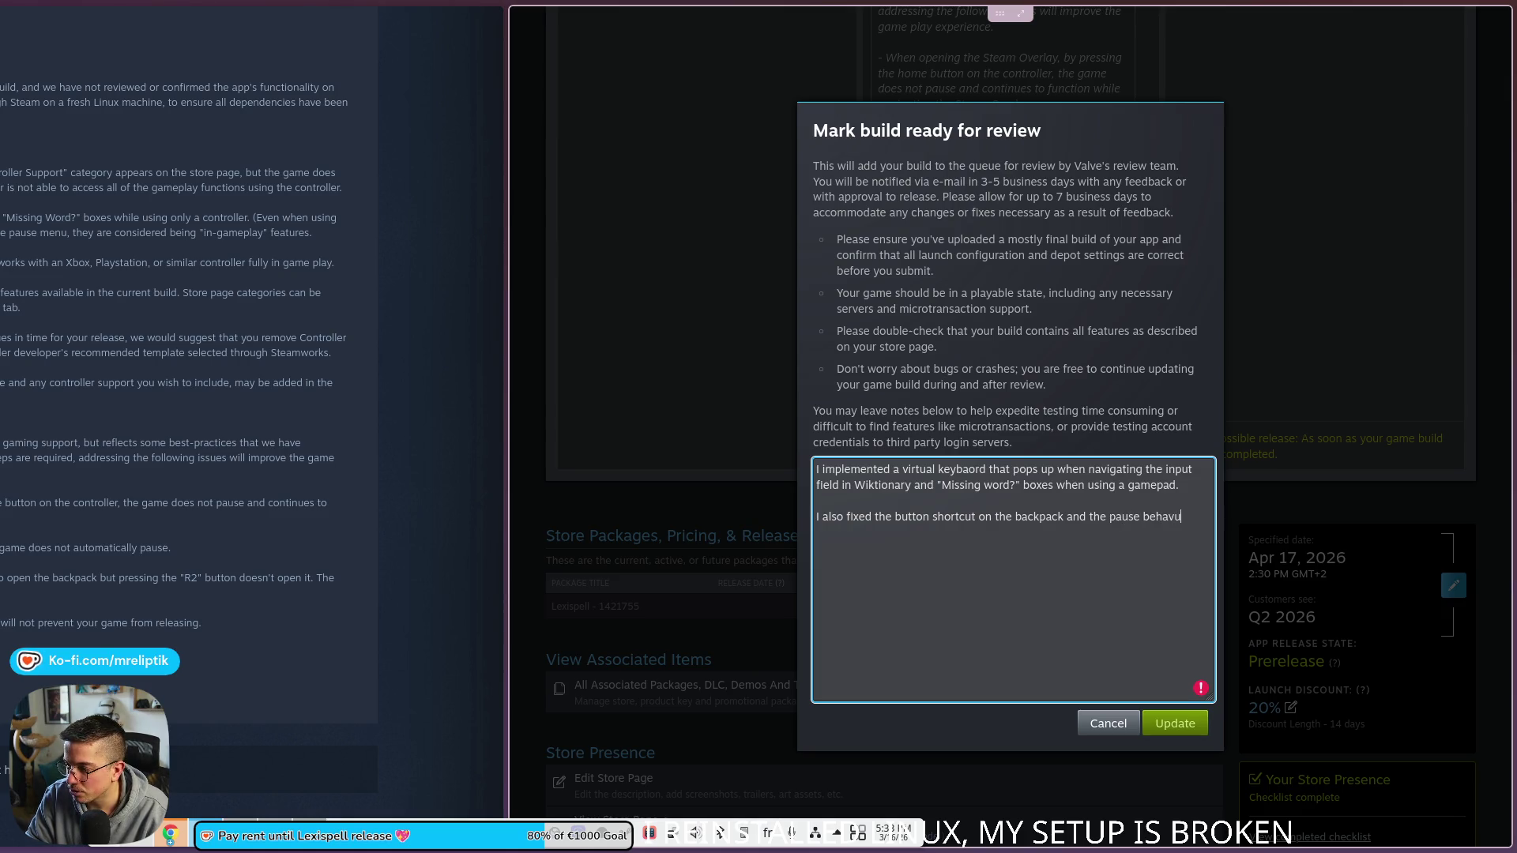
type("or hwne")
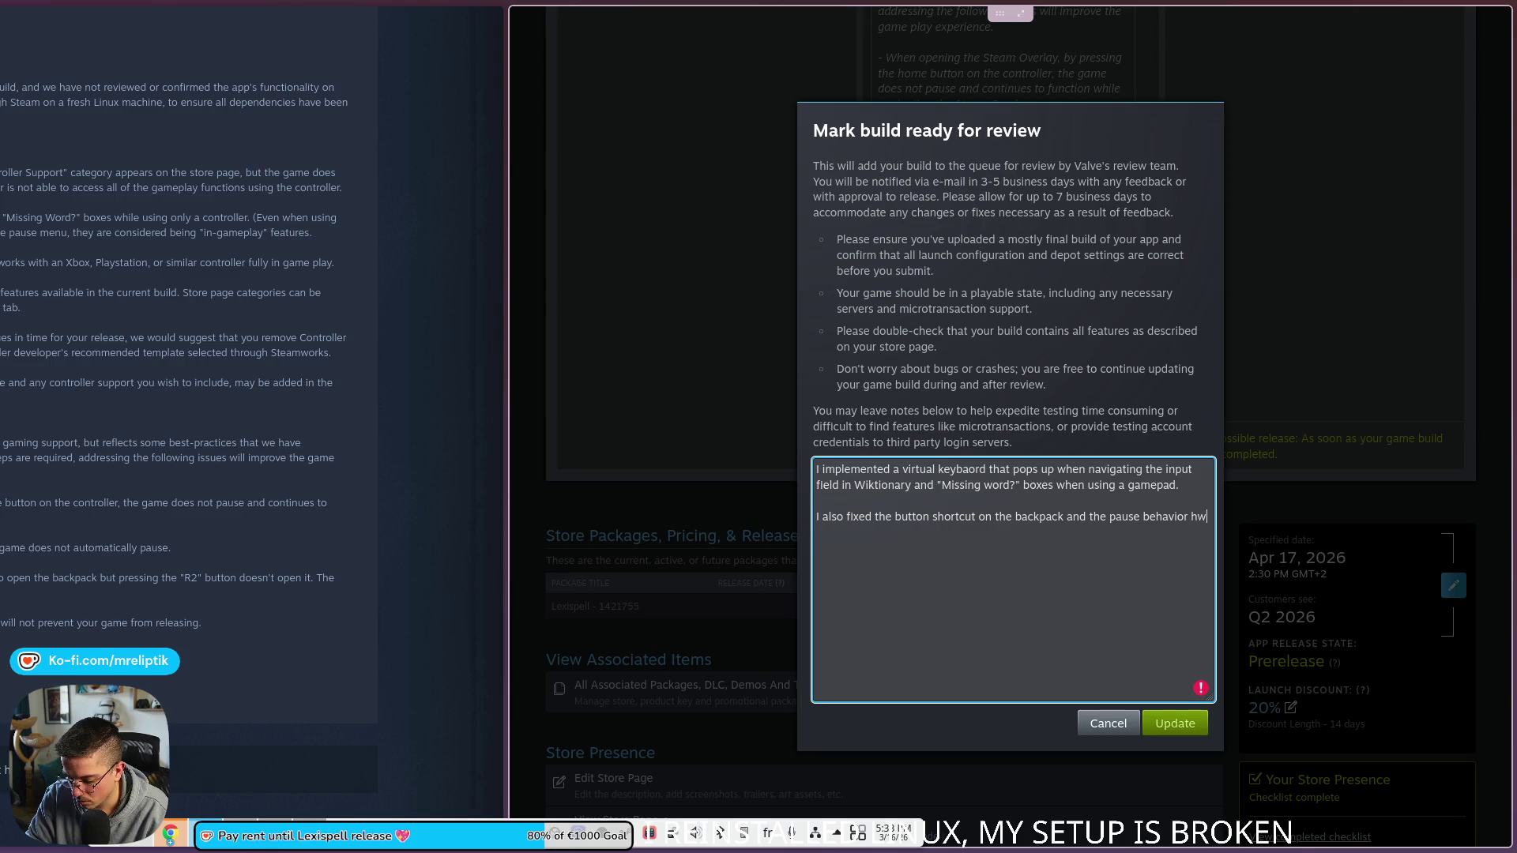
key("BackSpace")
key("BackSpace")
key("BackSpace")
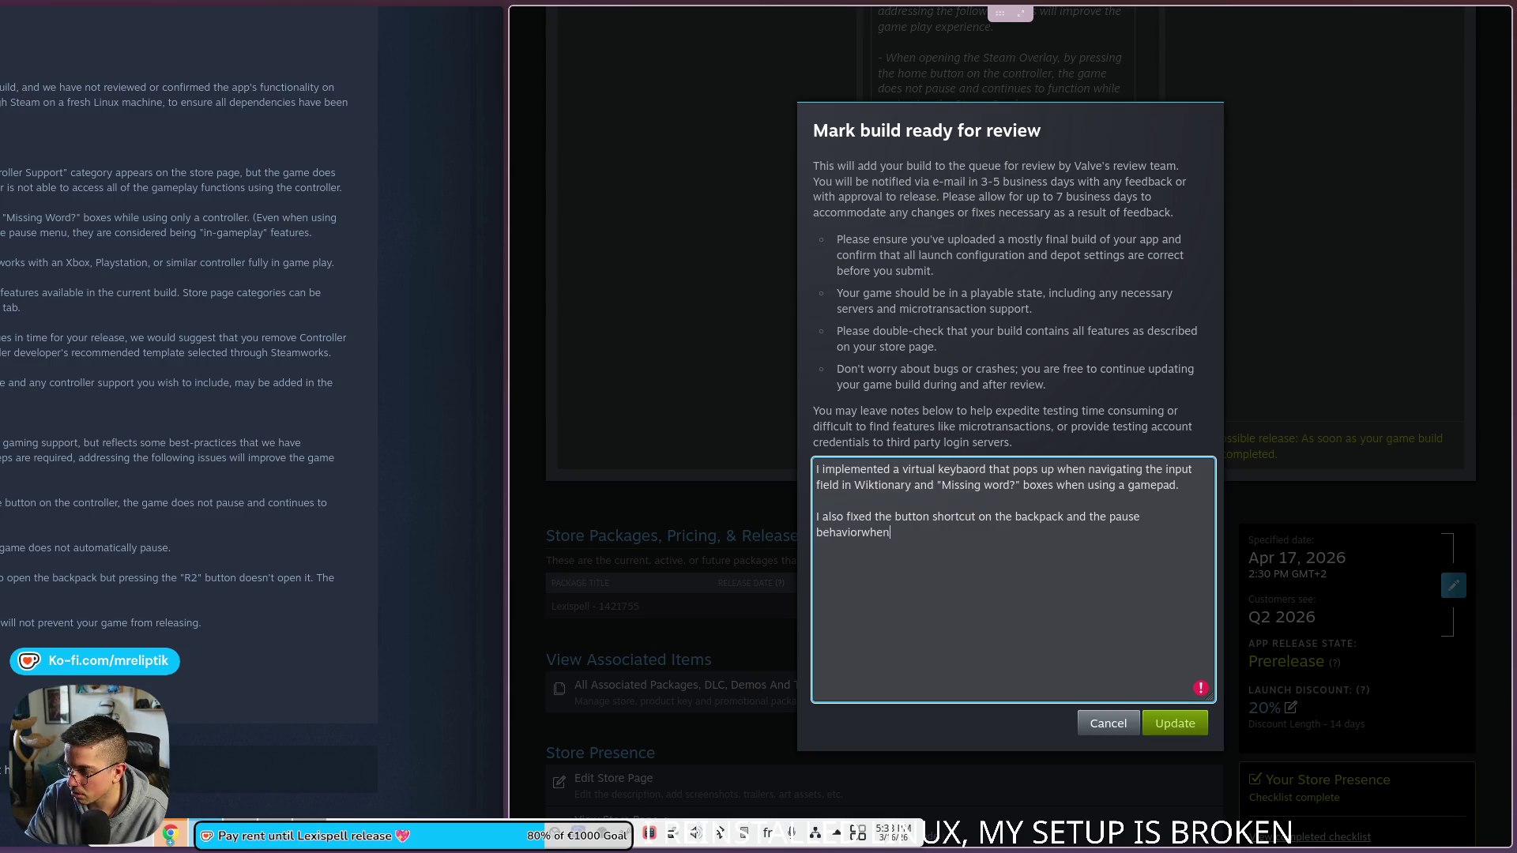
type("when a contro")
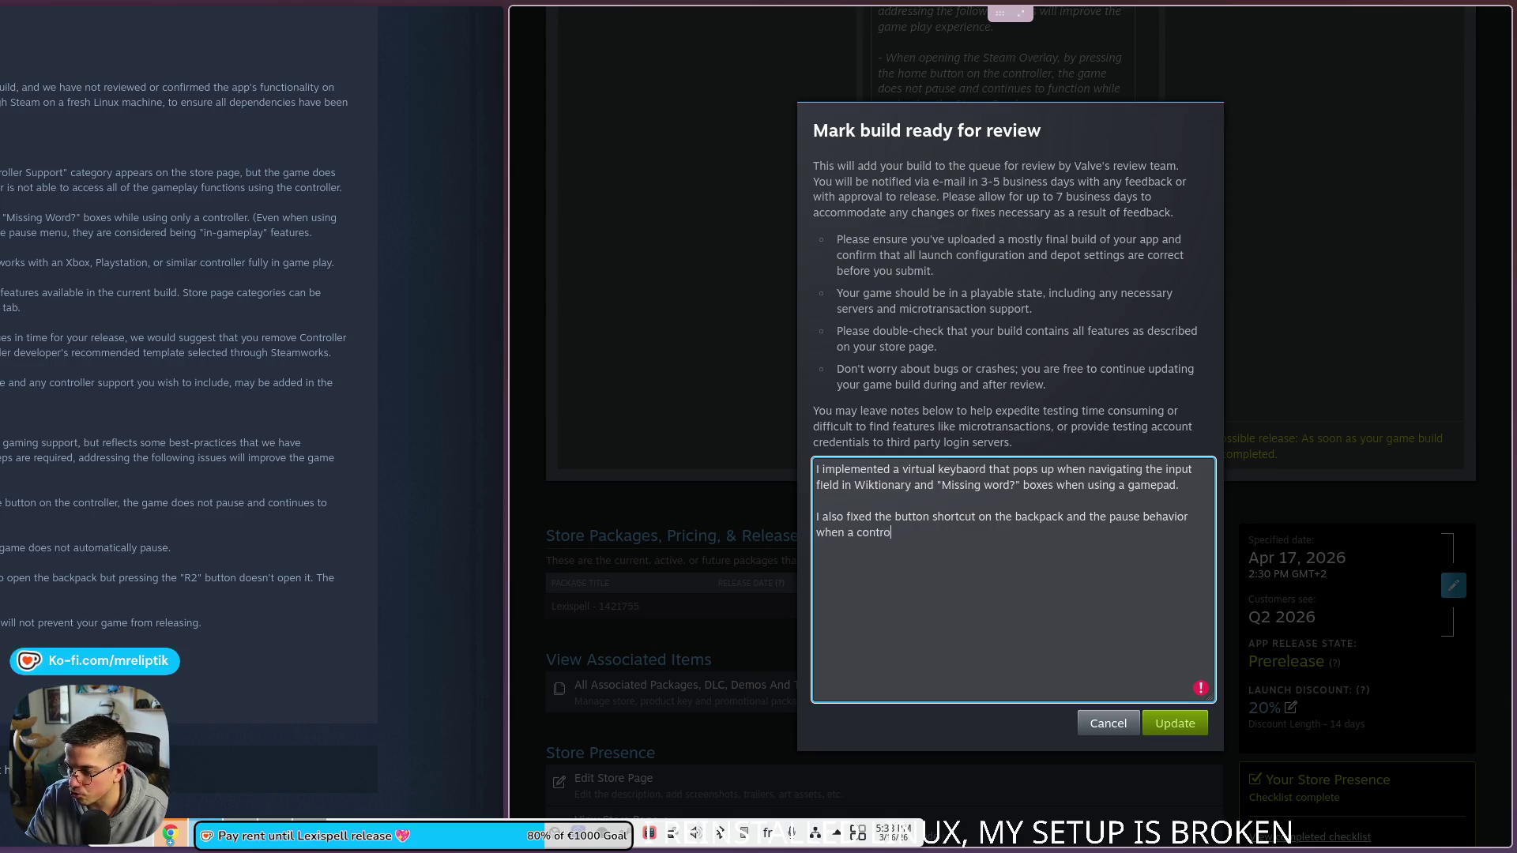
type("ller is disconnected o")
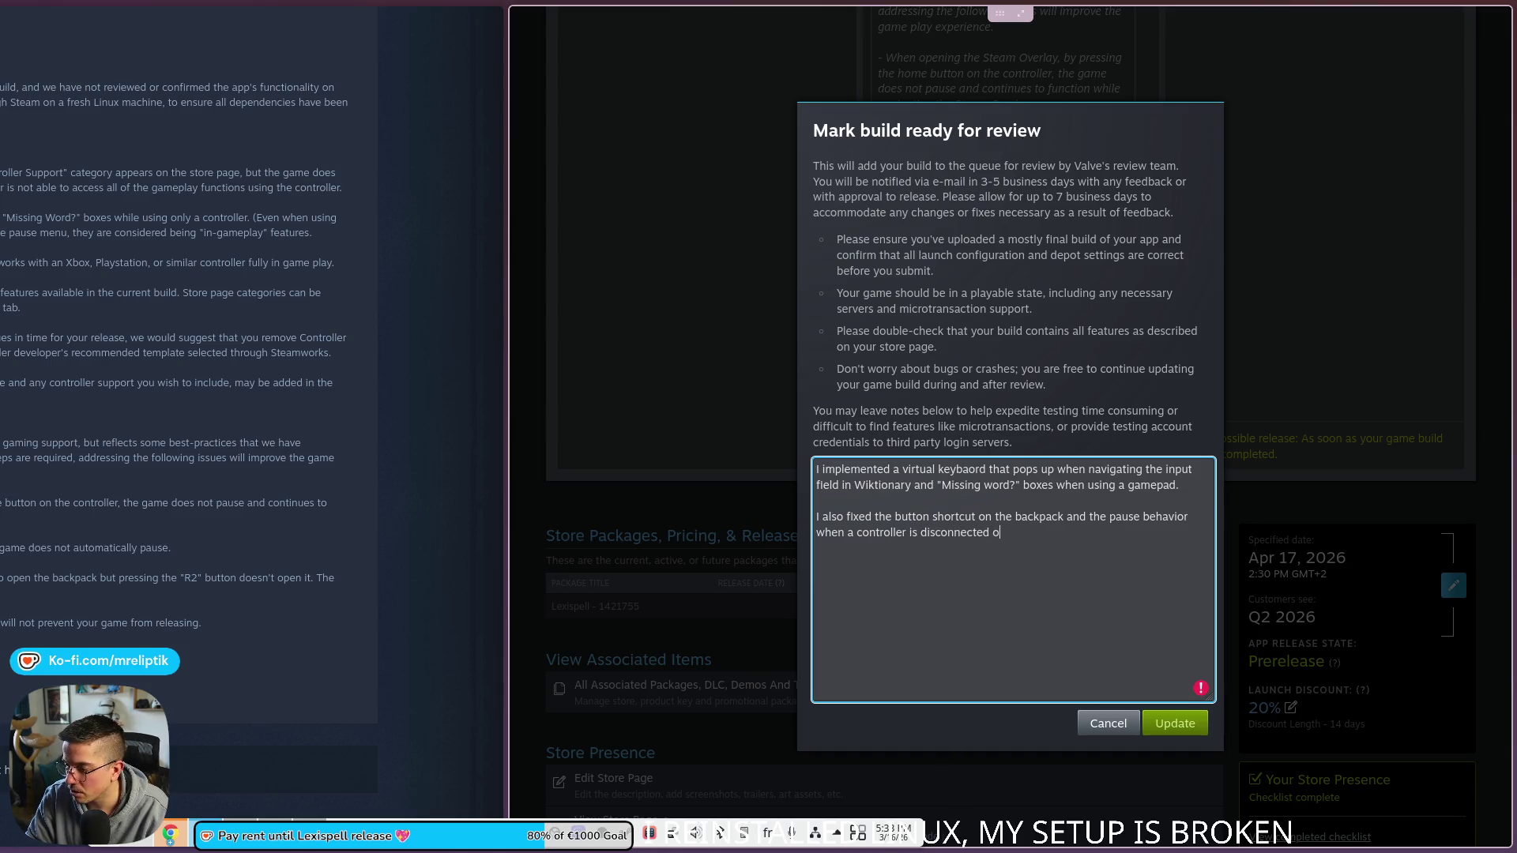
type("r the overlay is toggled.")
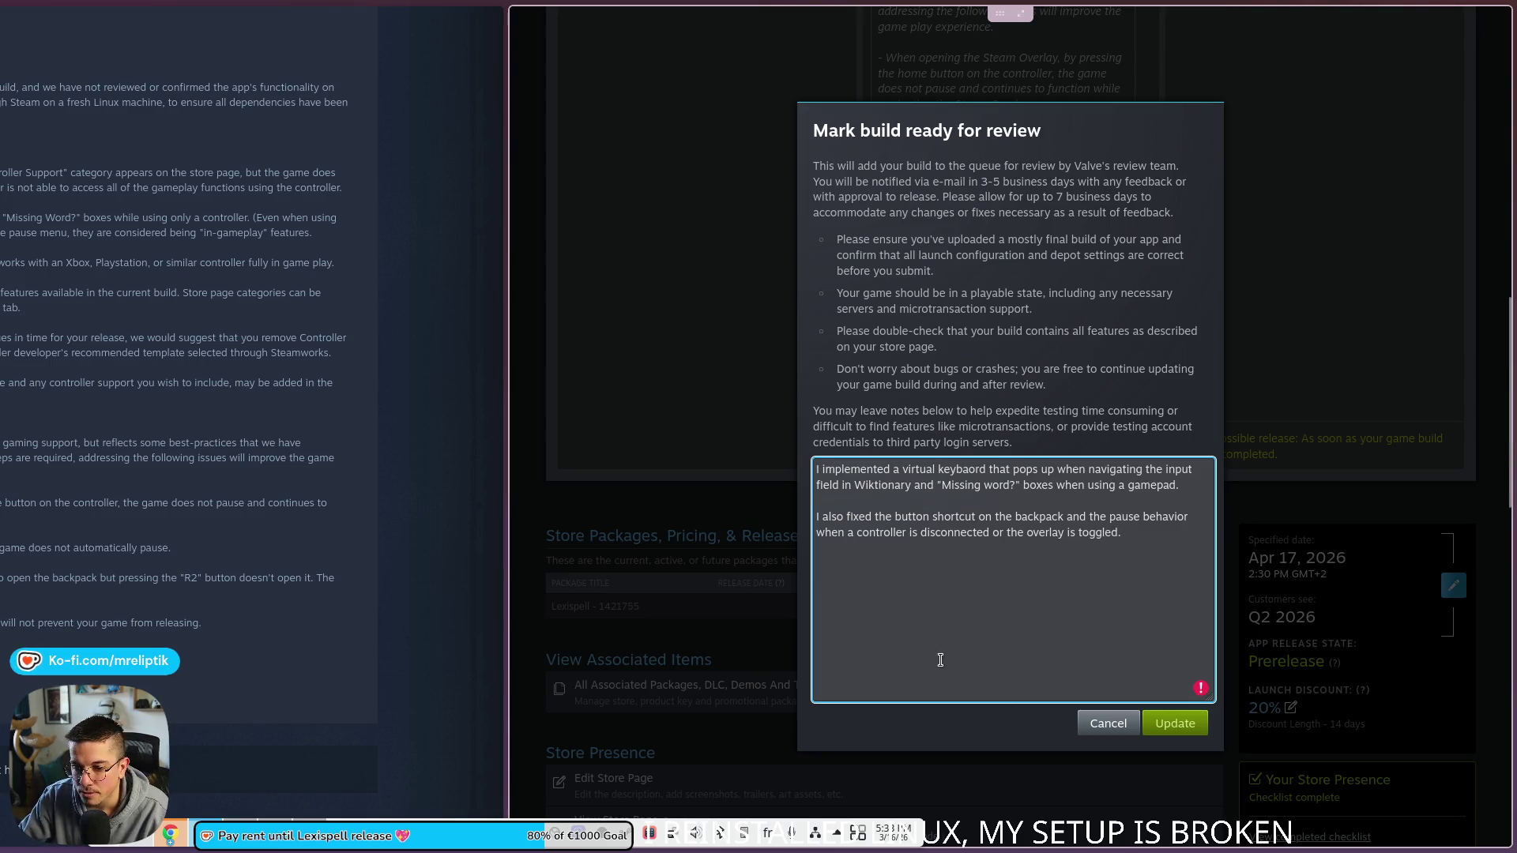
type(" >")
key("BackSpace")
key("BackSpace")
key("Return")
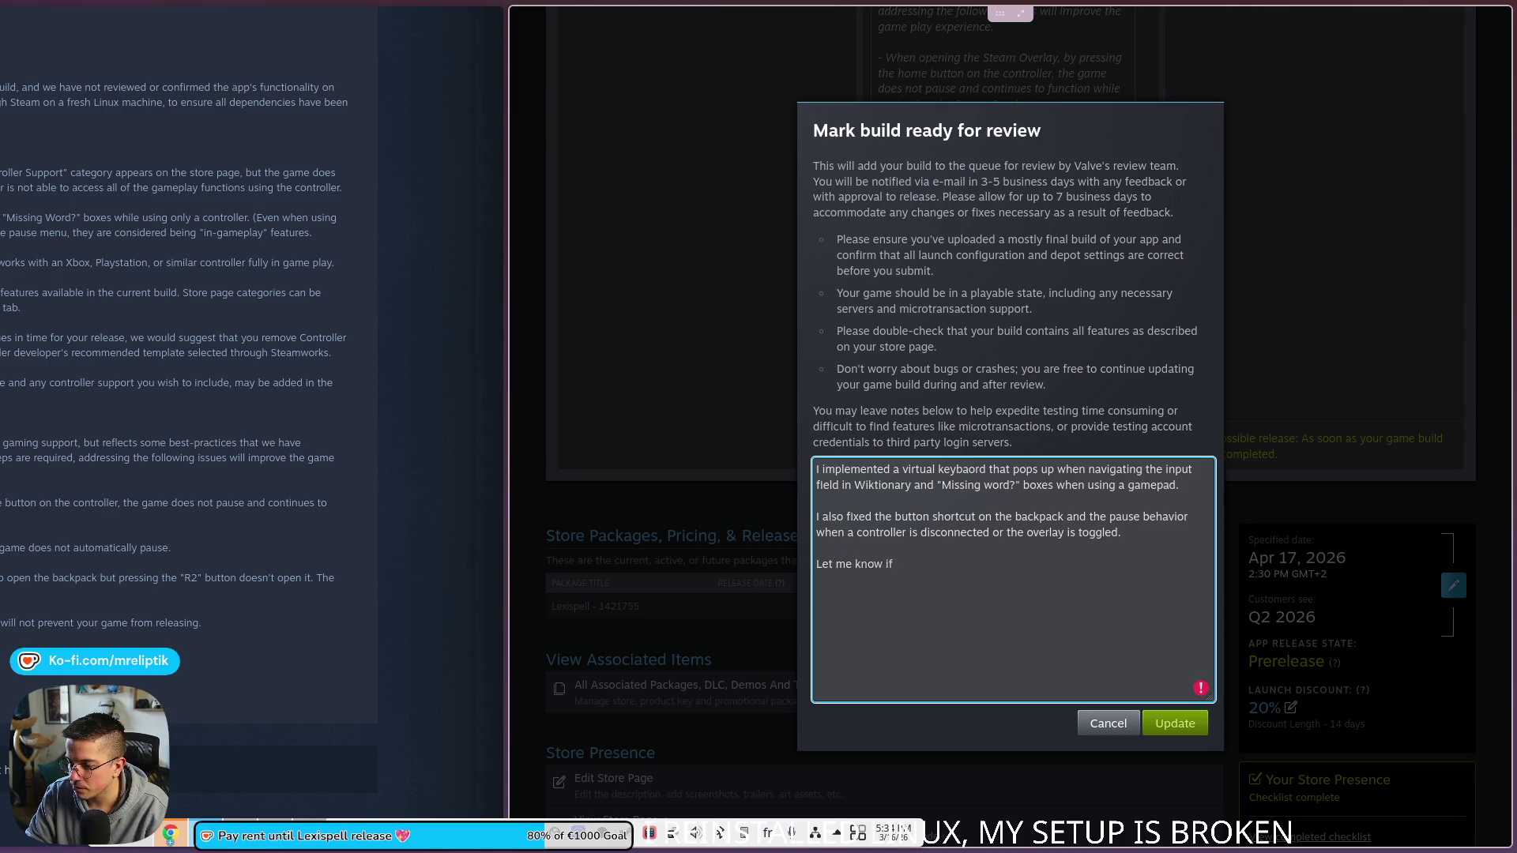
Step: Ask whether those fixes work and whether the game can be marked with full controller support
type("those work ok fo")
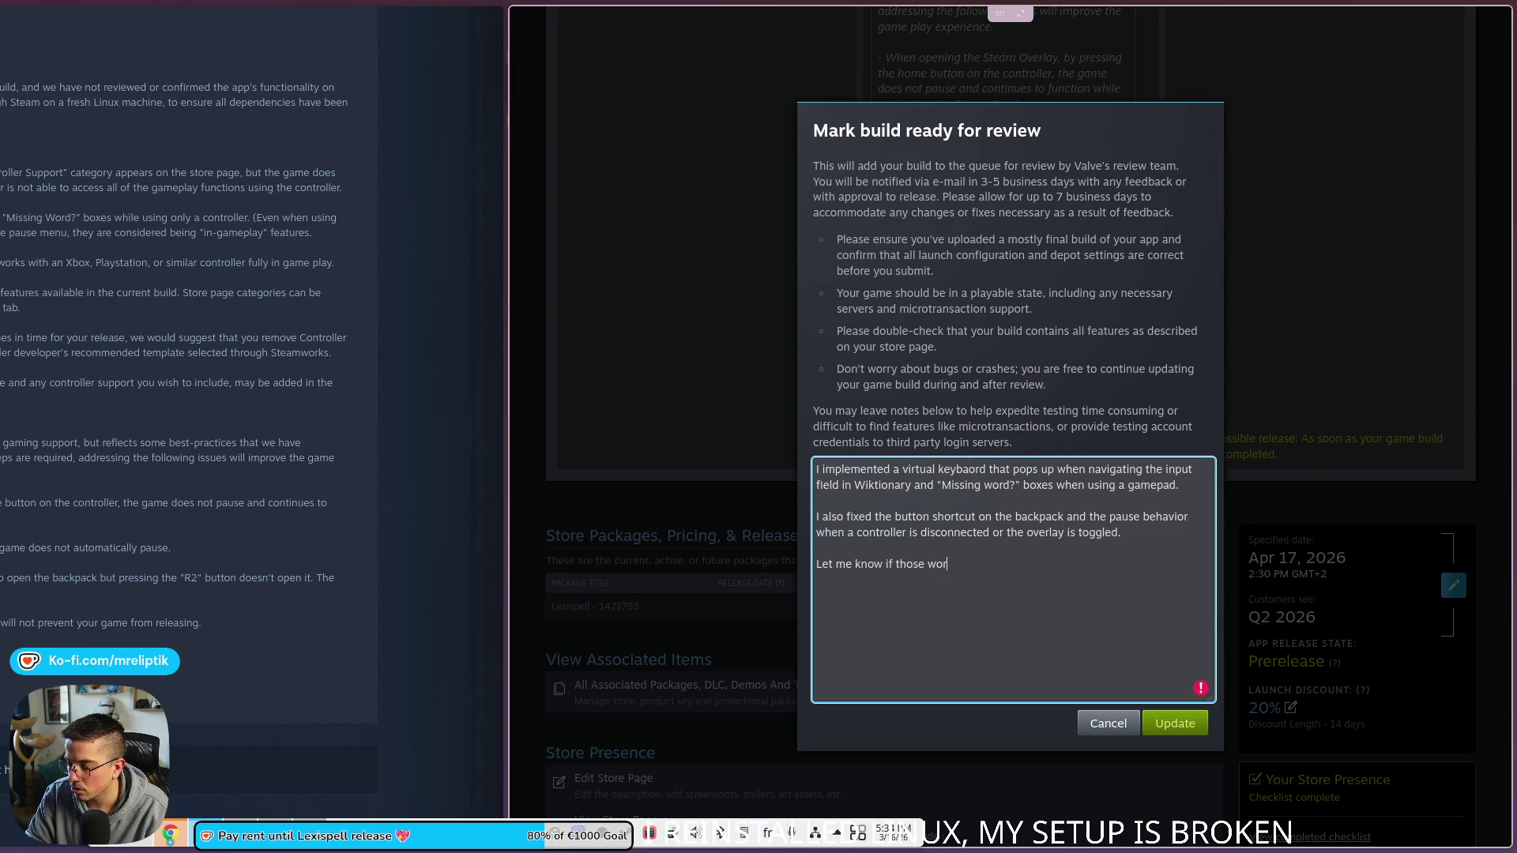
type("r you and if it means I can m")
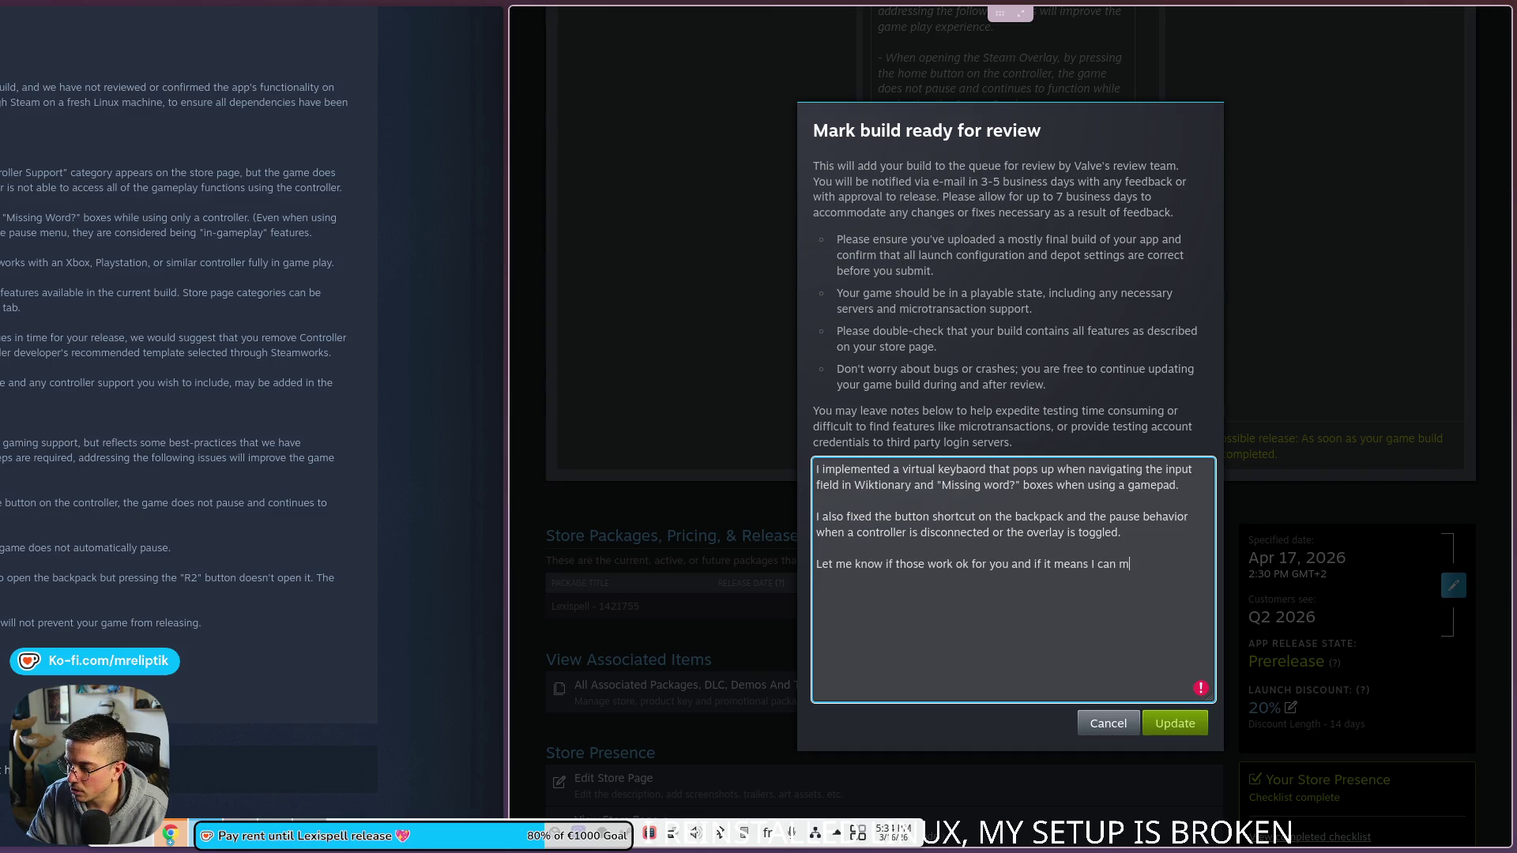
type("ark the game as fu")
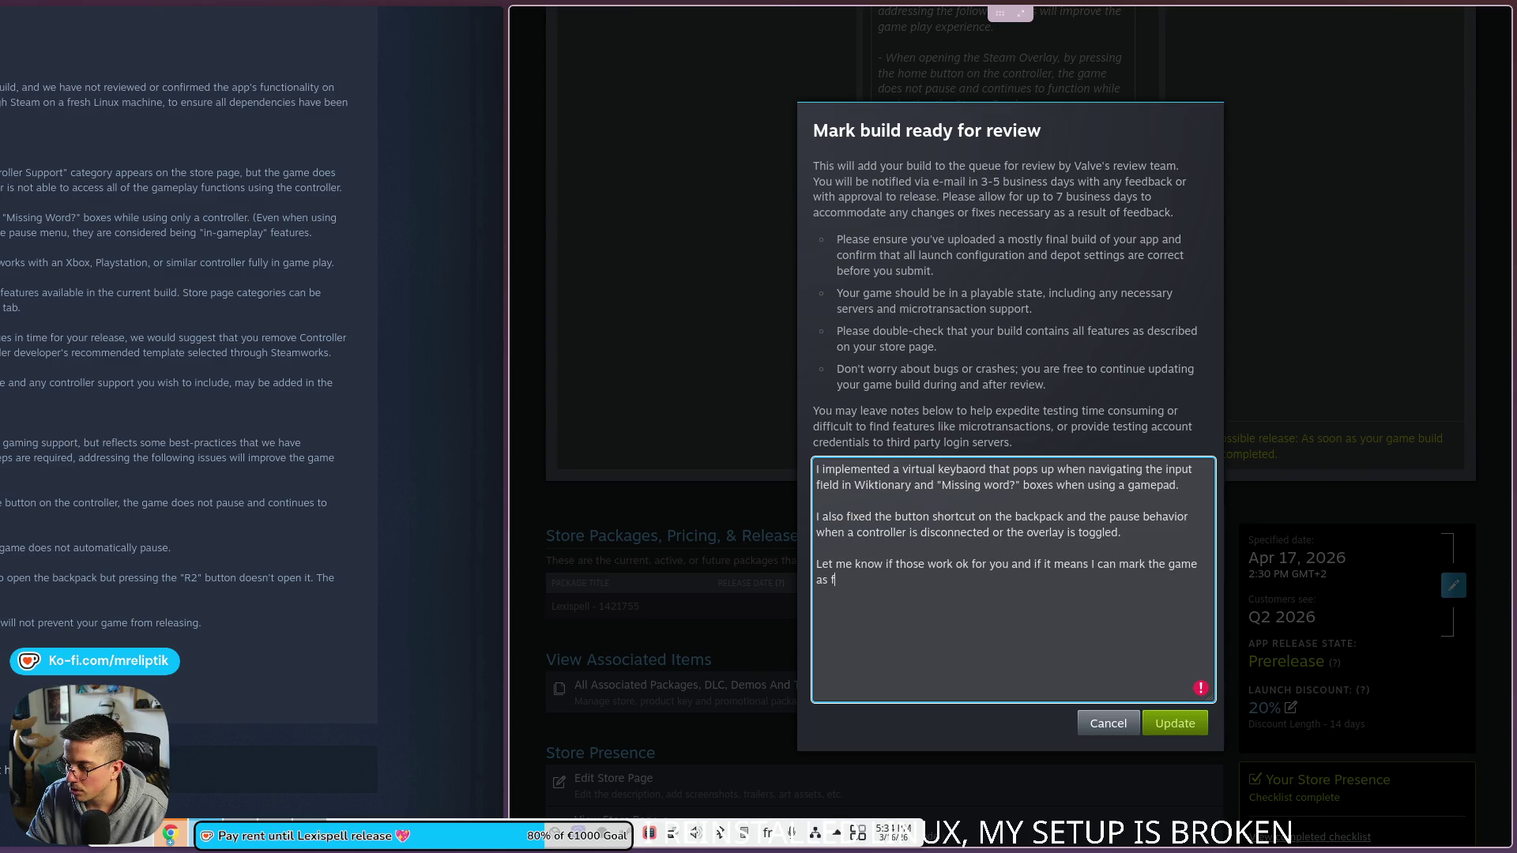
type("\"")
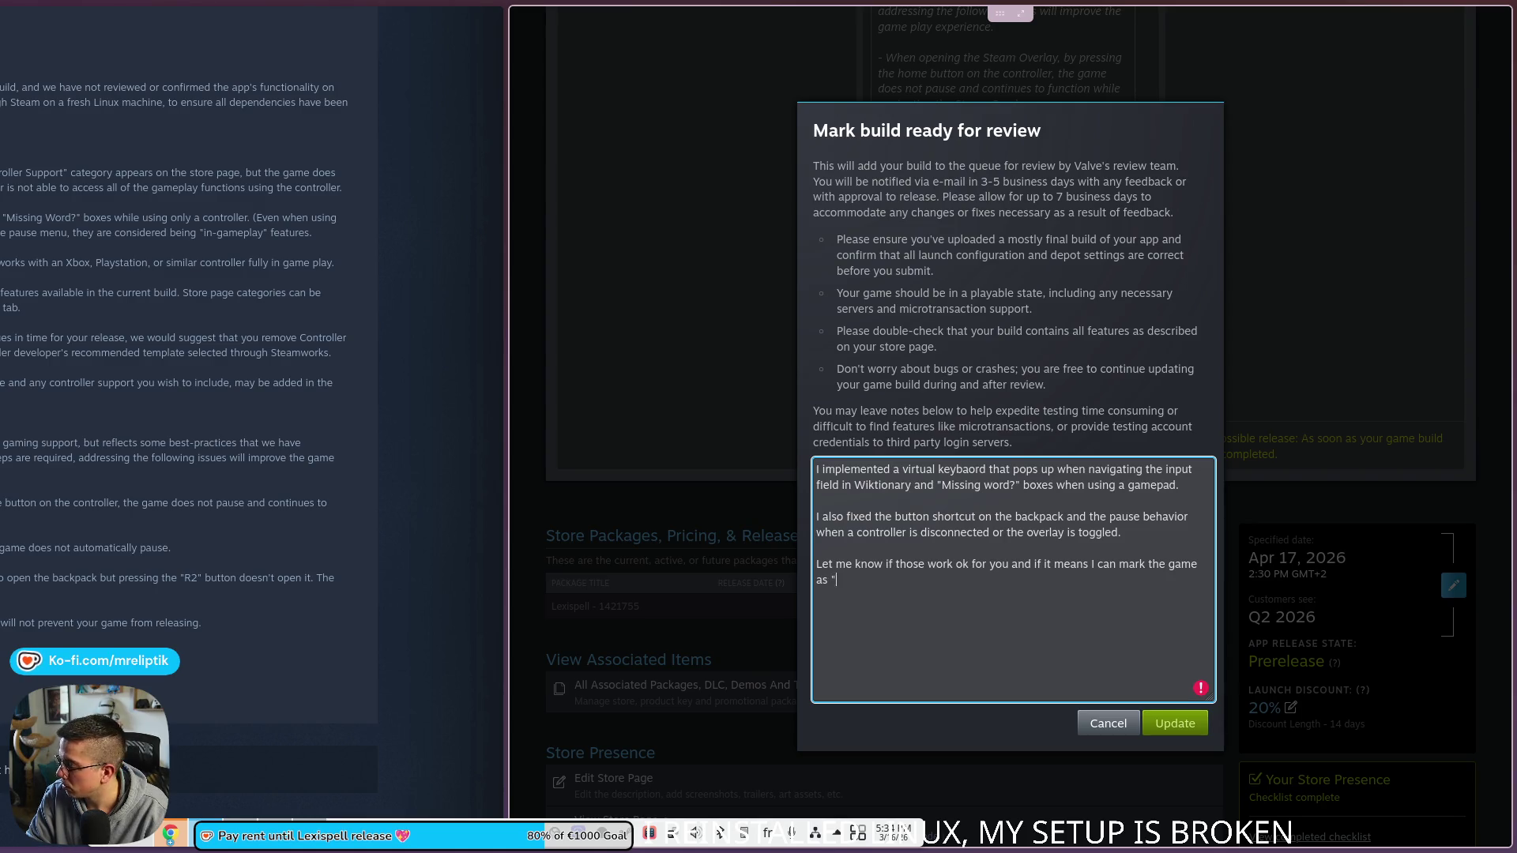
type("ful")
type("l controlelr su")
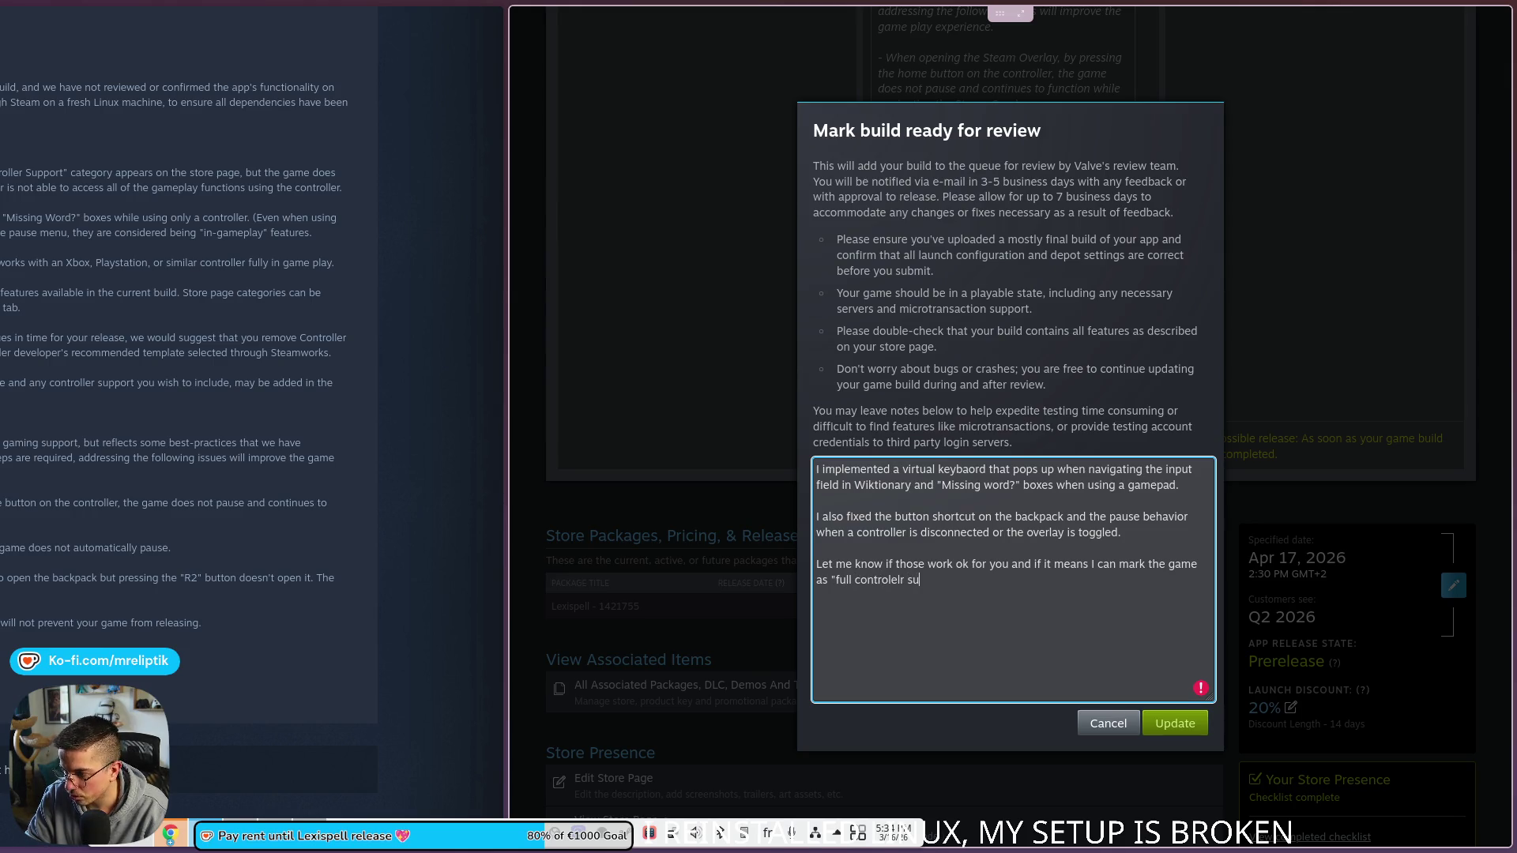
key("BackSpace")
key("BackSpace")
key("BackSpace")
key("BackSpace")
key("BackSpace")
key("BackSpace")
type("ller support\".")
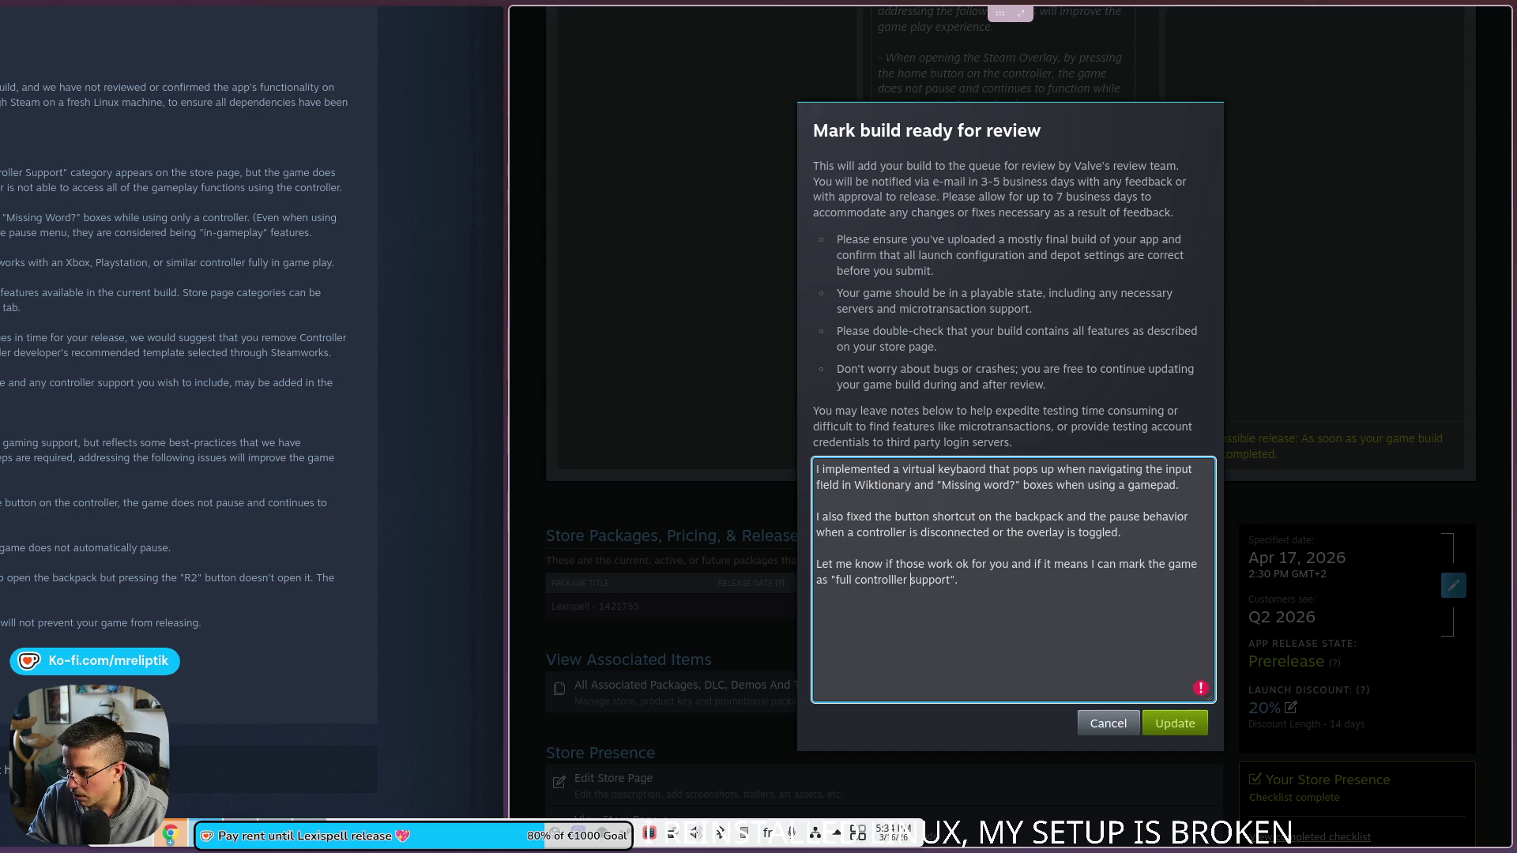
left_click(831, 580)
key("BackSpace")
key("BackSpace")
key("BackSpace")
type("with")
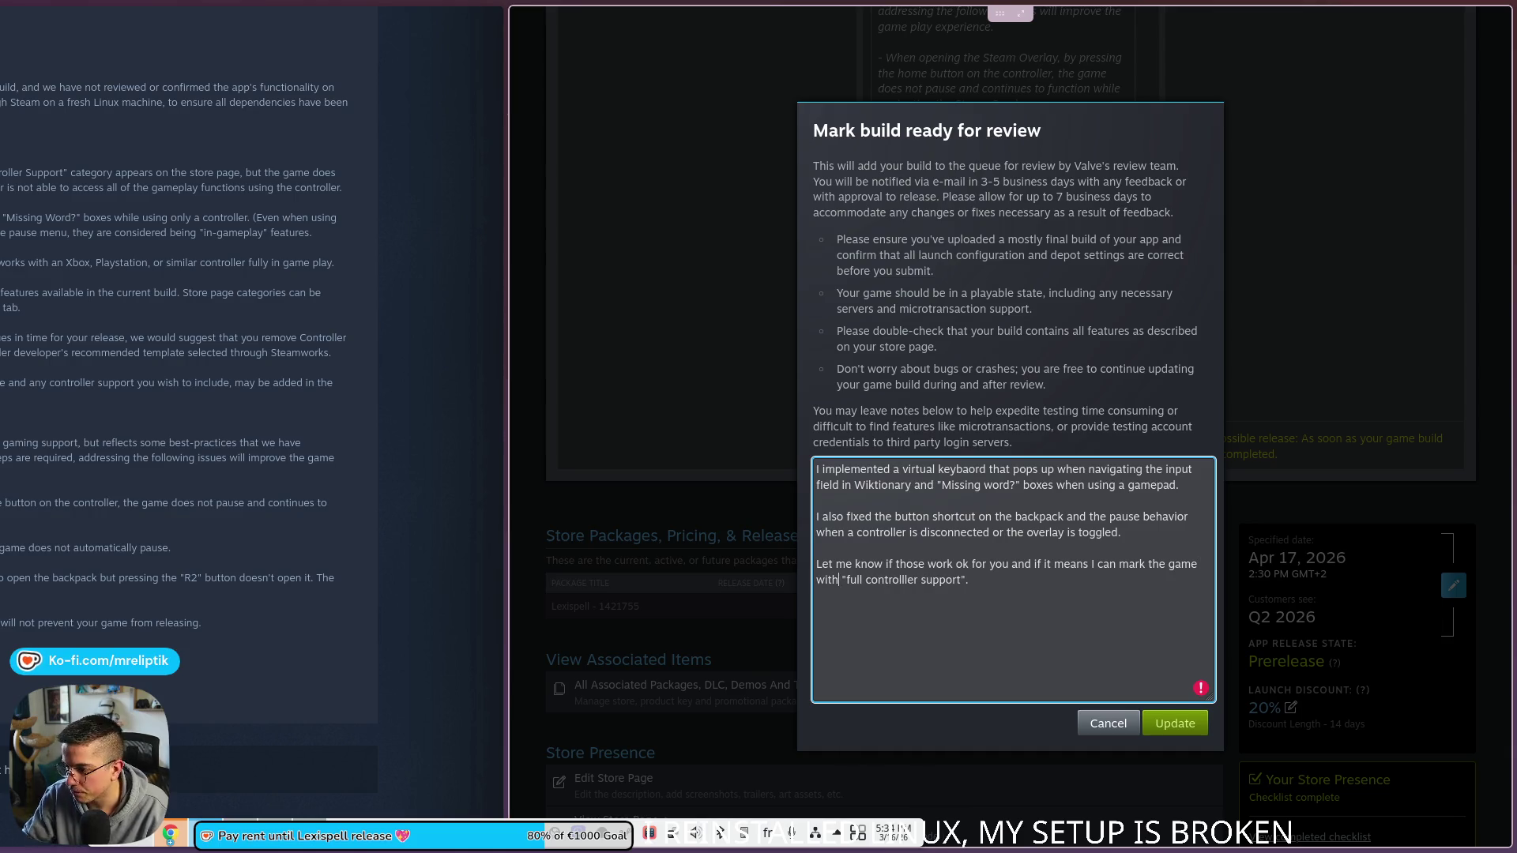
left_click(1169, 729)
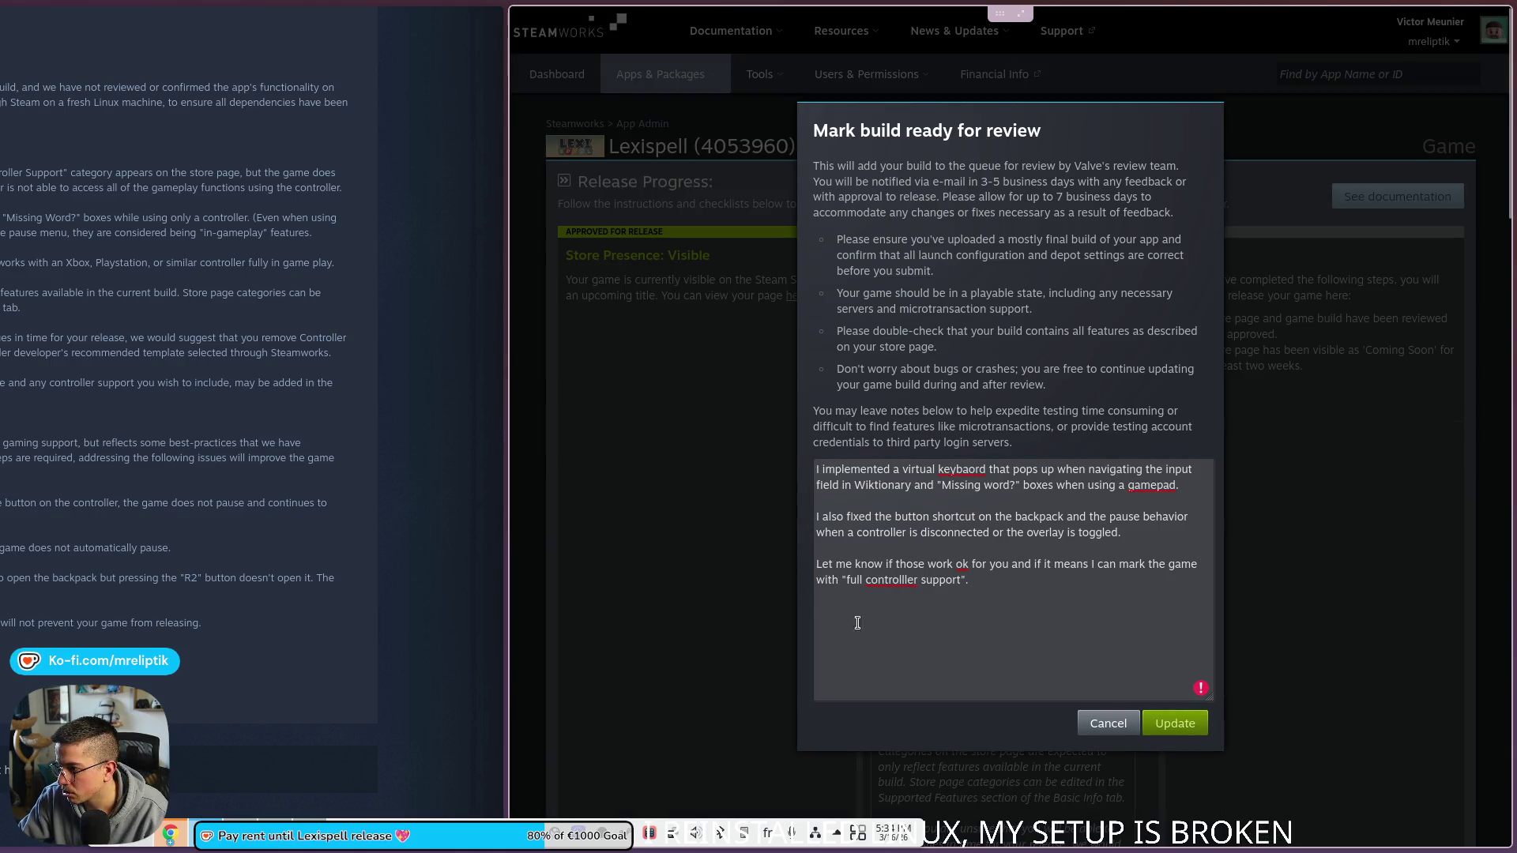
Step: Check the spelling suggestions for 'keybaord', then switch workspaces to the Godot on-screen keyboard scene
right_click(958, 469)
key("Escape")
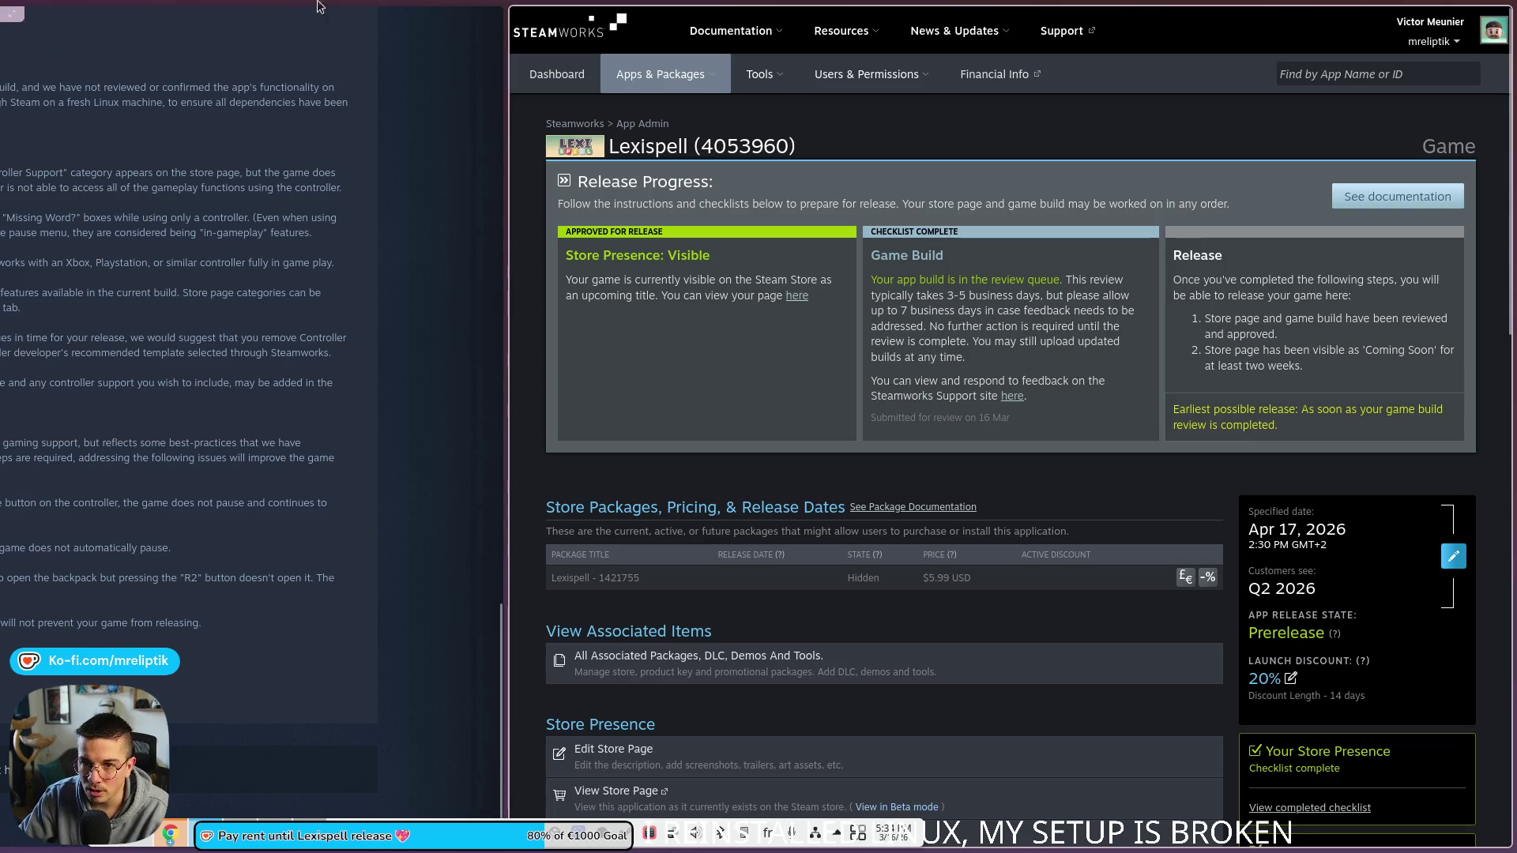
mouse_move(1477, 45)
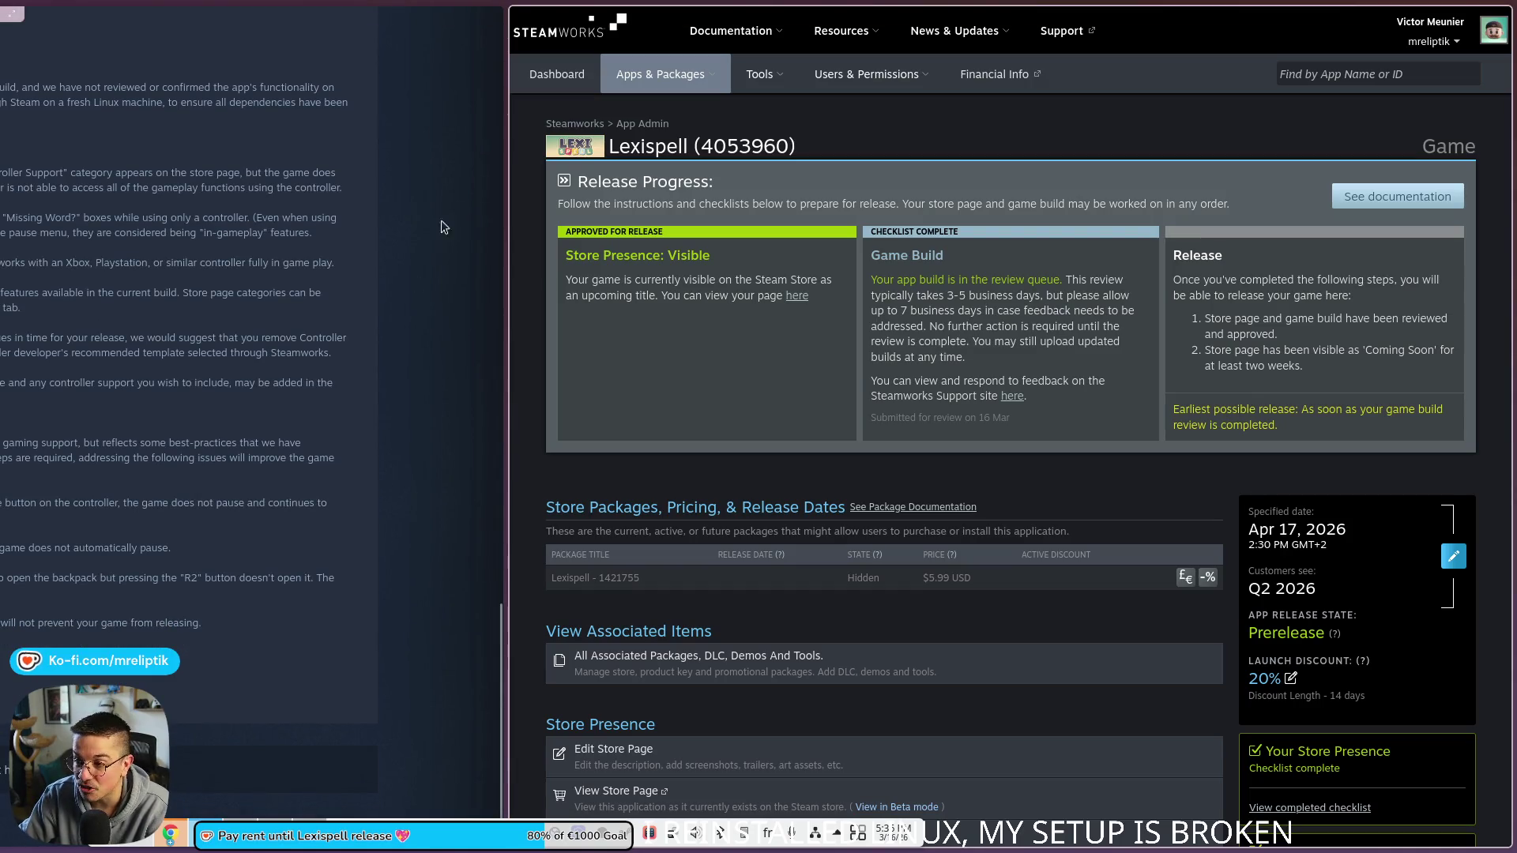
left_click(14, 22)
key("super+1")
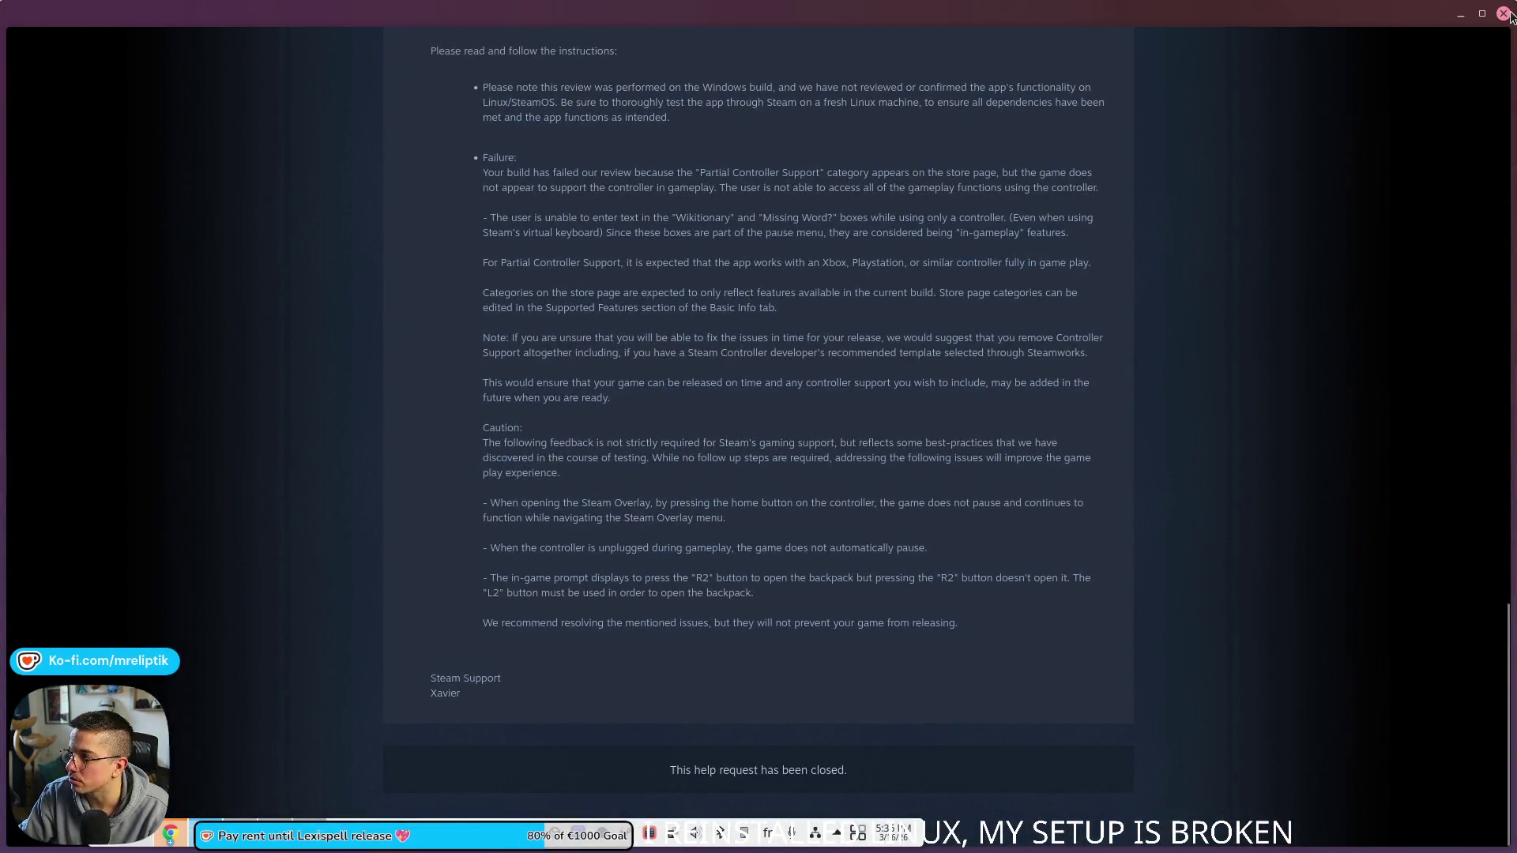
key("super+2")
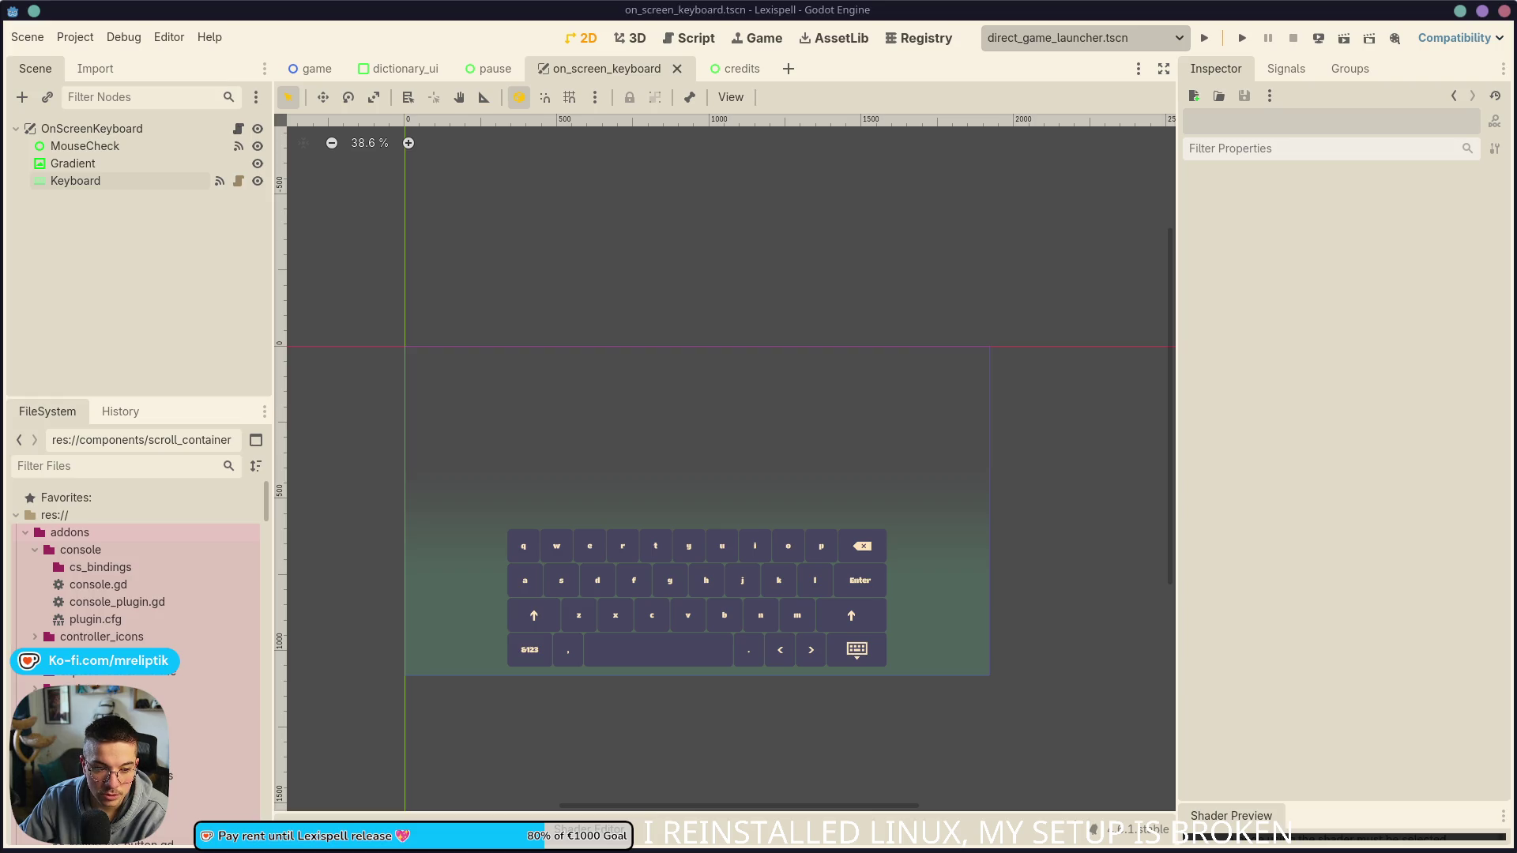
Step: Bring the browser with the GPU virtualization article forward and maximize it to full screen
key("alt+Tab")
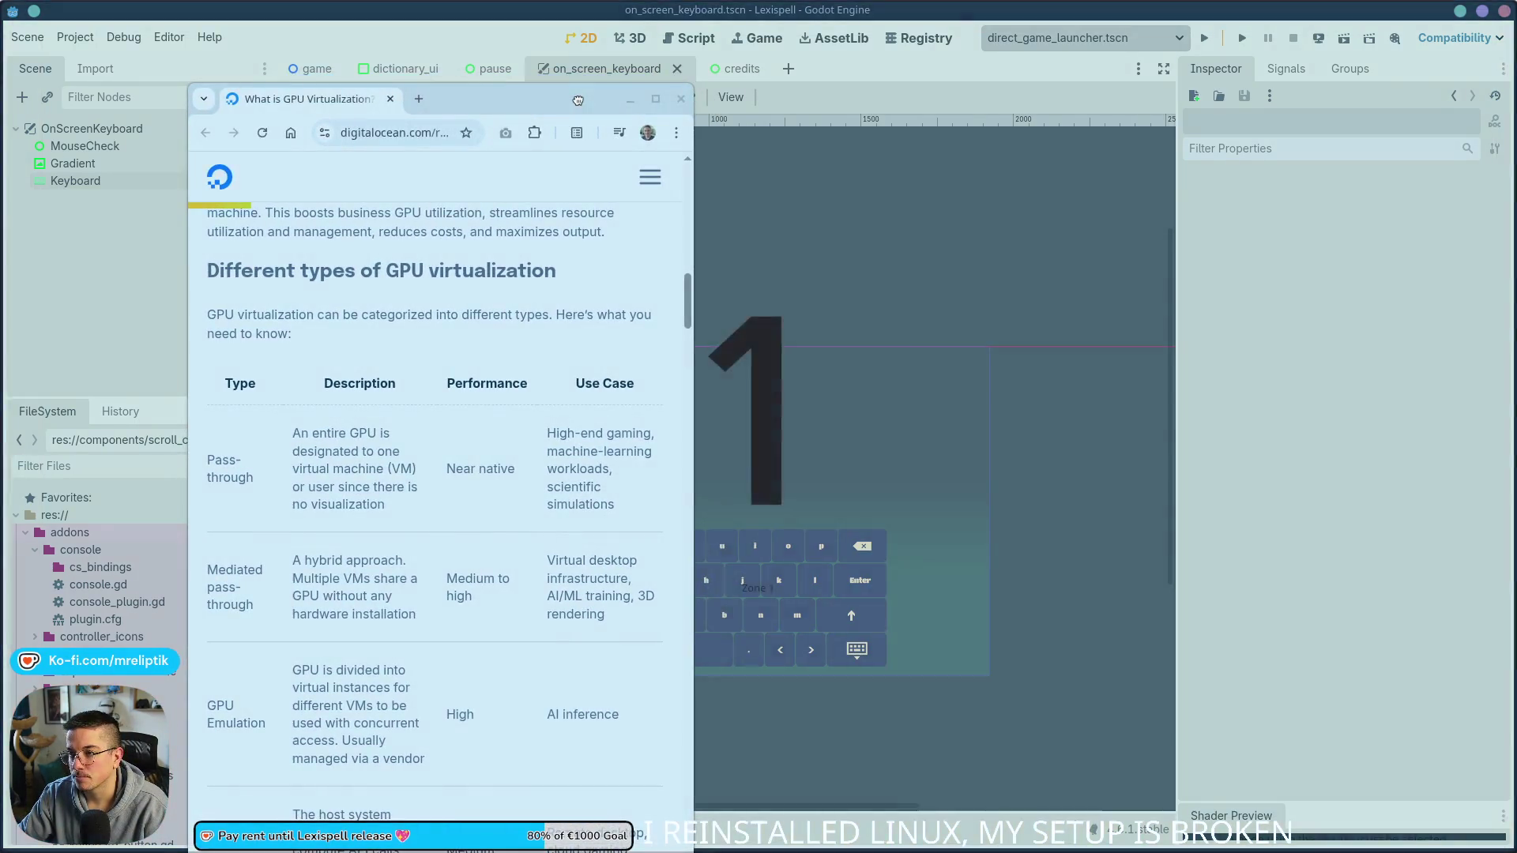
double_click(531, 87)
Step: Scroll through the GPU virtualization article's types table and sections, clearing the table text selection
scroll(501, 515, "up", 3)
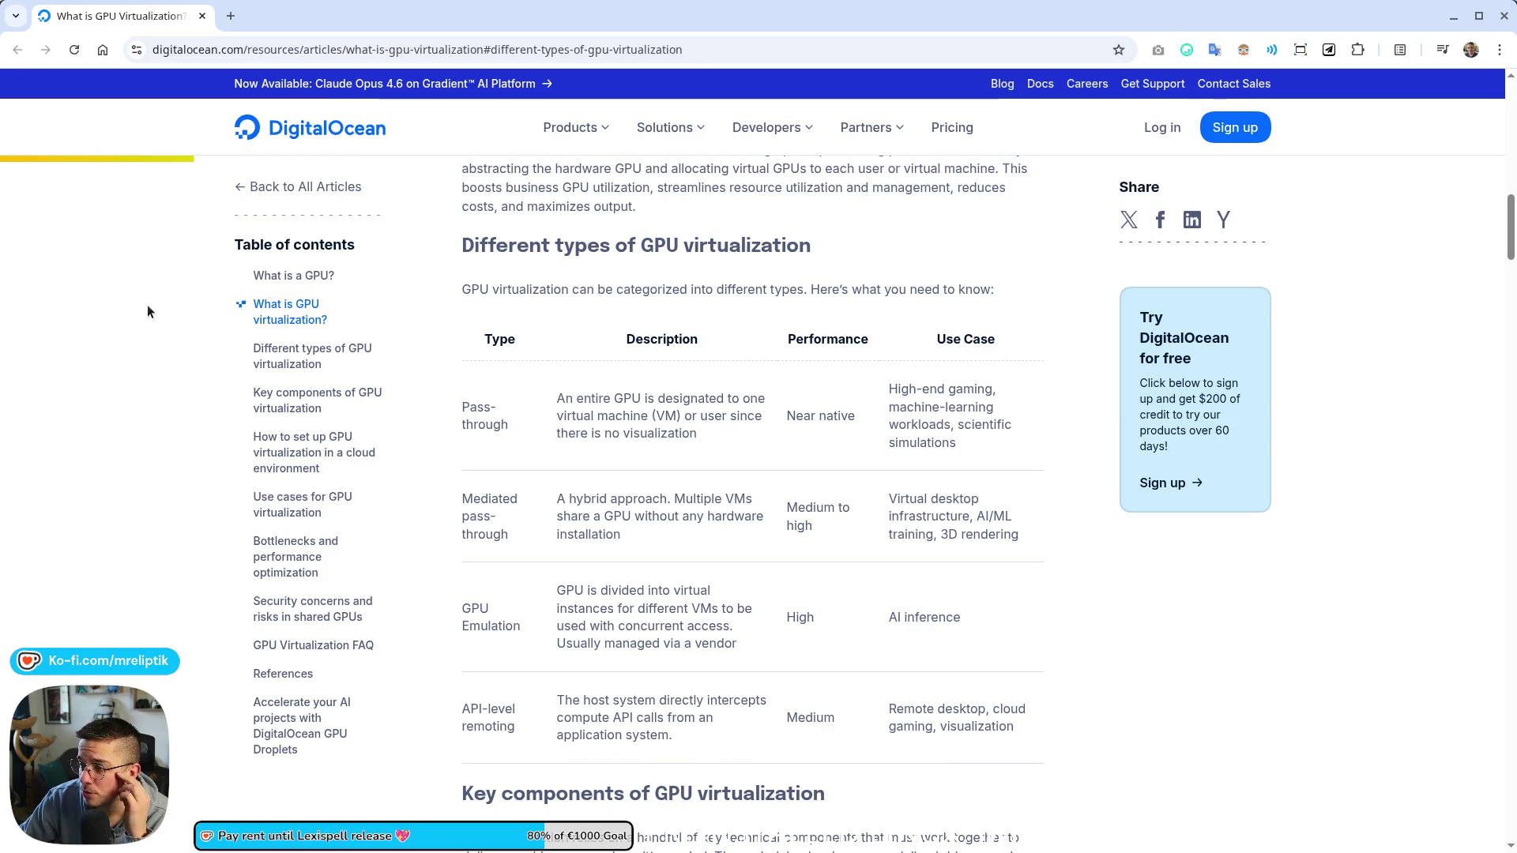
scroll(140, 297, "up", 1)
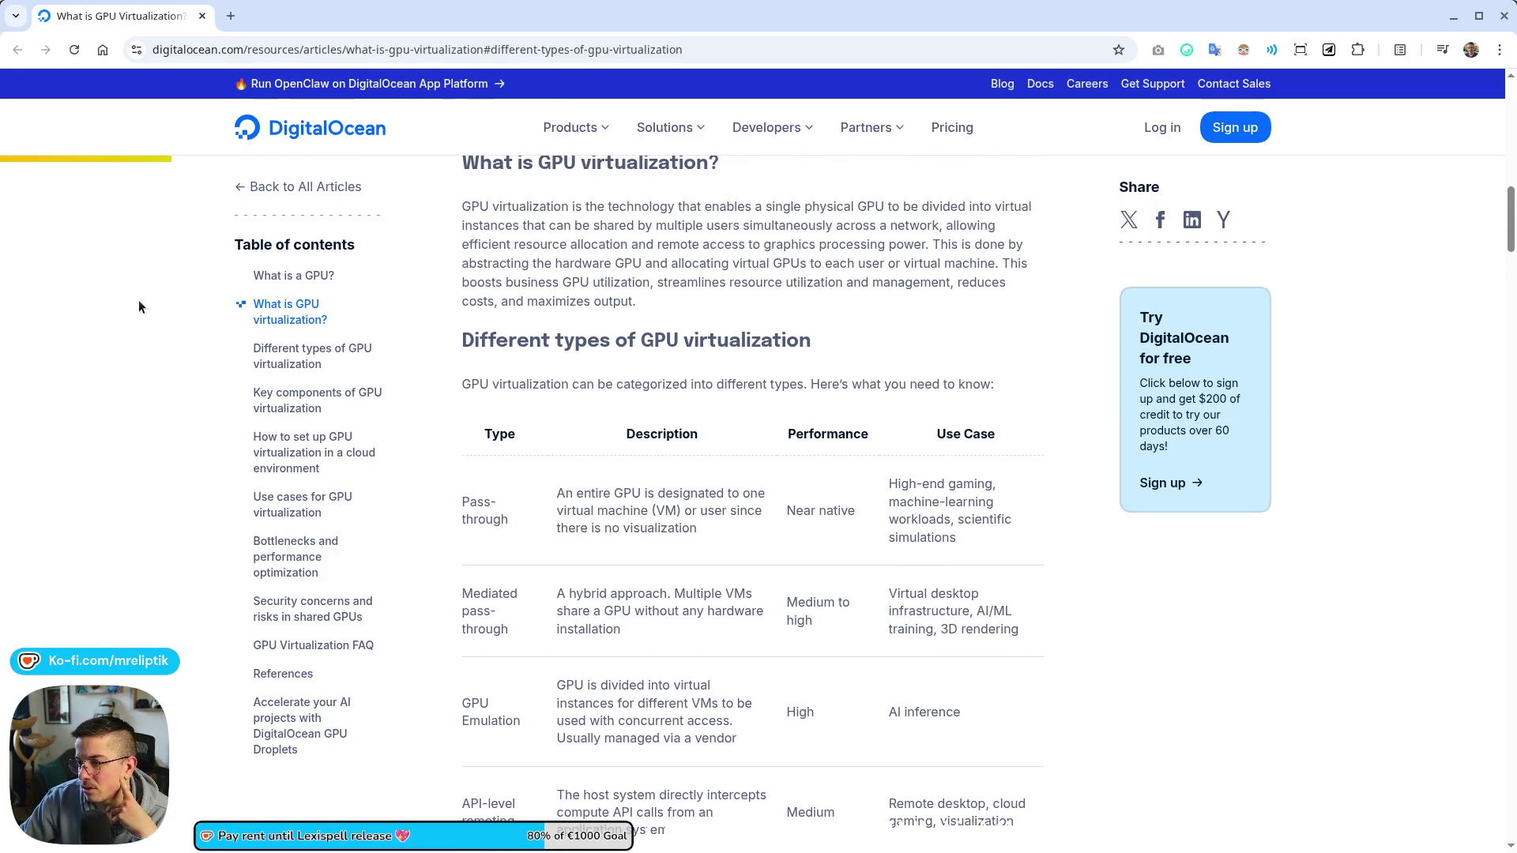
scroll(139, 301, "down", 2)
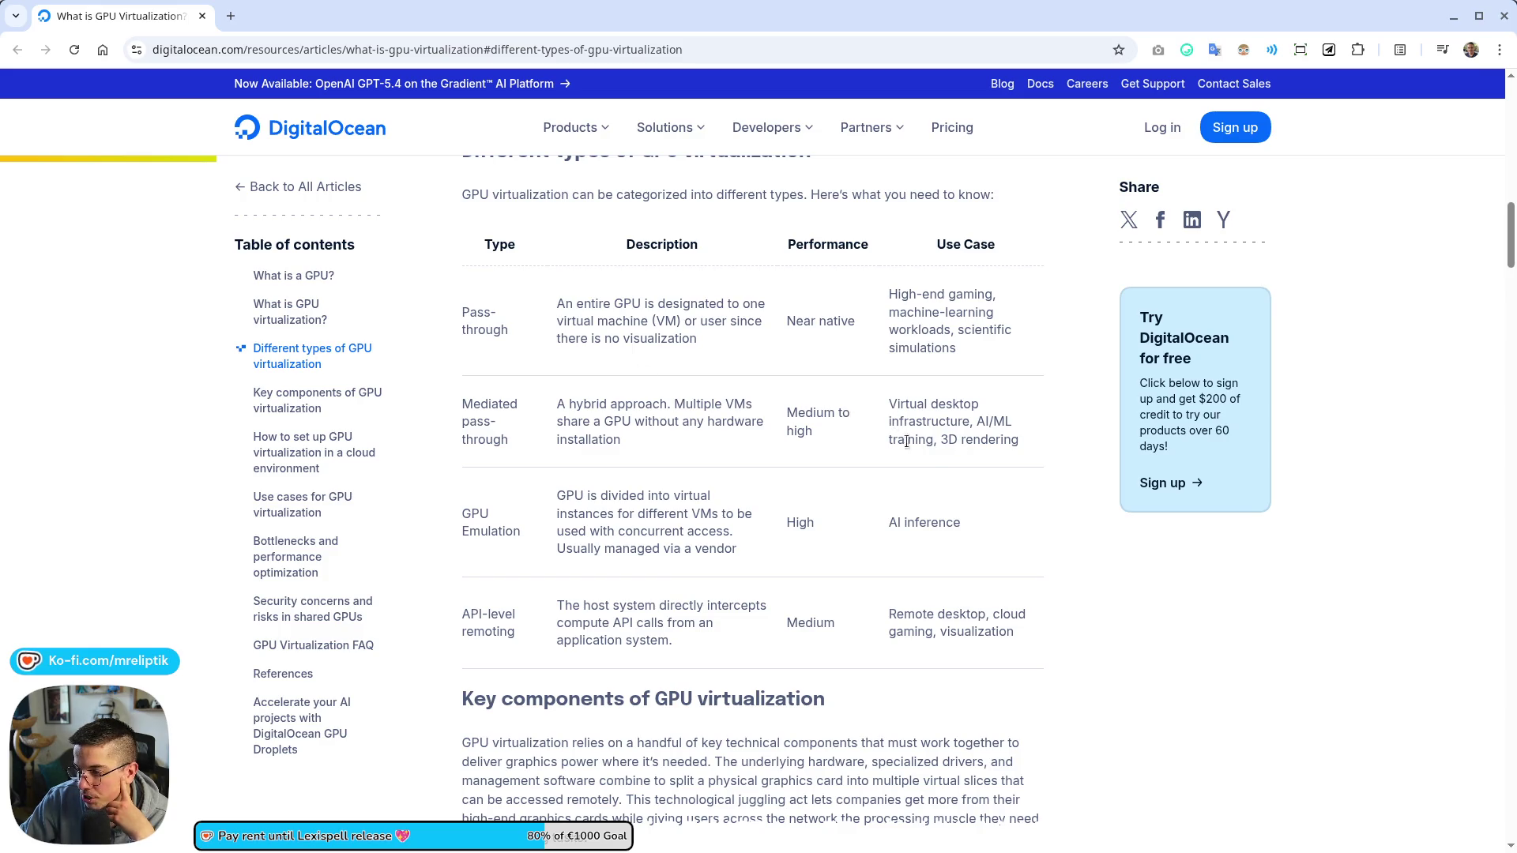
scroll(706, 469, "down", 2)
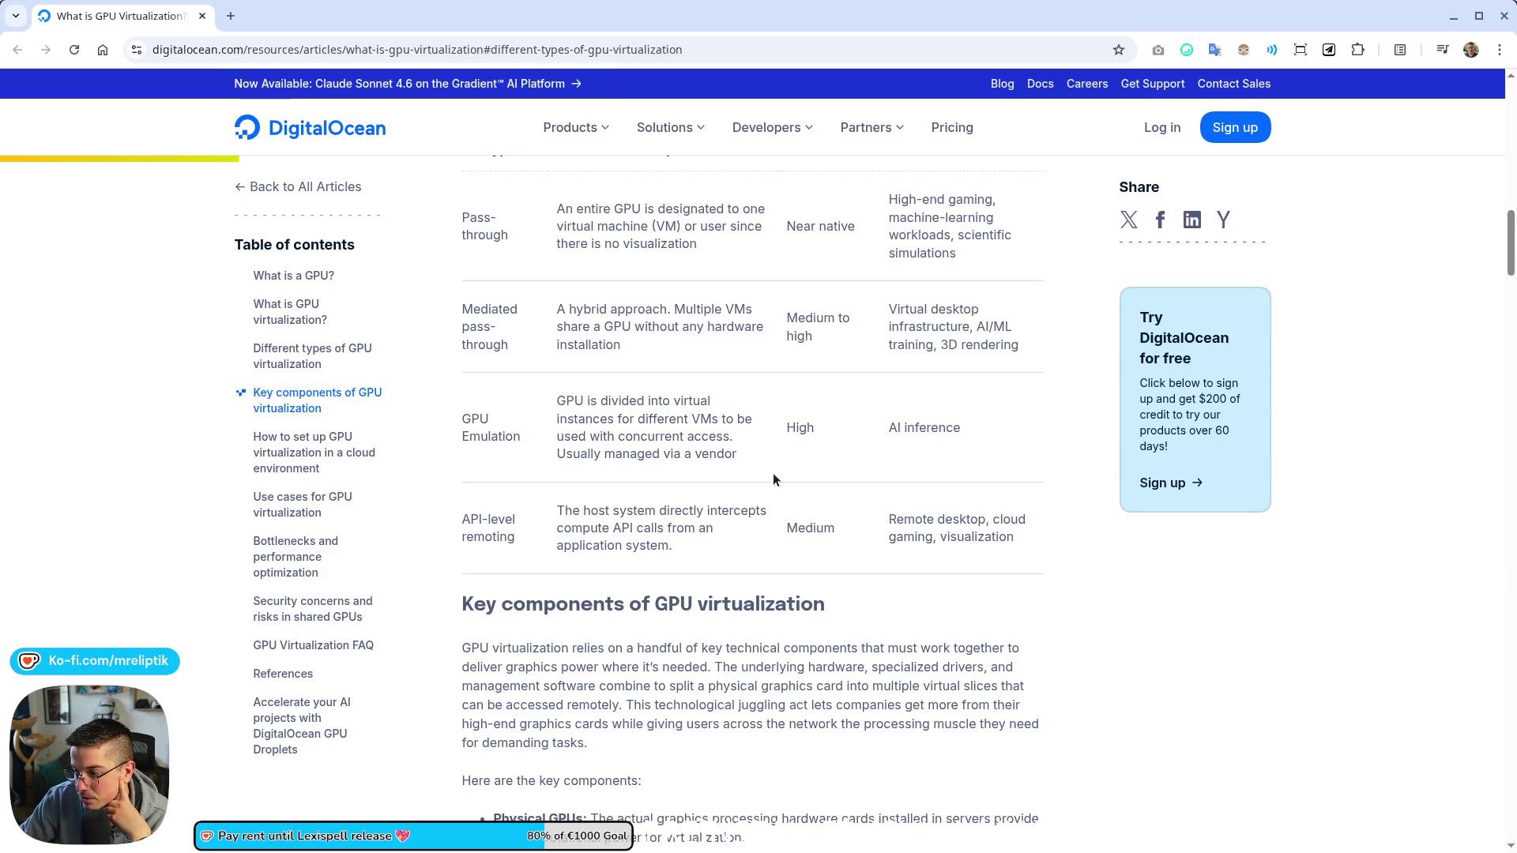
scroll(773, 474, "up", 2)
scroll(773, 474, "down", 2)
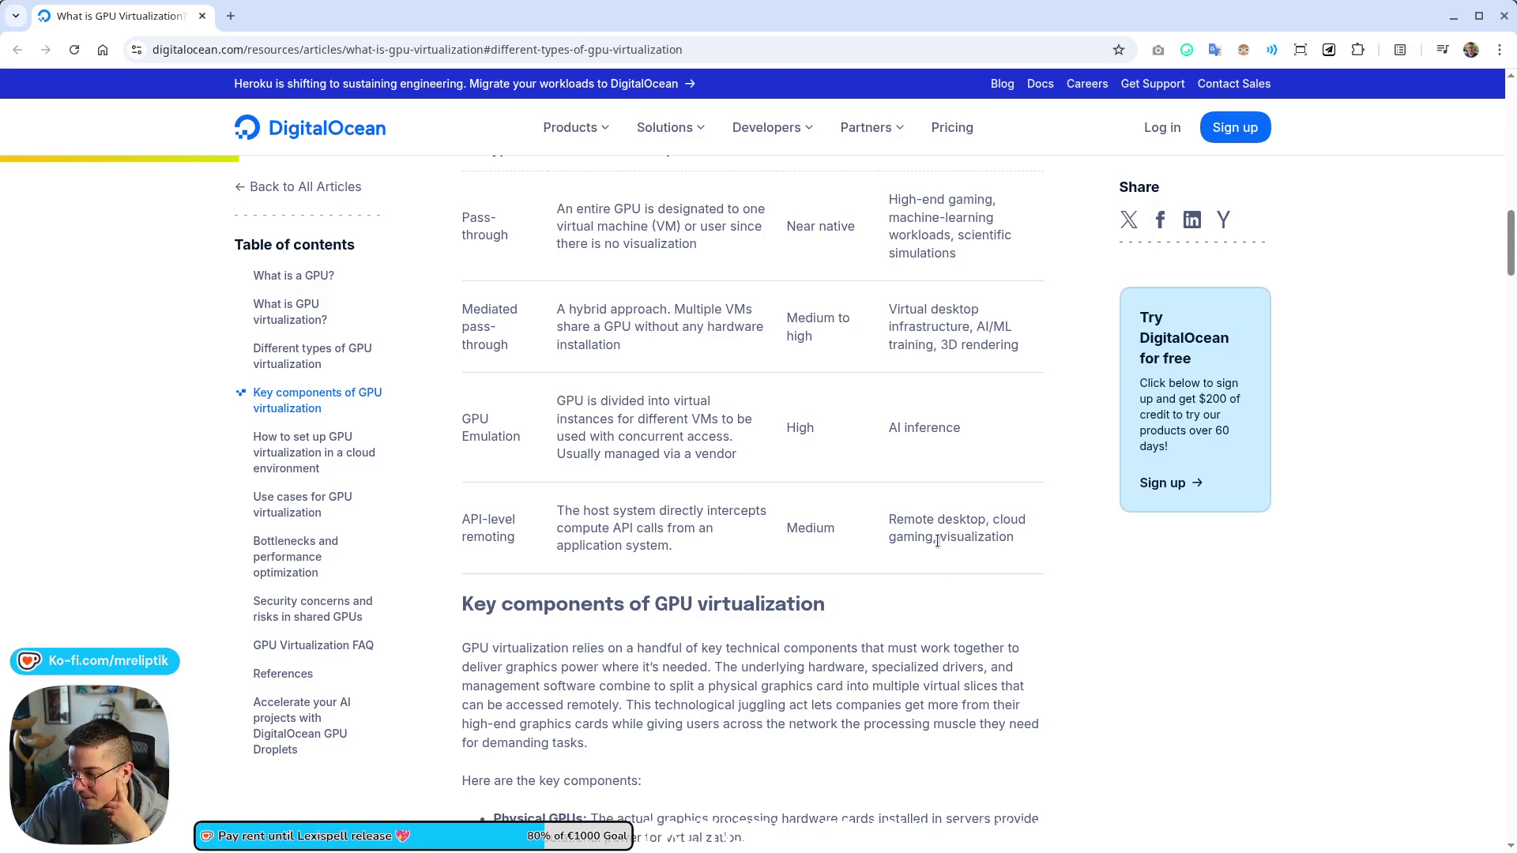
scroll(935, 573, "down", 2)
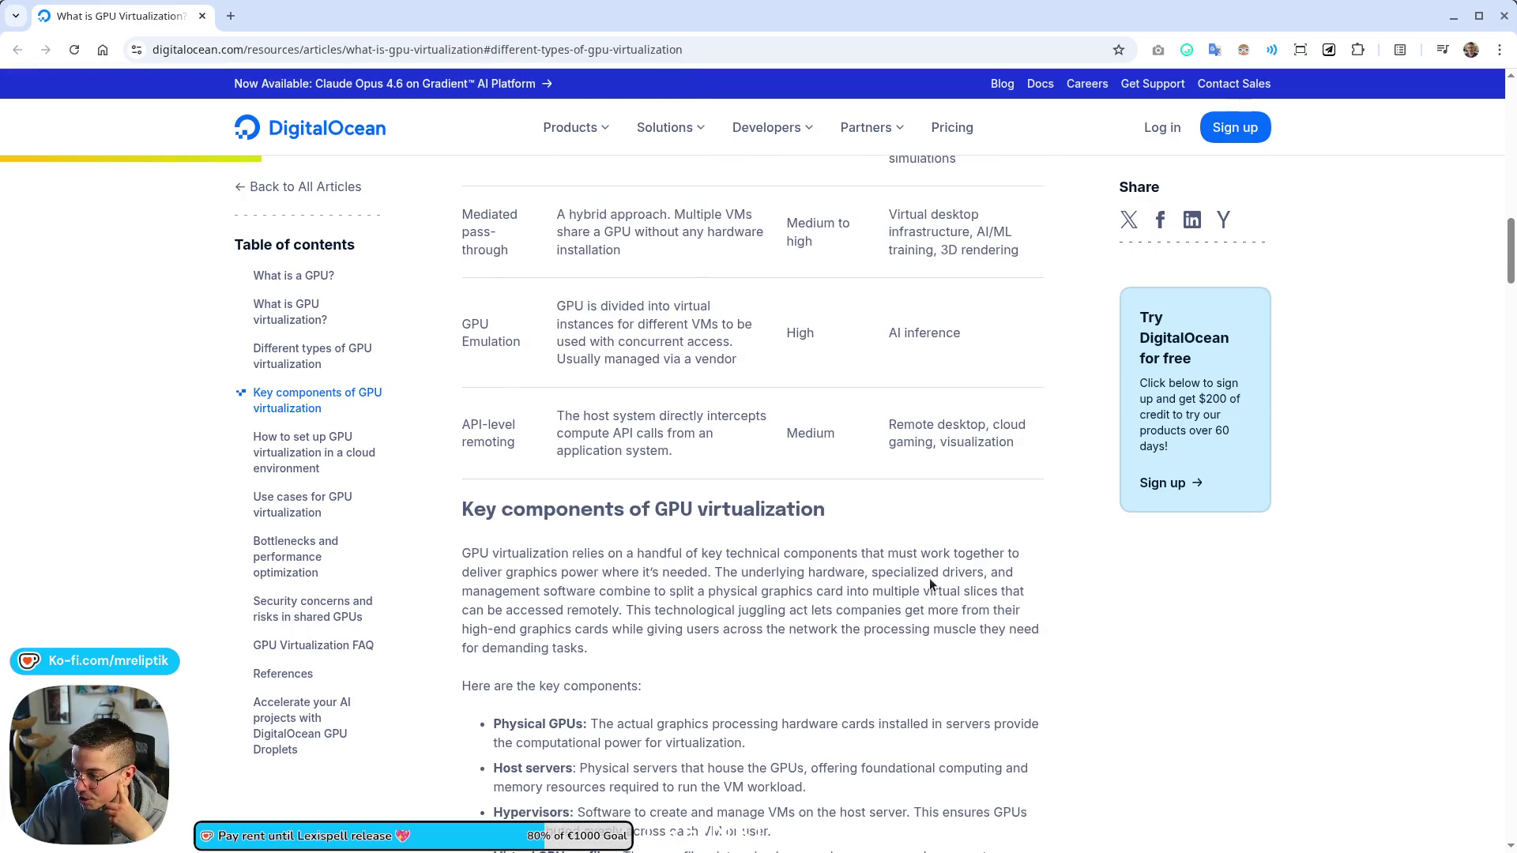
scroll(926, 473, "down", 4)
scroll(926, 474, "down", 4)
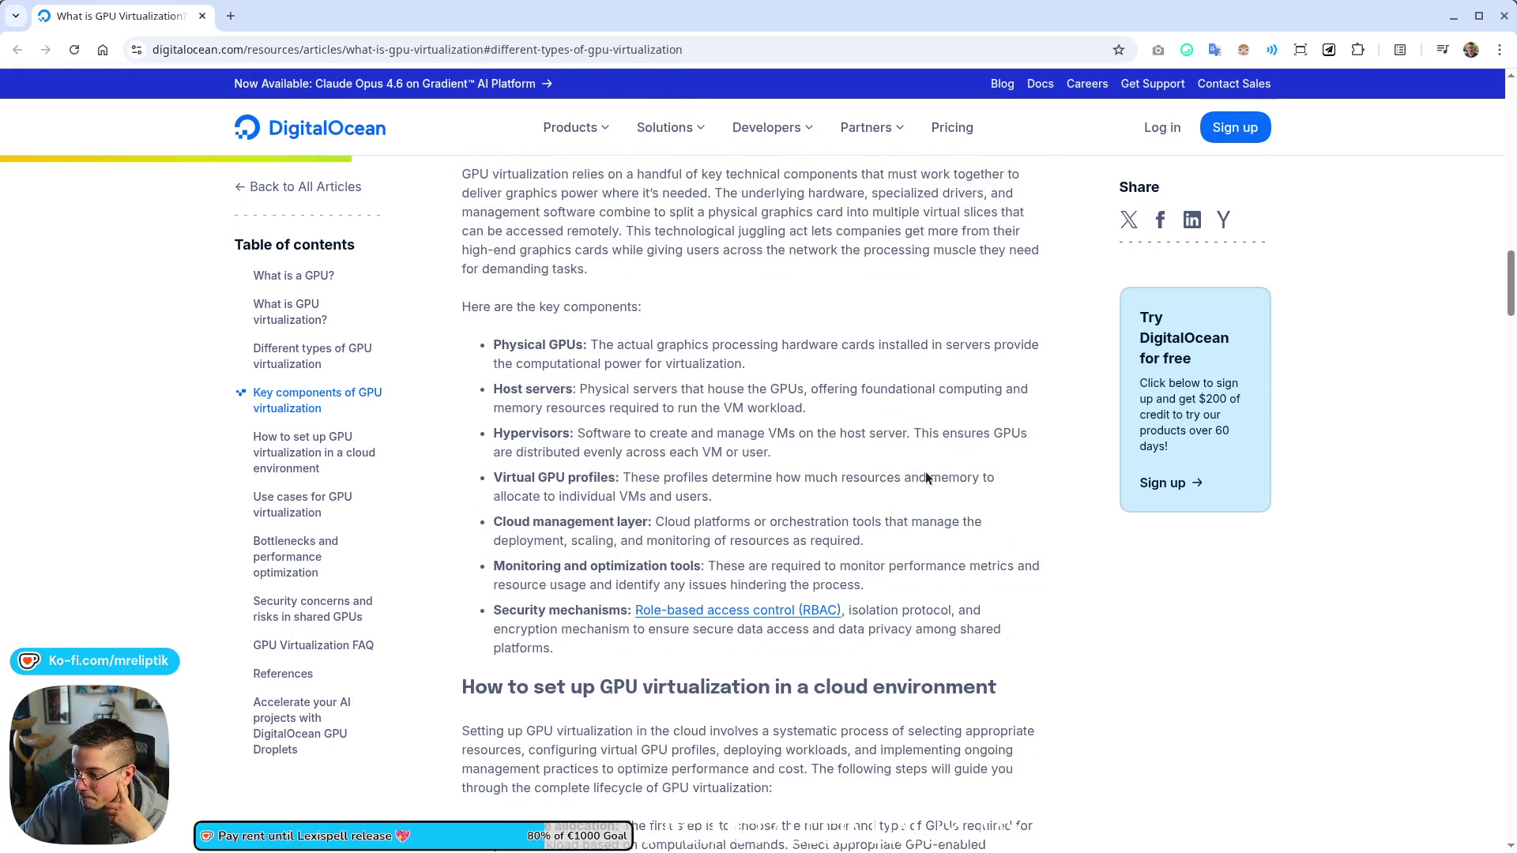
scroll(925, 478, "down", 3)
scroll(924, 473, "down", 3)
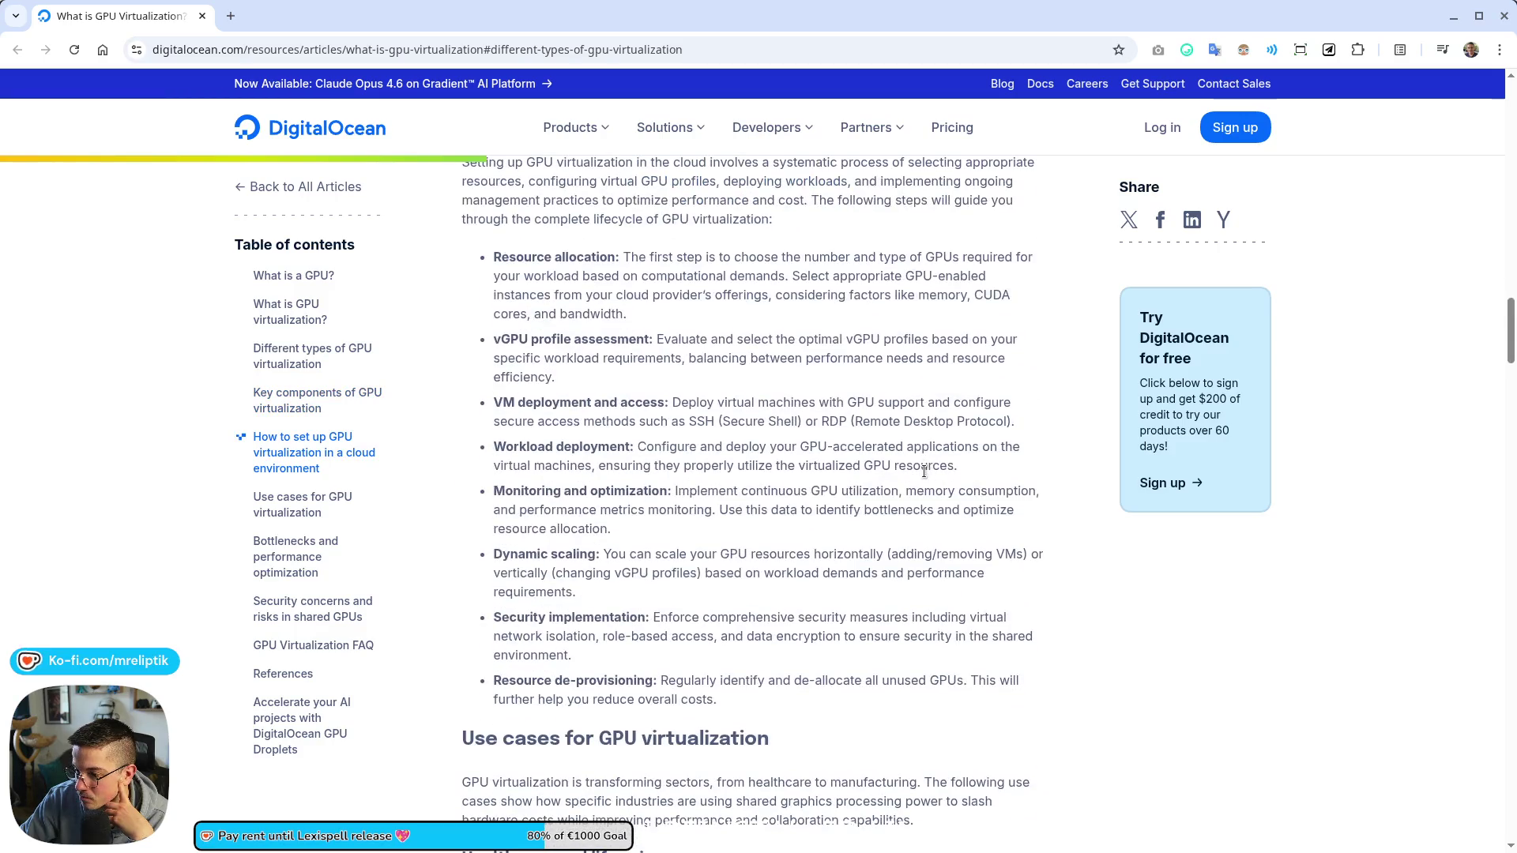
scroll(924, 472, "down", 4)
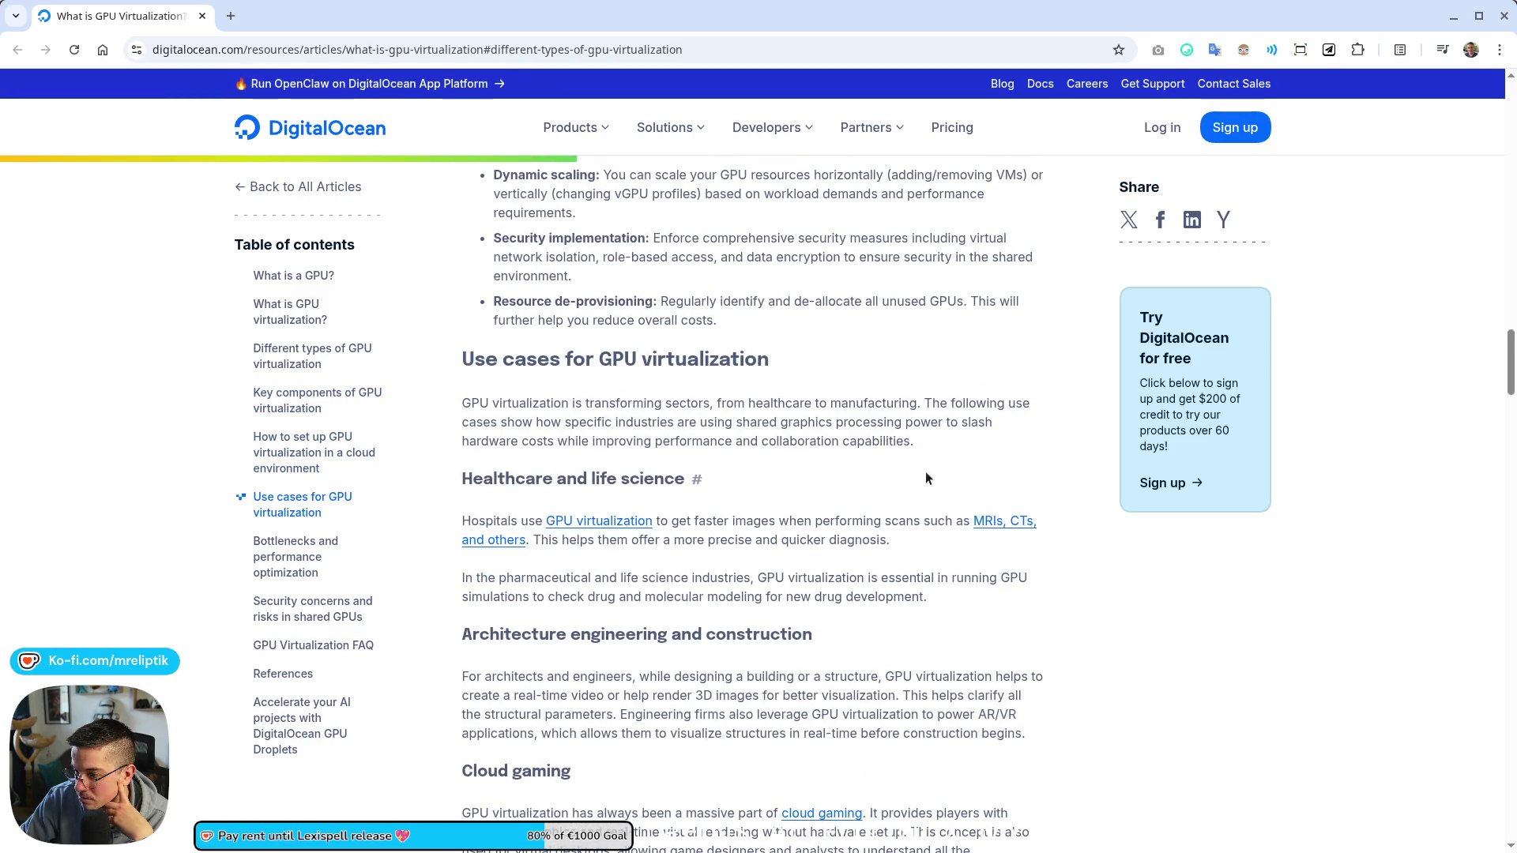
scroll(925, 478, "down", 4)
scroll(732, 513, "up", 20)
scroll(732, 513, "down", 15)
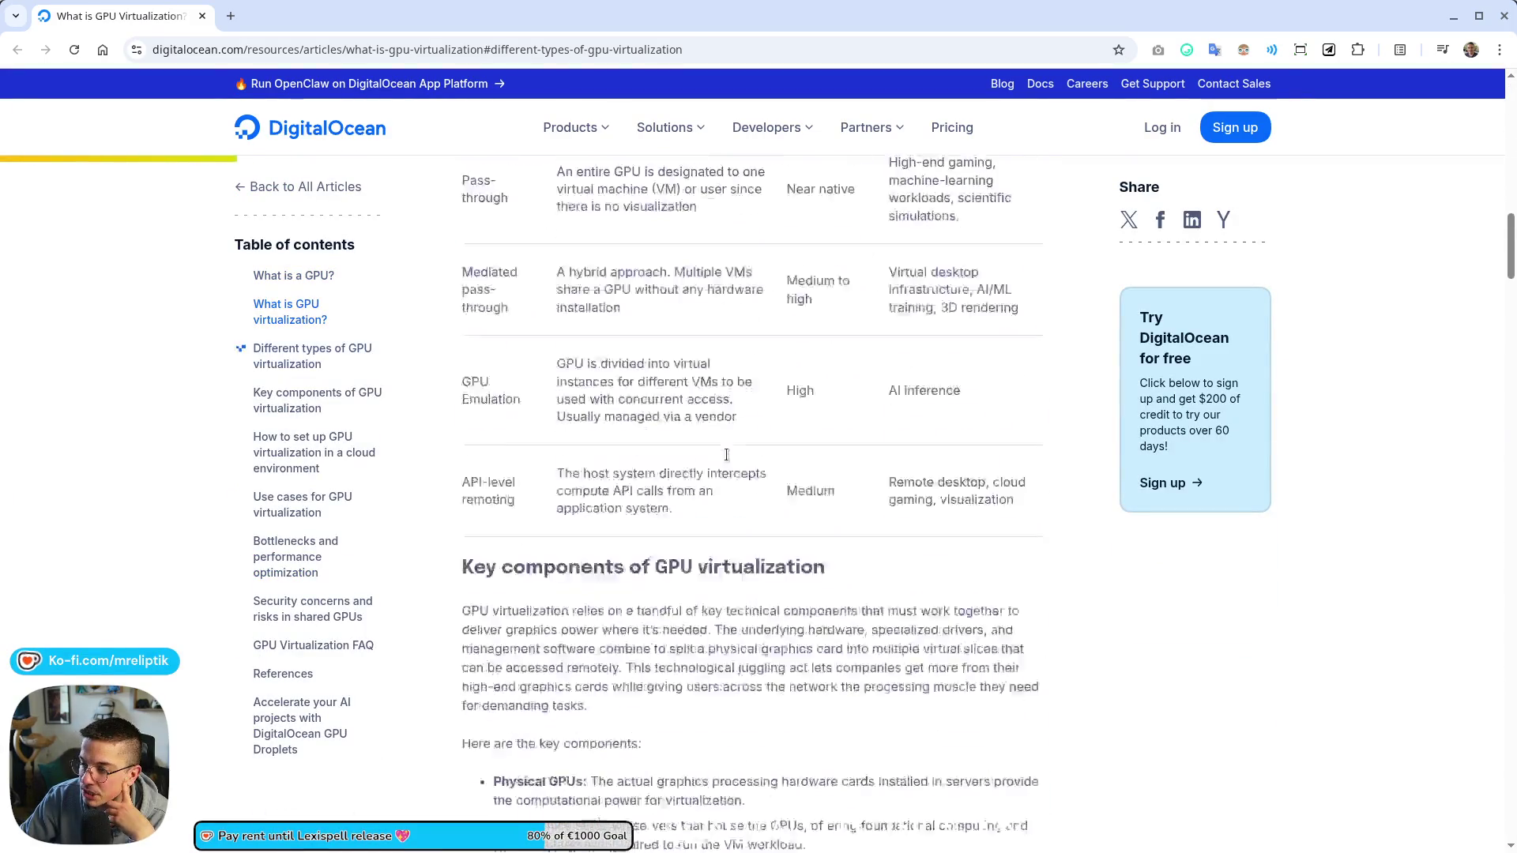
scroll(751, 467, "up", 2)
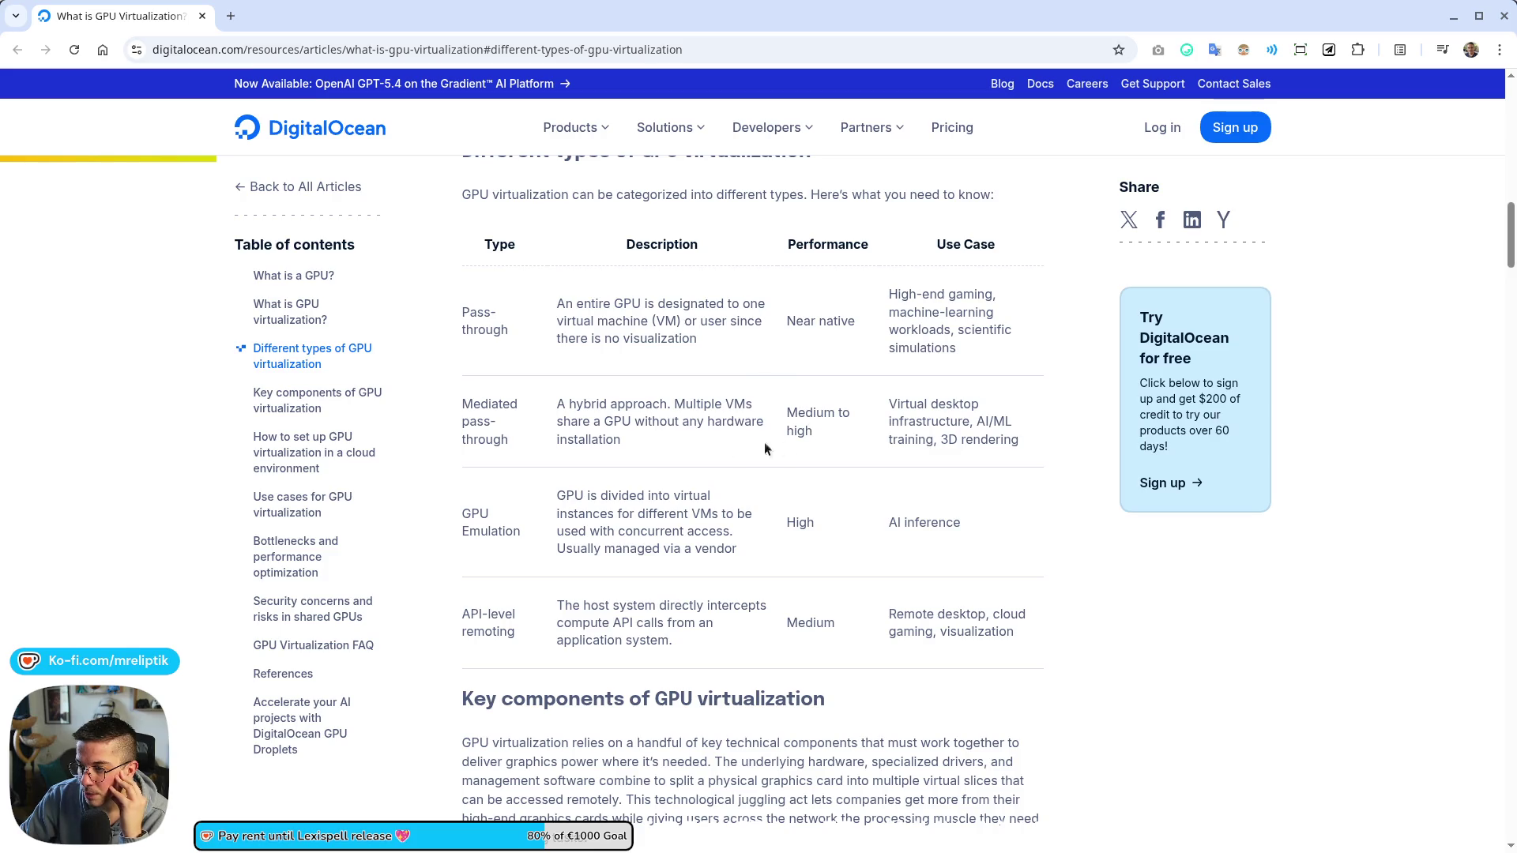
left_click(843, 319)
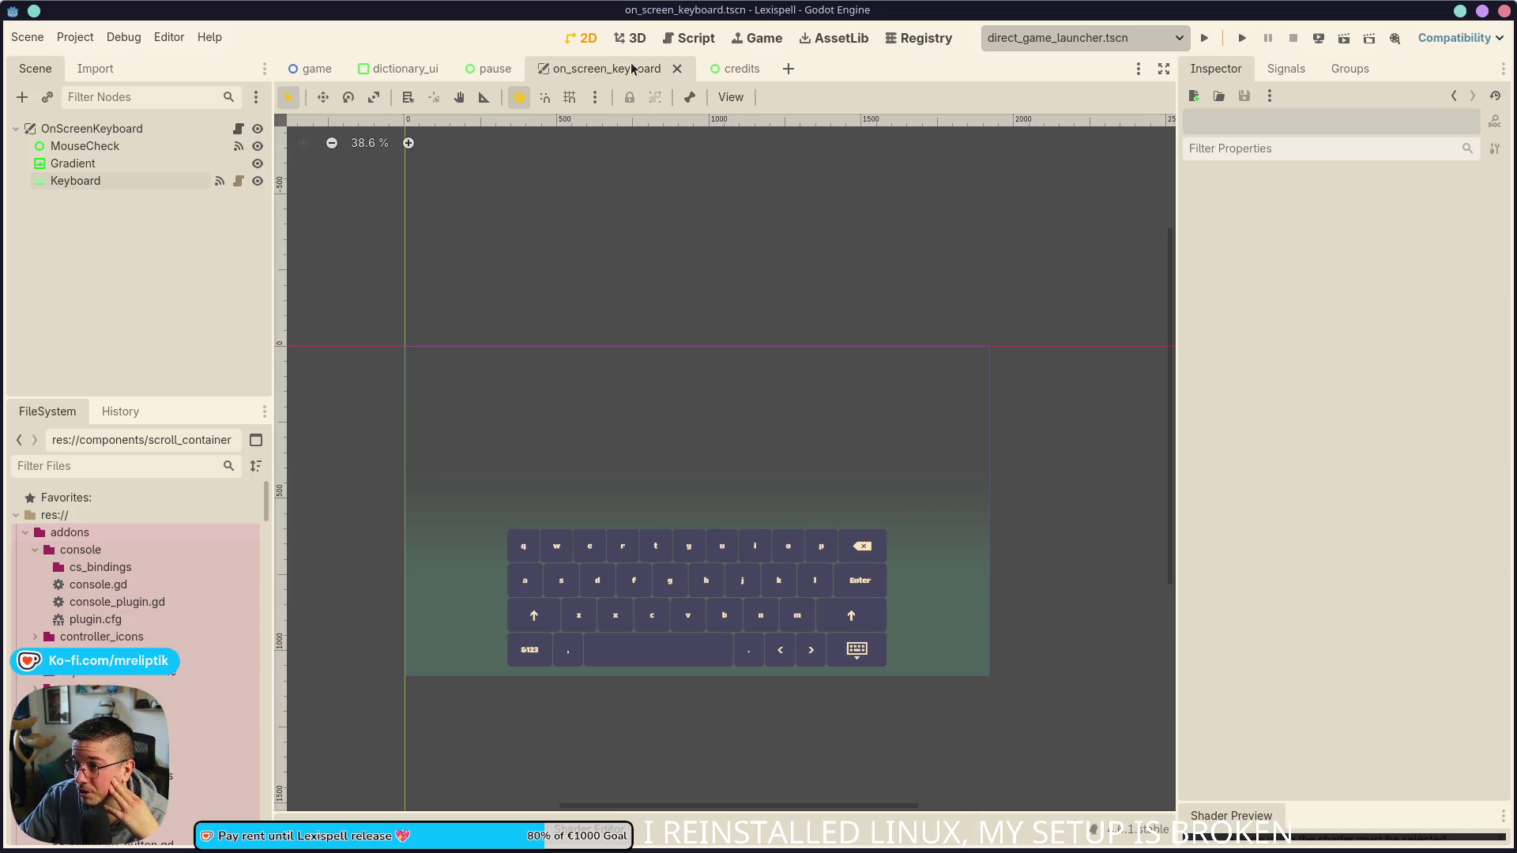
Step: Close the on_screen_keyboard, credits, pause and dictionary_ui scene tabs, then open the Editor menu
left_click(677, 68)
middle_click(563, 69)
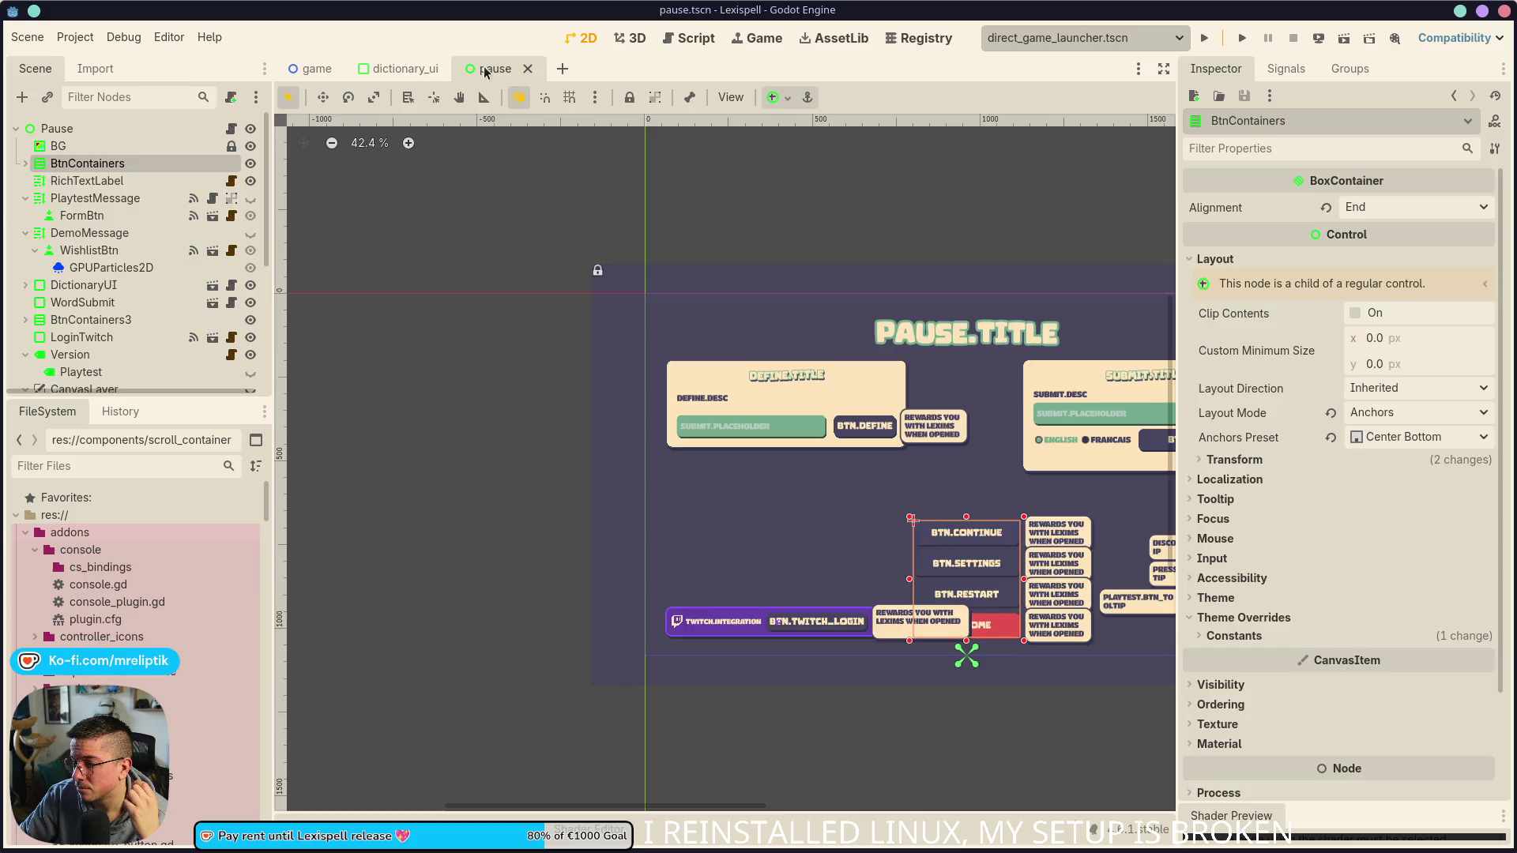
middle_click(495, 69)
middle_click(404, 77)
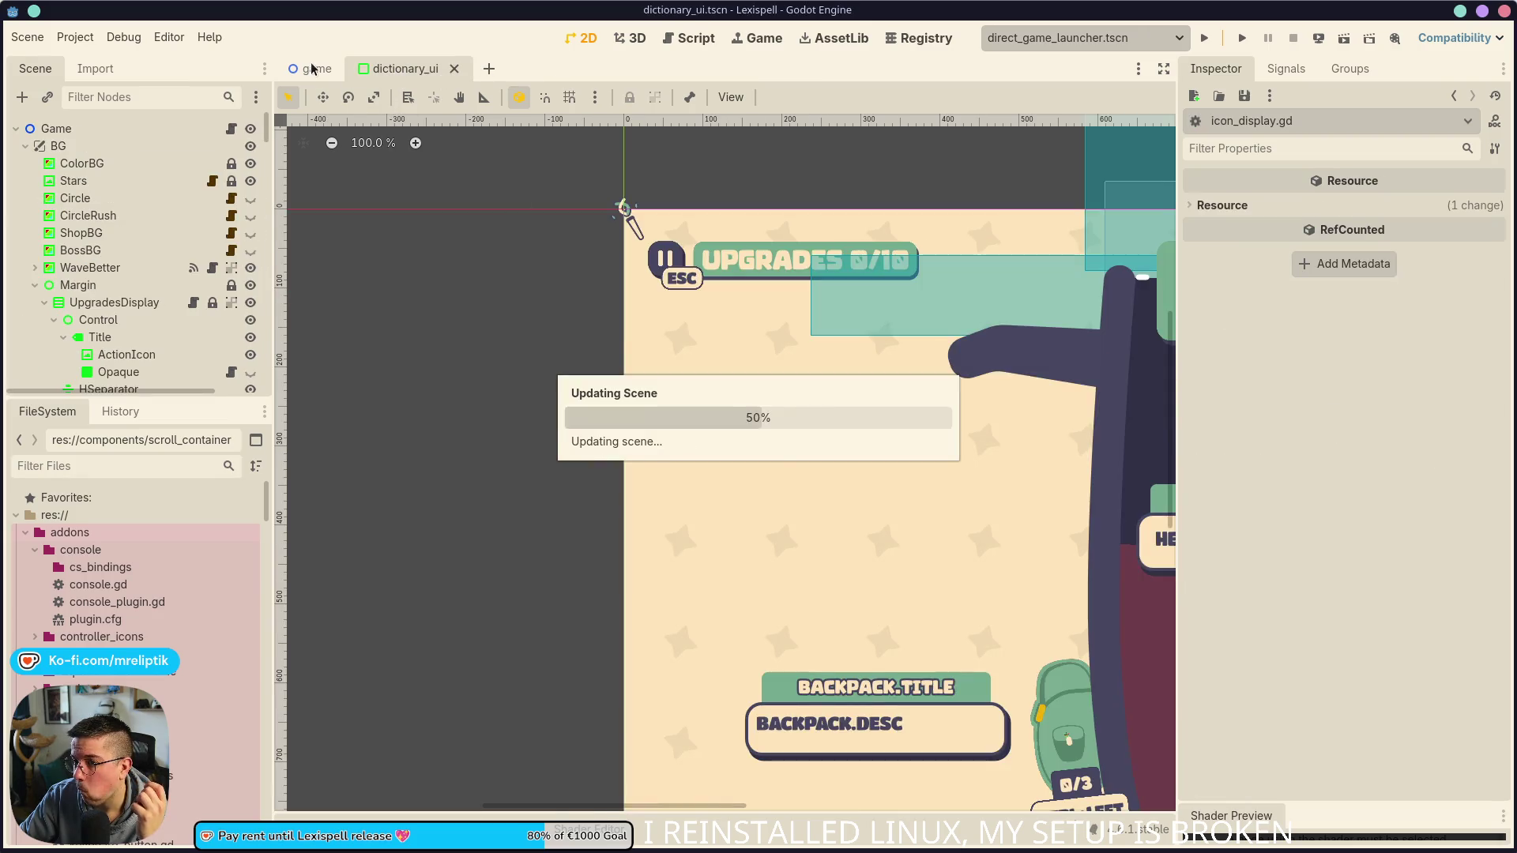
scroll(643, 362, "up", 3)
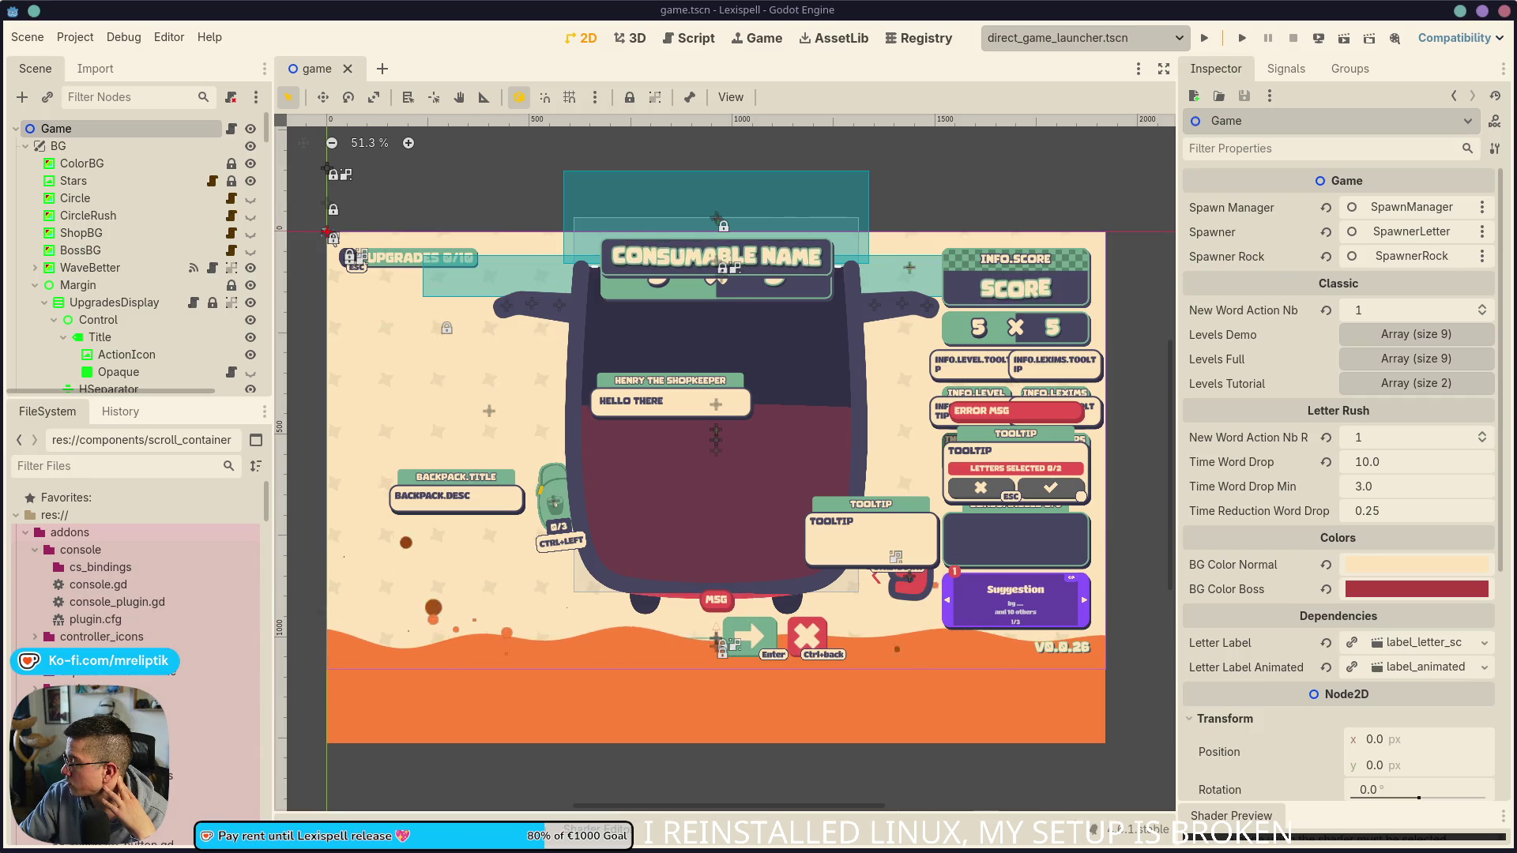
left_click(169, 37)
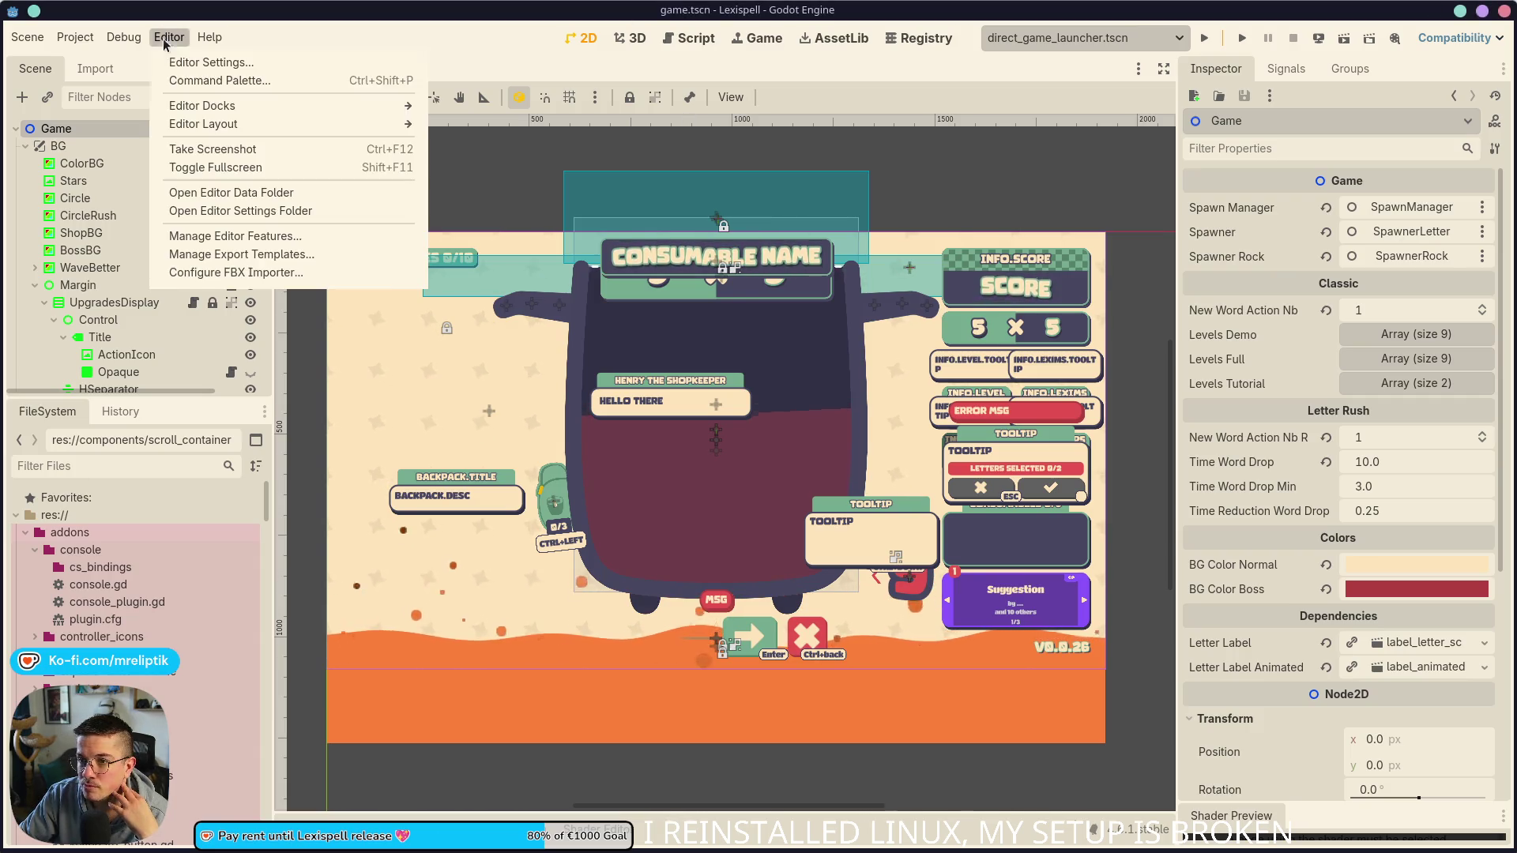
Step: Open Editor Settings and drag the window right and down over the scene view
left_click(198, 60)
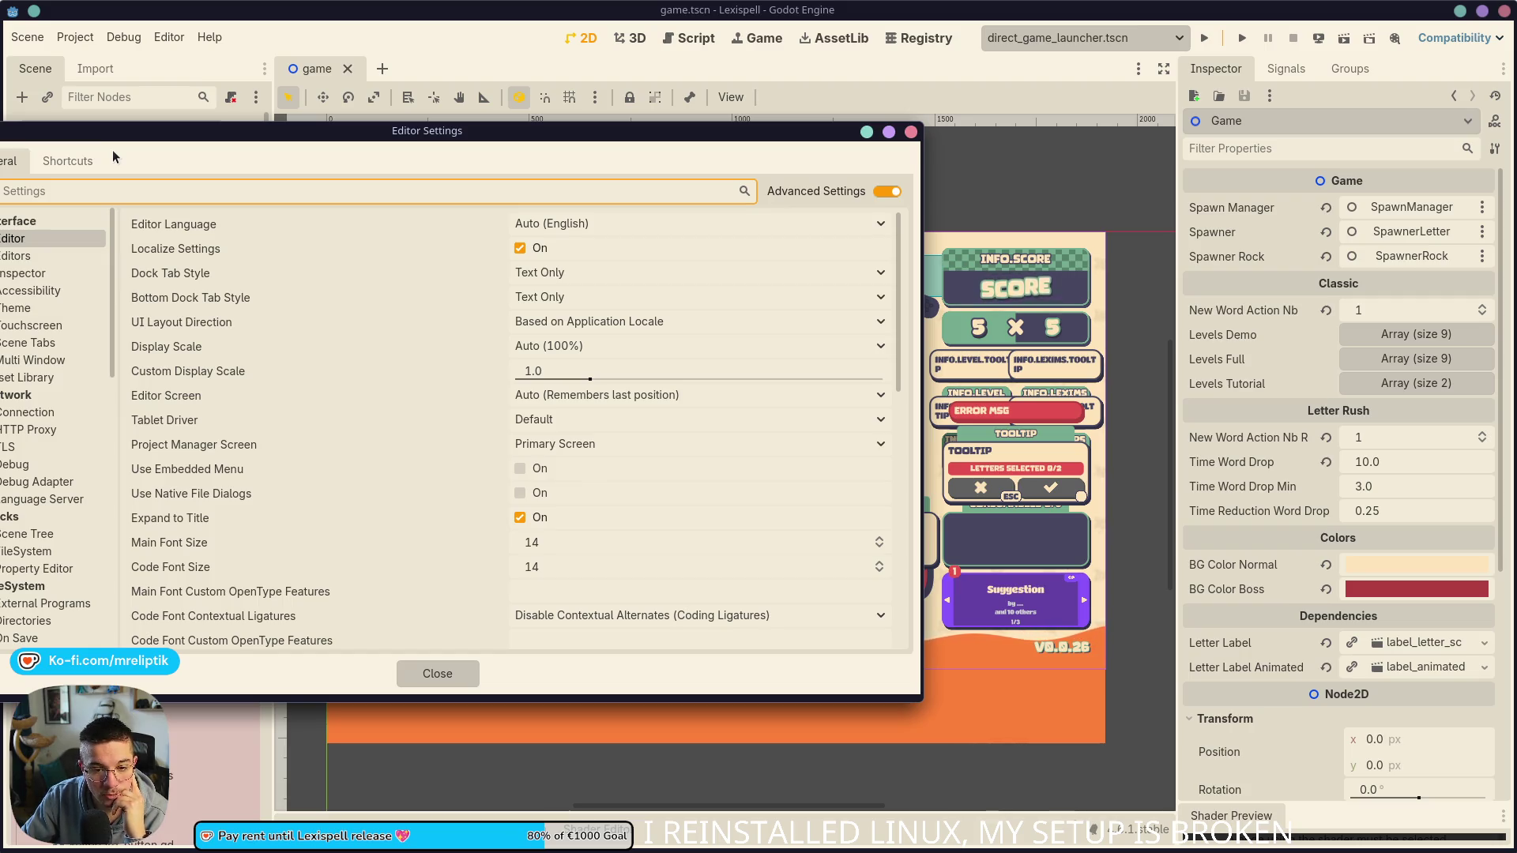
mouse_move(133, 137)
left_mouse_down()
mouse_move(204, 112)
mouse_move(286, 128)
left_mouse_up()
mouse_move(332, 242)
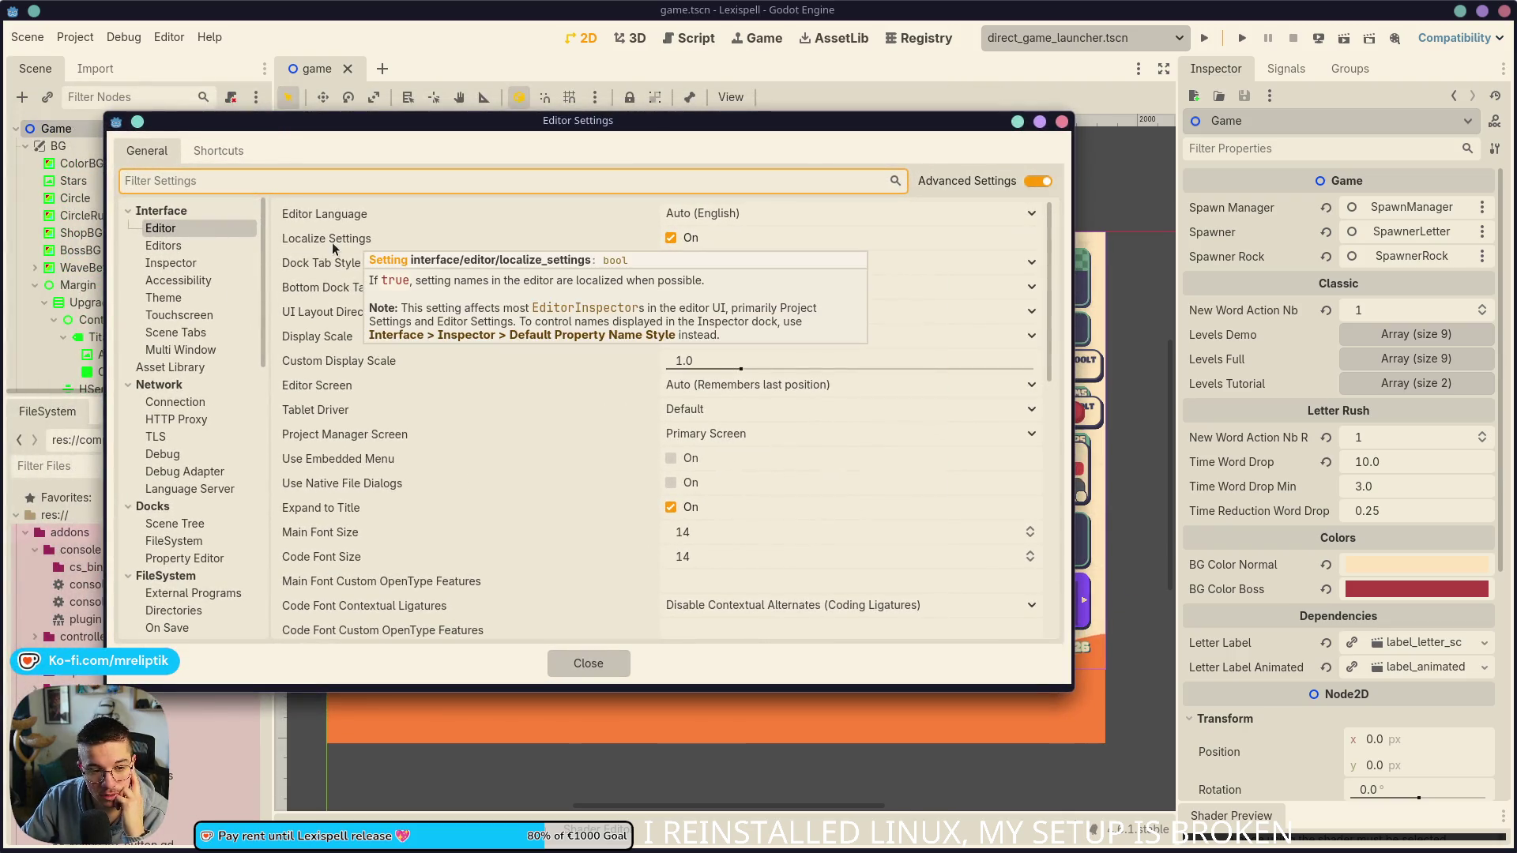
mouse_move(373, 126)
left_mouse_down()
mouse_move(469, 152)
mouse_move(506, 206)
left_mouse_up()
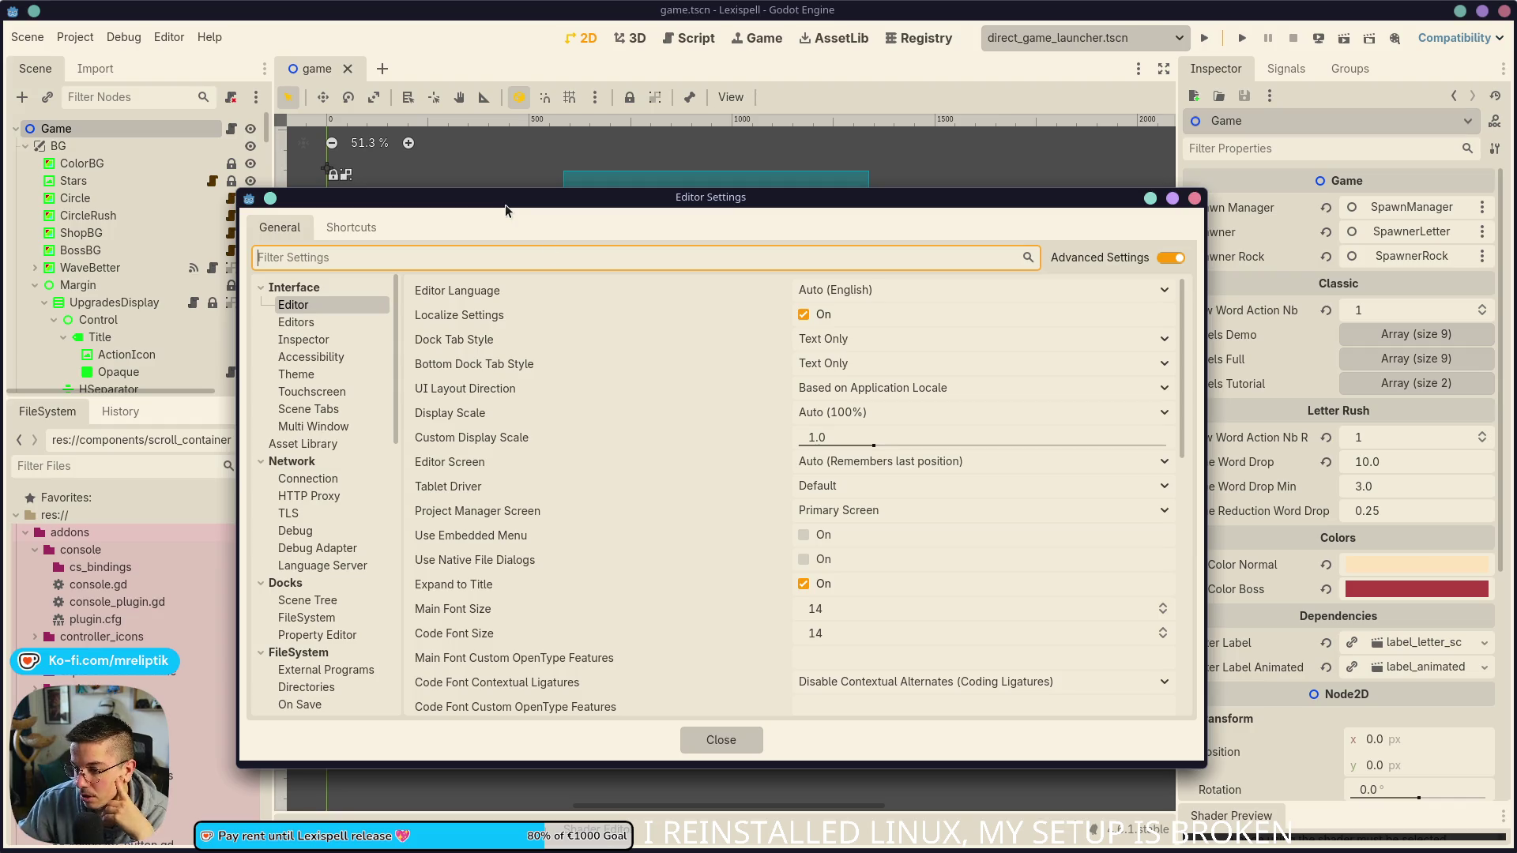
mouse_move(434, 375)
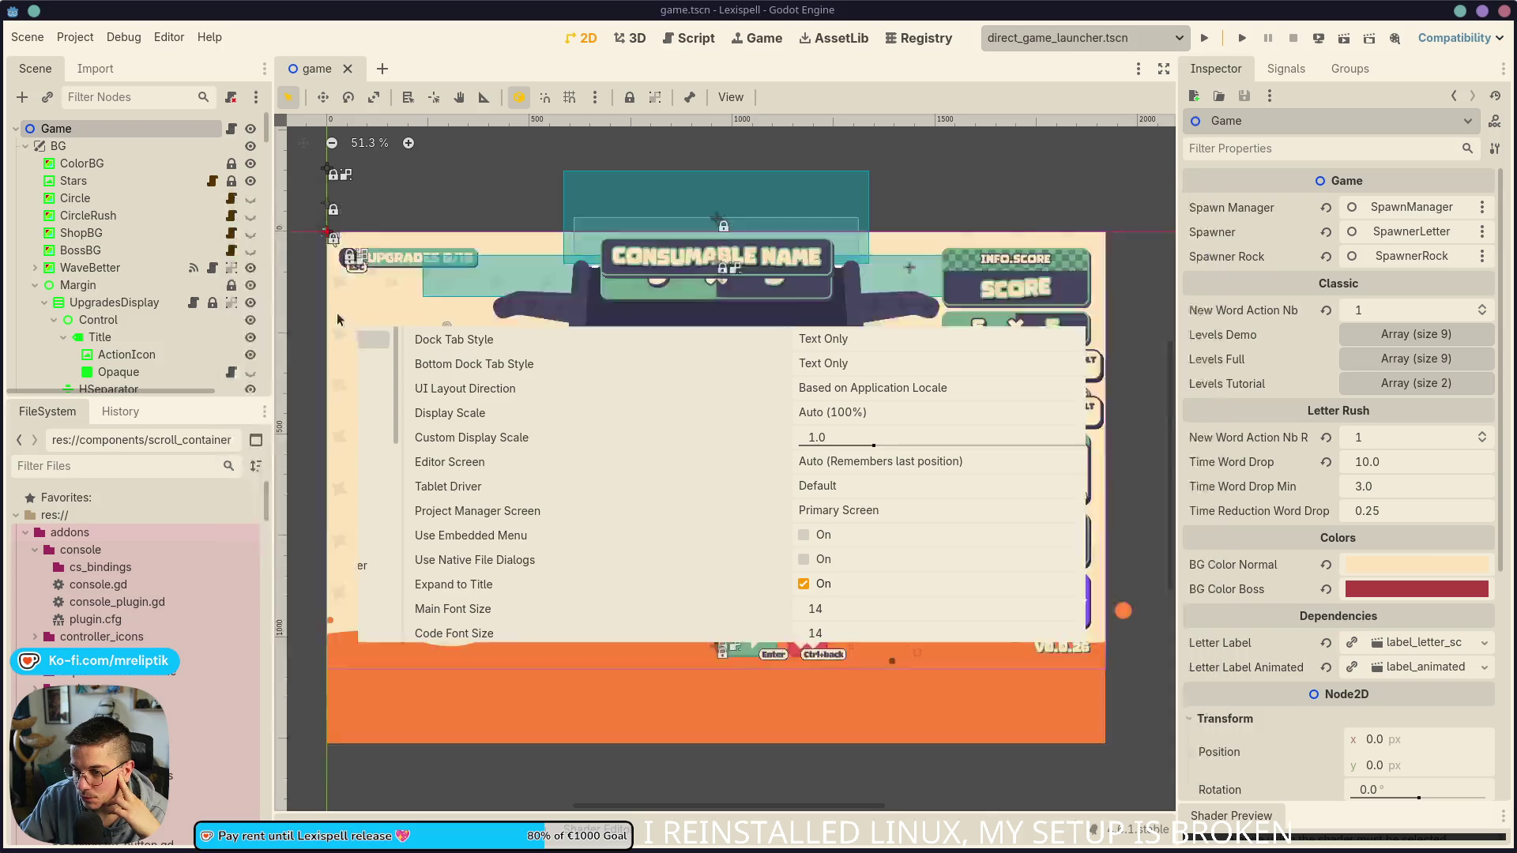
scroll(354, 462, "down", 5)
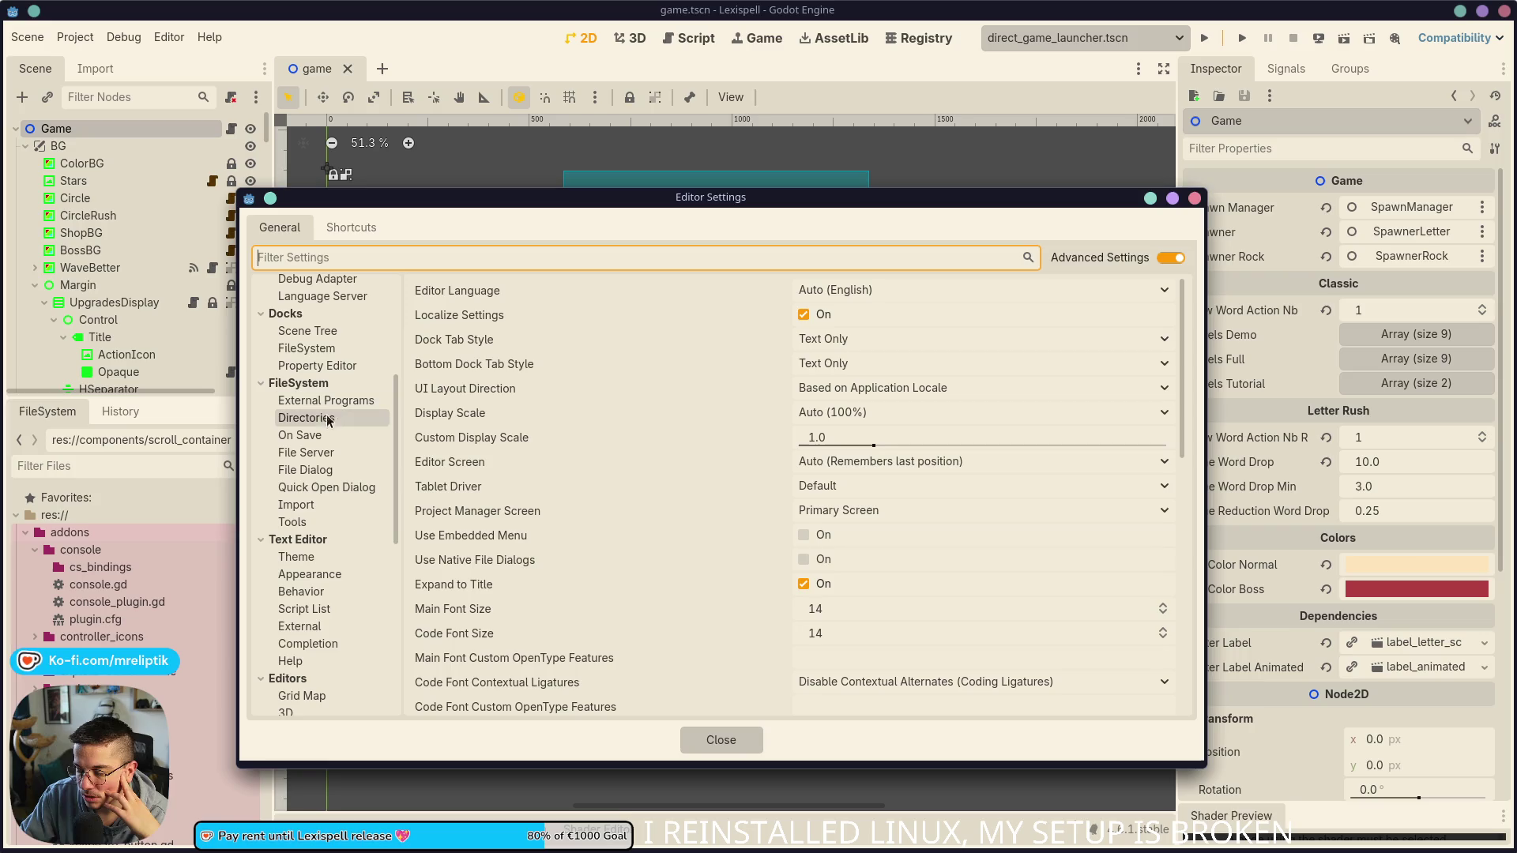
Step: Scroll through the Editor Settings category list, then bring the browser window forward
scroll(326, 419, "down", 5)
scroll(324, 455, "up", 10)
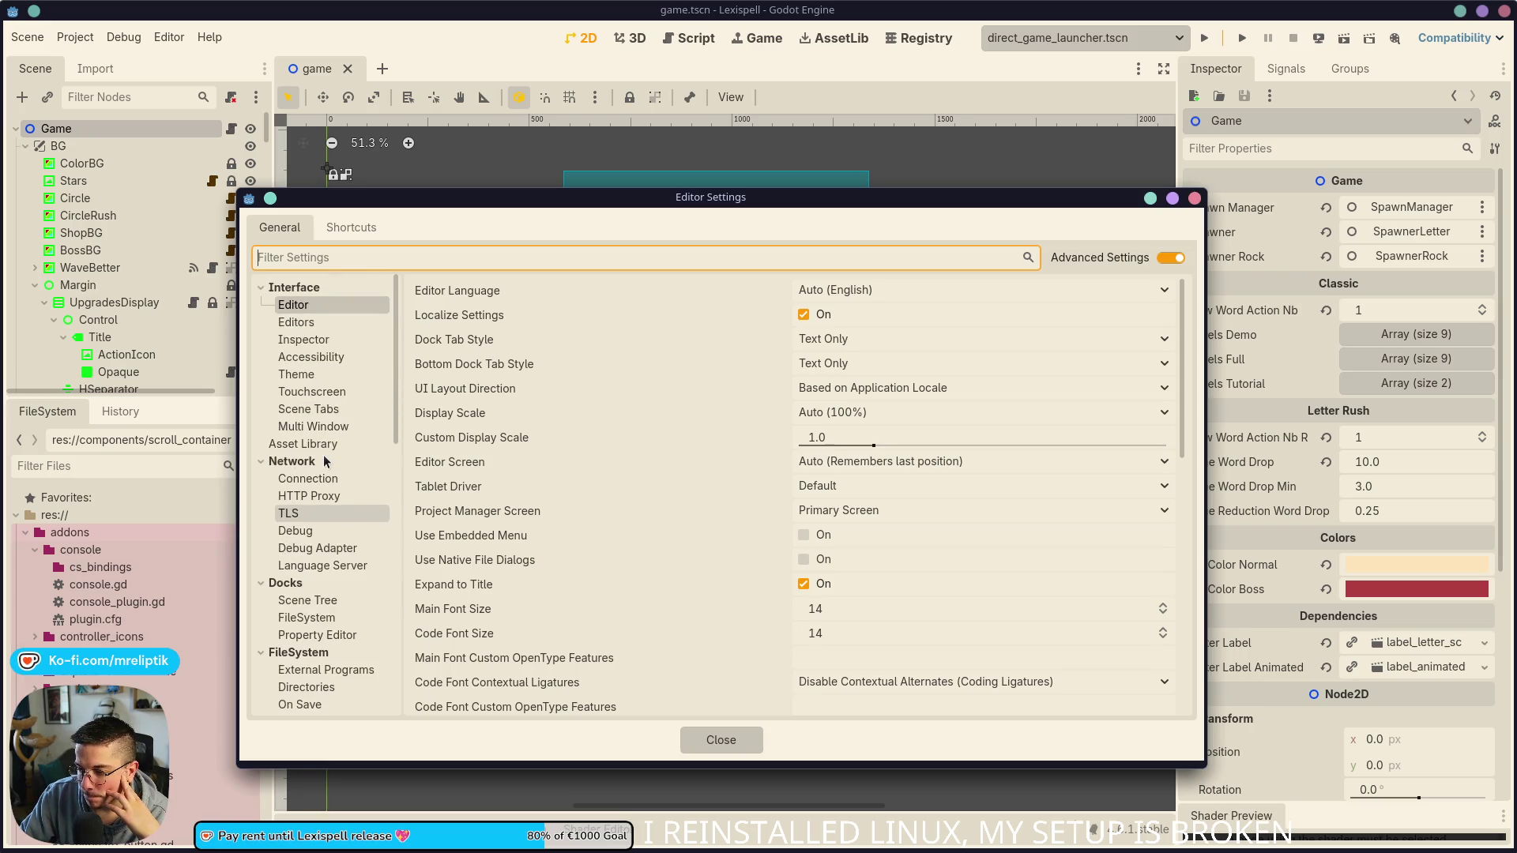
scroll(651, 534, "down", 5)
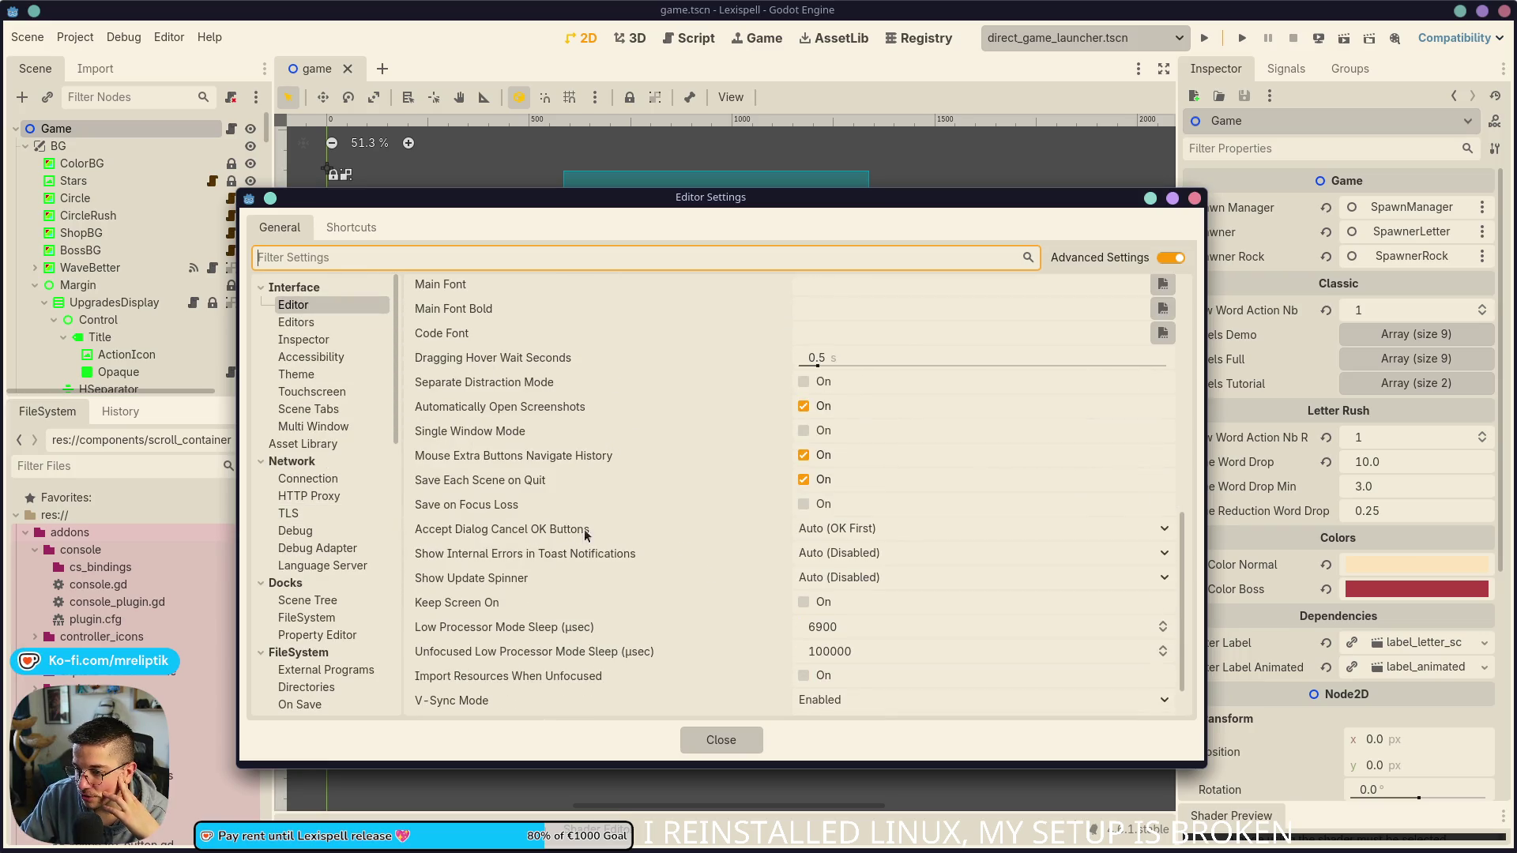
scroll(329, 425, "down", 3)
scroll(328, 425, "down", 10)
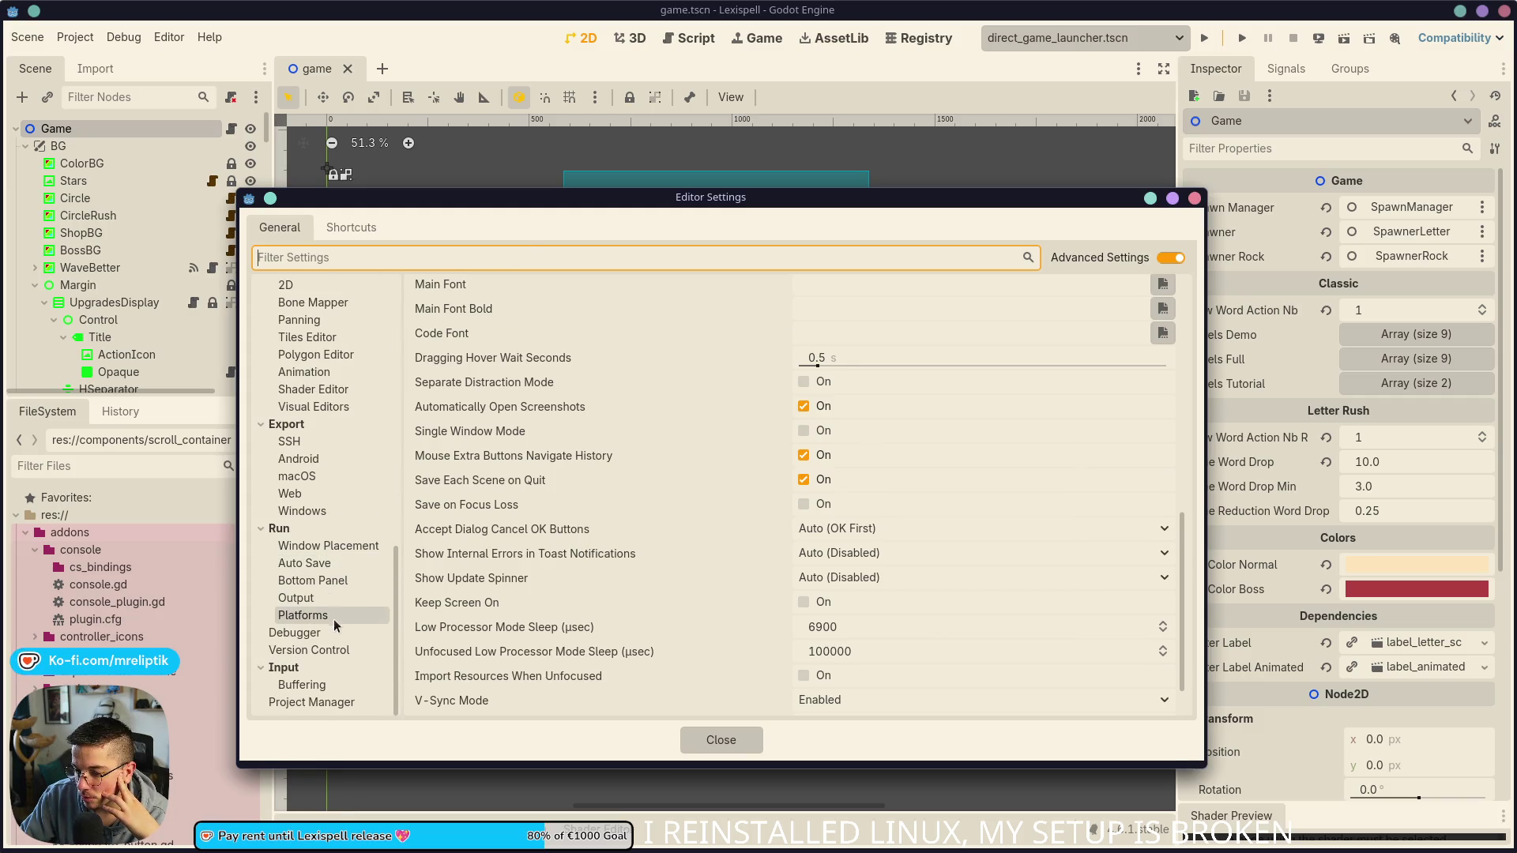
scroll(330, 647, "up", 9)
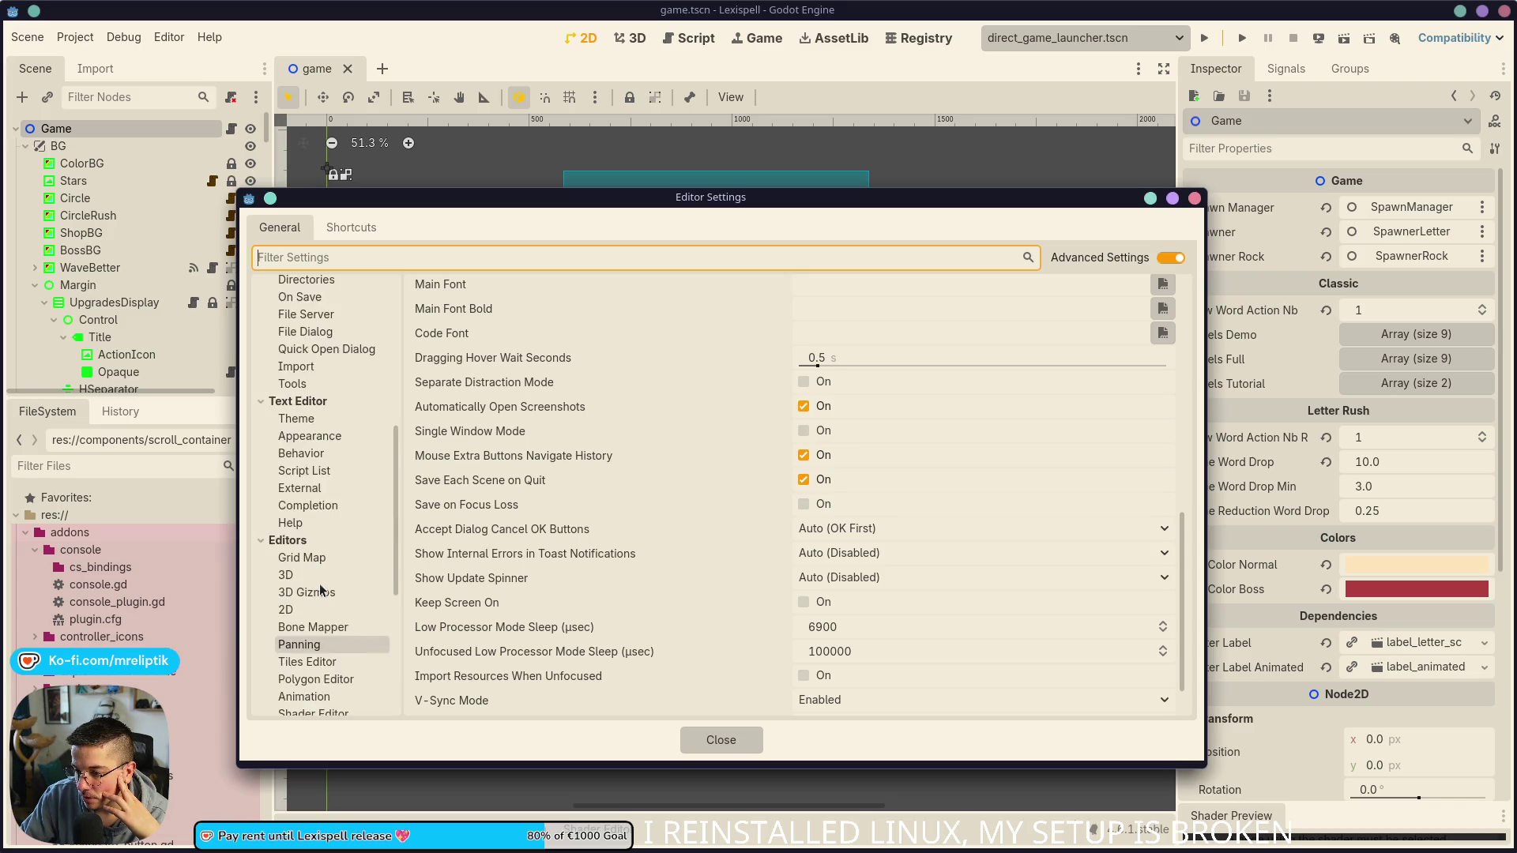
scroll(332, 474, "down", 4)
scroll(338, 520, "up", 5)
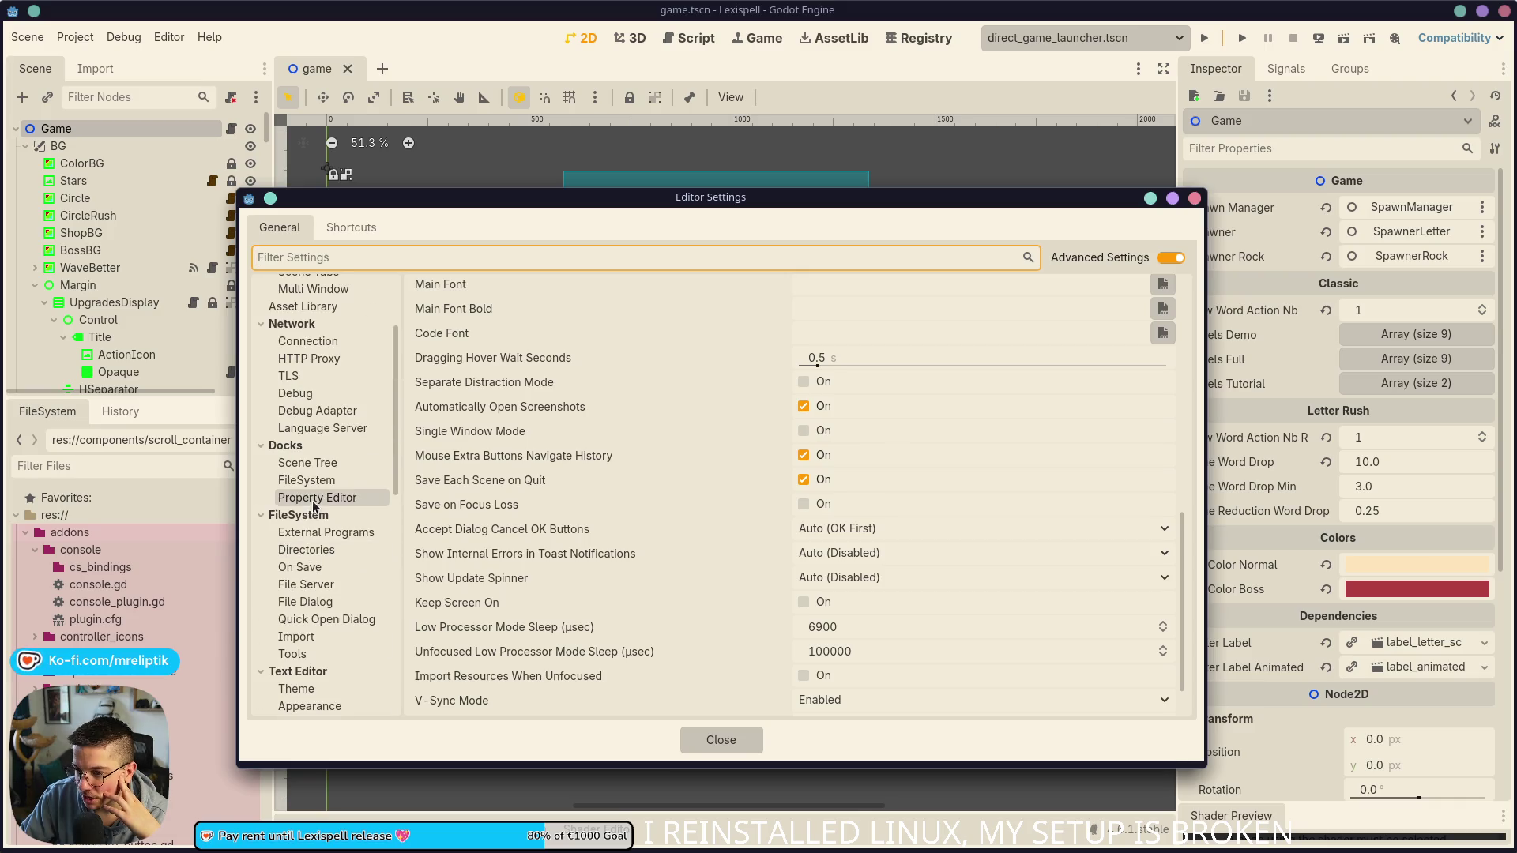
scroll(336, 449, "up", 5)
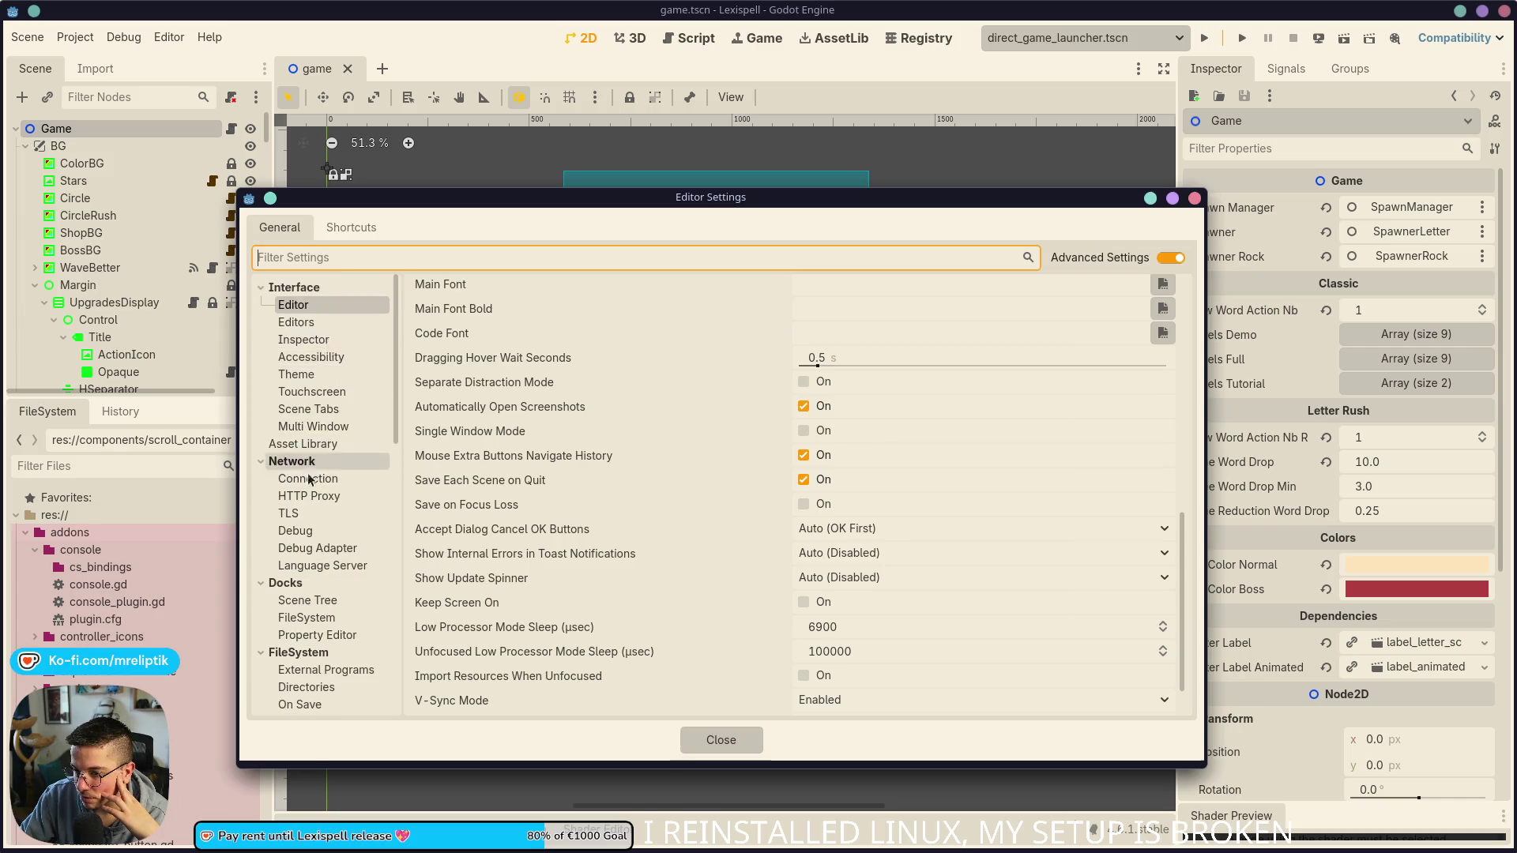
scroll(348, 506, "down", 8)
scroll(359, 545, "down", 2)
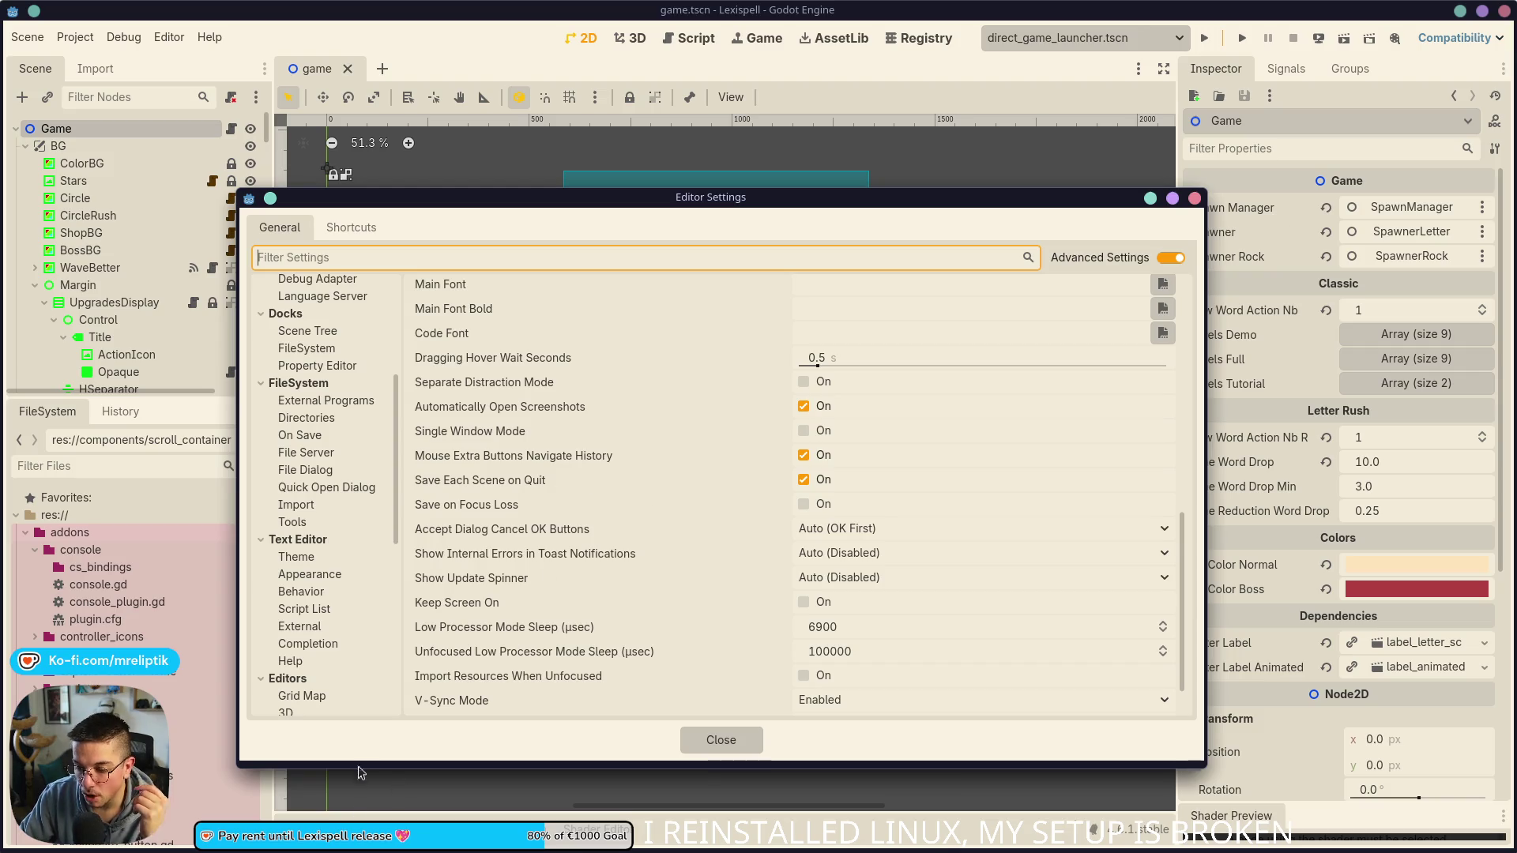
key("super")
key("Escape")
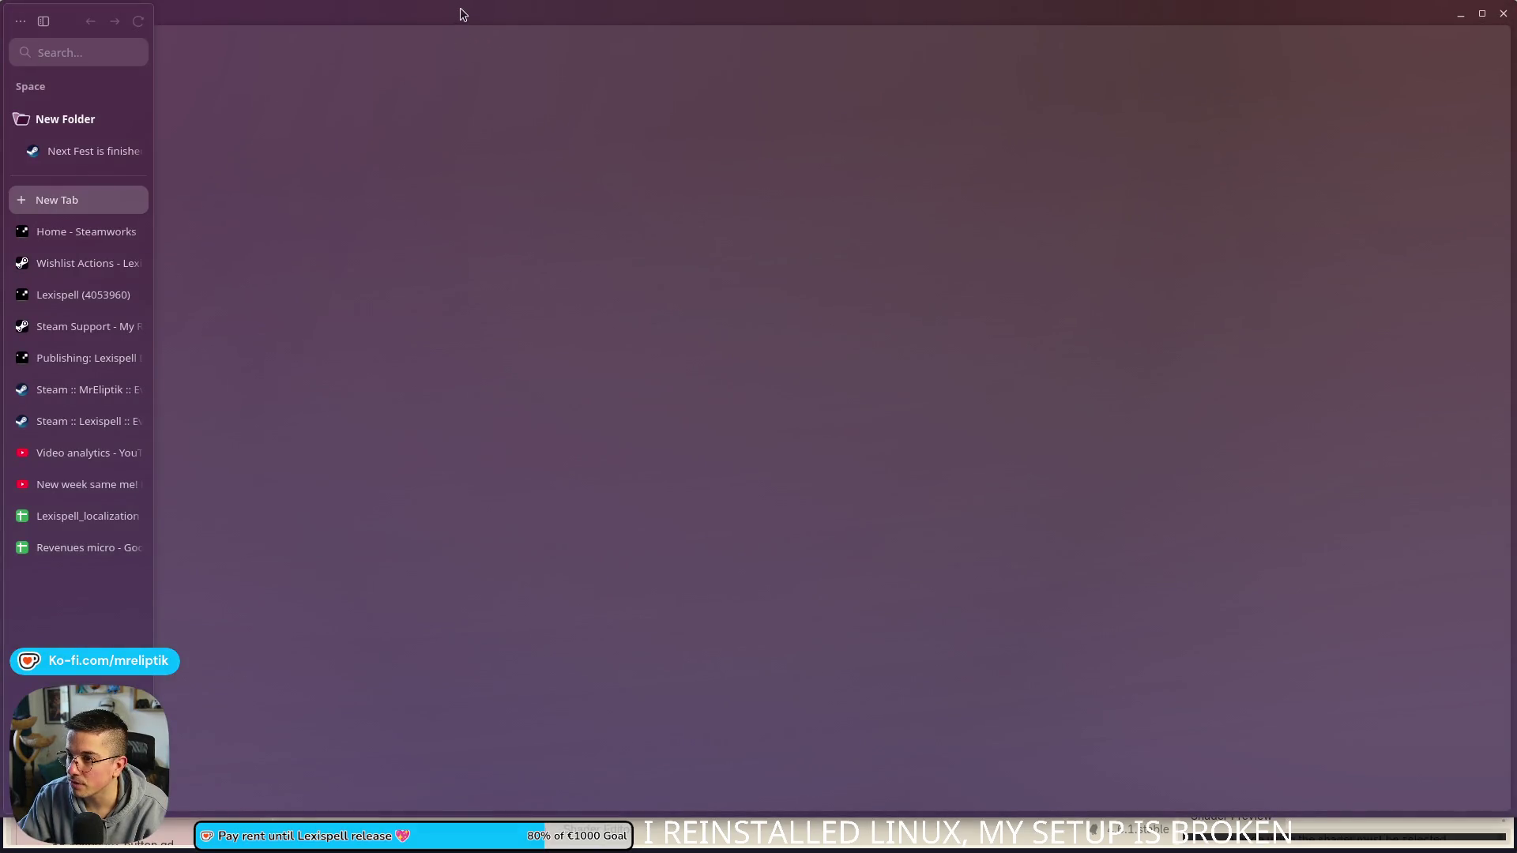
Step: Drag the browser window aside to reveal Godot's Editor Settings with Low Processor Mode Sleep at 6900 µsec
mouse_move(462, 20)
left_mouse_down()
mouse_move(22, 160)
mouse_move(285, 362)
left_mouse_up()
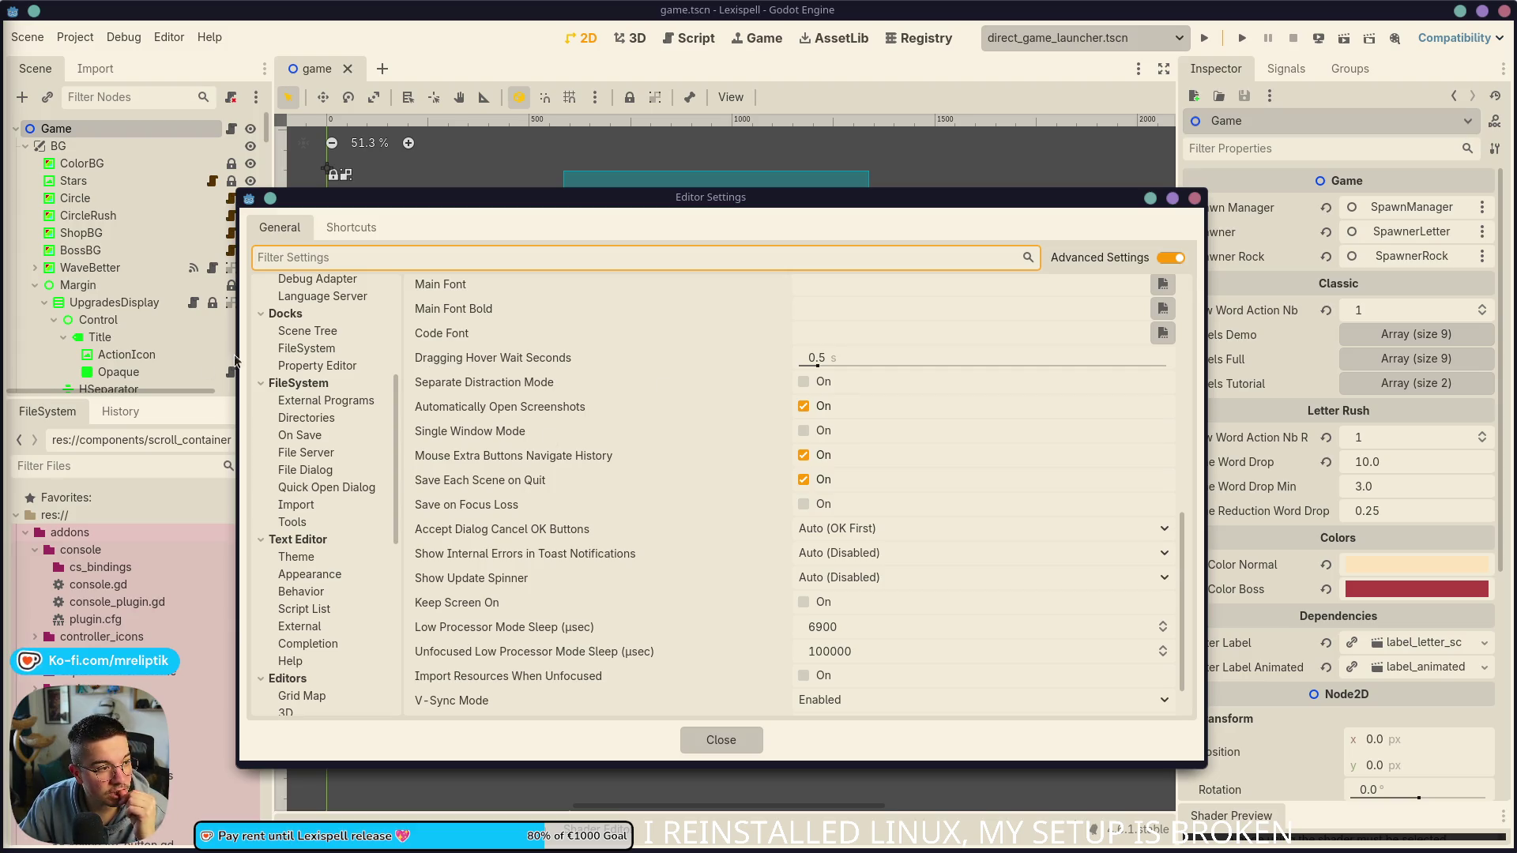
Step: Move the Editor Settings window up and to the right
mouse_move(784, 207)
left_mouse_down()
mouse_move(948, 207)
mouse_move(883, 216)
left_mouse_up()
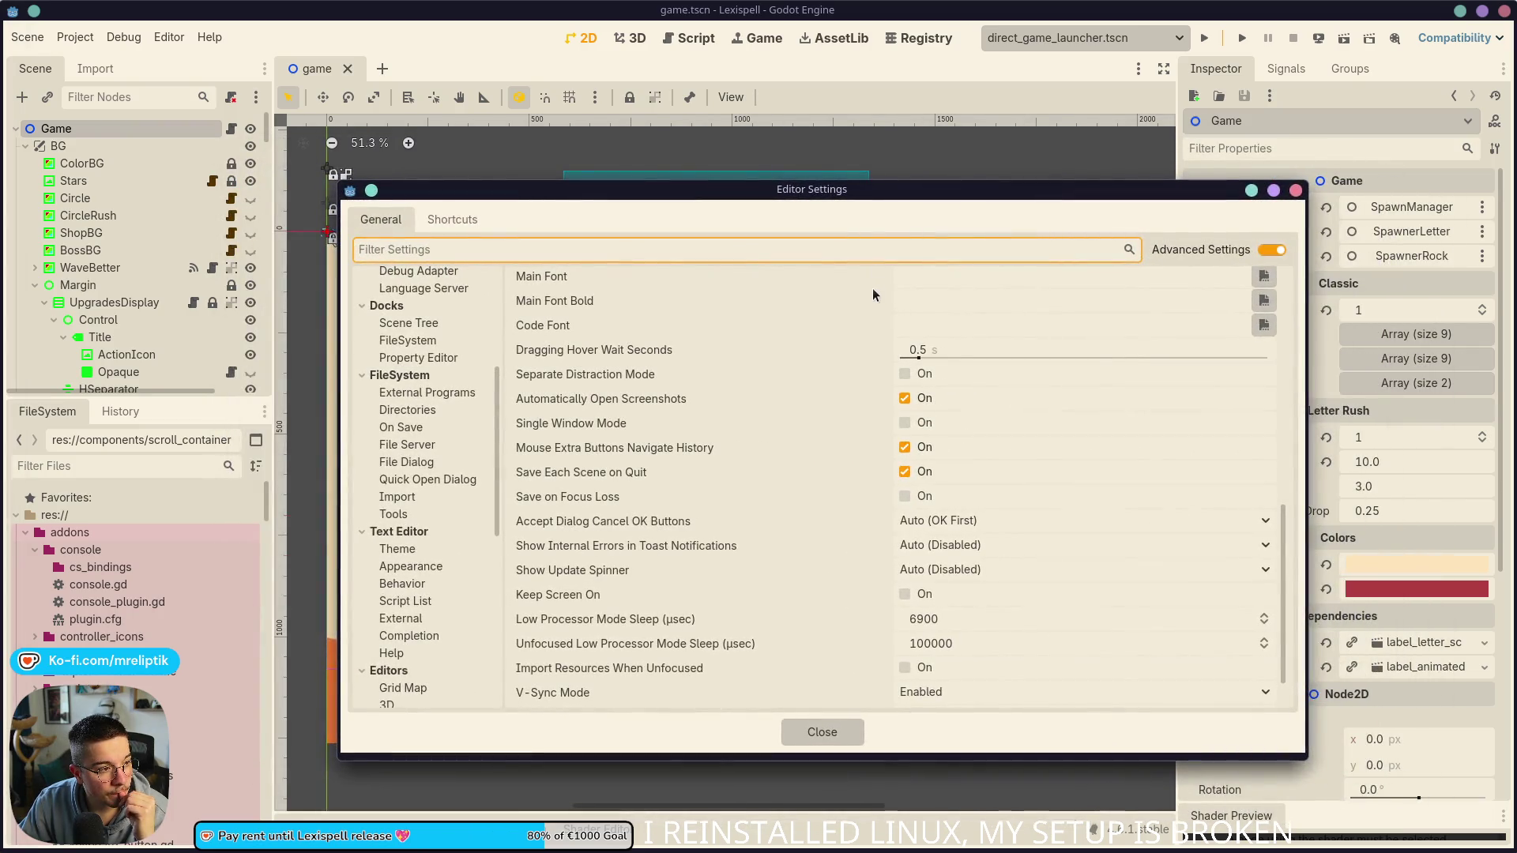
mouse_move(837, 274)
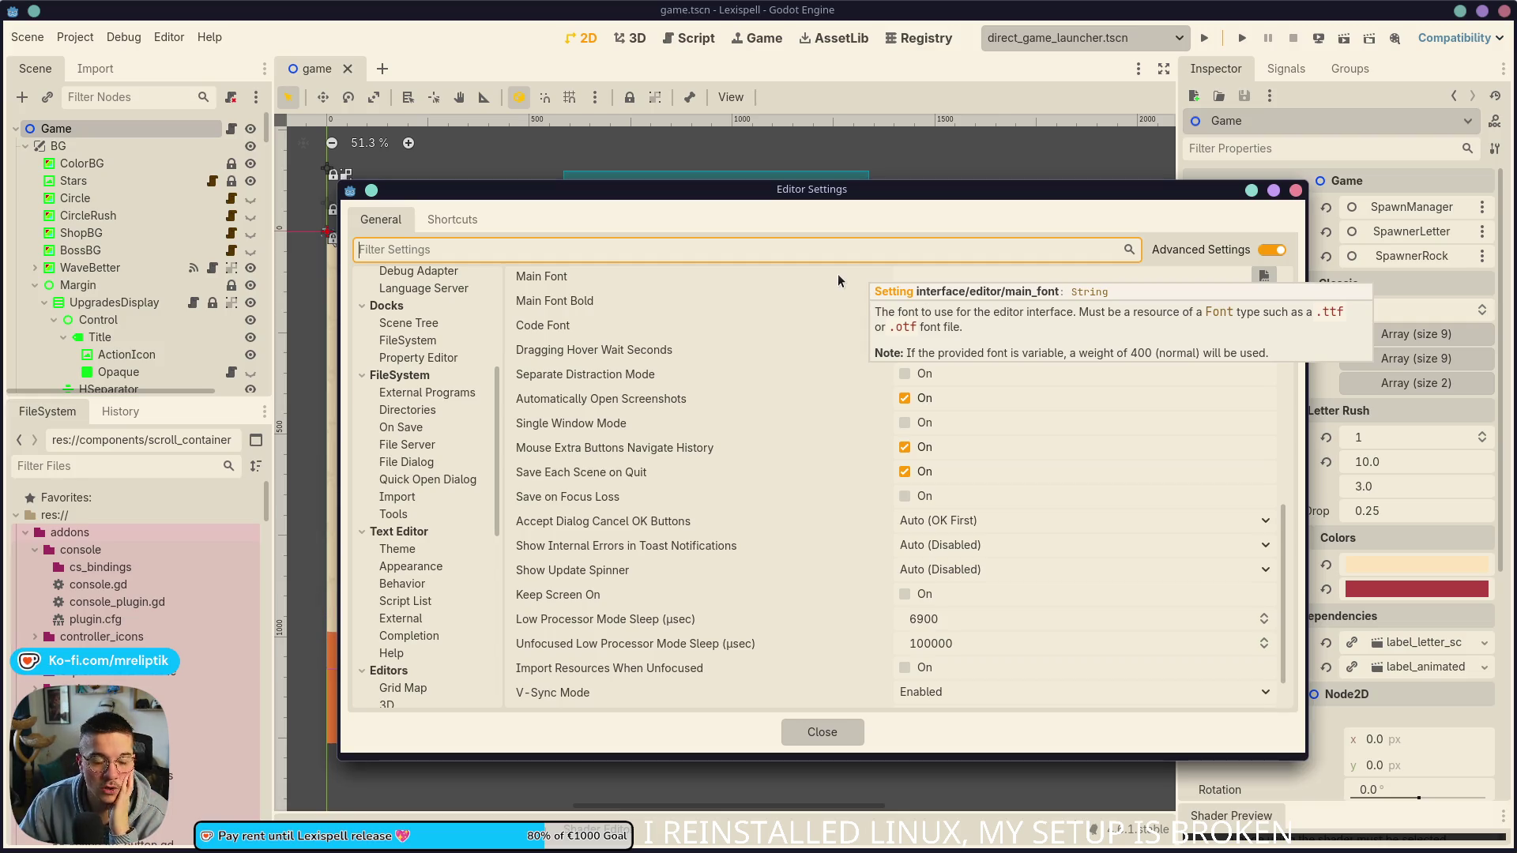
scroll(838, 274, "down", 2)
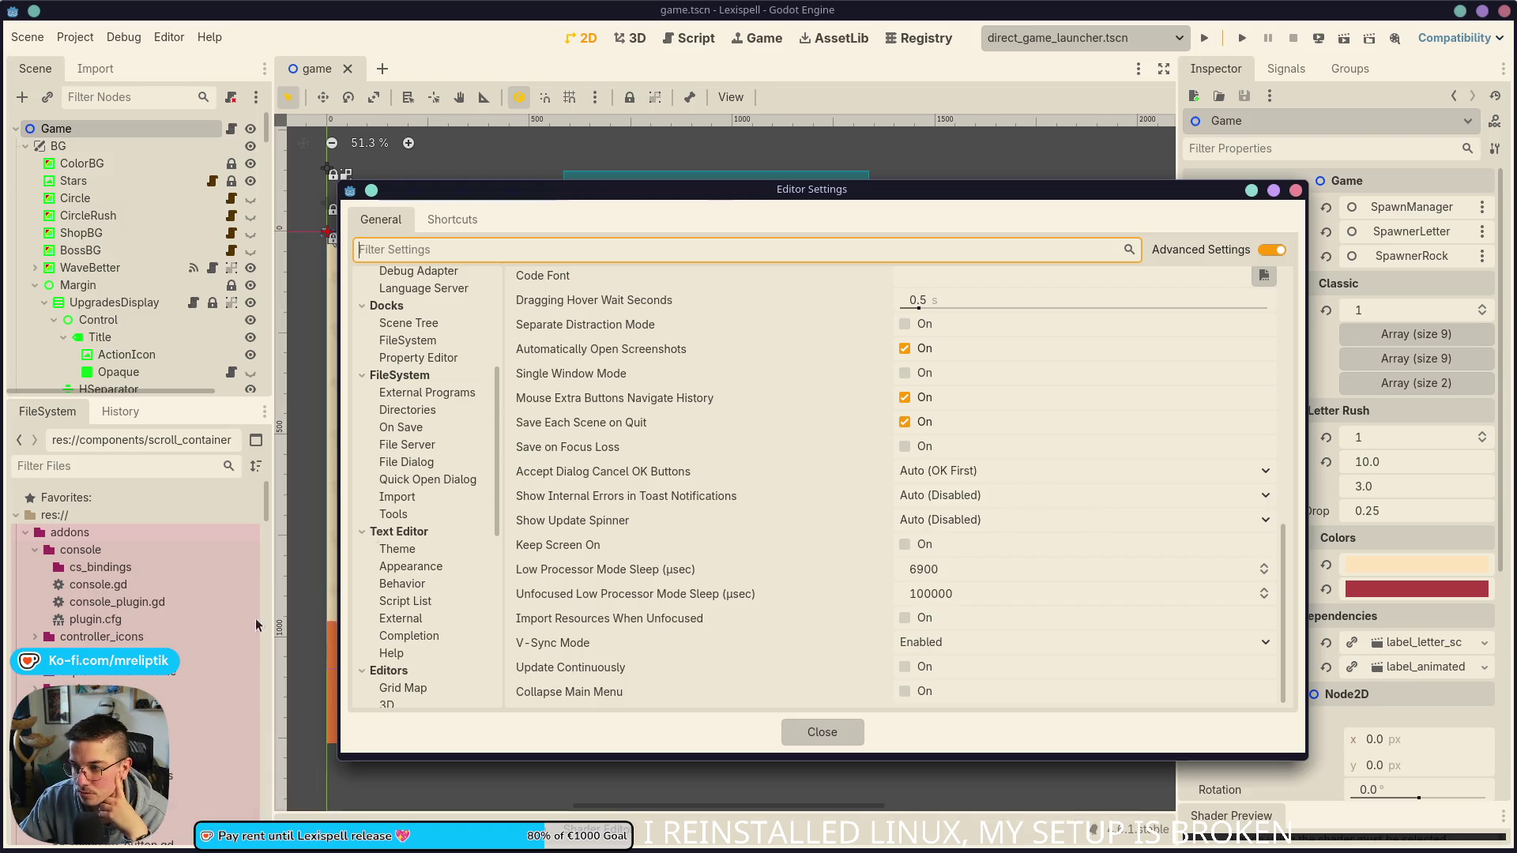
mouse_move(119, 850)
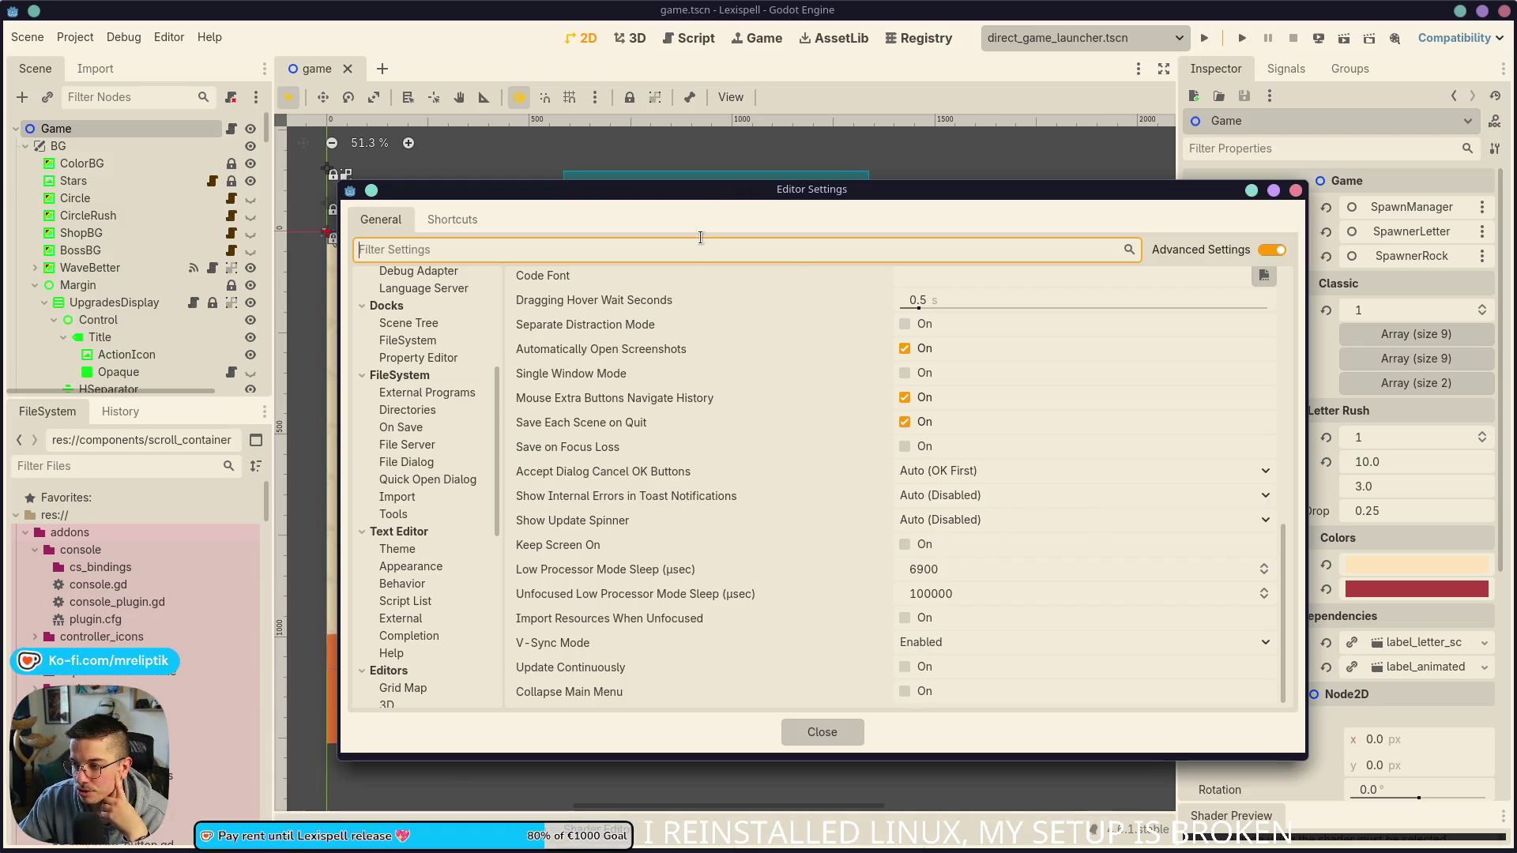
mouse_move(708, 196)
left_mouse_down()
mouse_move(555, 225)
mouse_move(521, 144)
mouse_move(689, 185)
mouse_move(763, 124)
mouse_move(624, 140)
left_mouse_up()
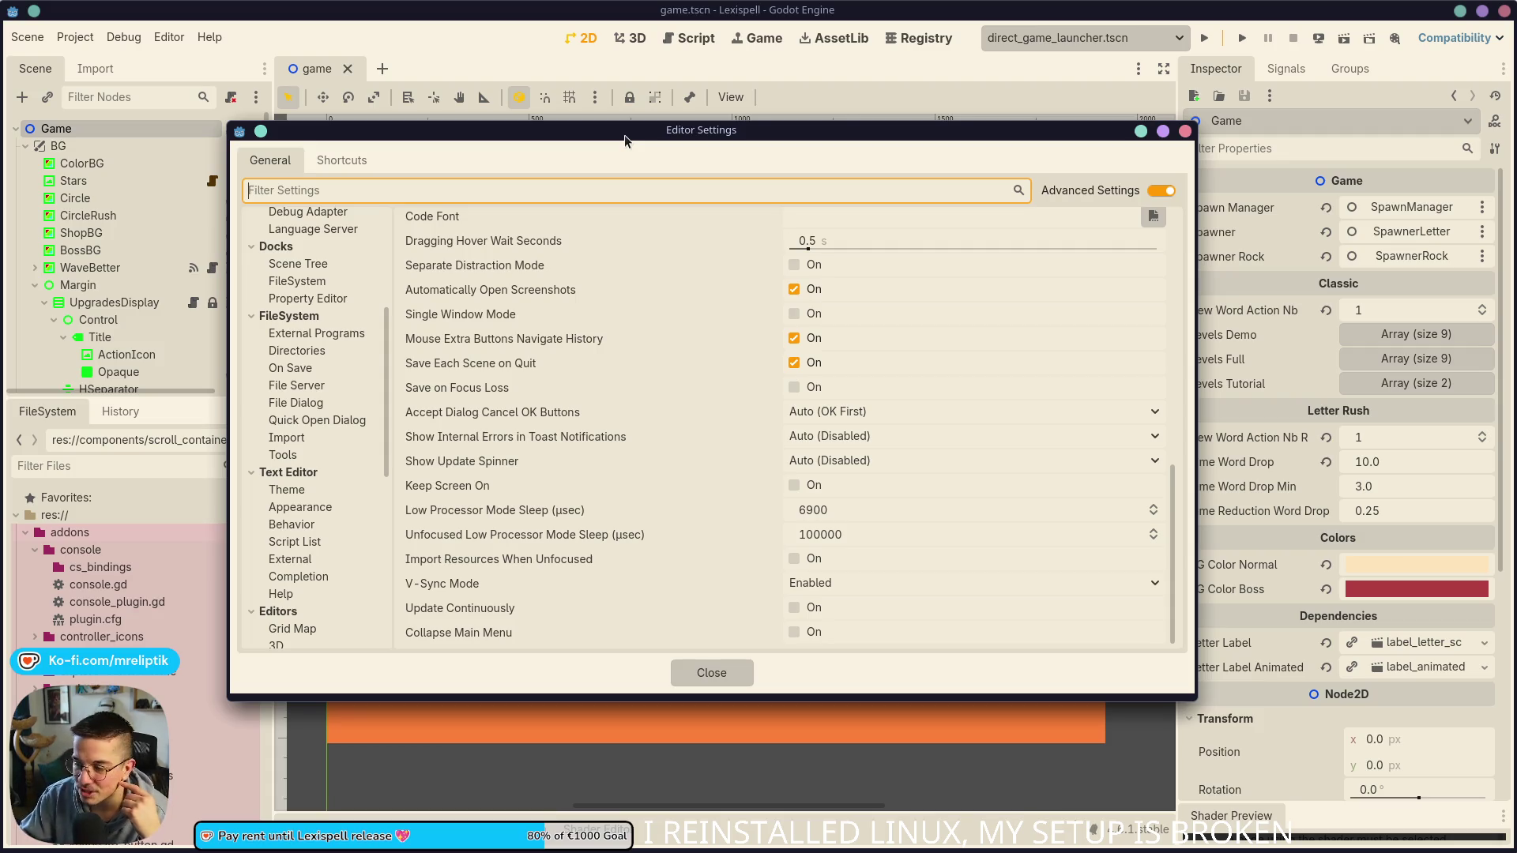
Step: Browse Text Editor Theme settings, then show Completion with Idle Parse Delay 0.7 and Code Complete Delay 0.1
left_click(320, 489)
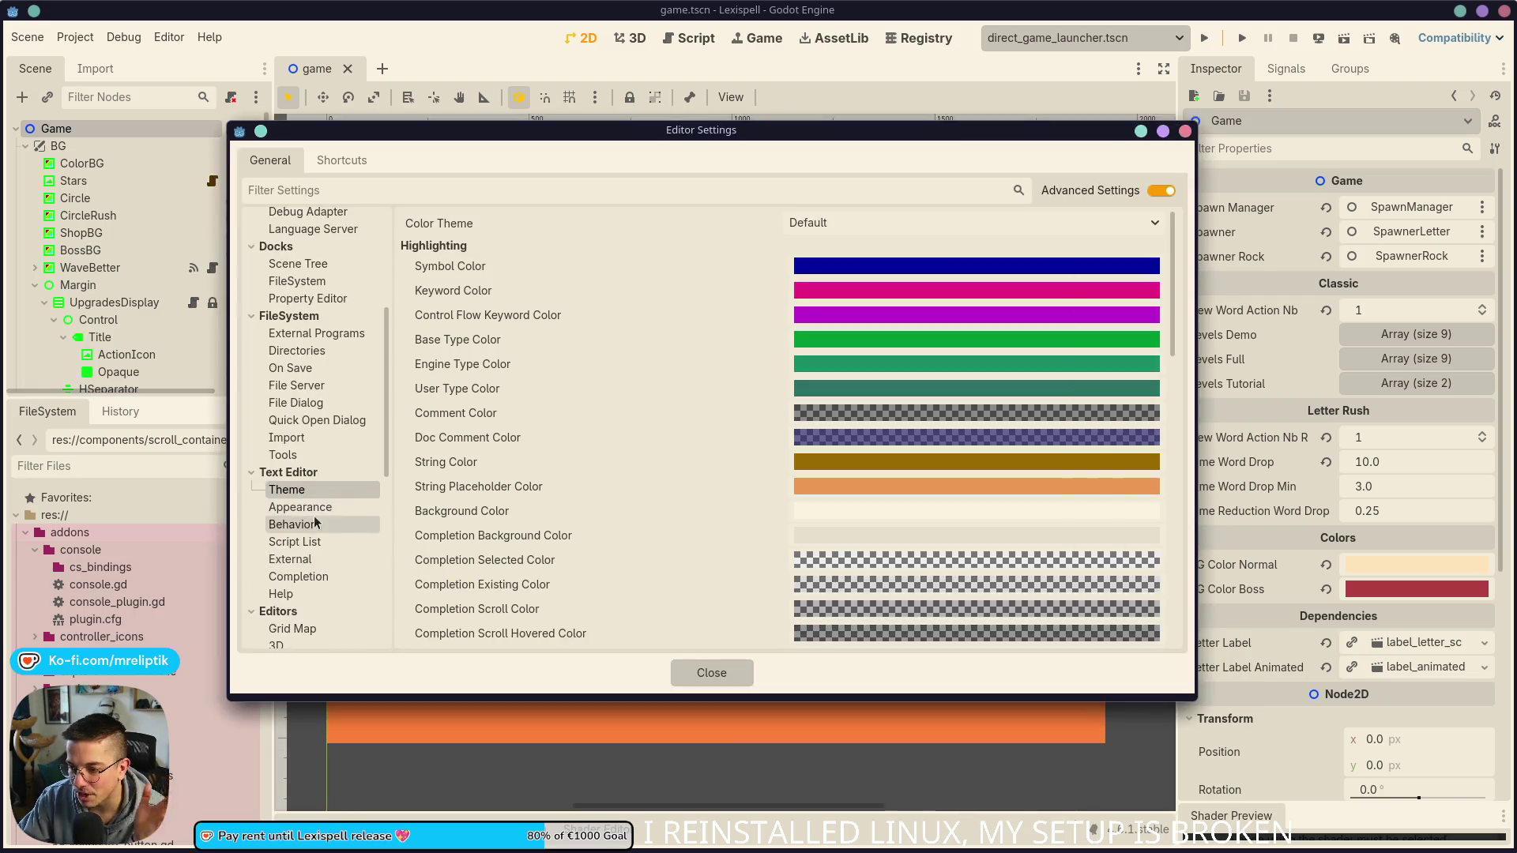
scroll(331, 567, "down", 5)
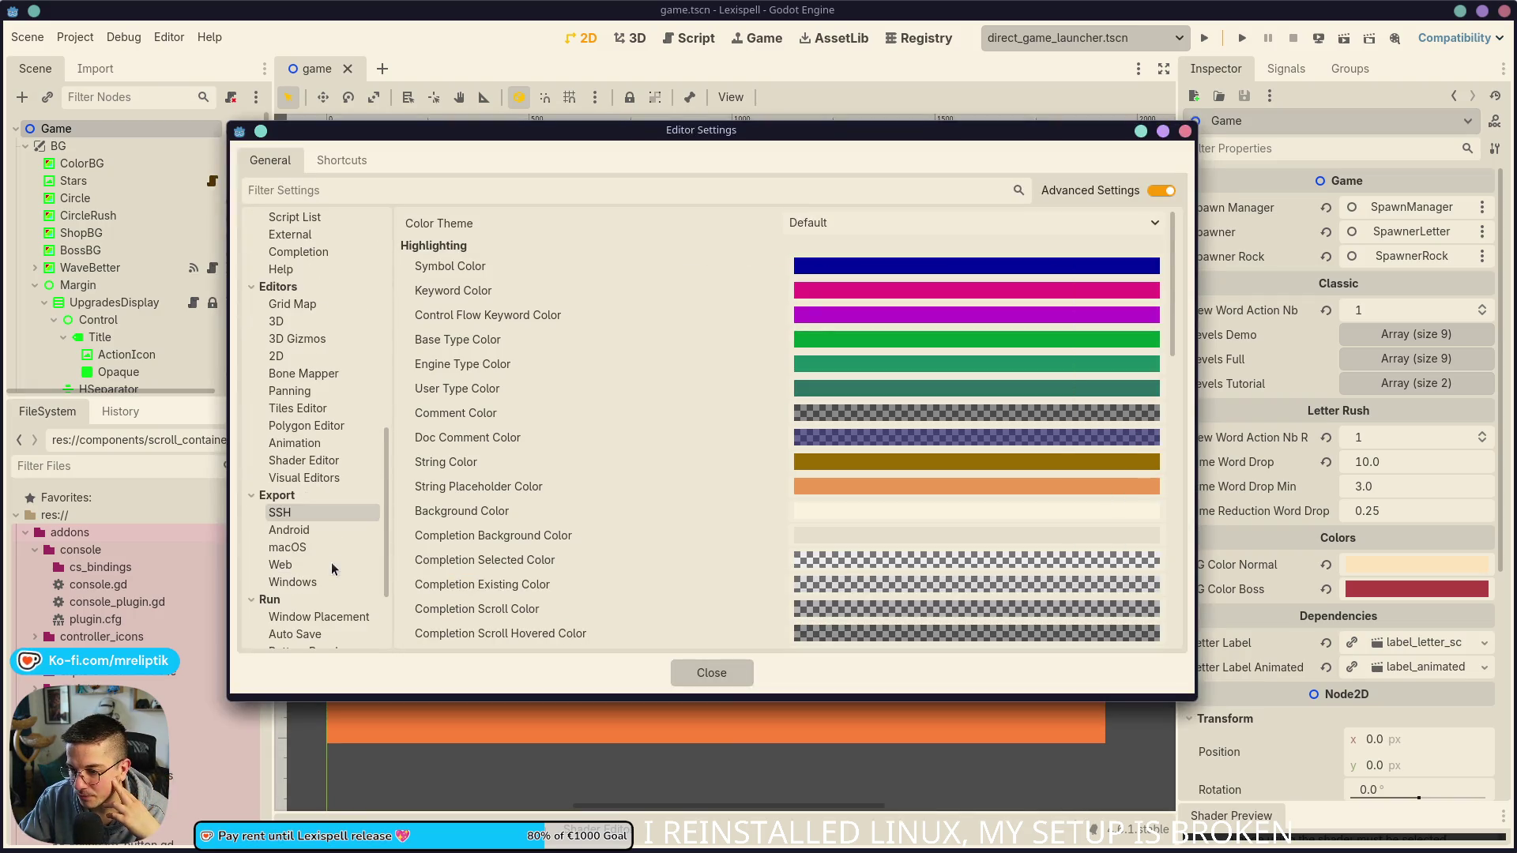
scroll(313, 513, "down", 4)
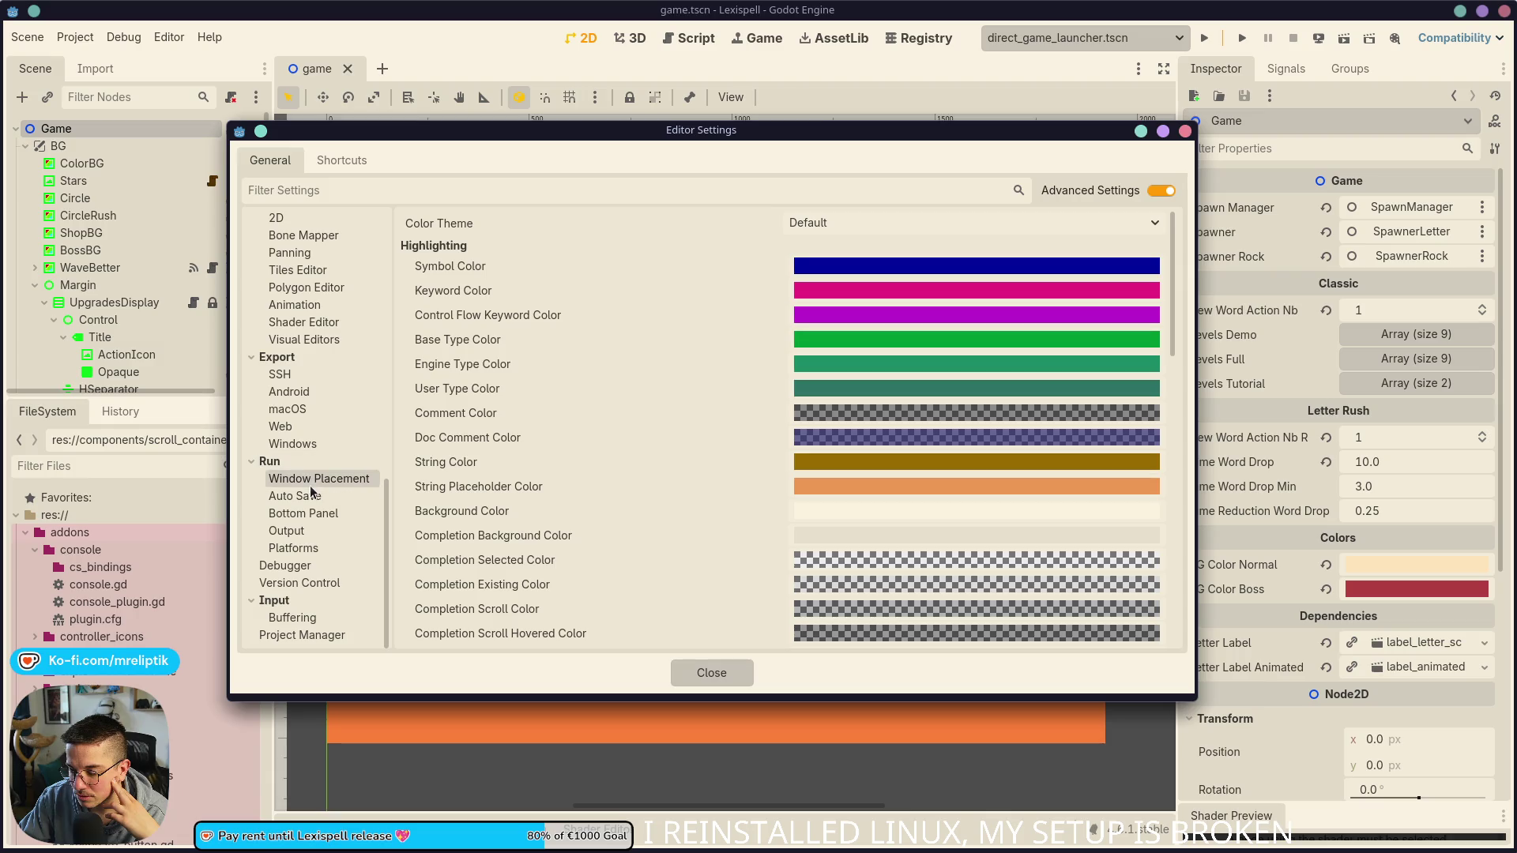
scroll(332, 490, "up", 10)
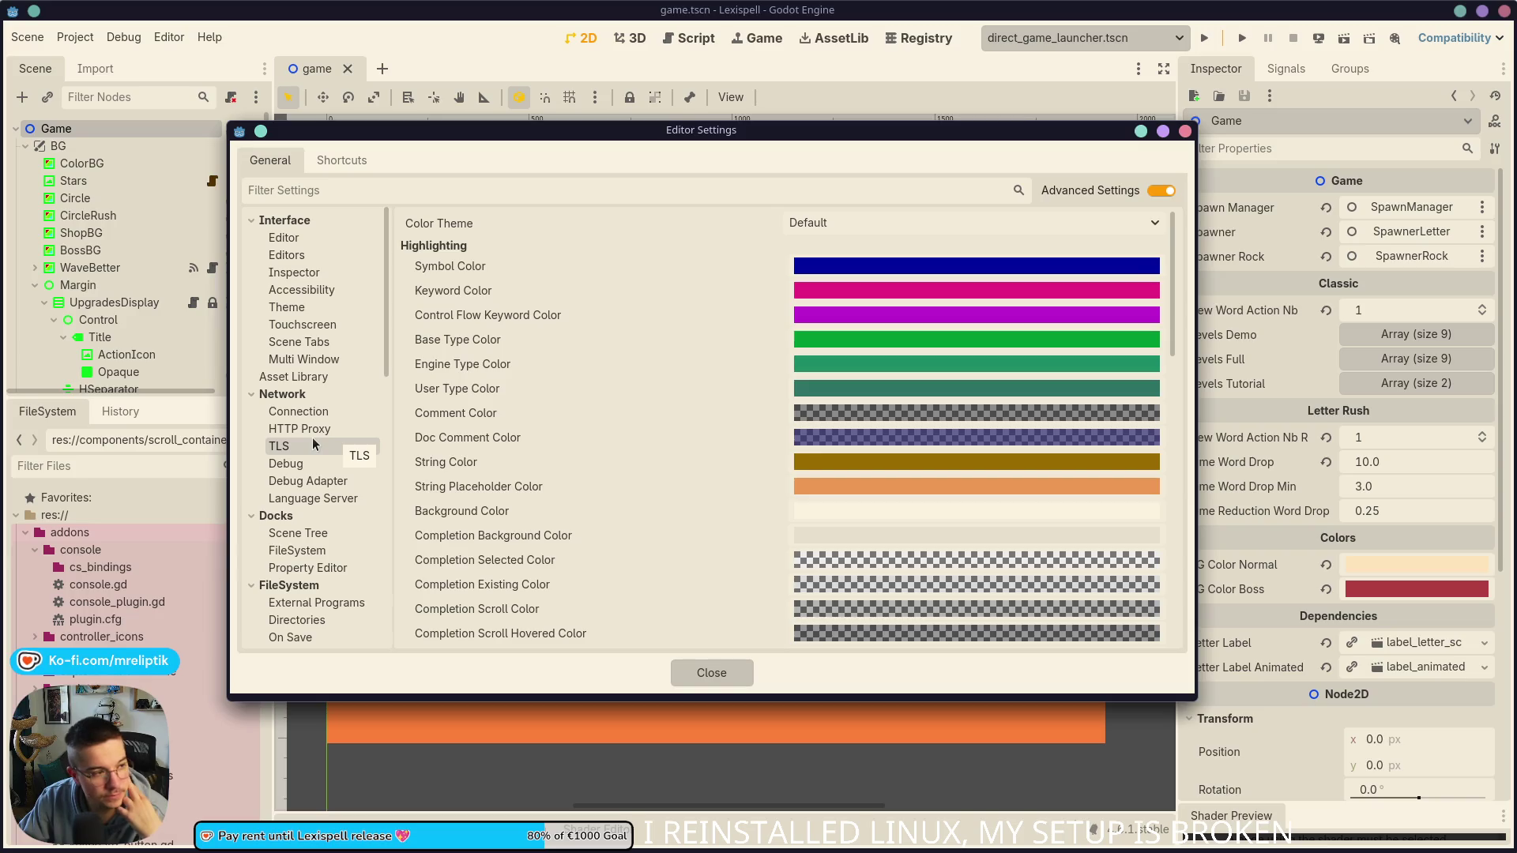
scroll(313, 442, "down", 10)
scroll(322, 427, "up", 10)
scroll(304, 450, "down", 10)
scroll(303, 432, "up", 10)
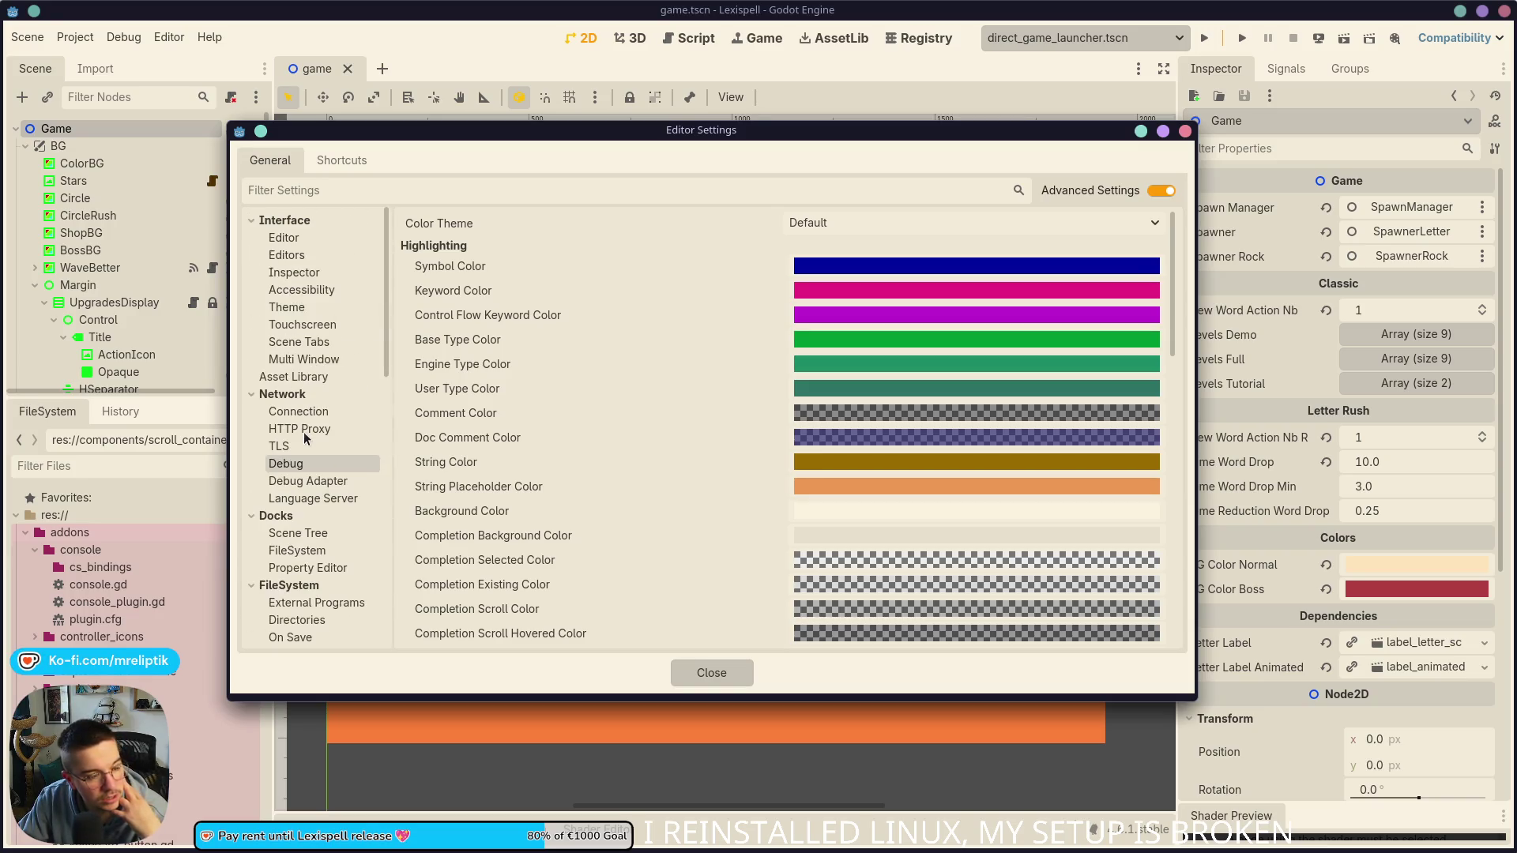
scroll(304, 431, "down", 5)
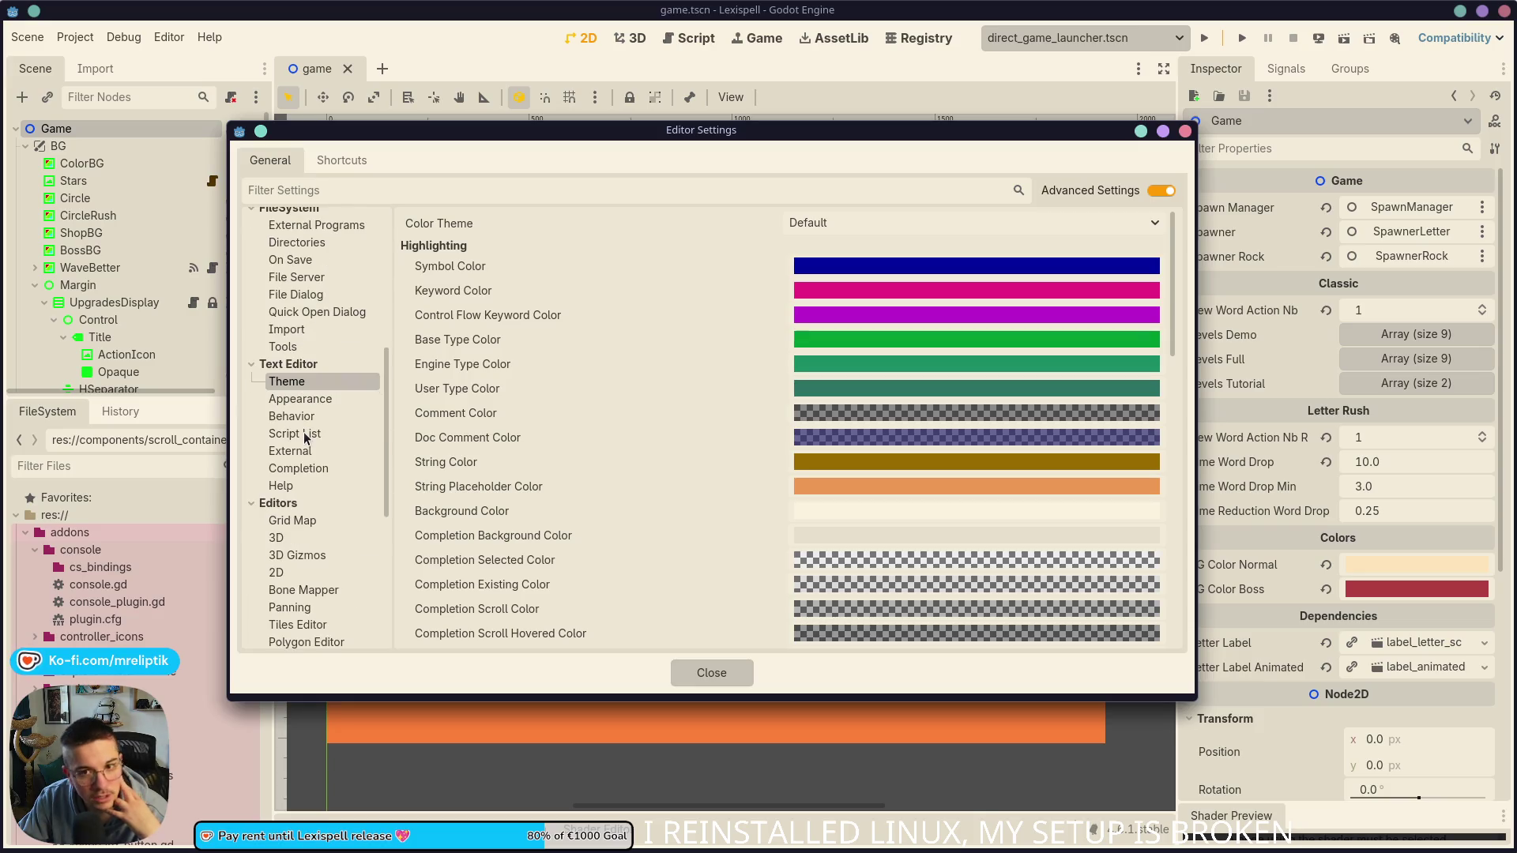
scroll(305, 439, "up", 4)
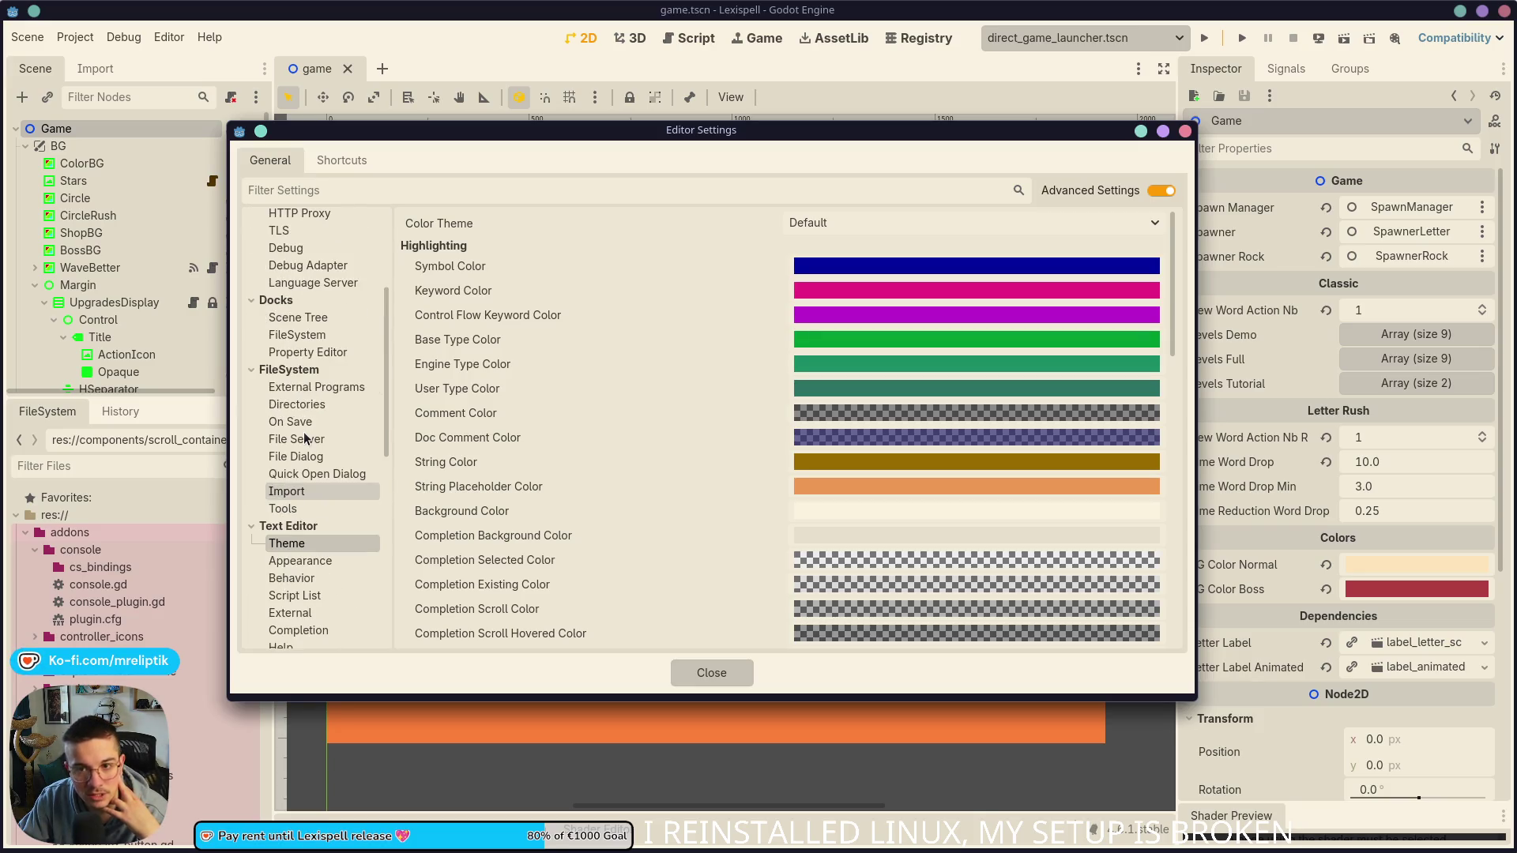
scroll(303, 466, "up", 5)
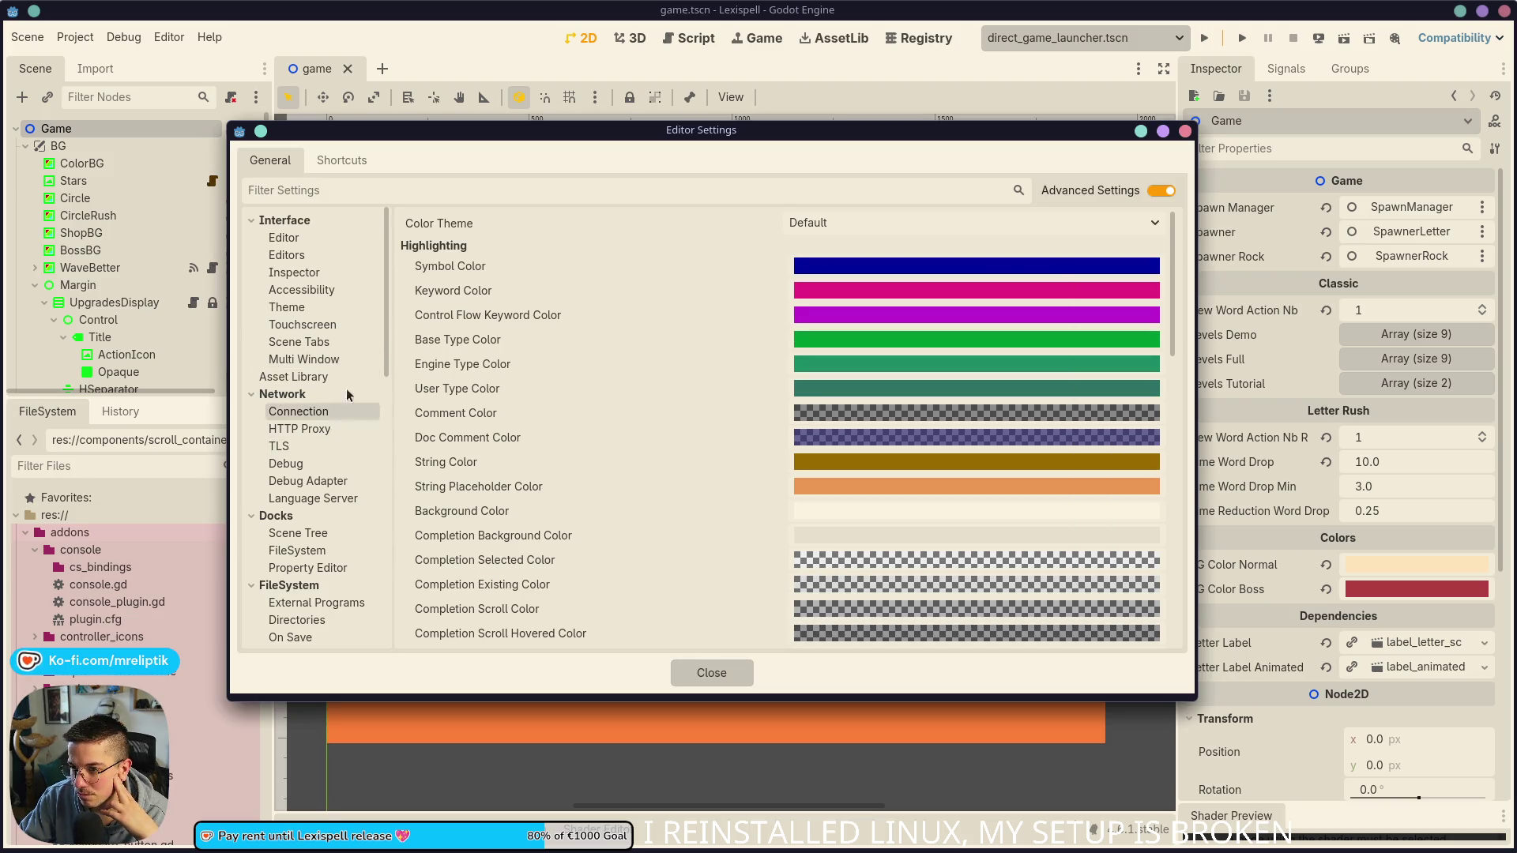
scroll(352, 474, "down", 10)
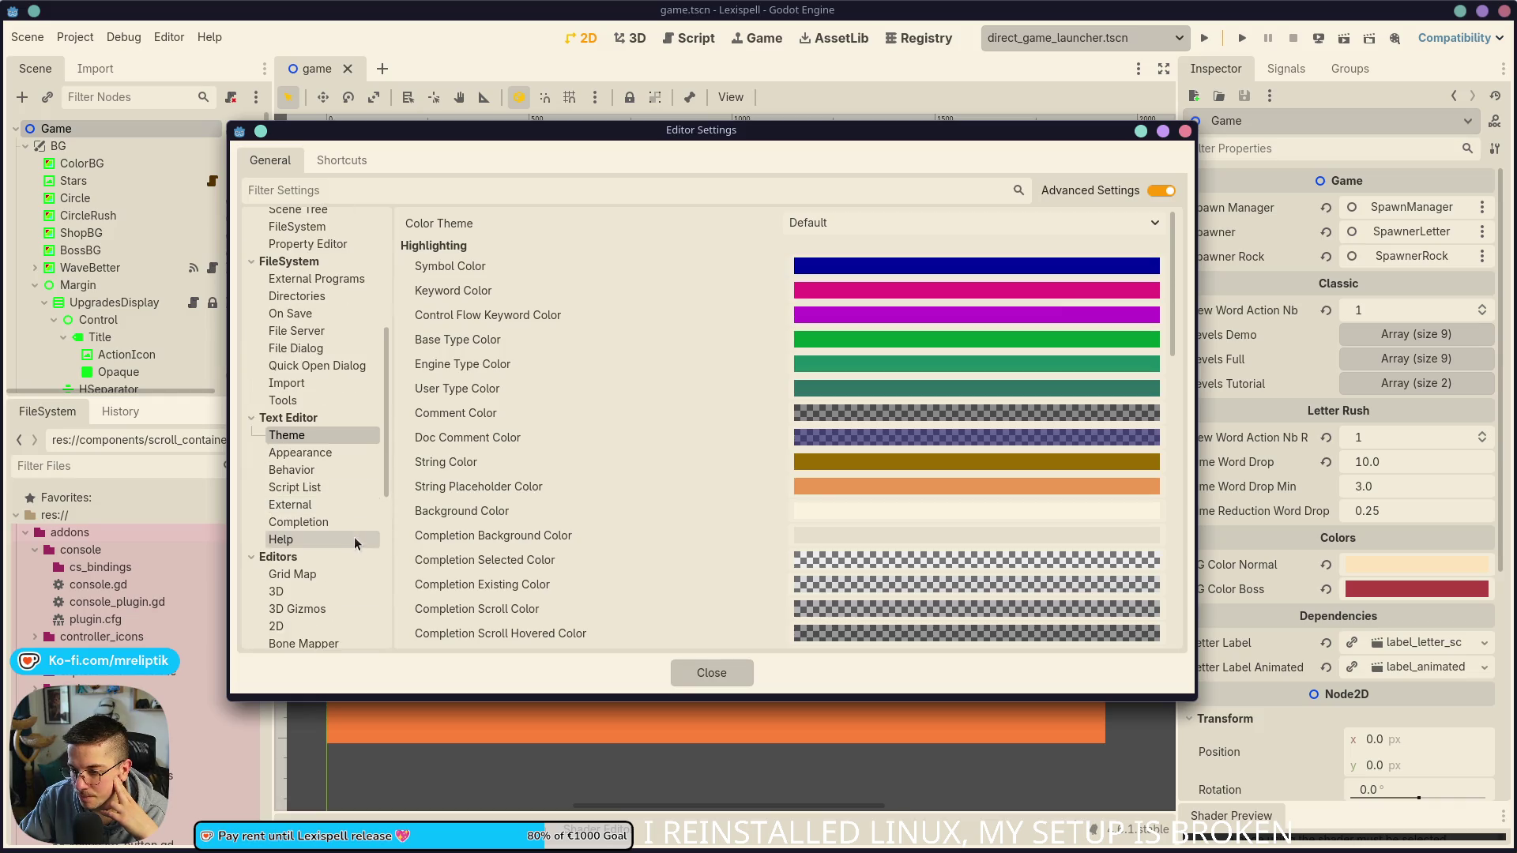
left_click(307, 524)
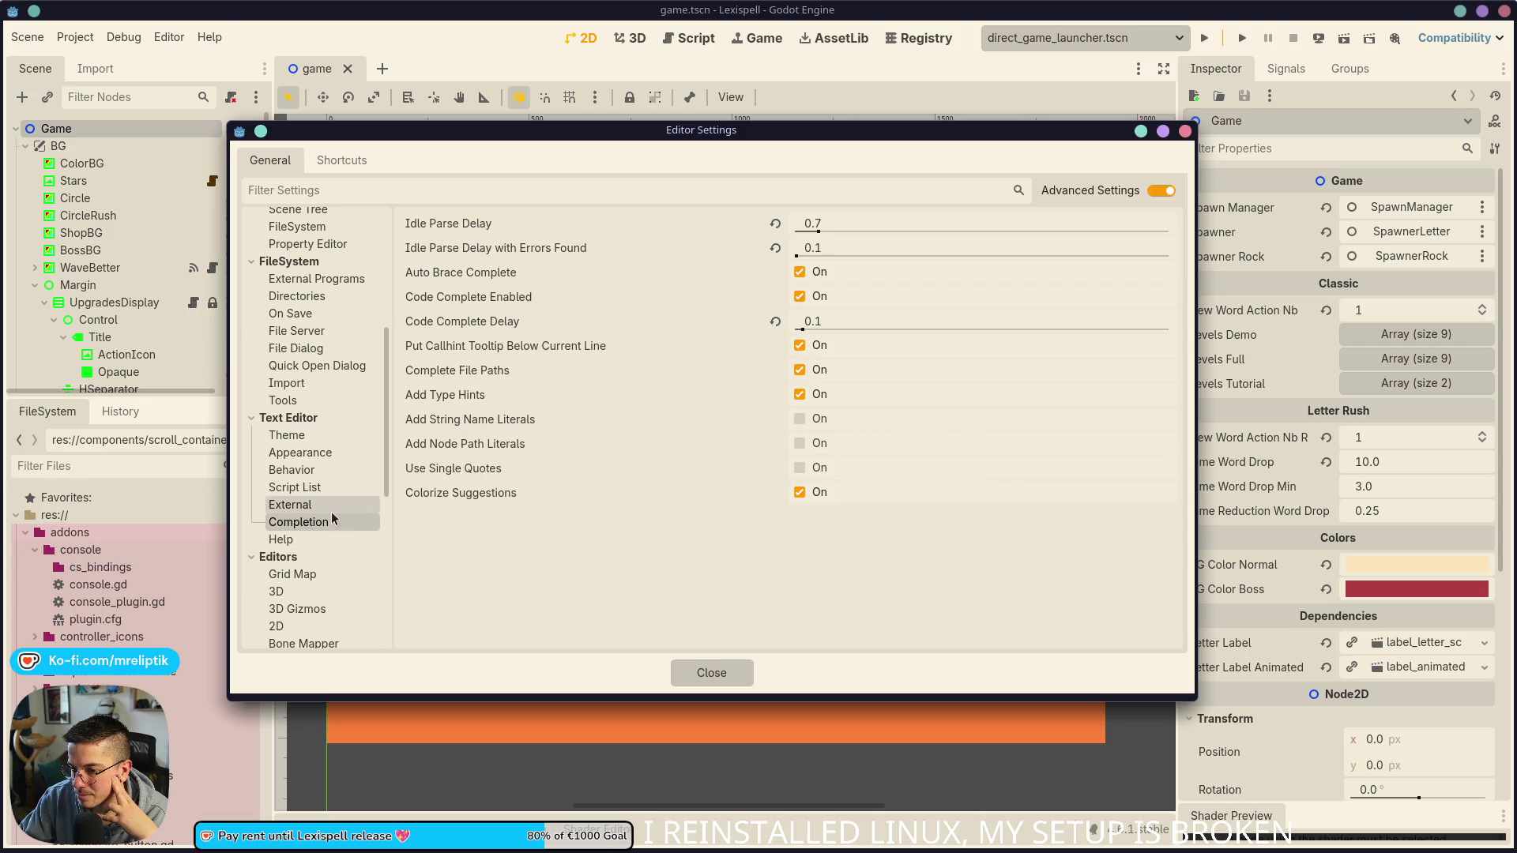
Step: Review Text Editor Behavior, Script List and External settings (Exec Flags {file}), then close Editor Settings
left_click(312, 469)
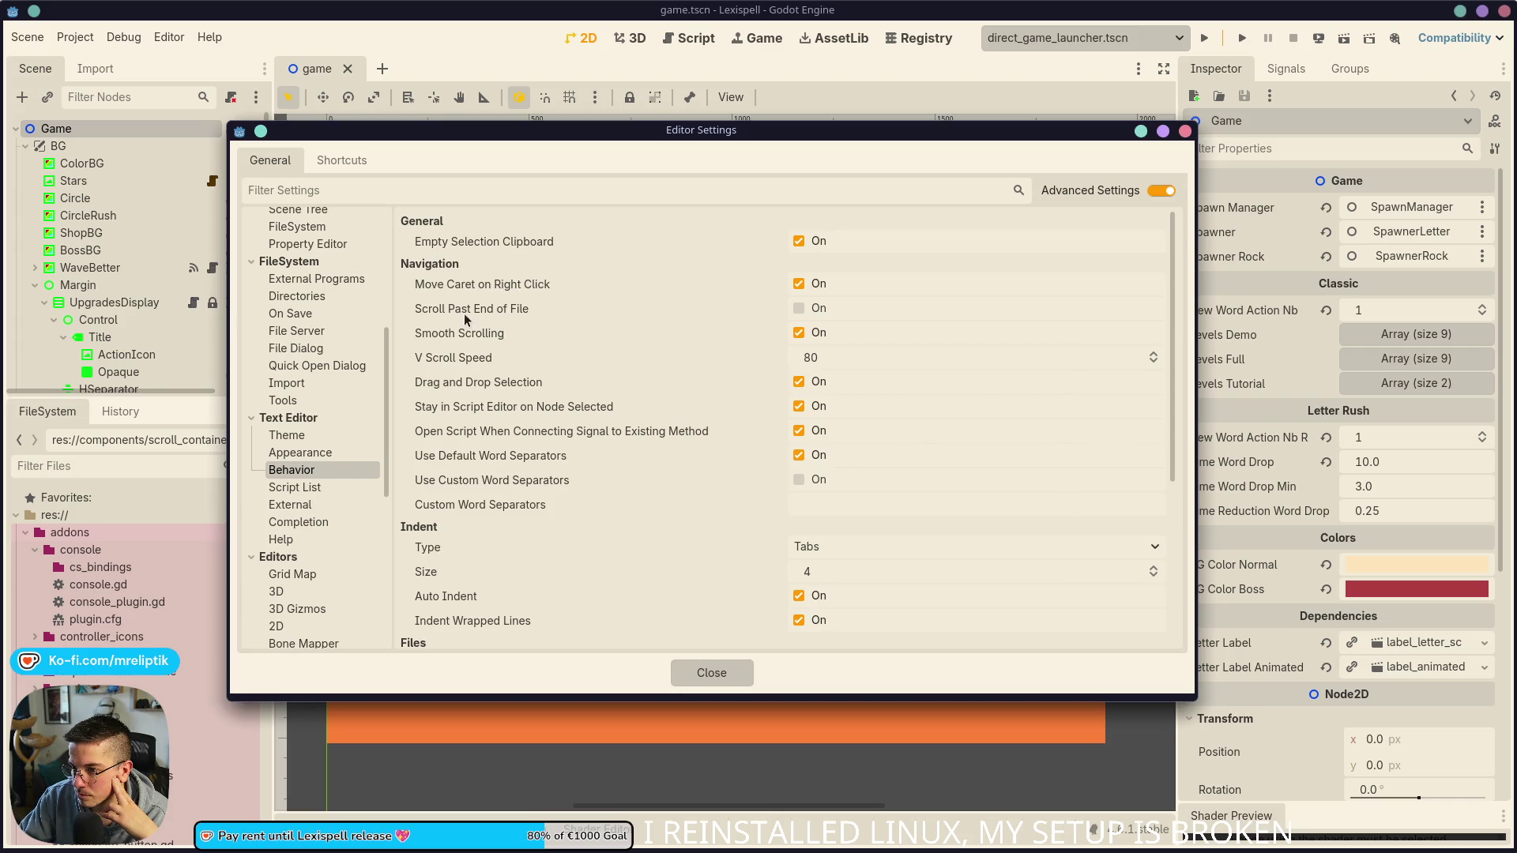
scroll(450, 443, "down", 3)
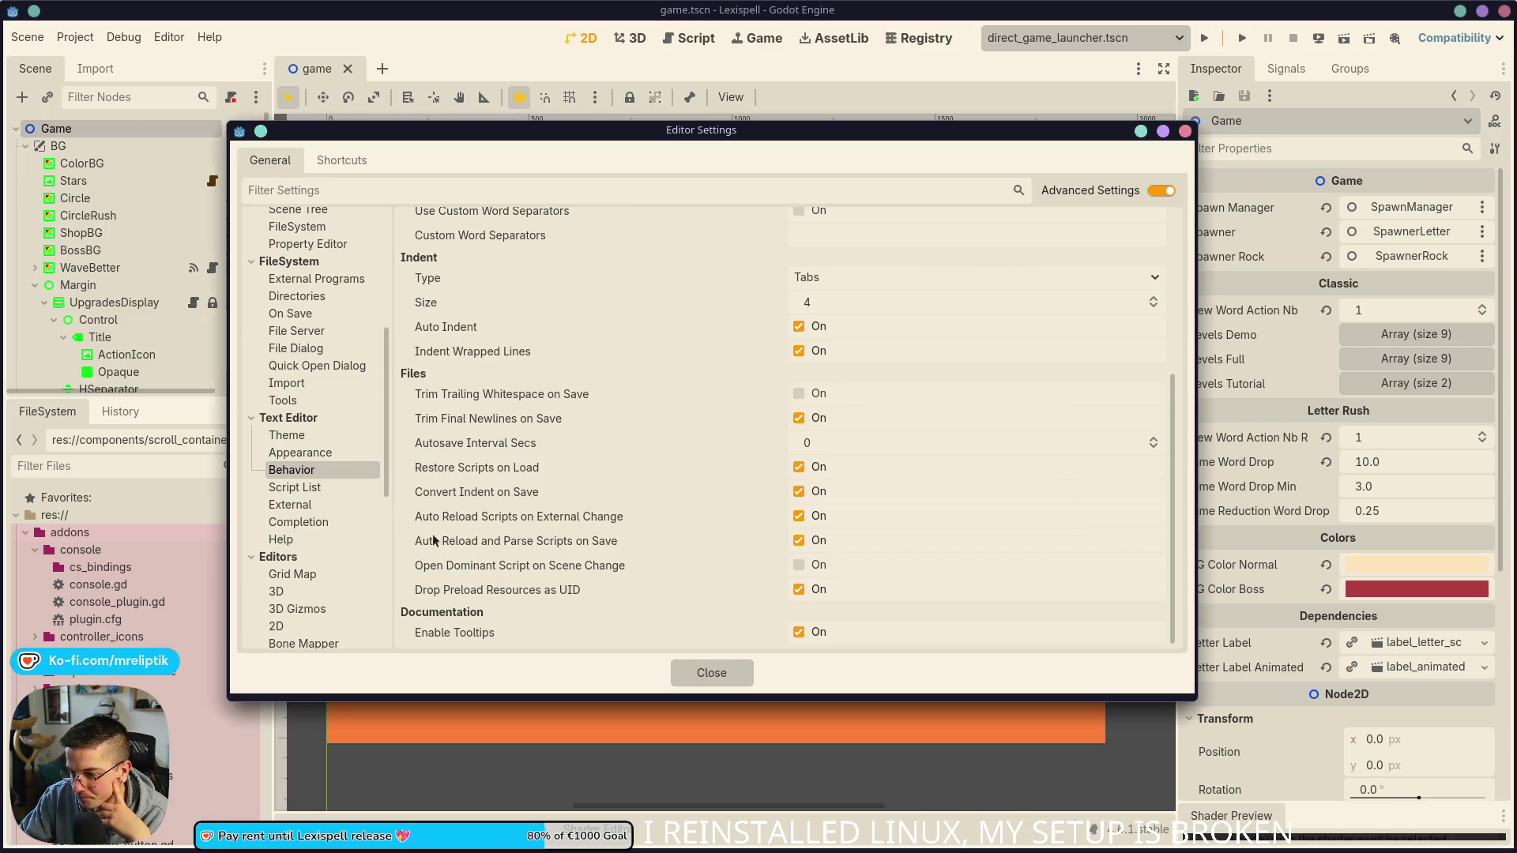
left_click(300, 488)
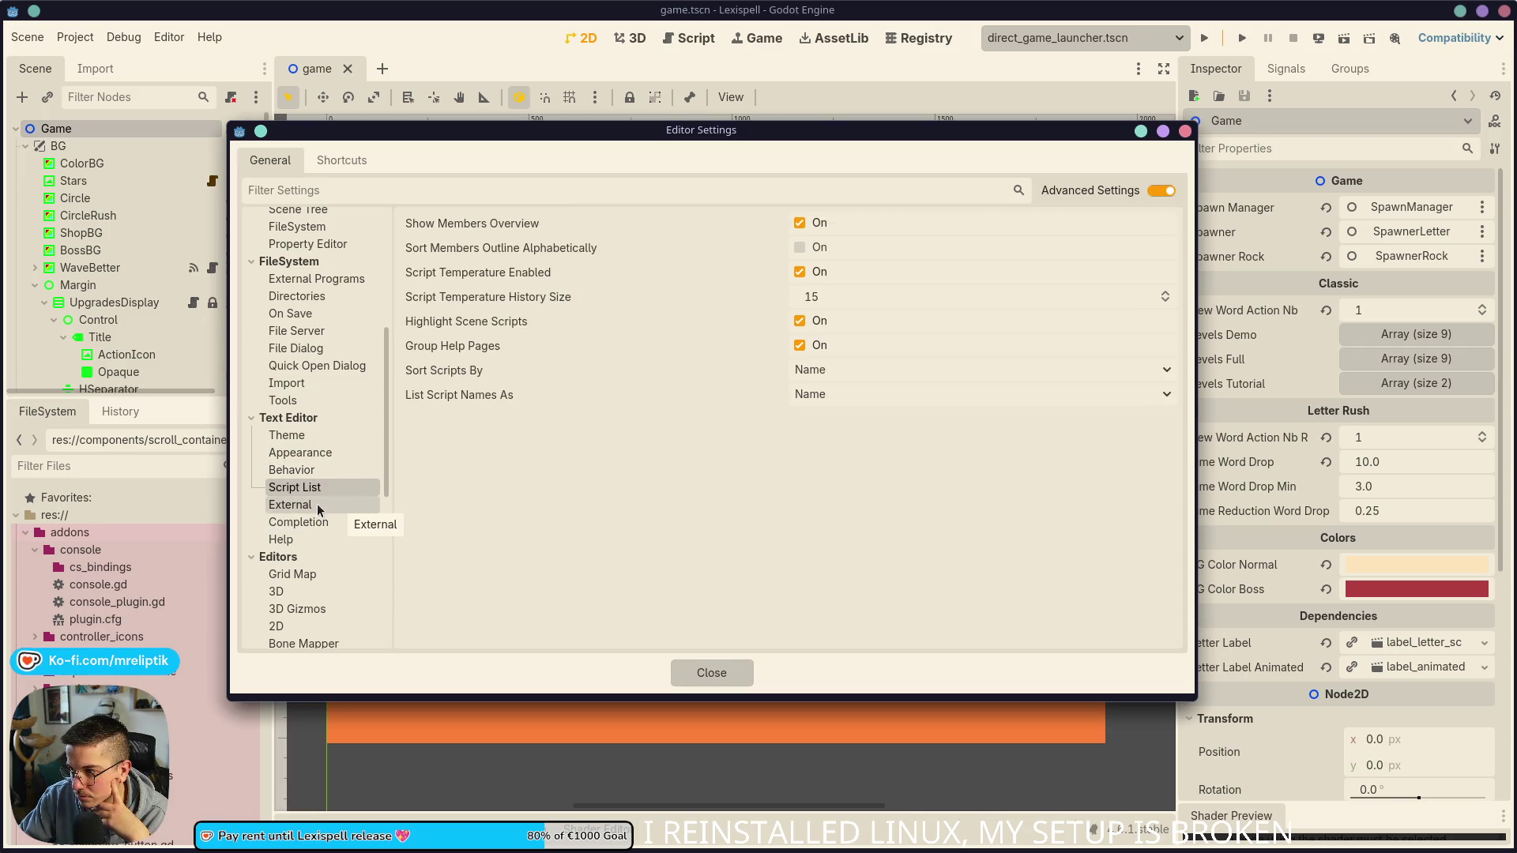
left_click(316, 504)
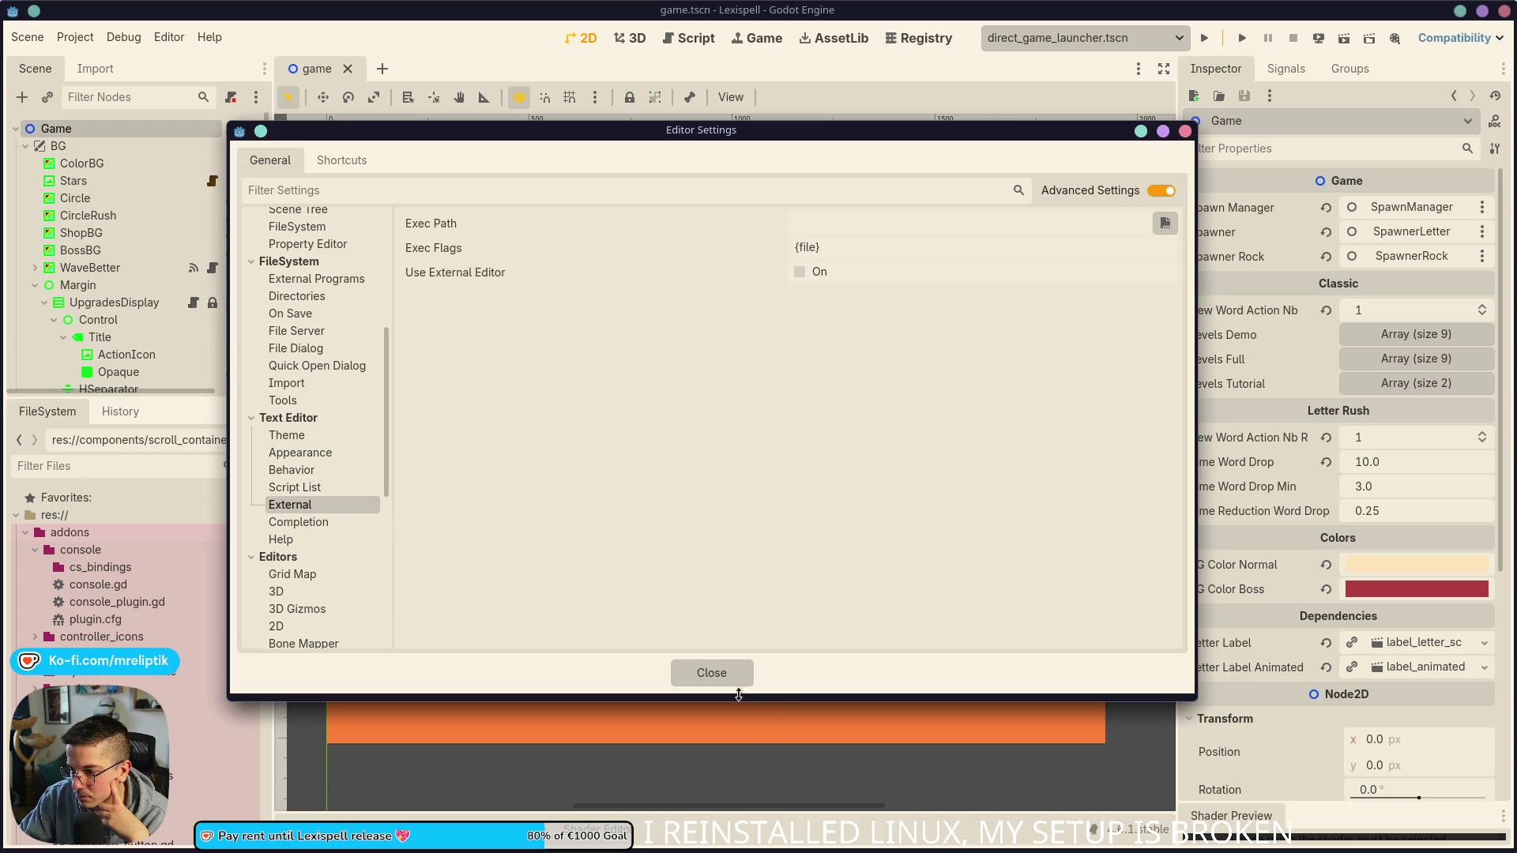
left_click(711, 672)
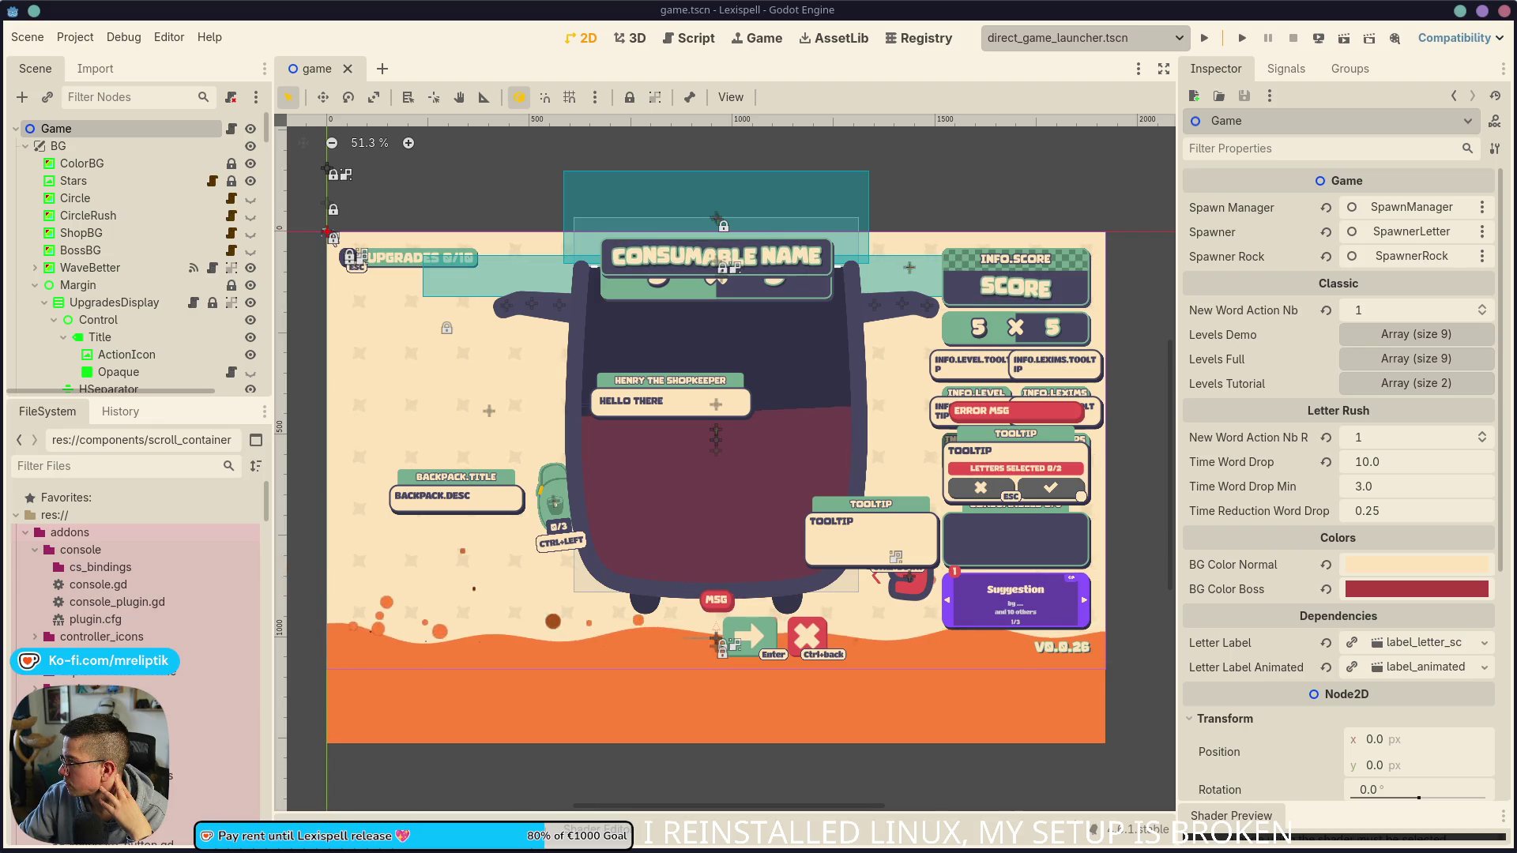
Step: Open Editor Settings on the Shortcuts tab
left_click(174, 38)
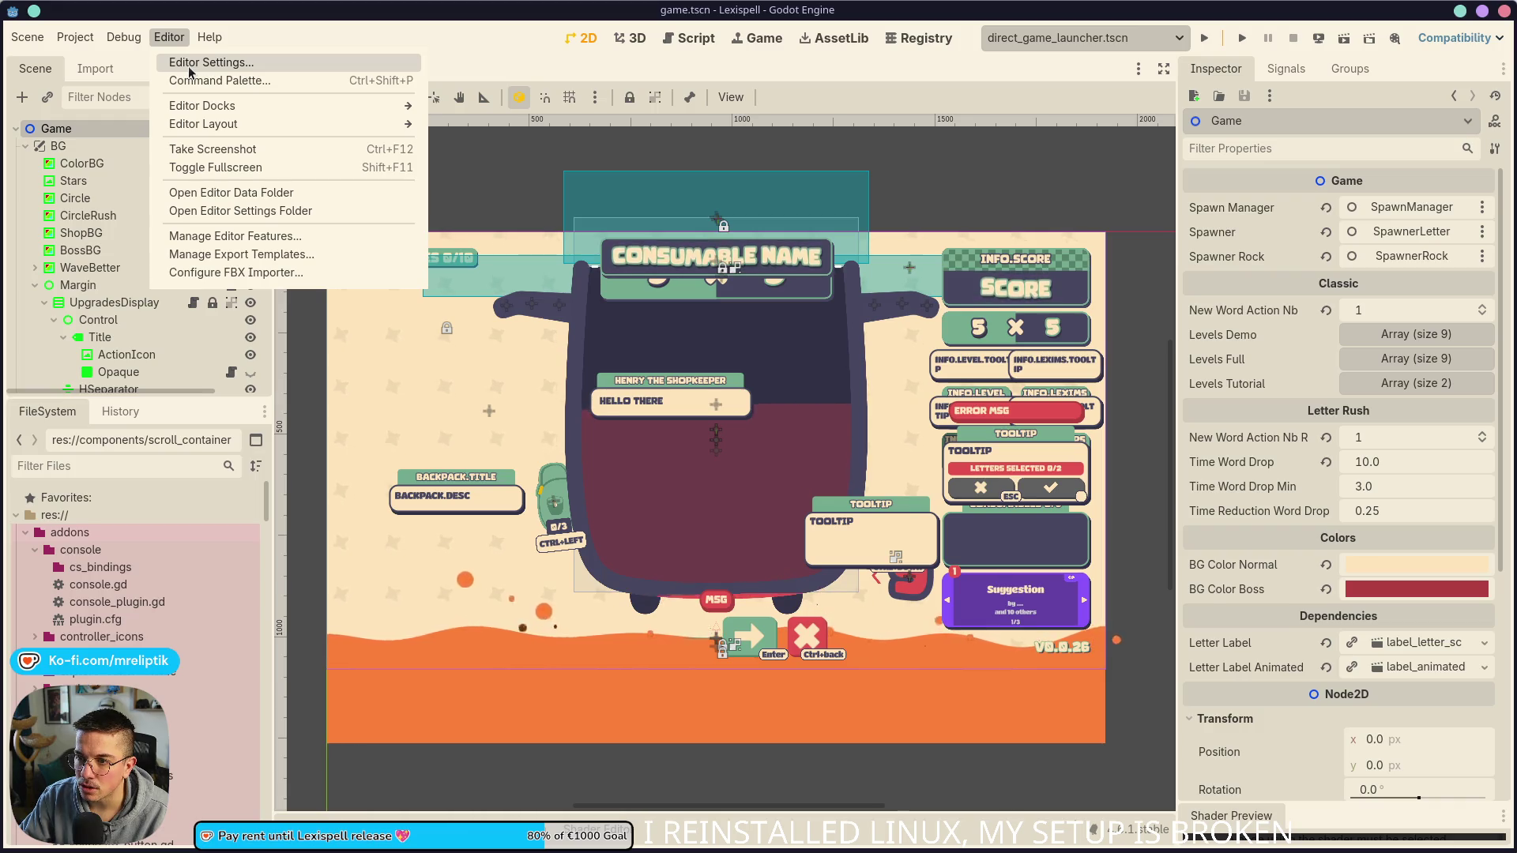
left_click(190, 63)
left_click(340, 159)
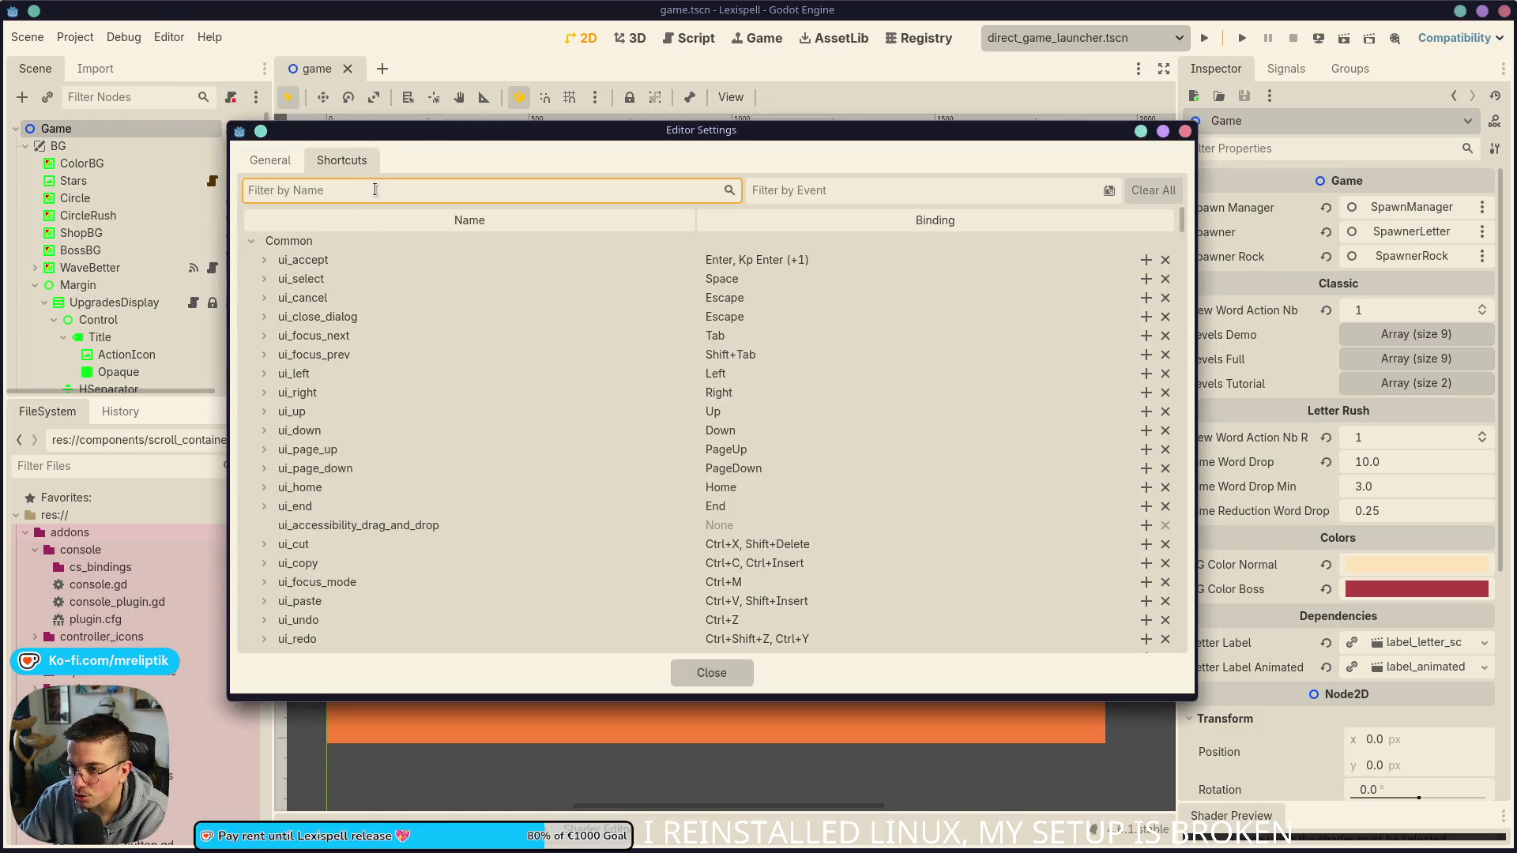
type("tab")
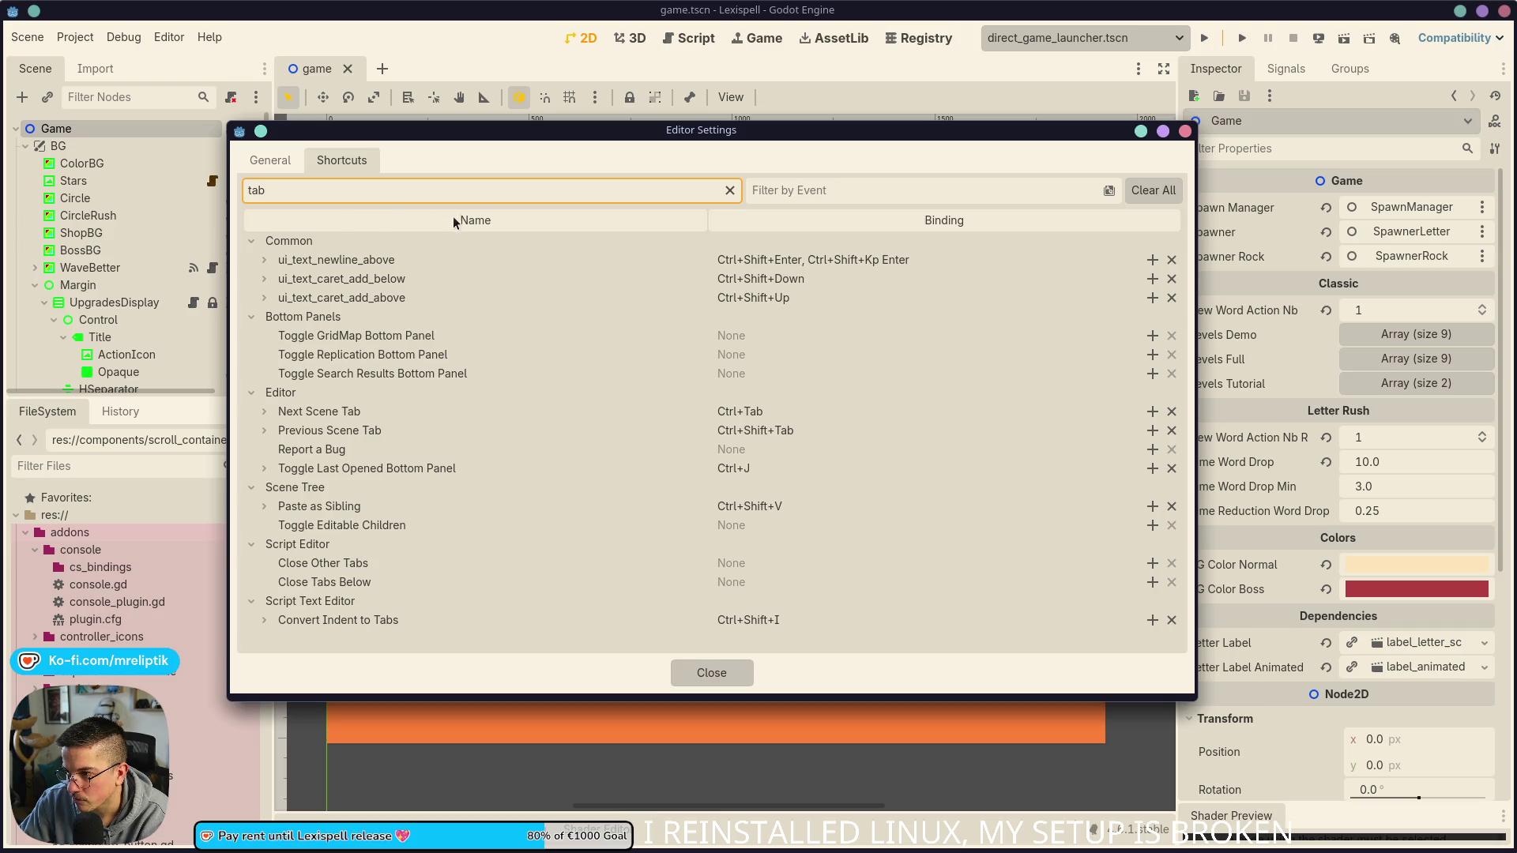
Step: Filter shortcuts by 'complei' and clear the completion-replace binding
double_click(425, 192)
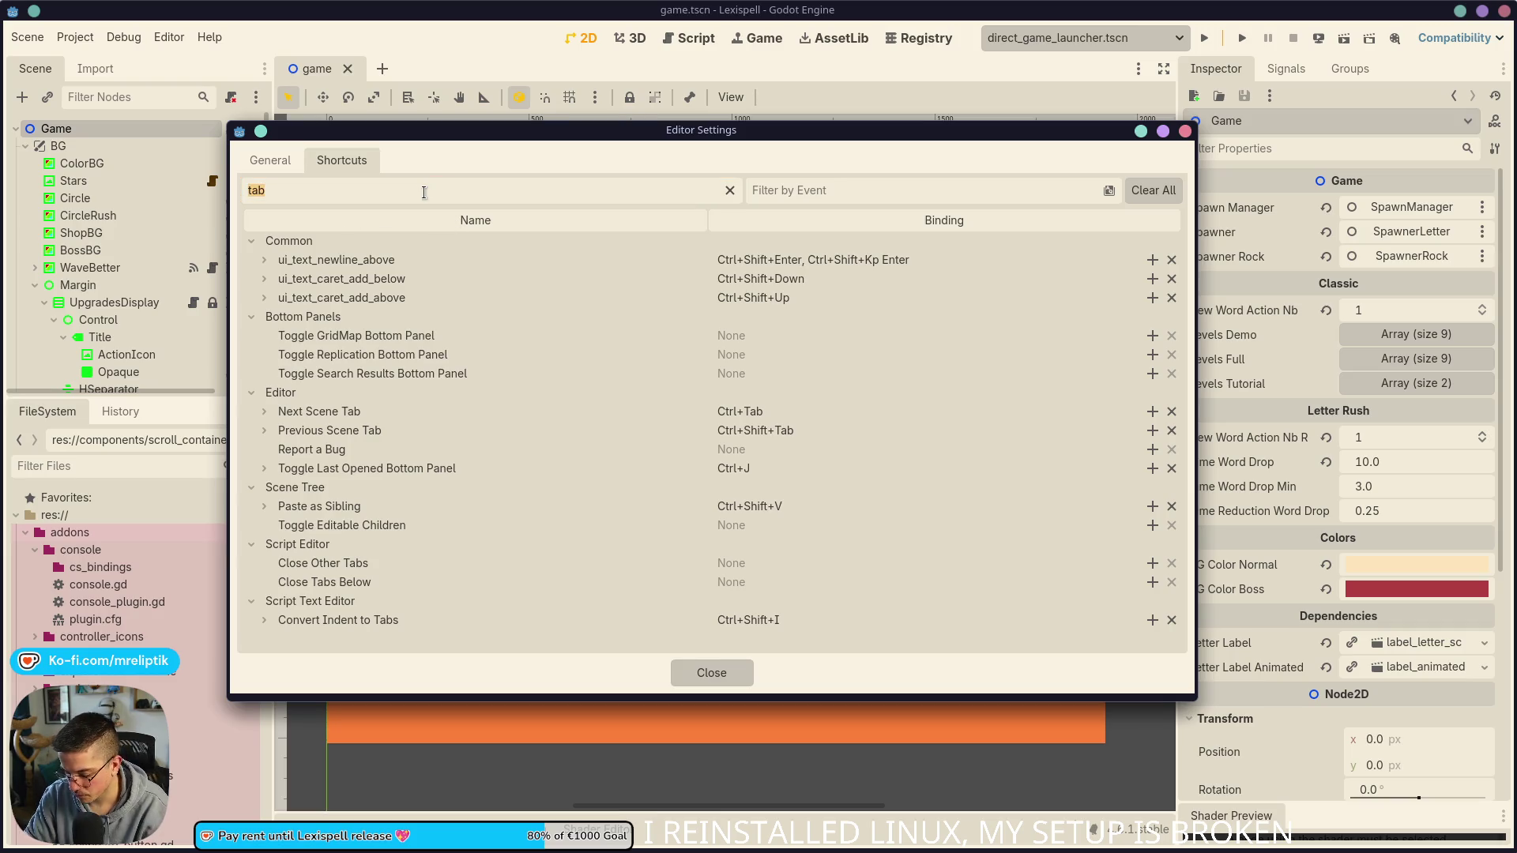
type("comple")
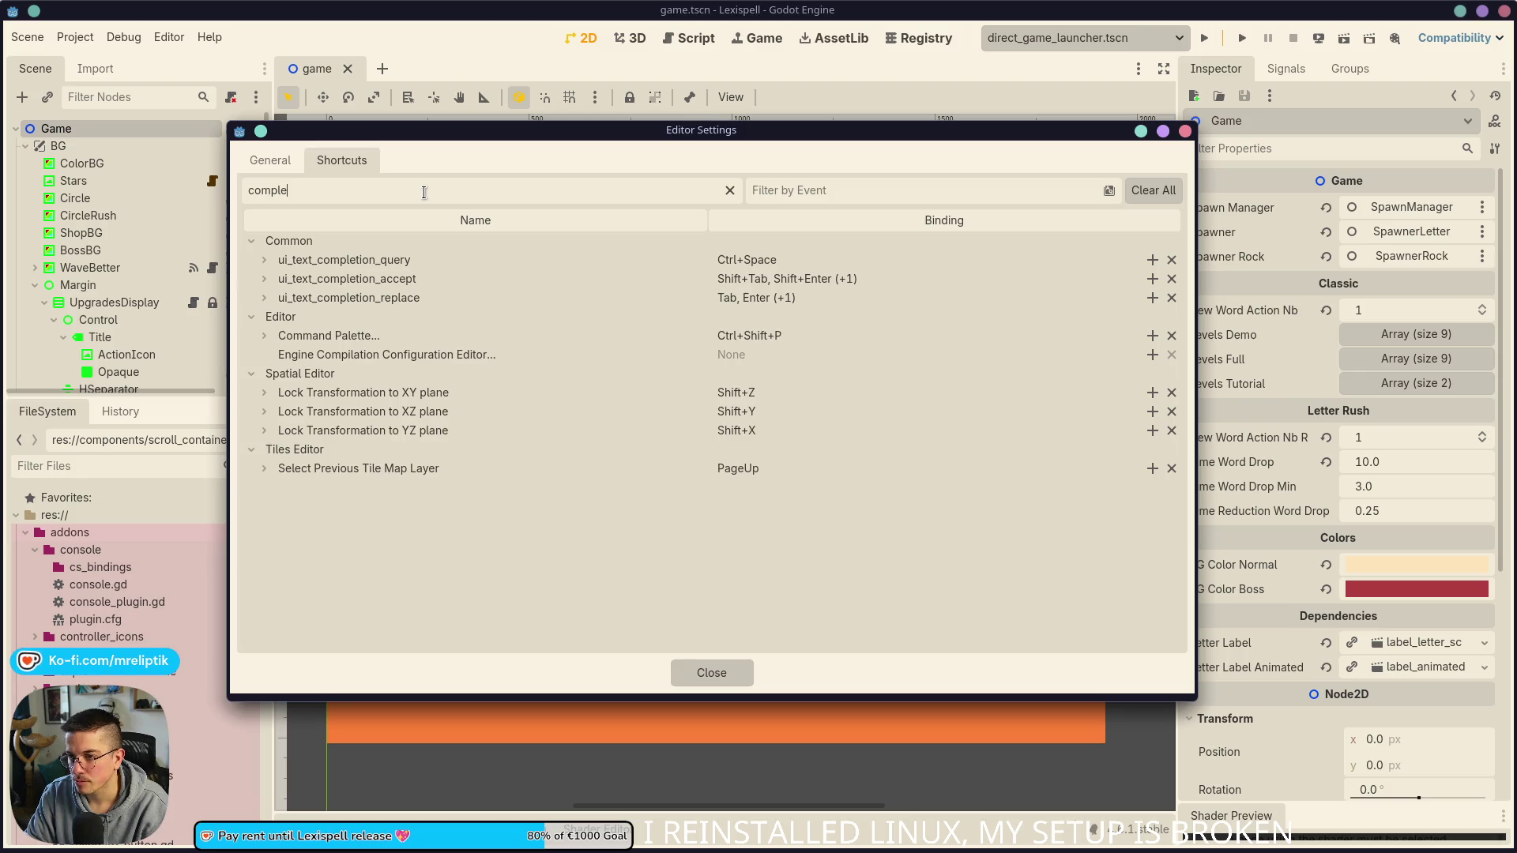
type("i")
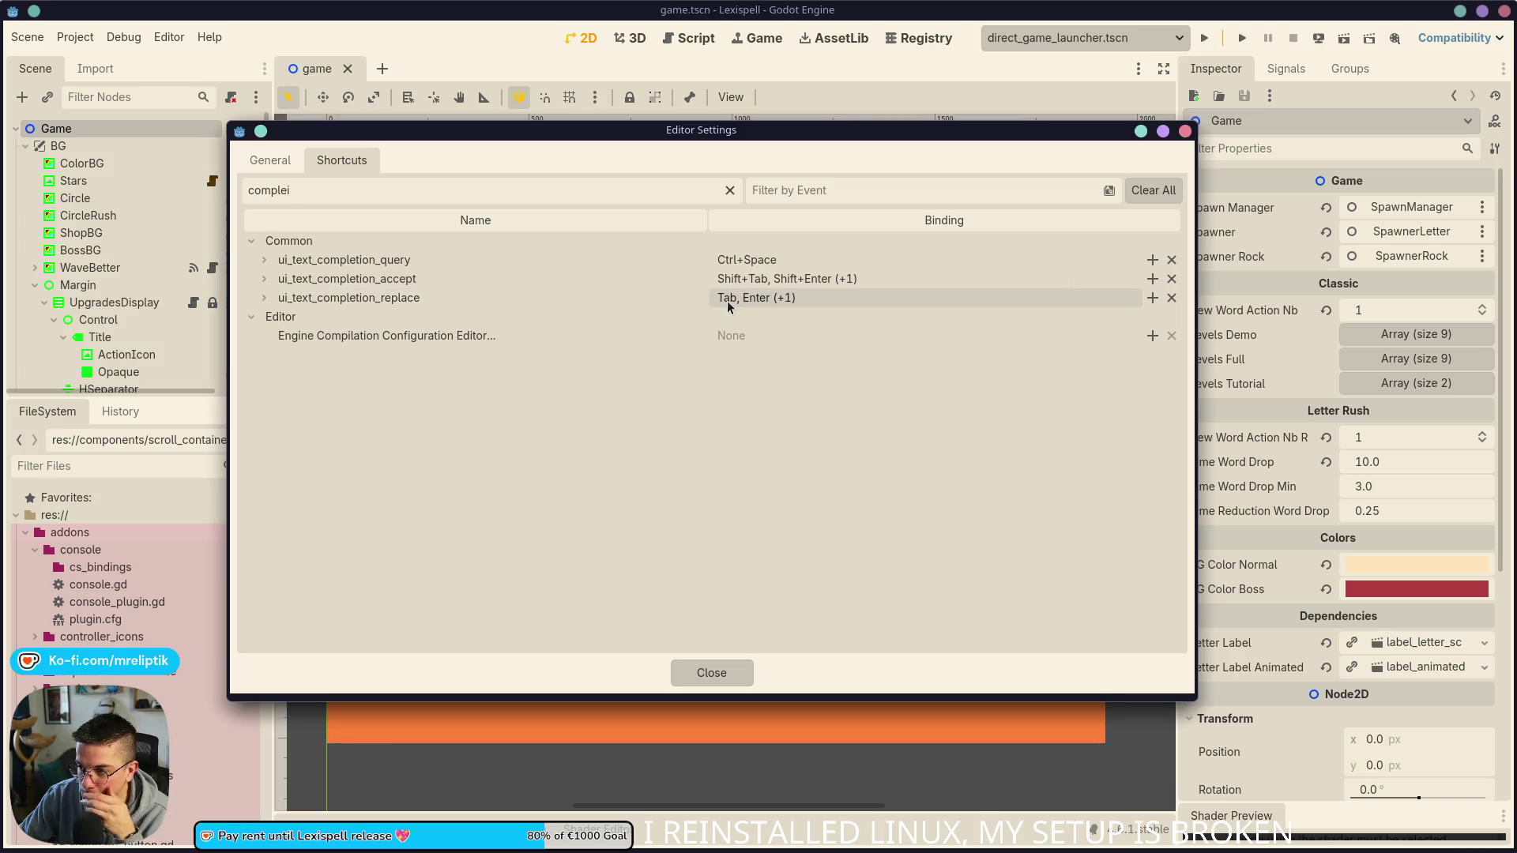
left_click(1171, 297)
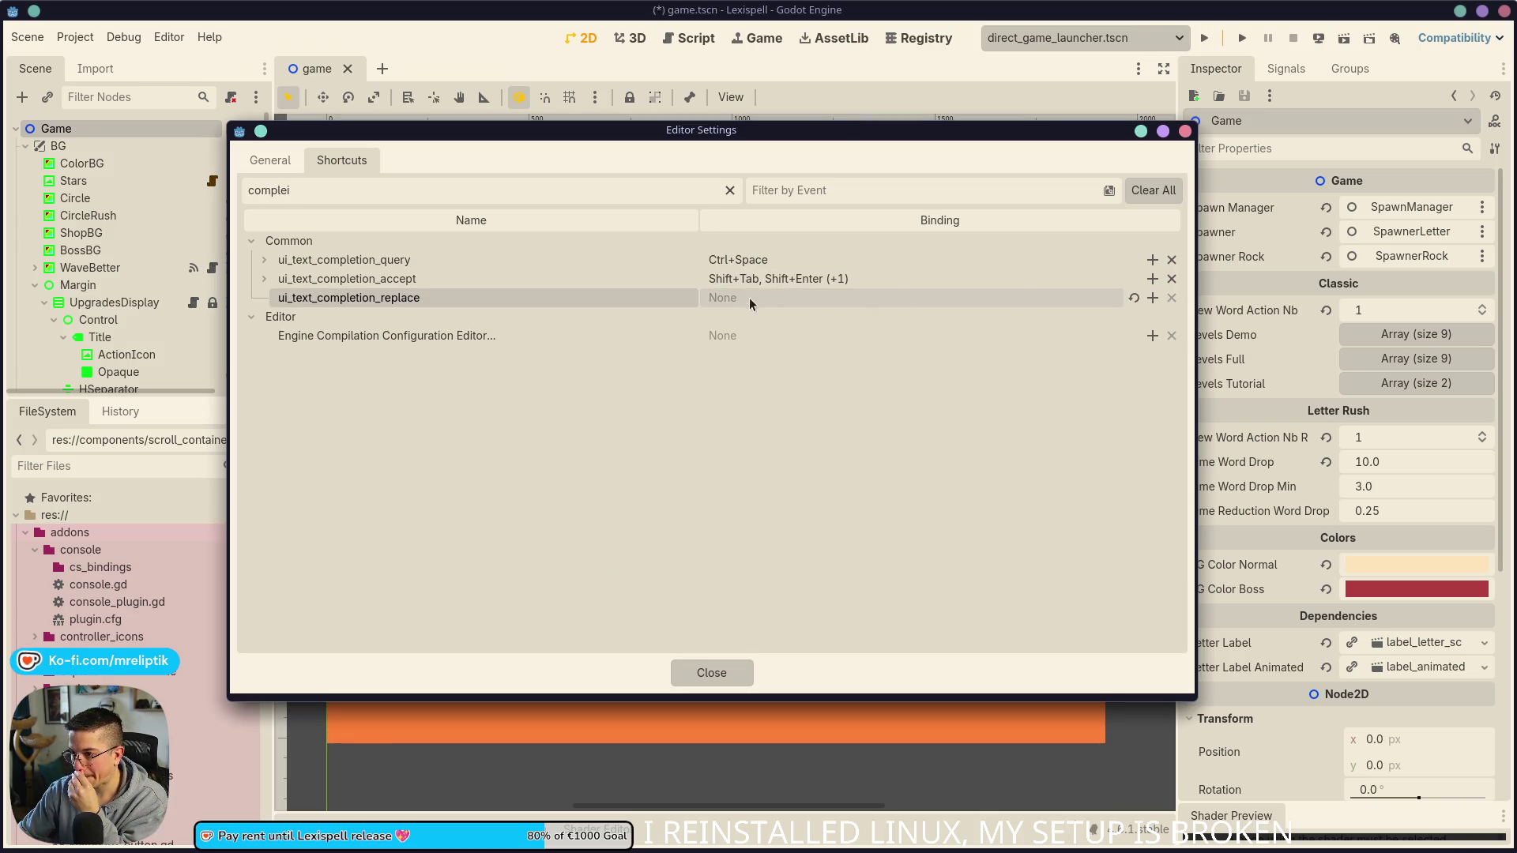
Step: Add Tab and Enter bindings to completion replace
left_click(1153, 297)
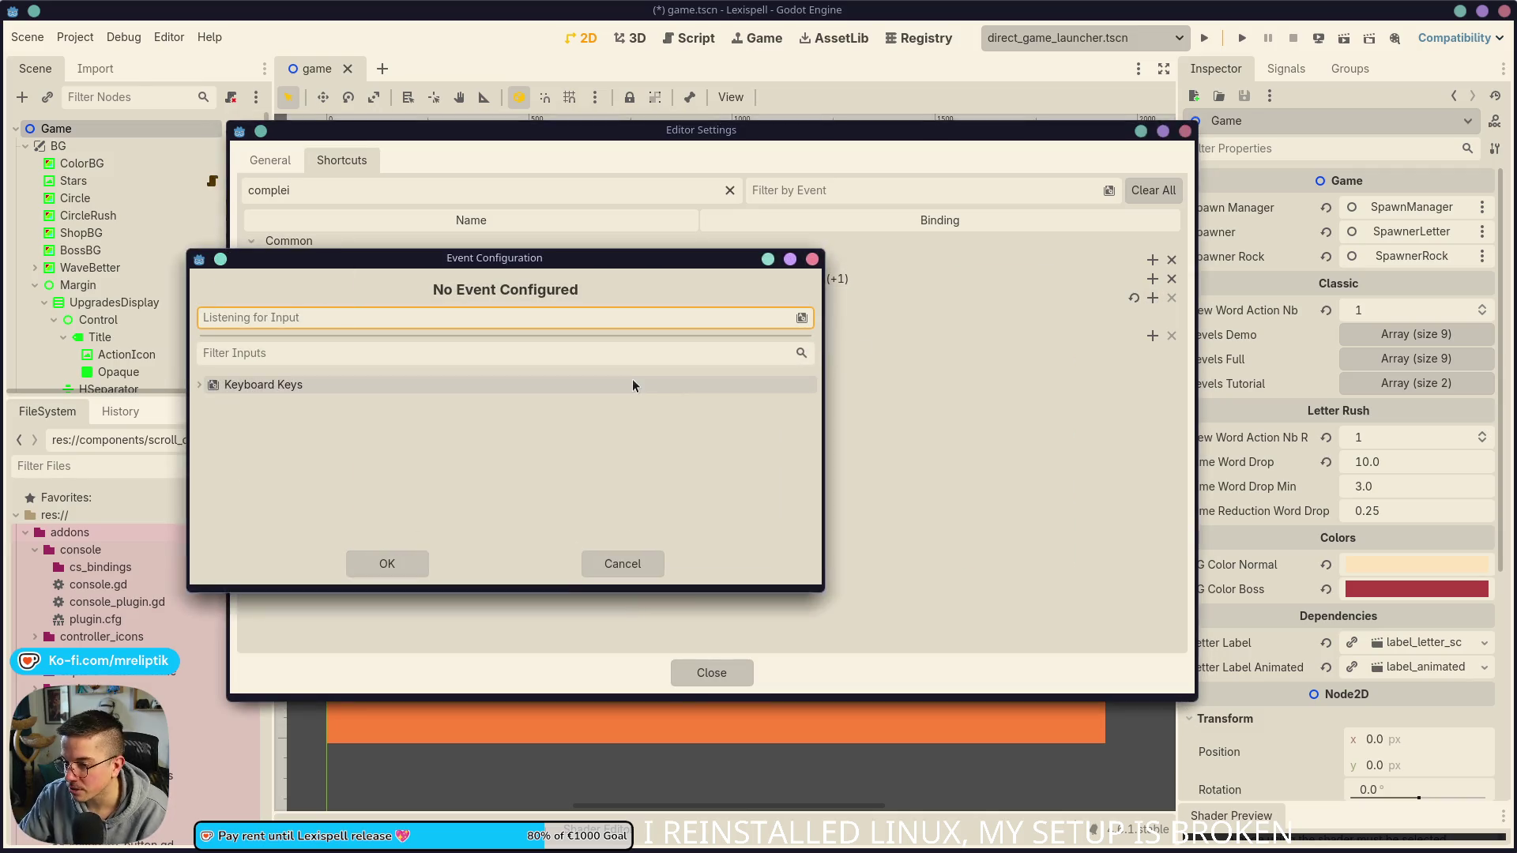
key("Tab")
left_click(387, 564)
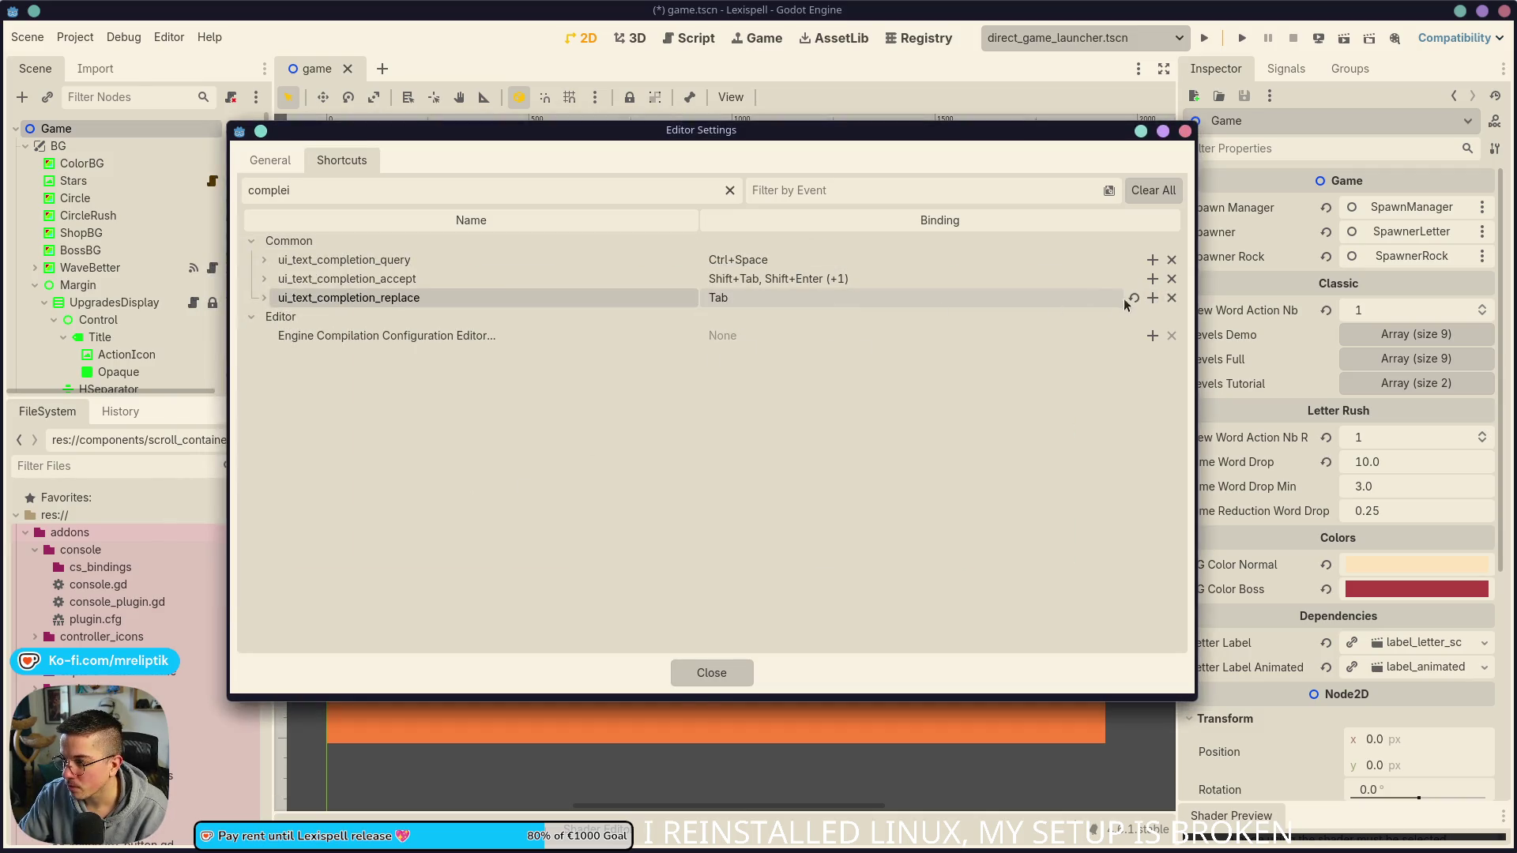
left_click(1153, 297)
key("Return")
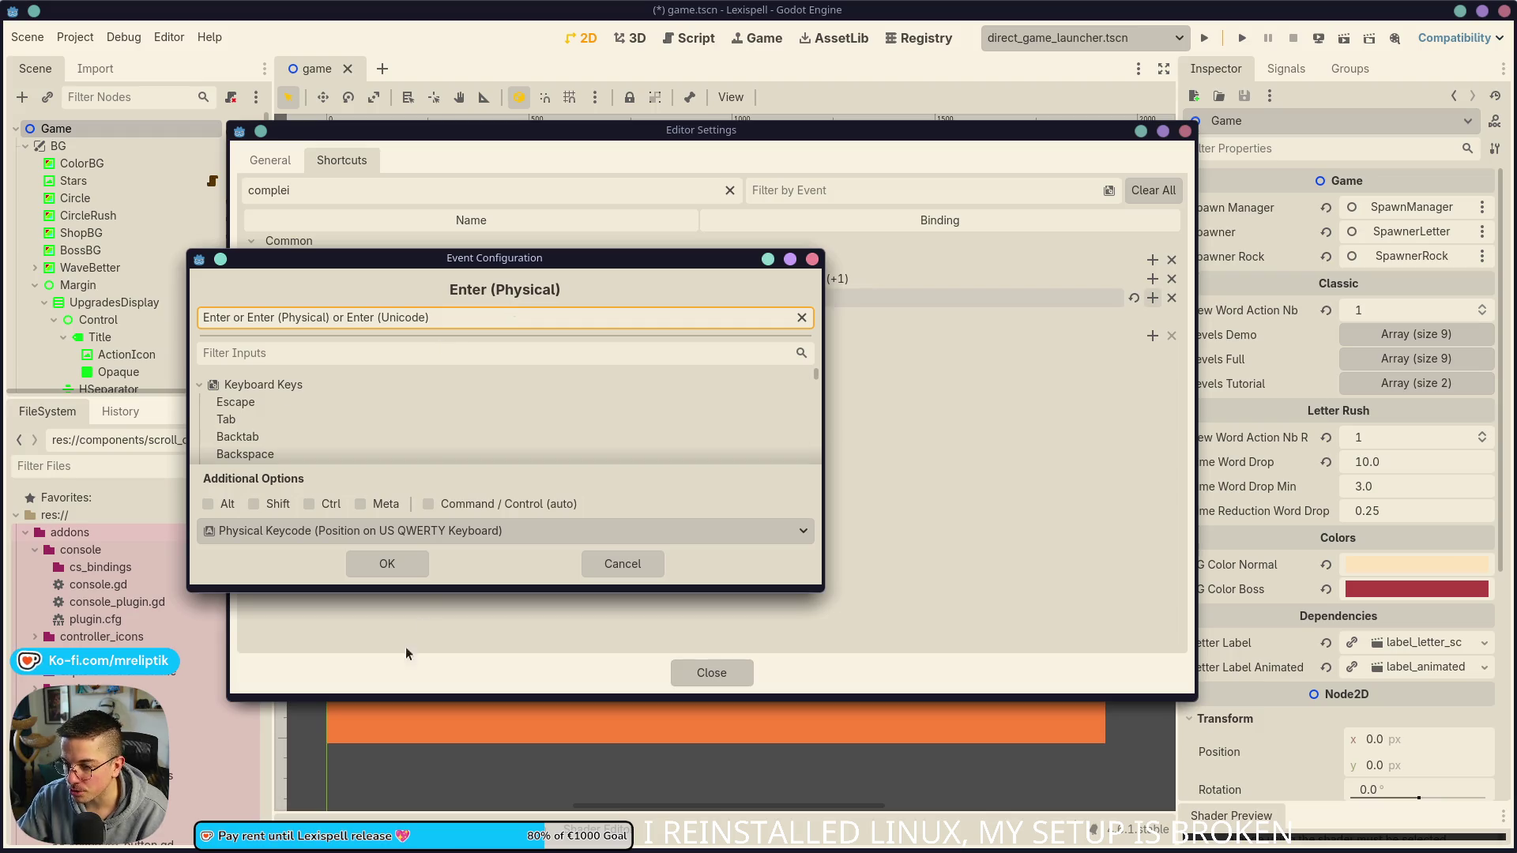
left_click(388, 555)
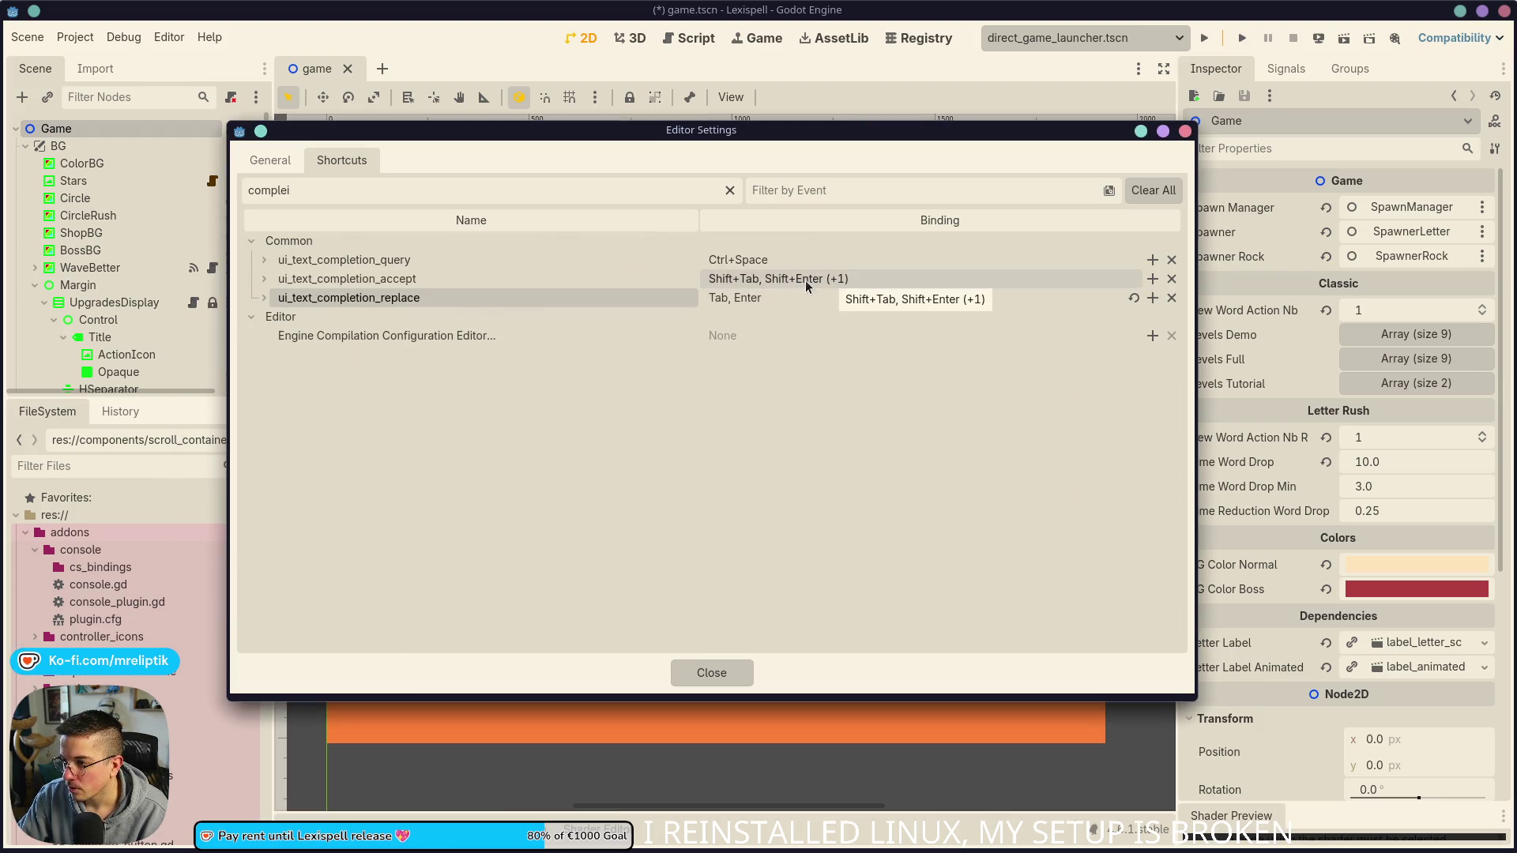
Step: Clear all bindings from both completion replace and completion accept
left_click(756, 298)
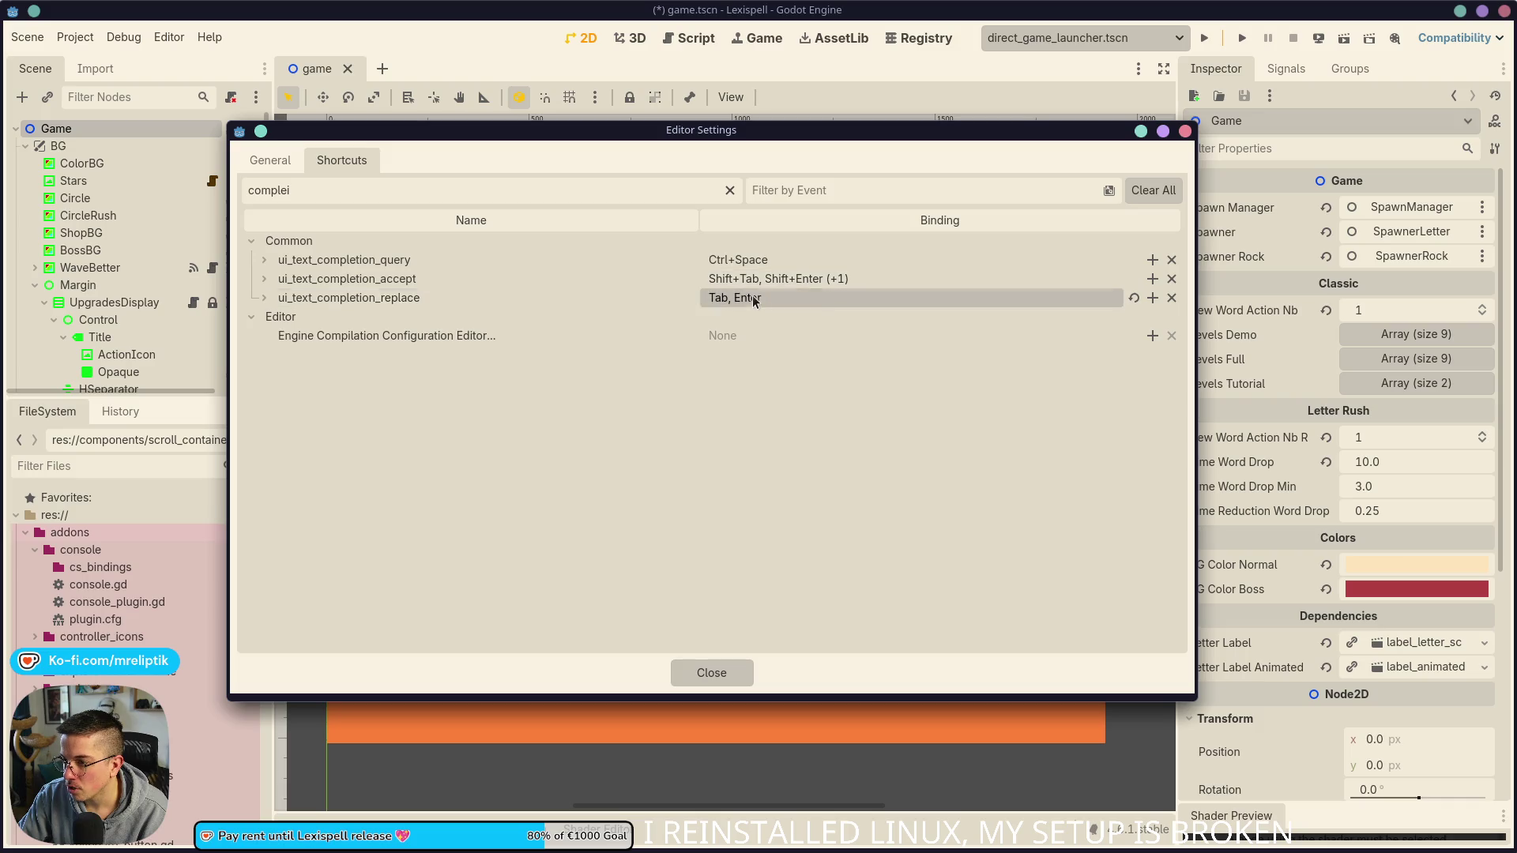
left_click(785, 278)
left_click(1172, 298)
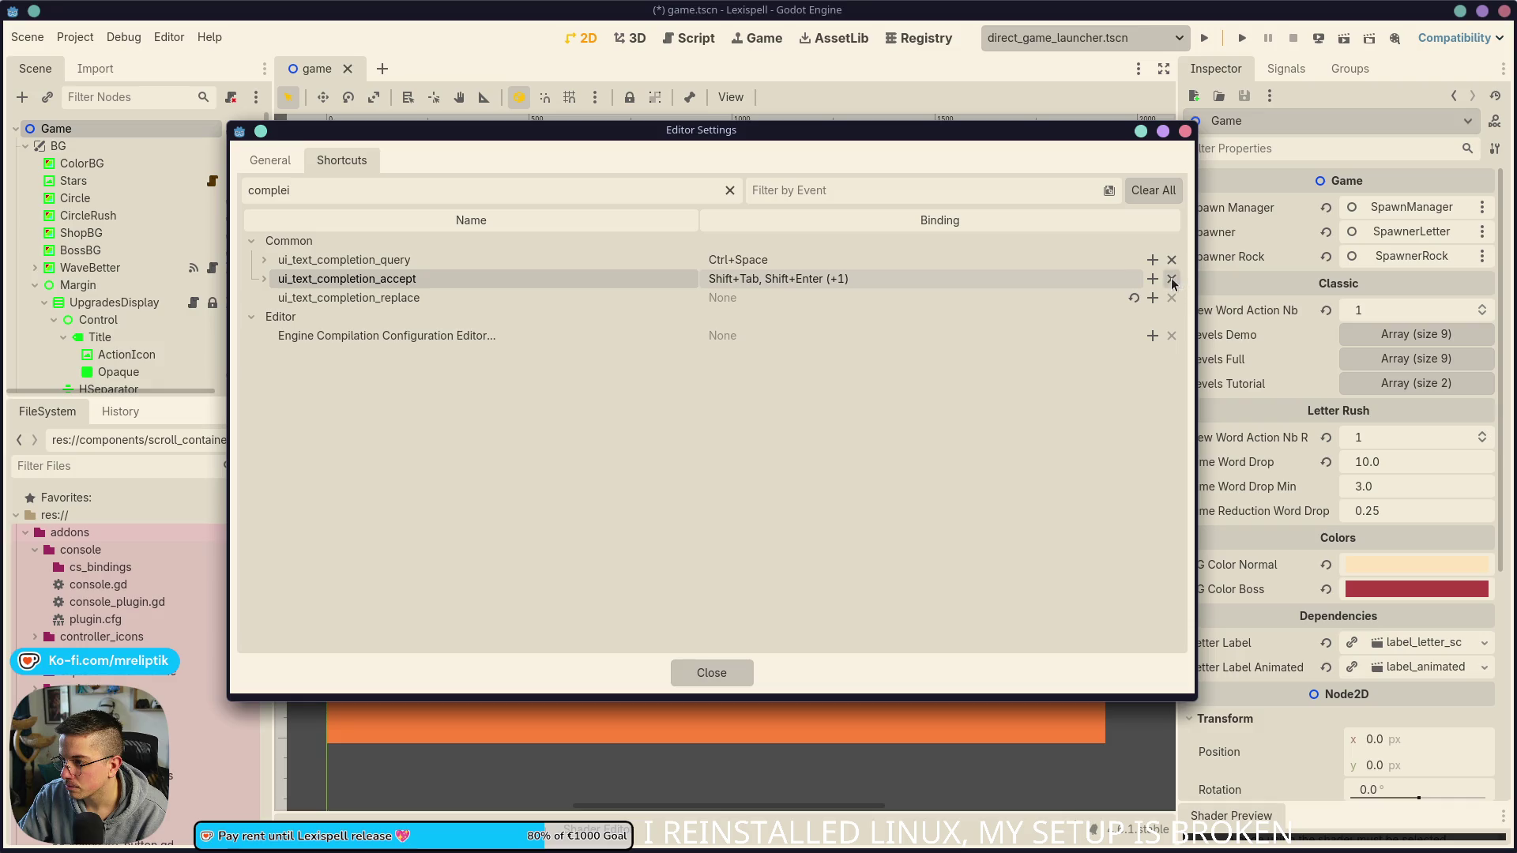
left_click(1171, 278)
Step: Bind completion replace to Shift+Enter and Shift+Tab
left_click(1152, 298)
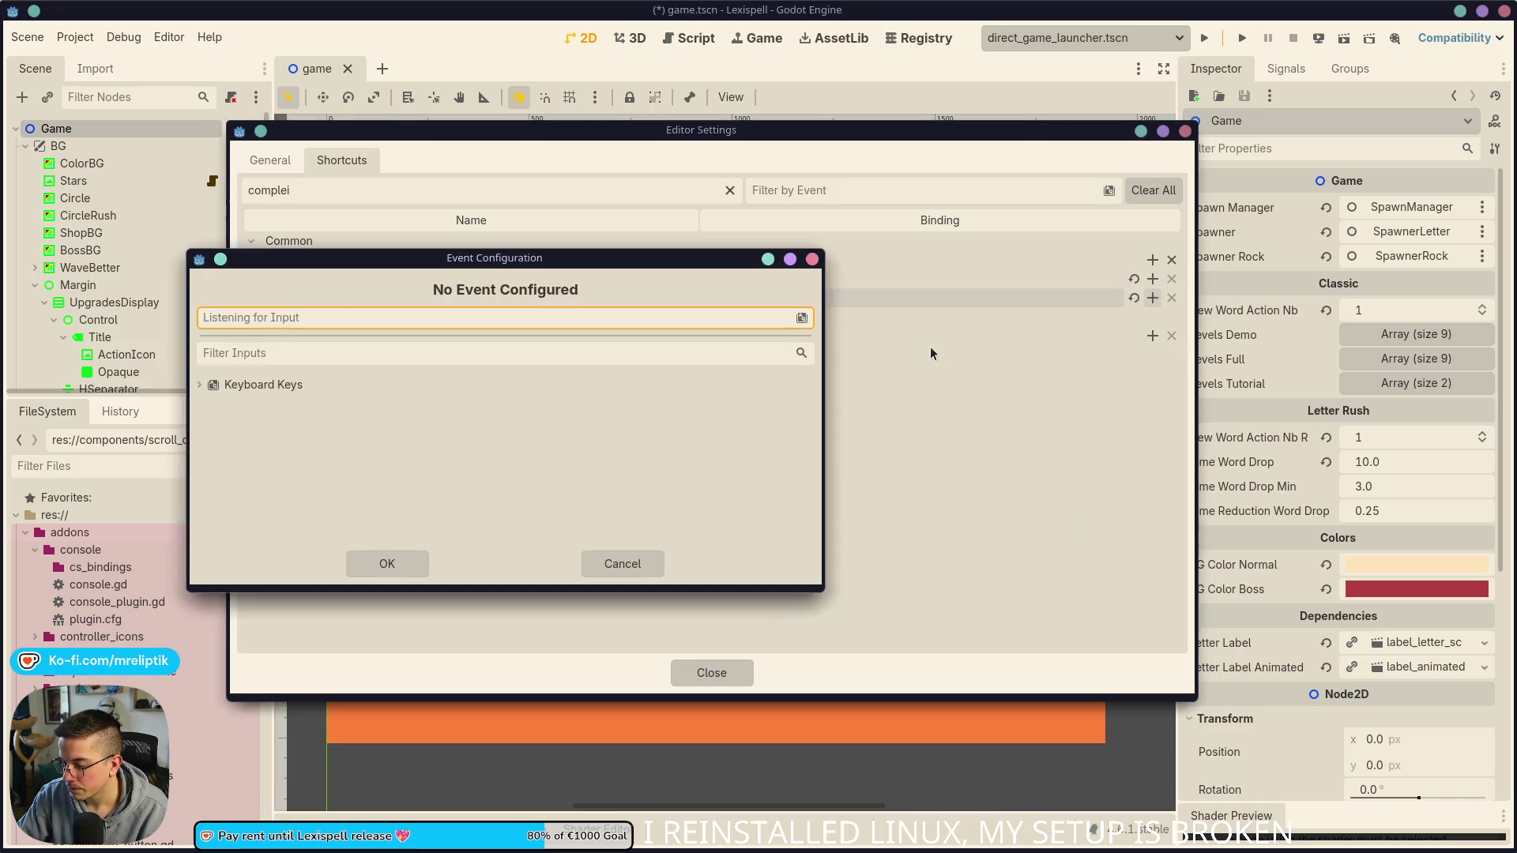
key("shift+Return")
left_click(419, 559)
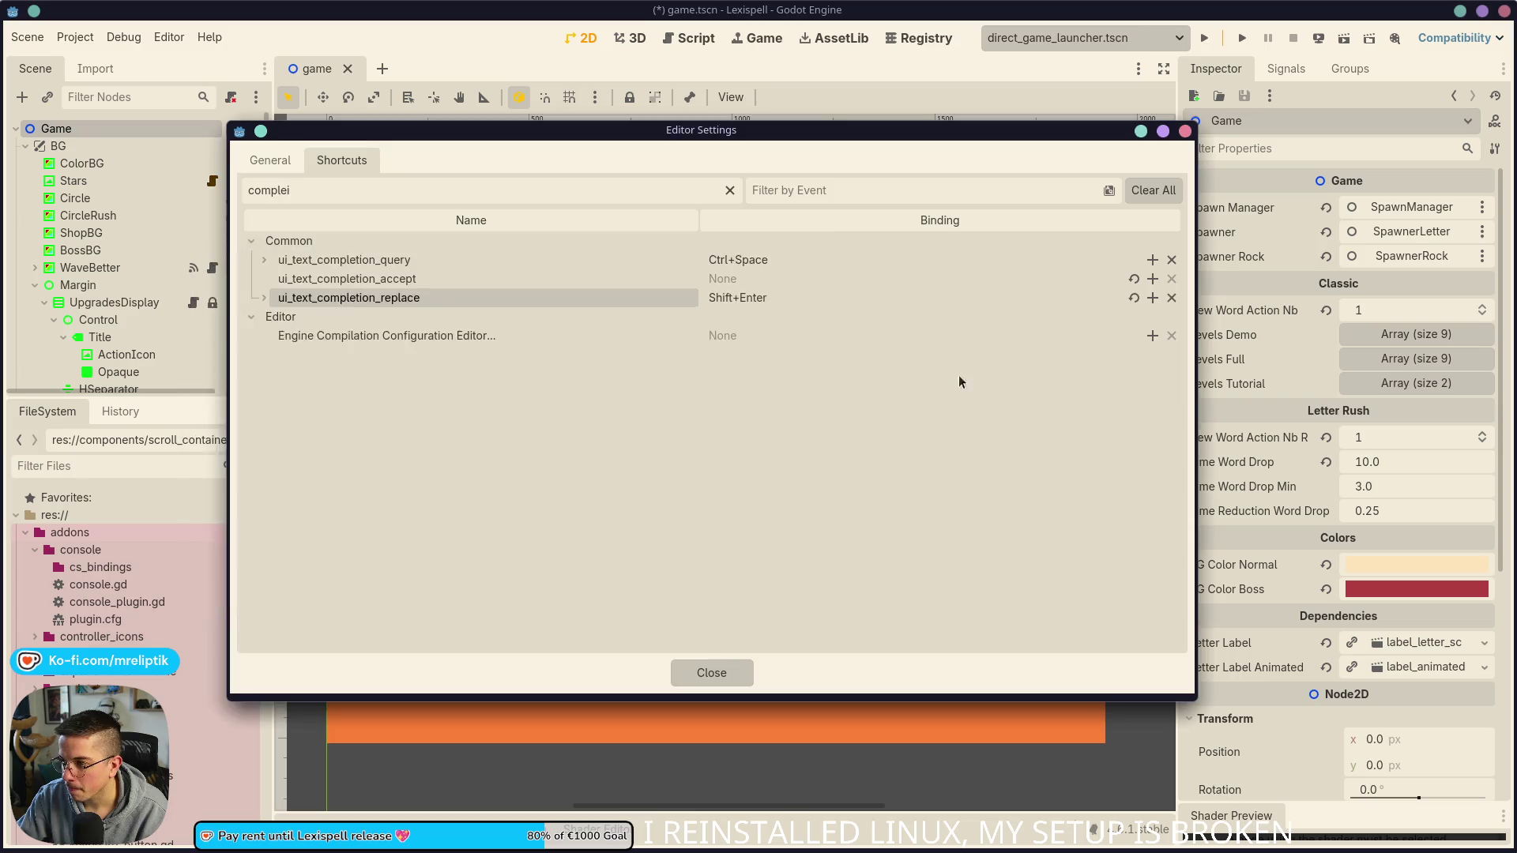
left_click(1153, 298)
key("shift+Return")
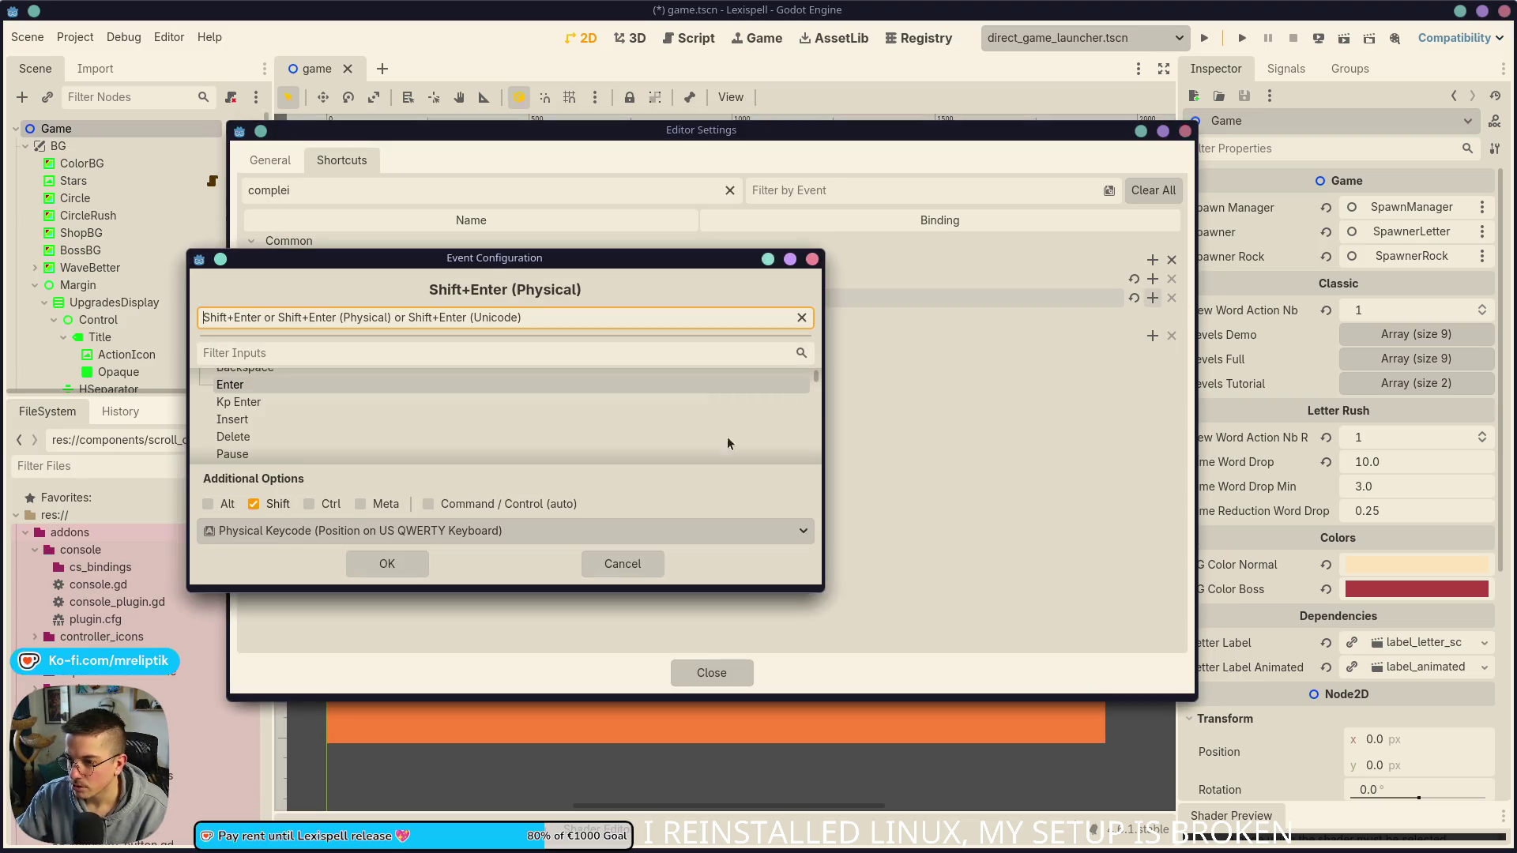
left_click(405, 570)
left_click(1153, 298)
key("shift+Tab")
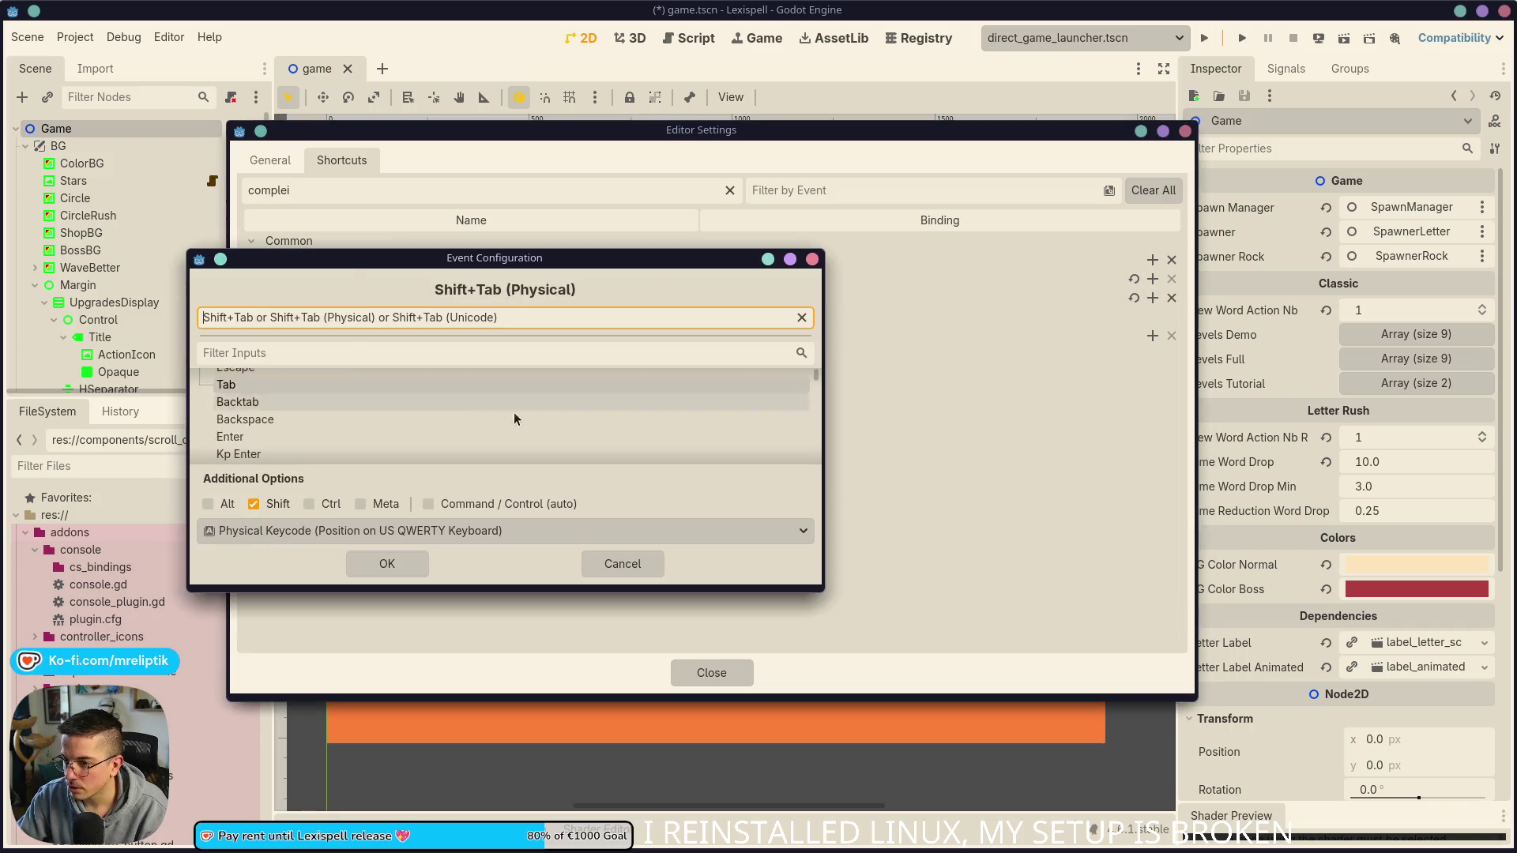
left_click(385, 562)
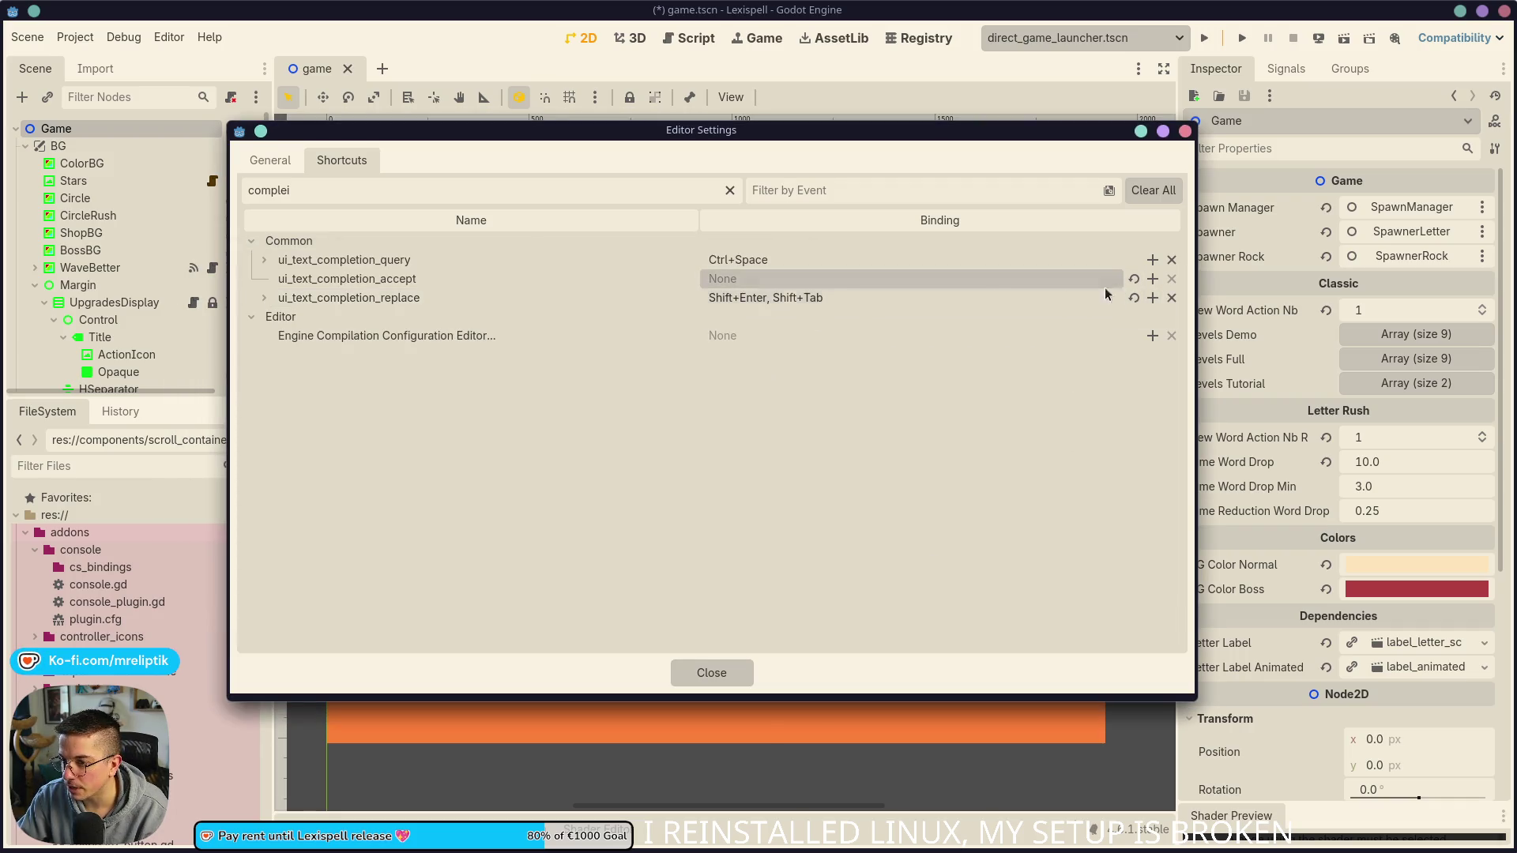
Step: Bind completion accept to Tab and Enter, then close Editor Settings
left_click(1152, 279)
key("Tab")
left_click(389, 562)
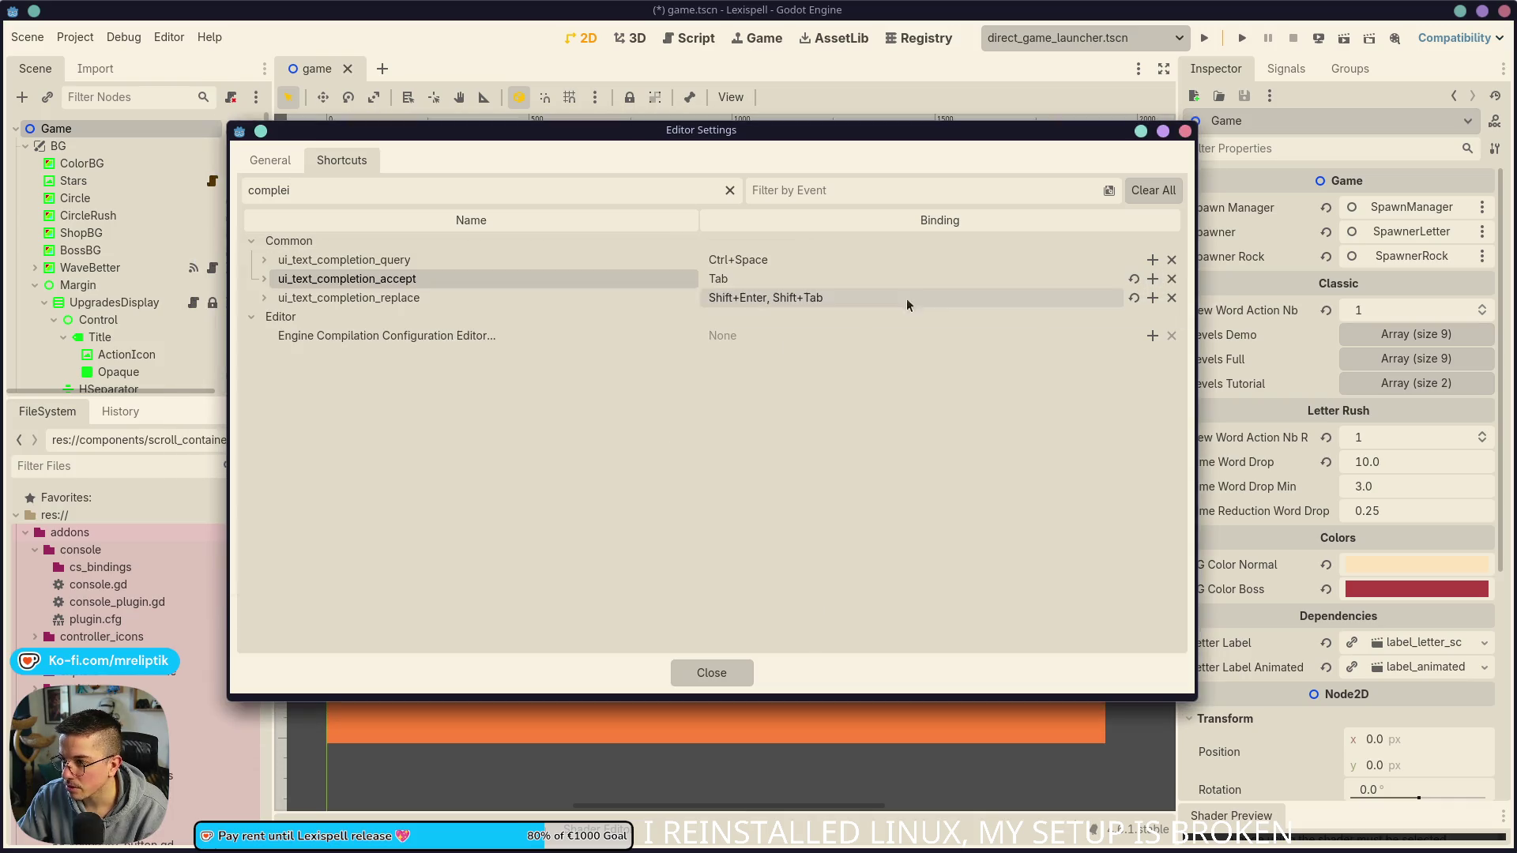
left_click(1153, 279)
key("Return")
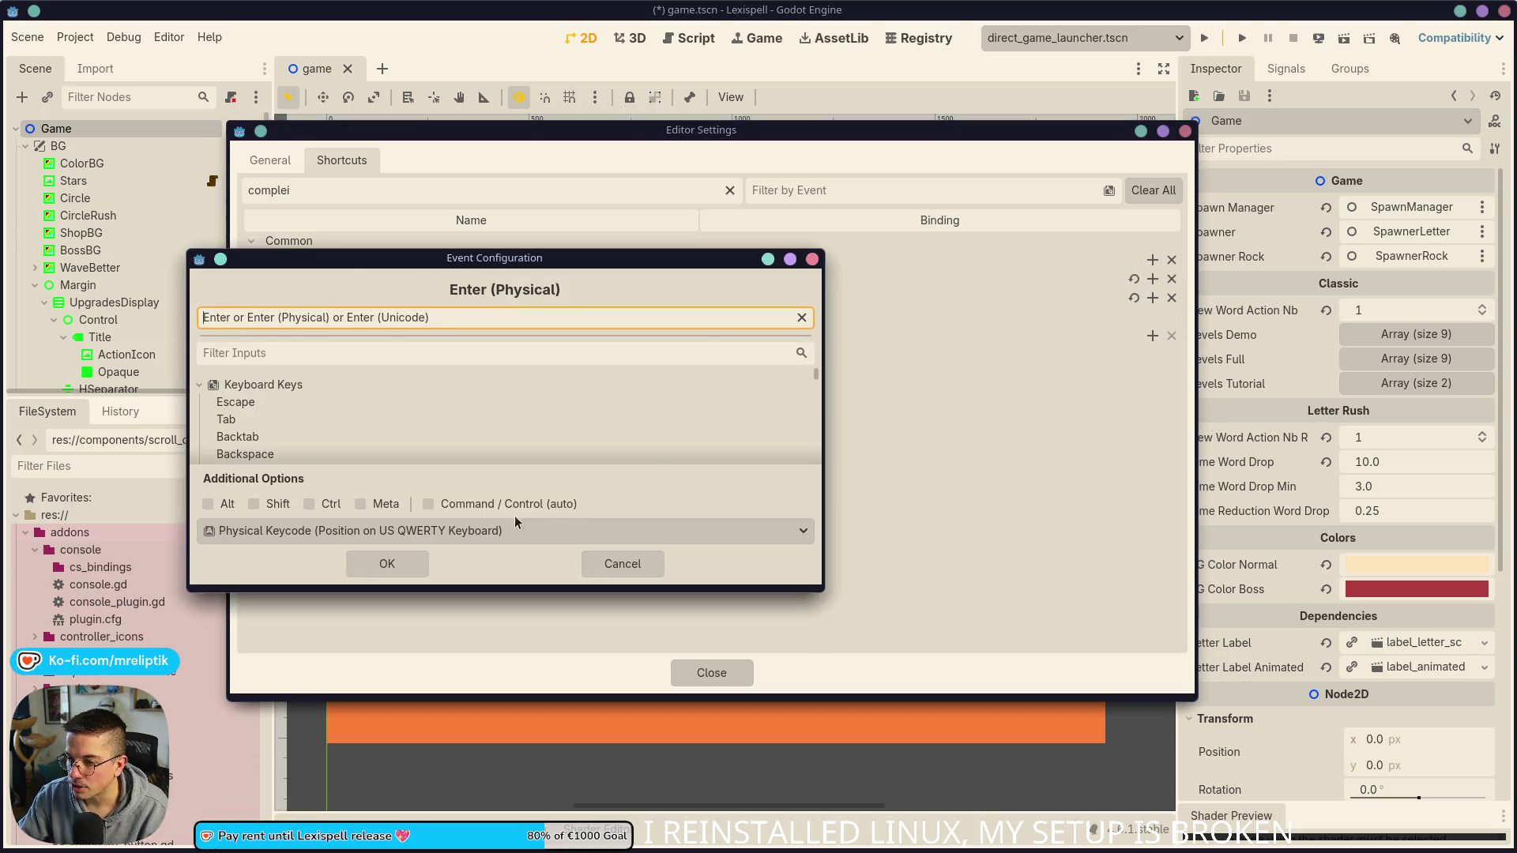
left_click(386, 563)
left_click(711, 672)
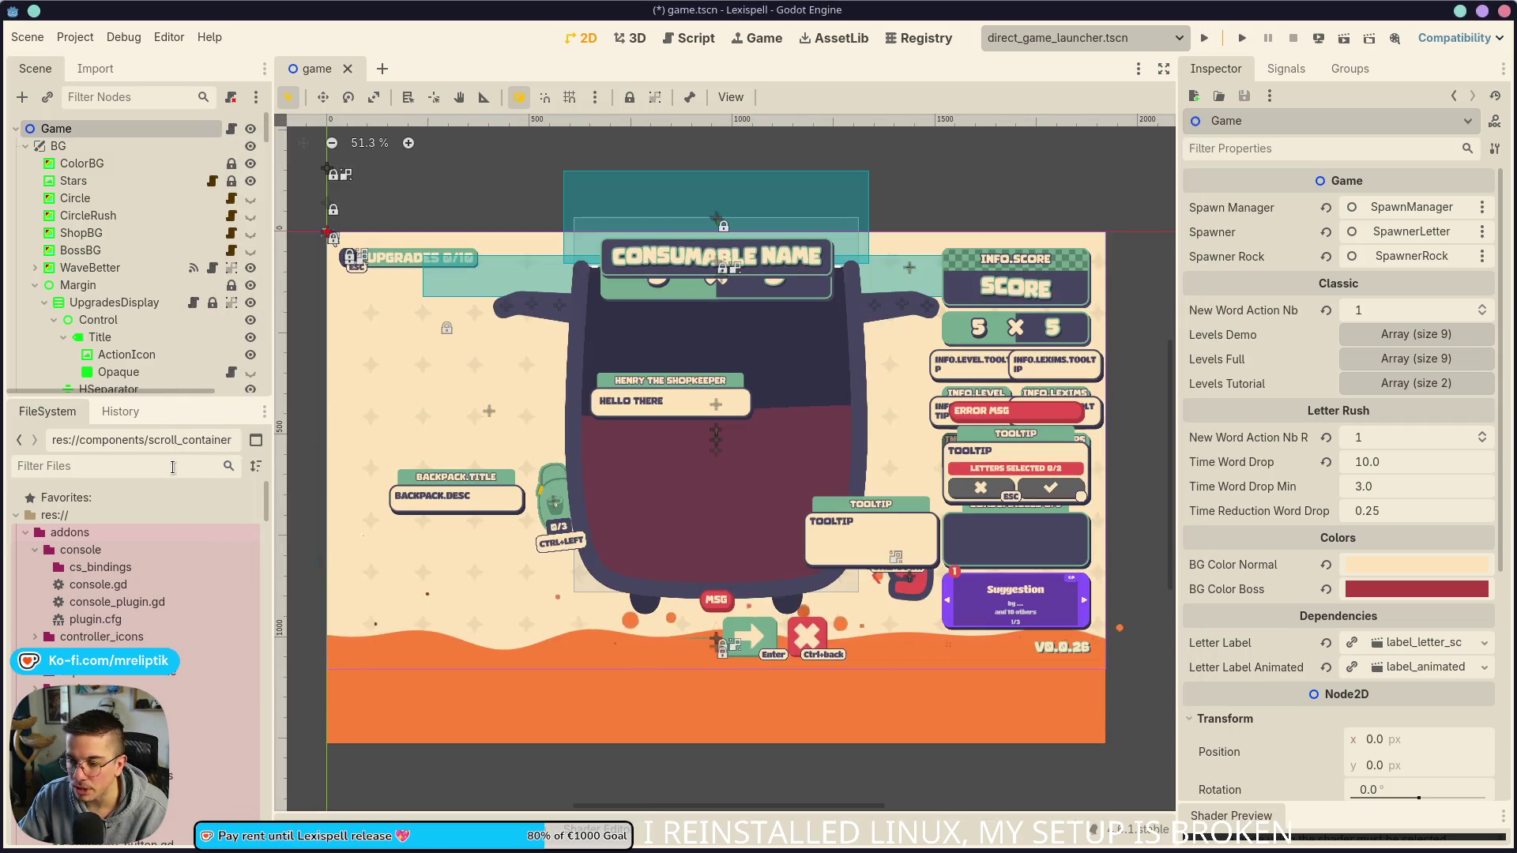
left_click(169, 37)
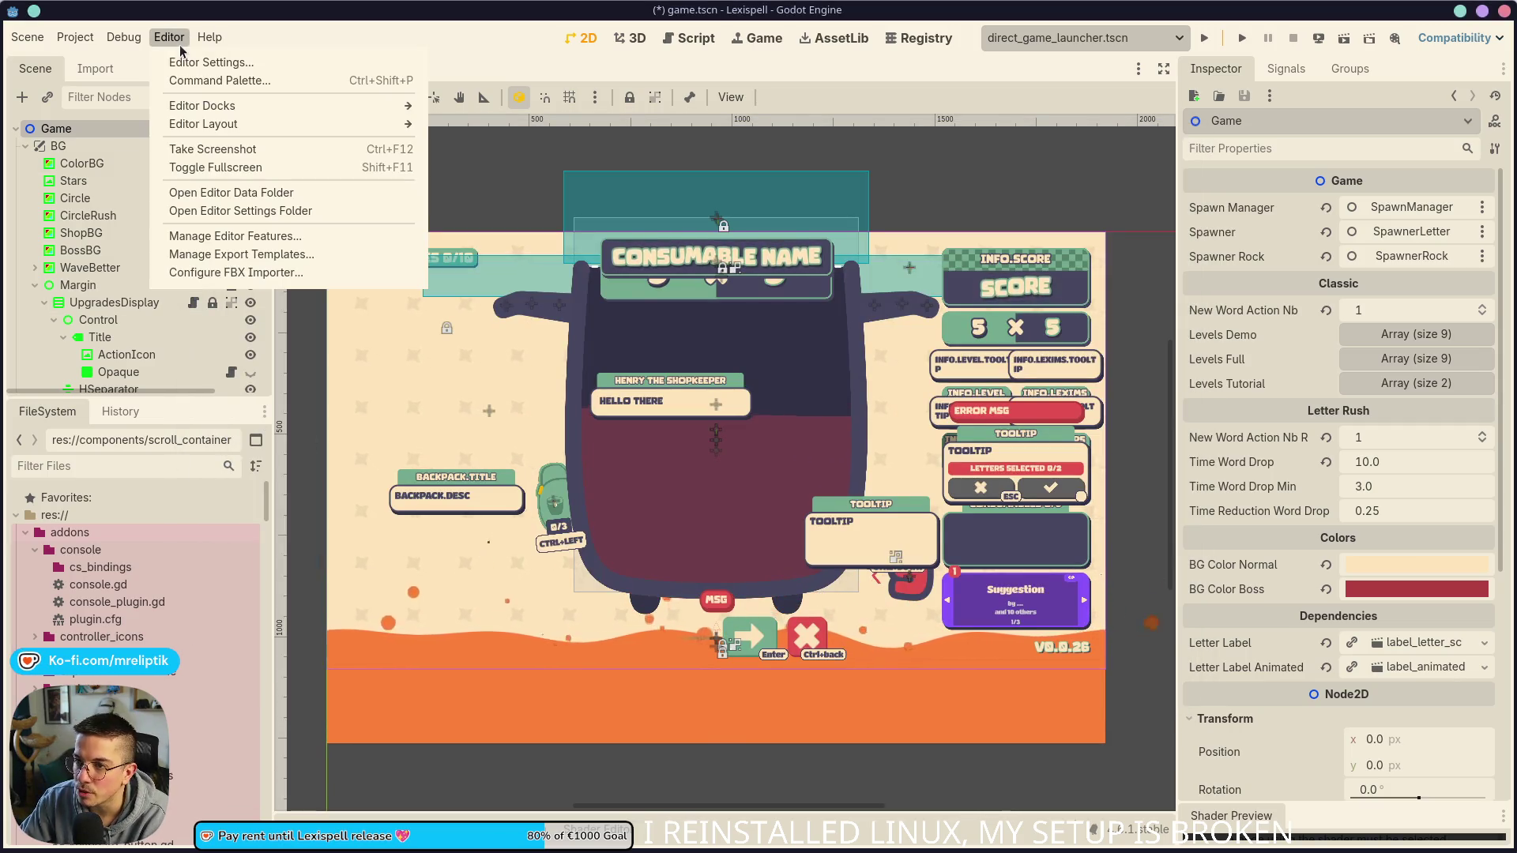
Step: Reopen Editor Settings and copy a region screenshot of the completion bindings to the clipboard
left_click(204, 63)
key("super+shift+Print")
mouse_move(198, 122)
left_mouse_down()
mouse_move(823, 383)
mouse_move(973, 411)
left_mouse_up()
mouse_move(198, 268)
left_mouse_down()
mouse_move(237, 277)
mouse_move(226, 286)
left_mouse_up()
left_click_drag(593, 124, 604, 122)
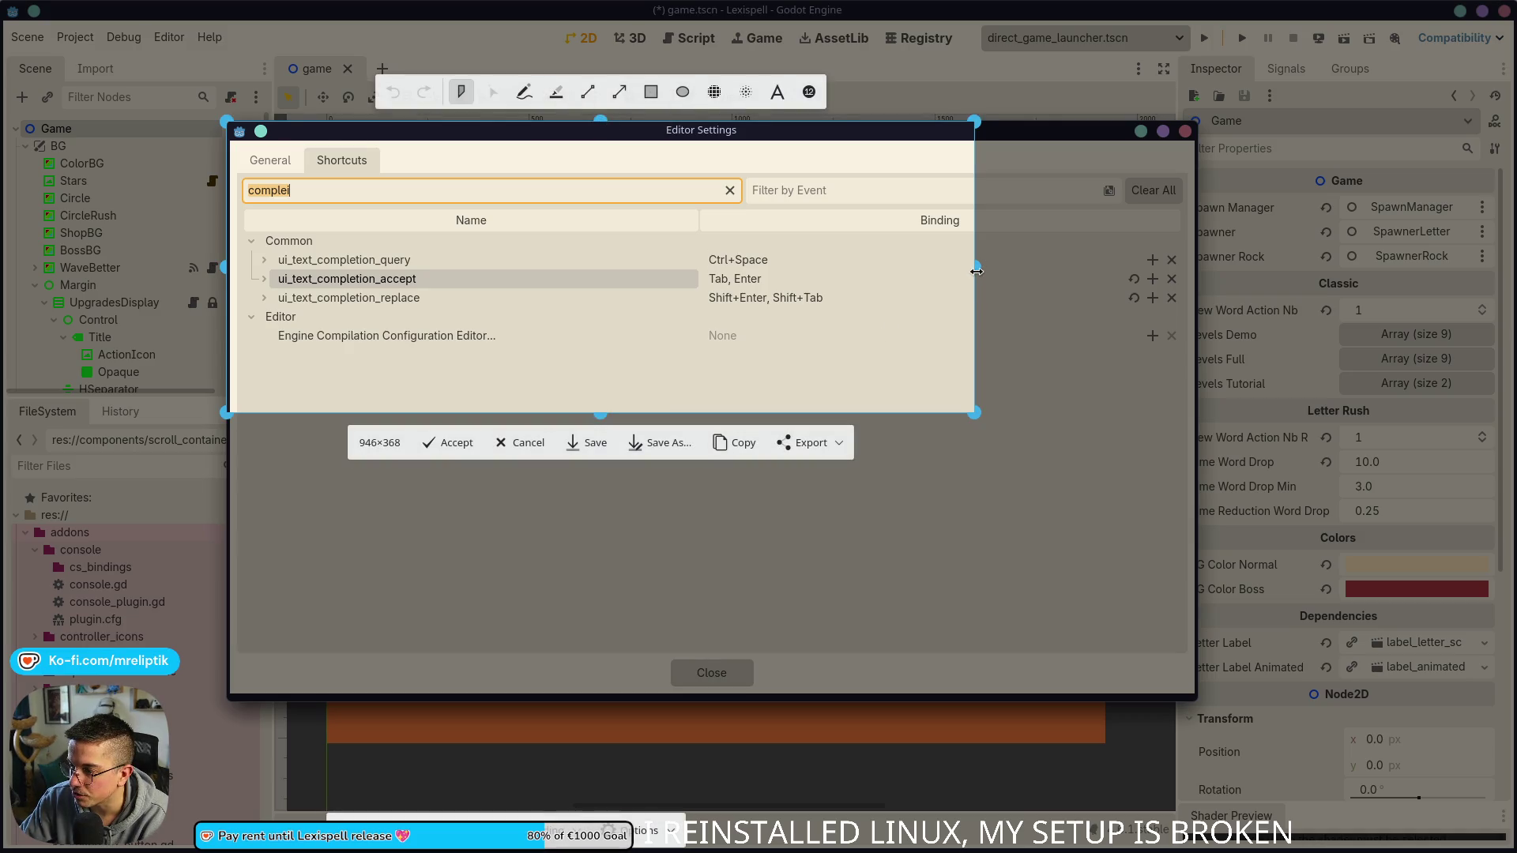
left_click_drag(987, 263, 872, 269)
left_click_drag(544, 417, 544, 352)
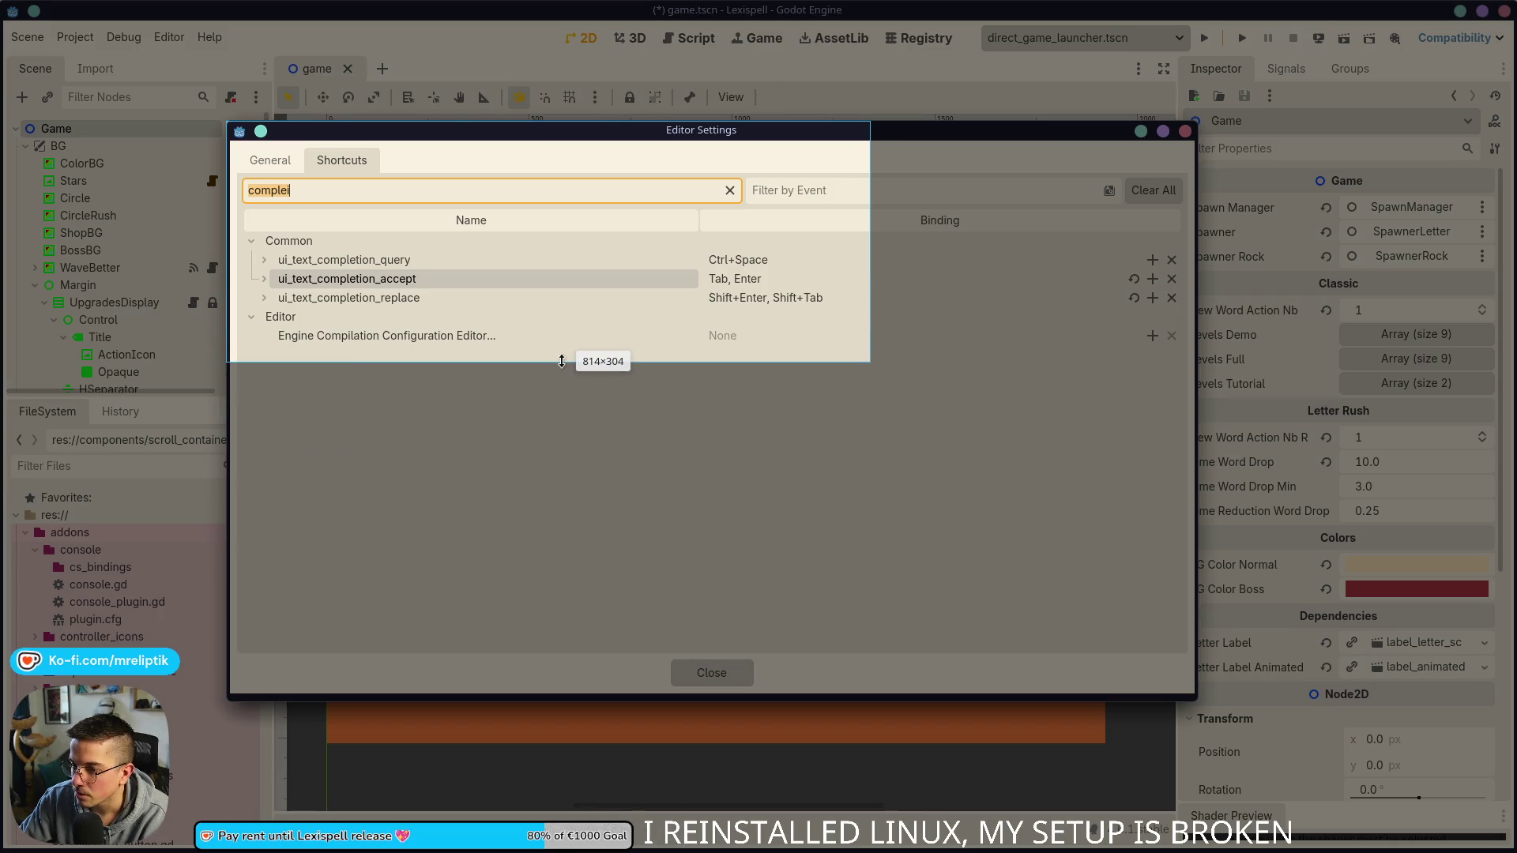
left_click(399, 389)
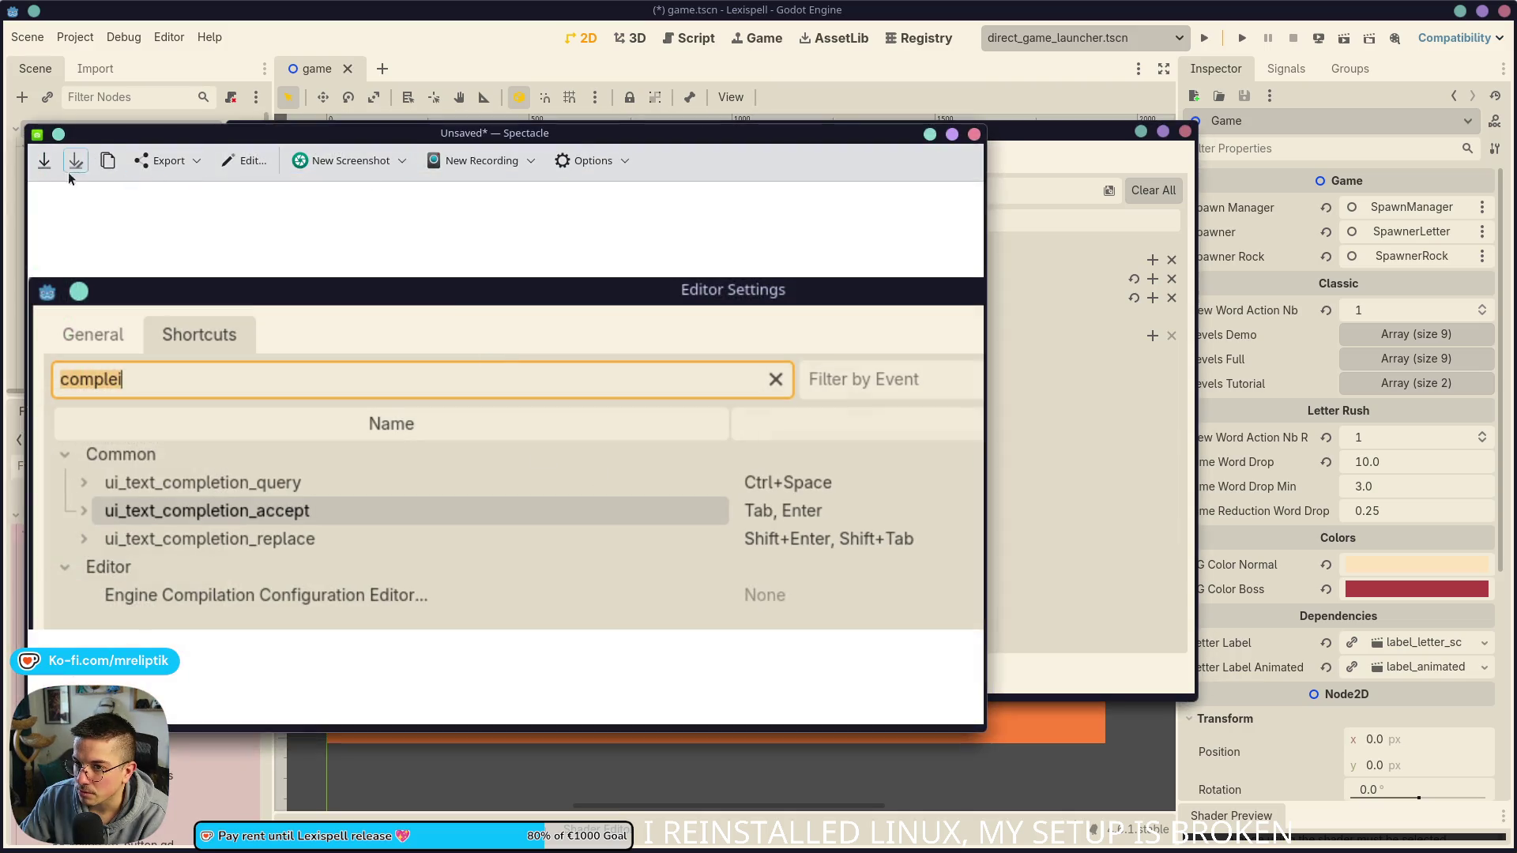
left_click(974, 134)
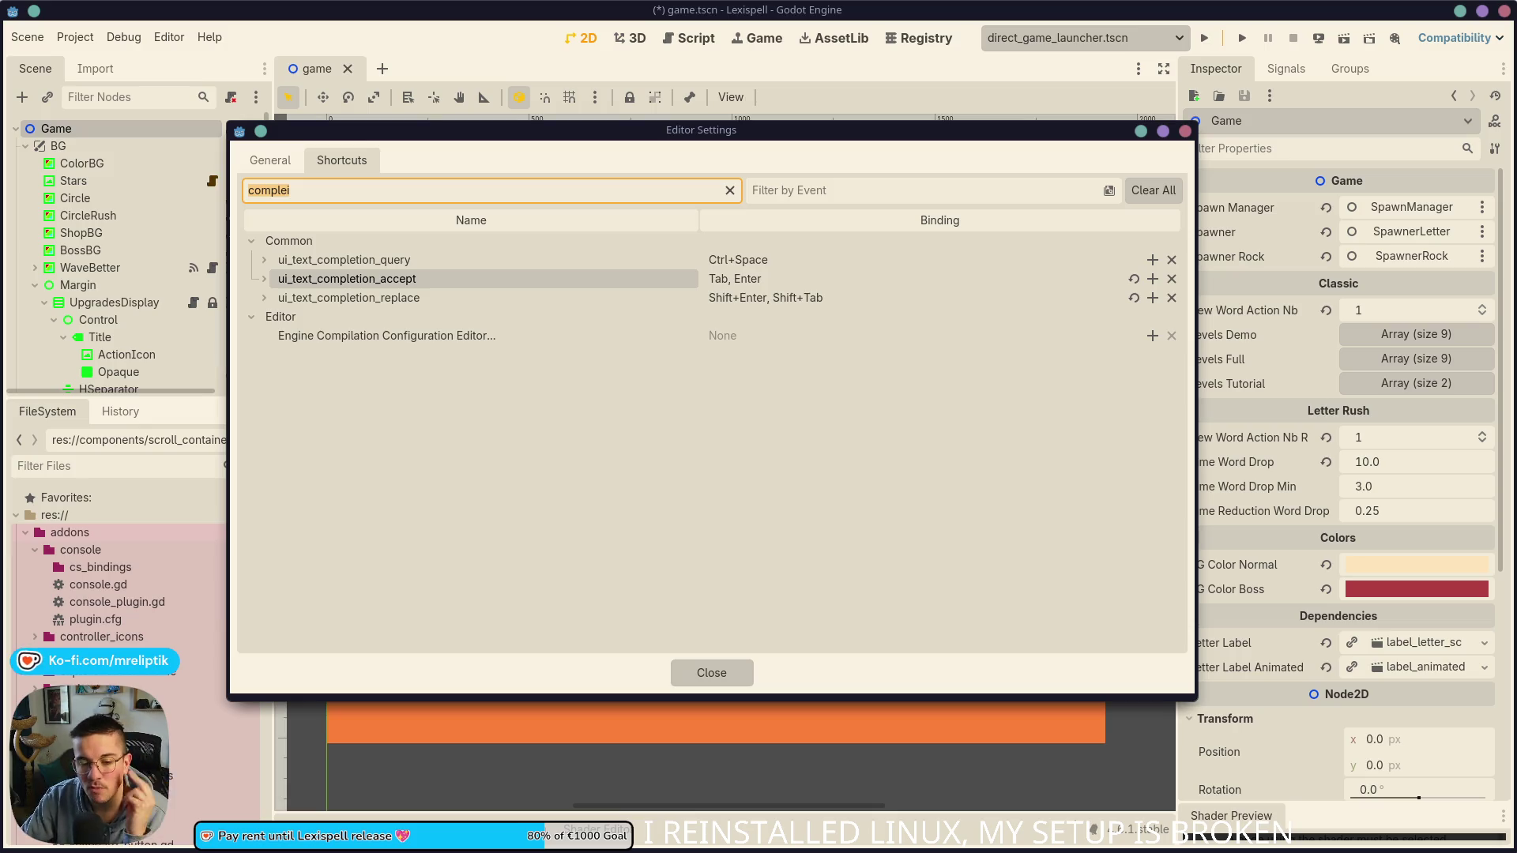
left_click(711, 673)
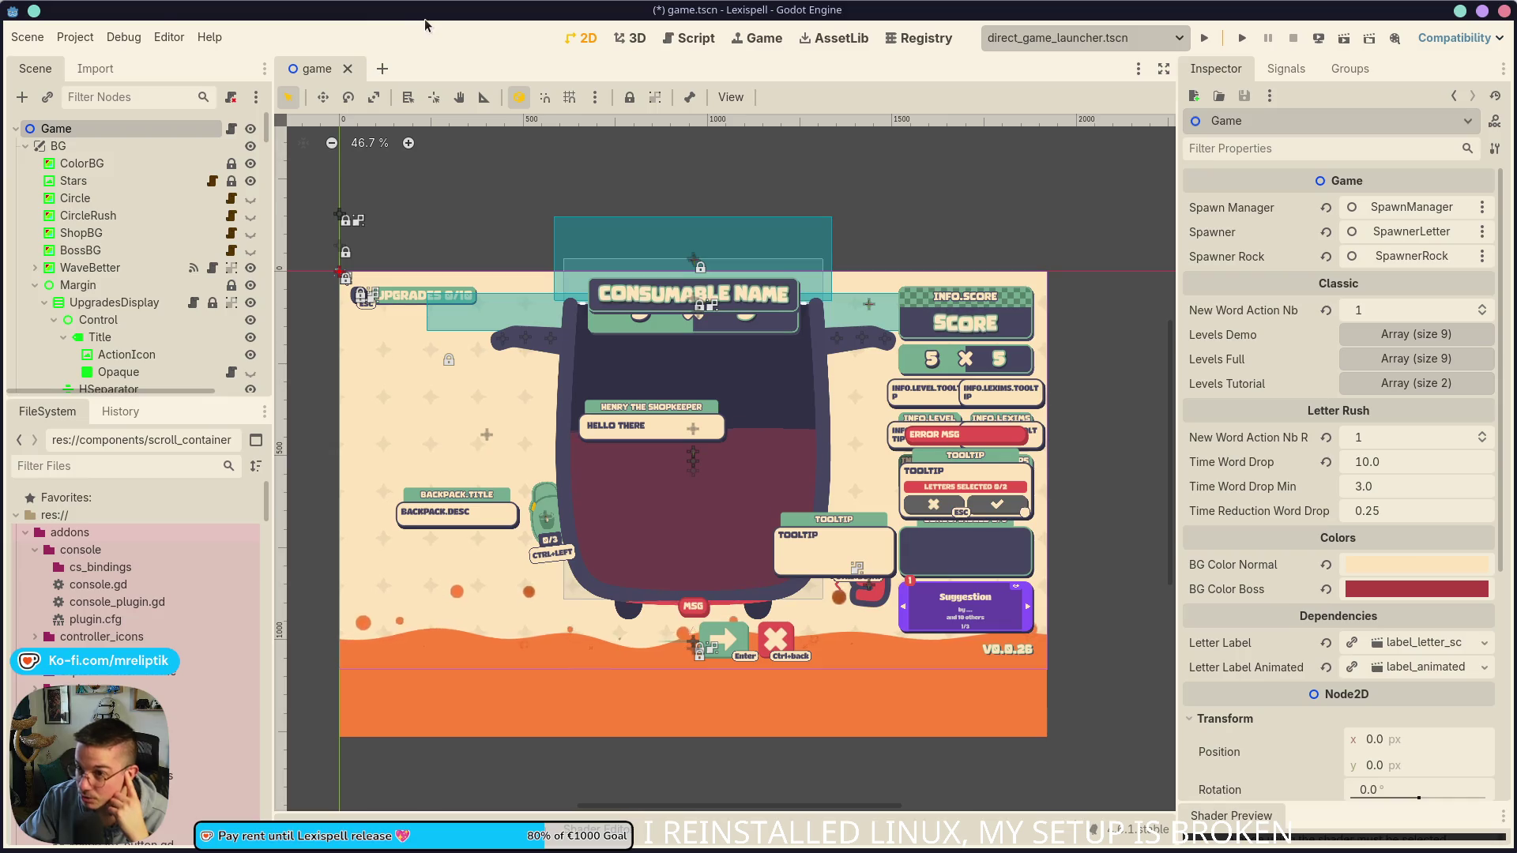
Step: Open Project Settings briefly, then close it
left_click(75, 37)
left_click(111, 57)
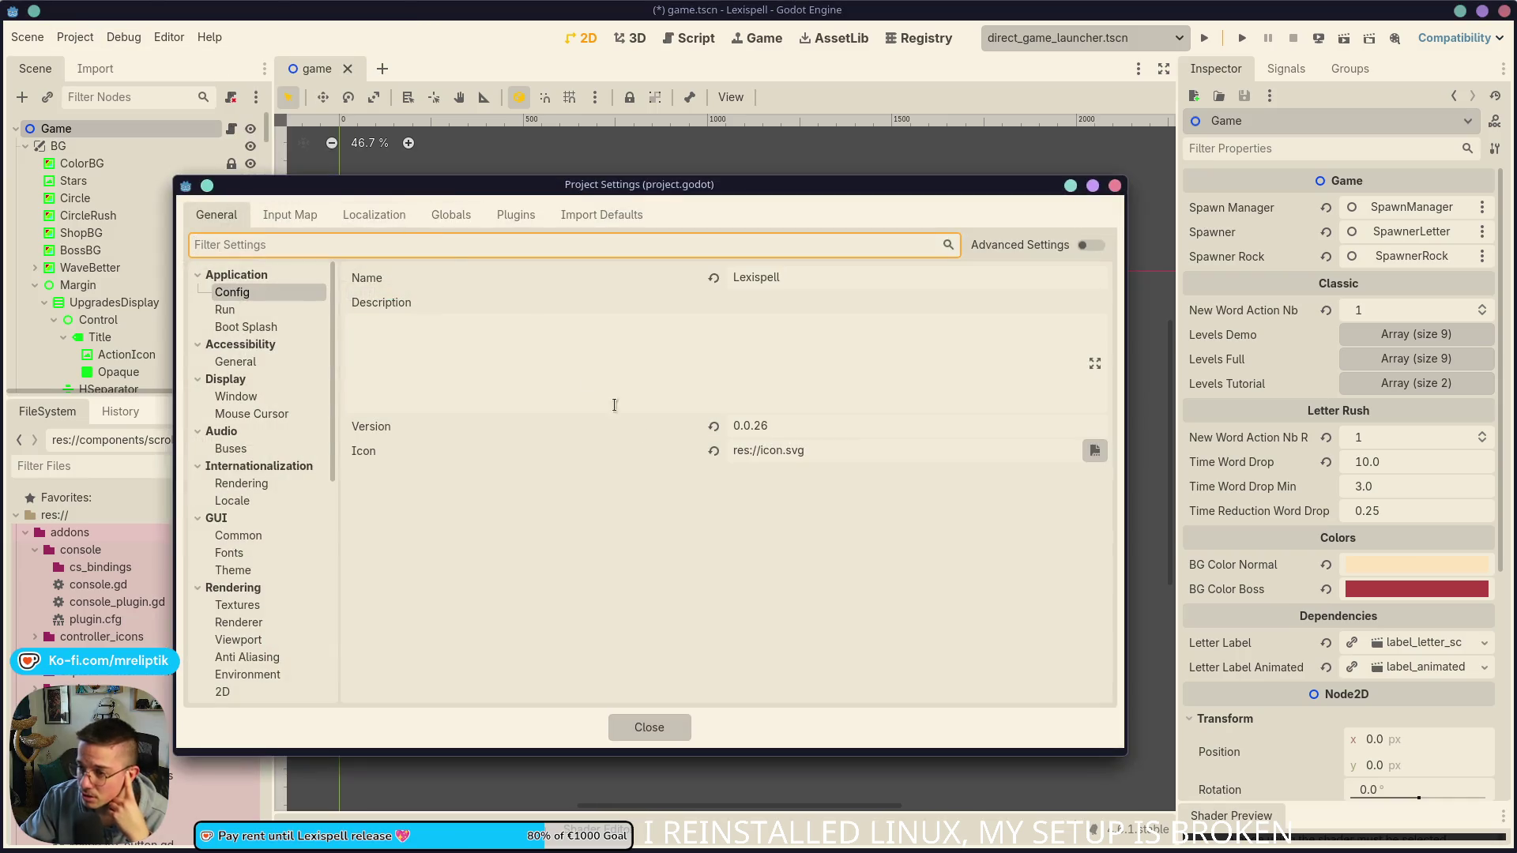
left_click(649, 723)
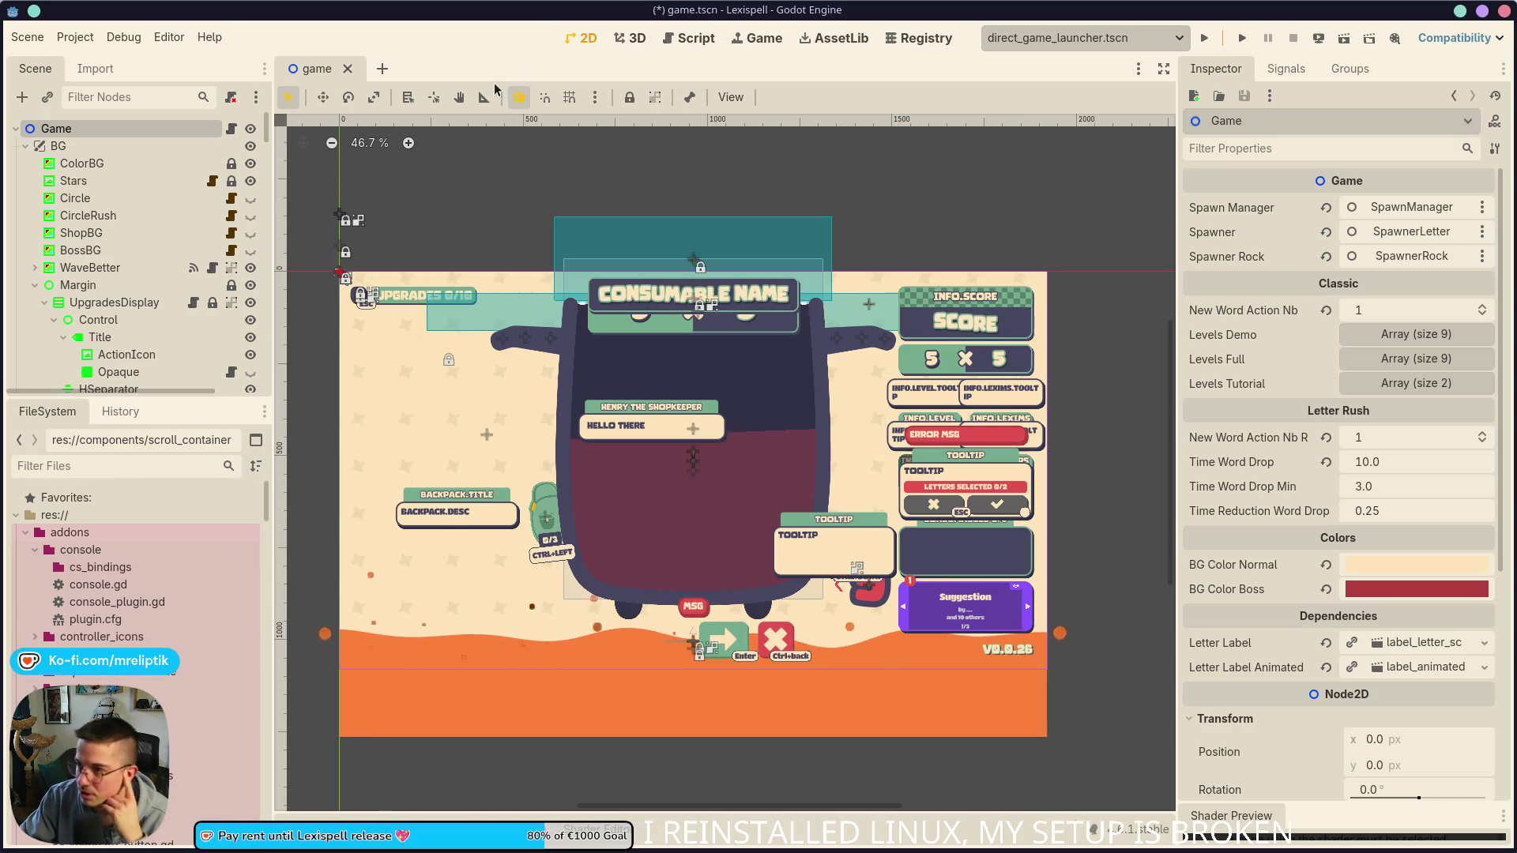
Step: Save the game scene, open the Registry table, and narrow the side docks
key("ctrl+s")
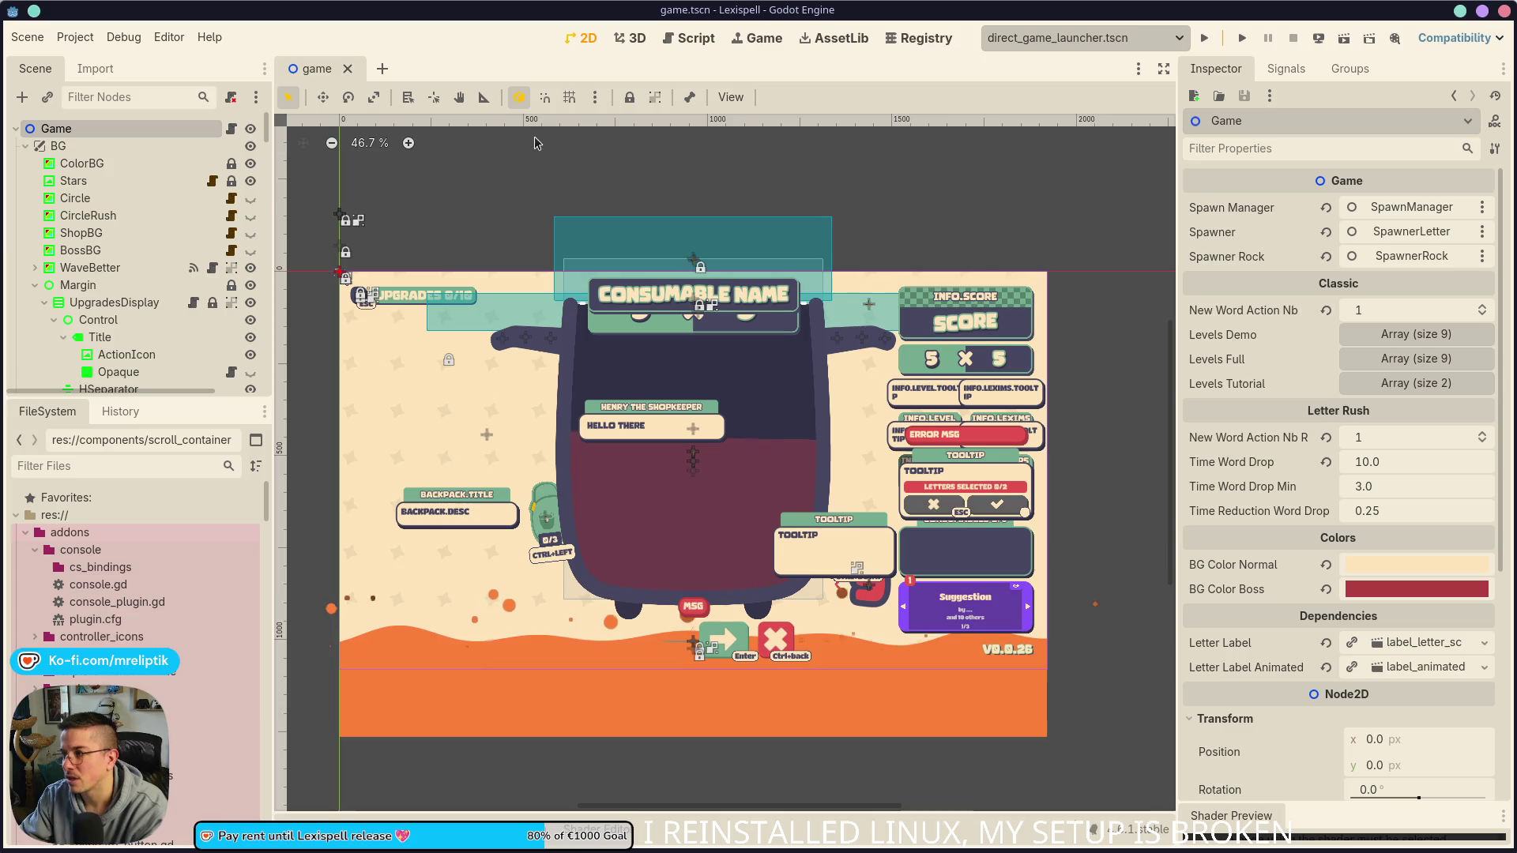
left_click(901, 41)
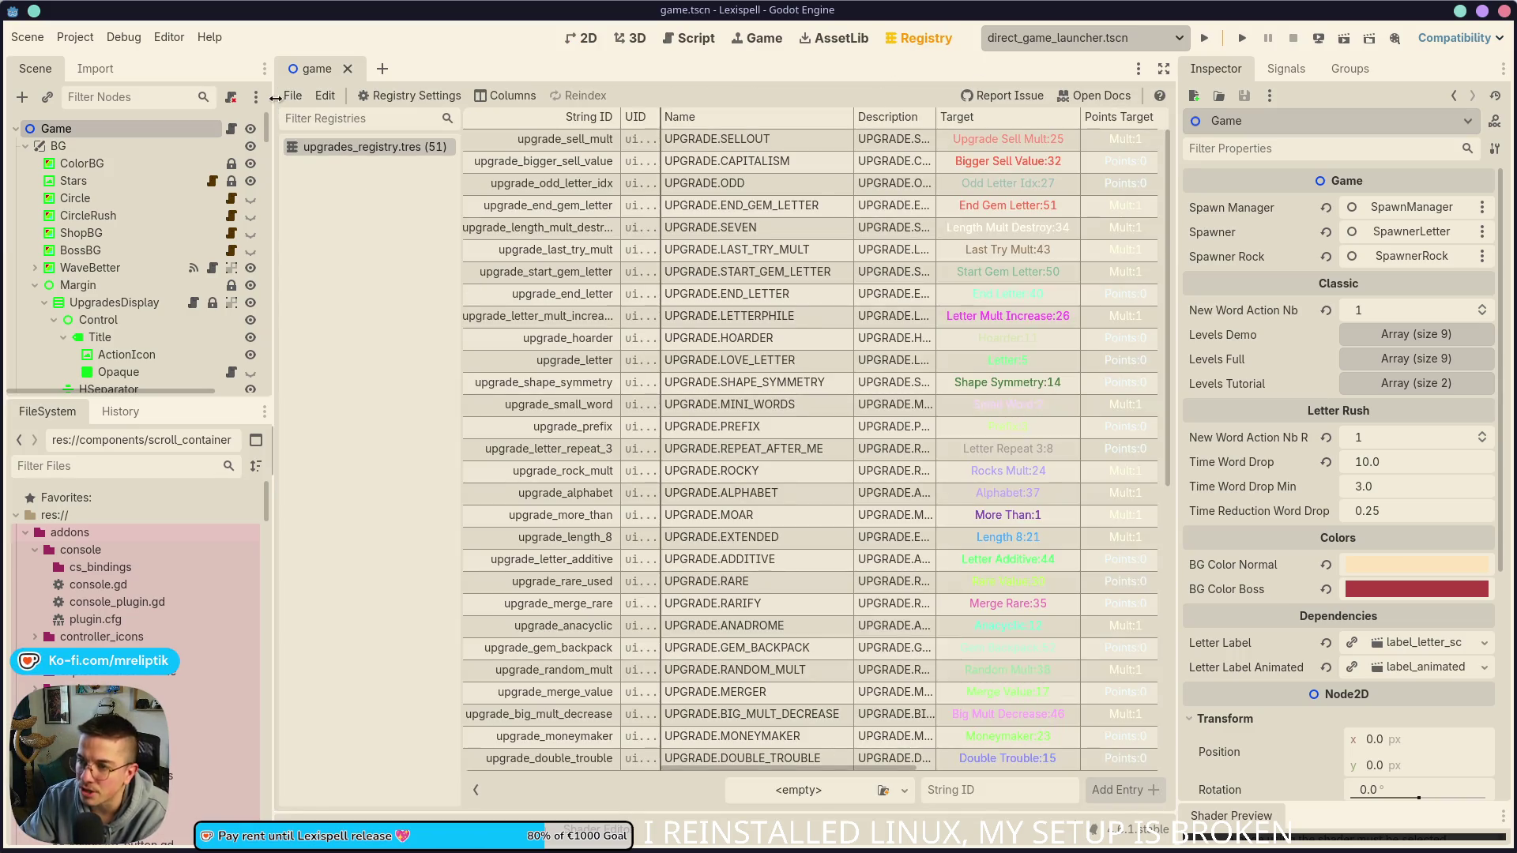
left_click_drag(272, 101, 208, 103)
left_click_drag(399, 162, 245, 167)
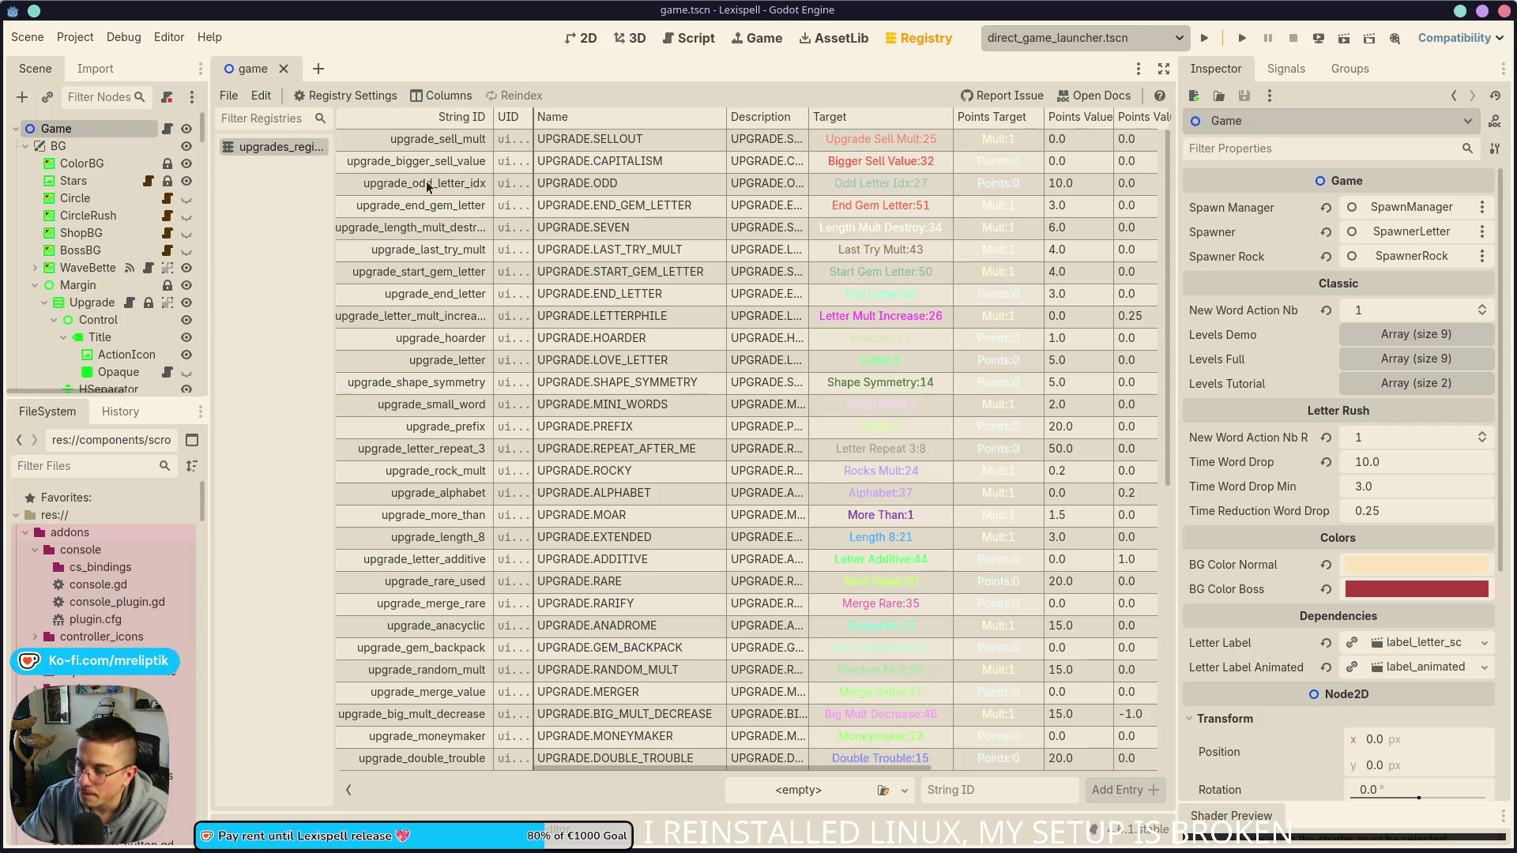
scroll(740, 510, "down", 5)
scroll(740, 510, "up", 3)
scroll(740, 509, "up", 3)
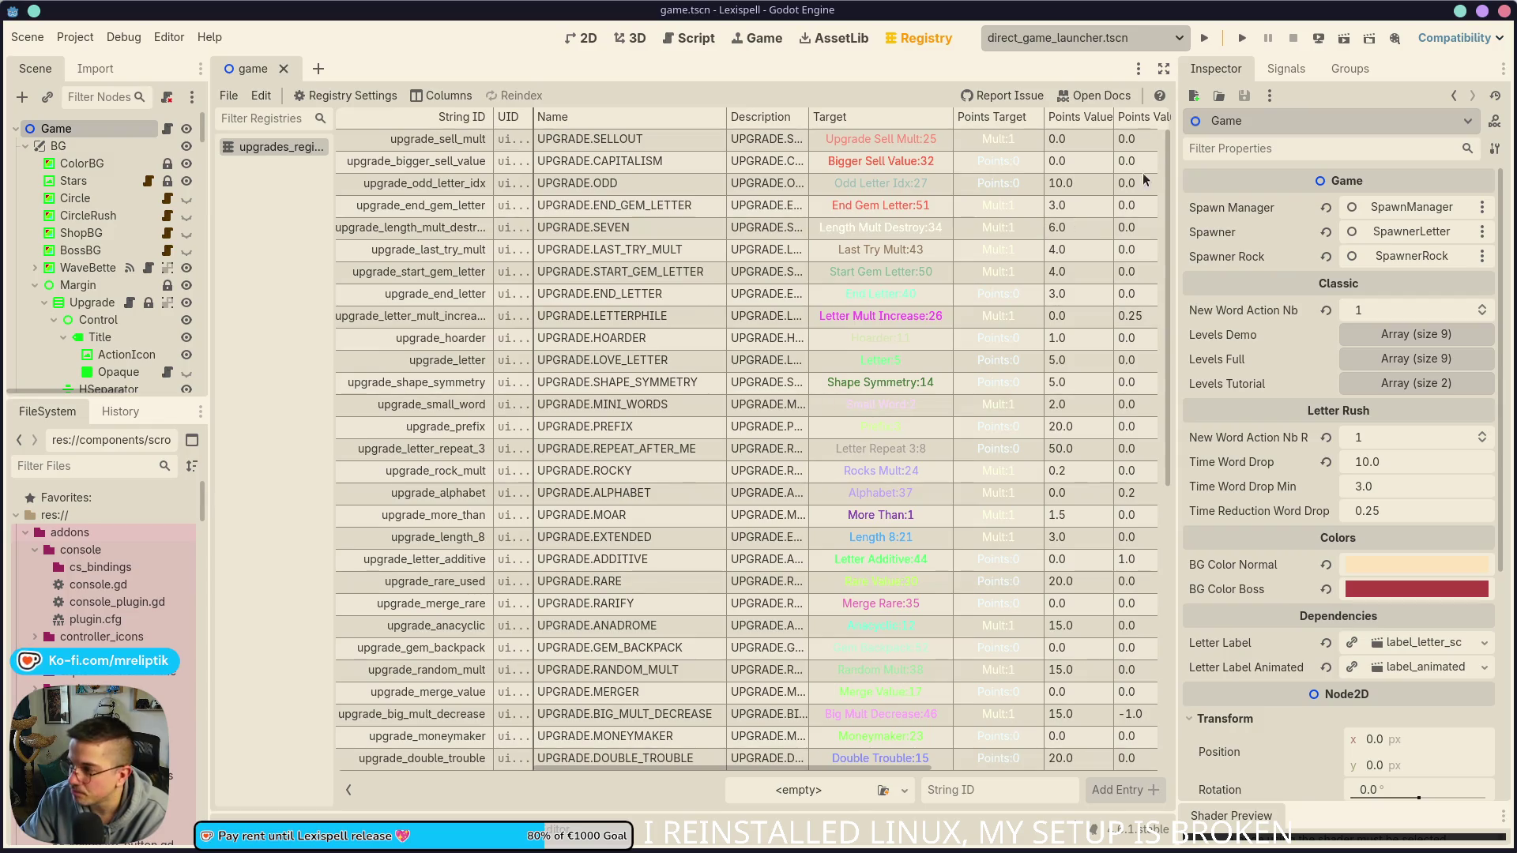
Step: Resize the Inspector and registry list panels to reveal the Conditions column
left_click_drag(1177, 162, 1312, 161)
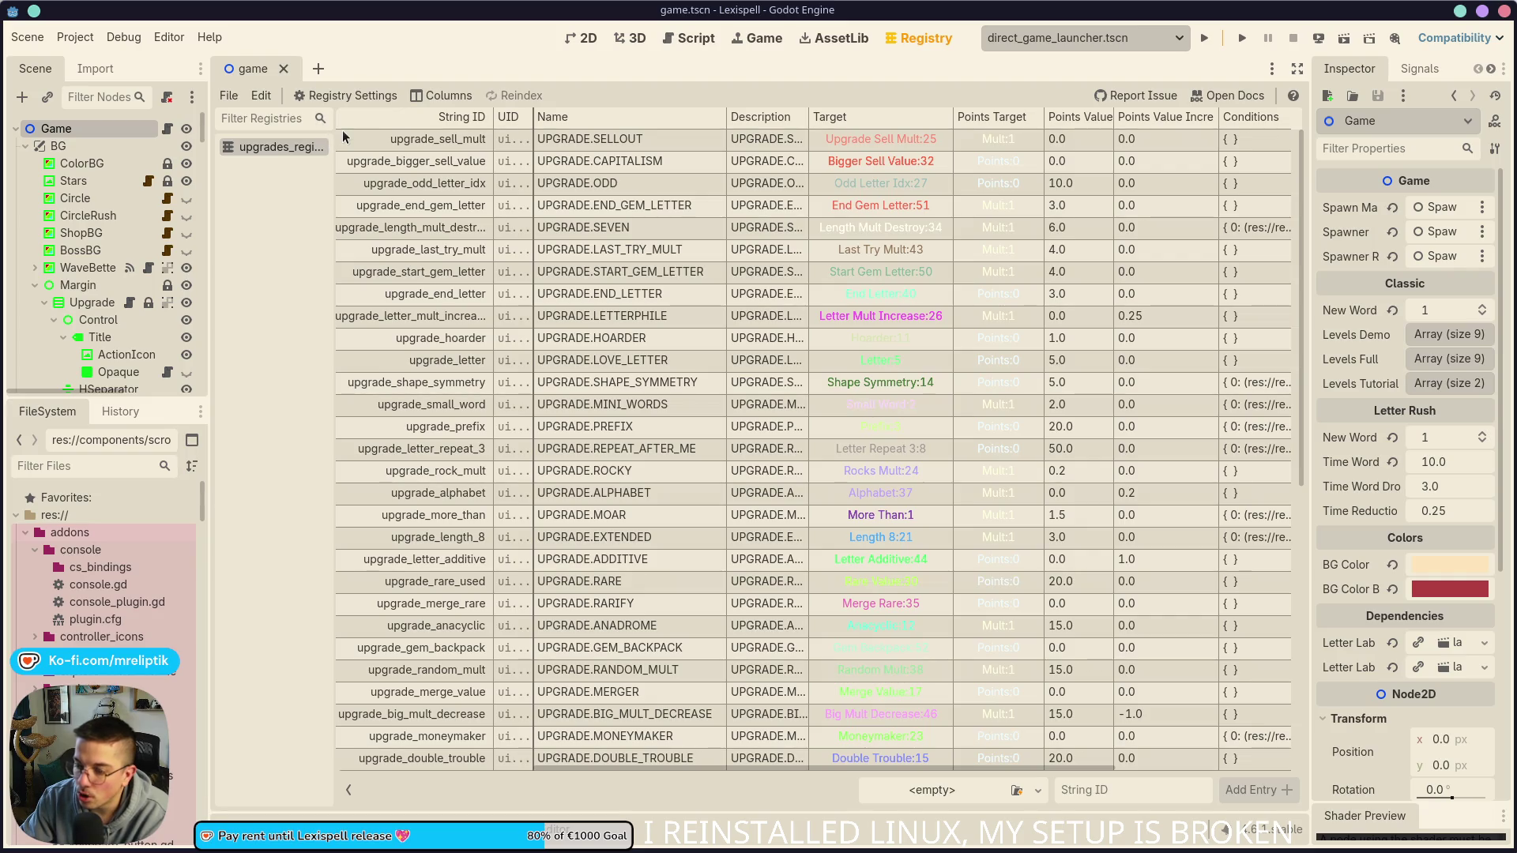
mouse_move(335, 122)
left_mouse_down()
mouse_move(314, 164)
mouse_move(427, 187)
left_mouse_up()
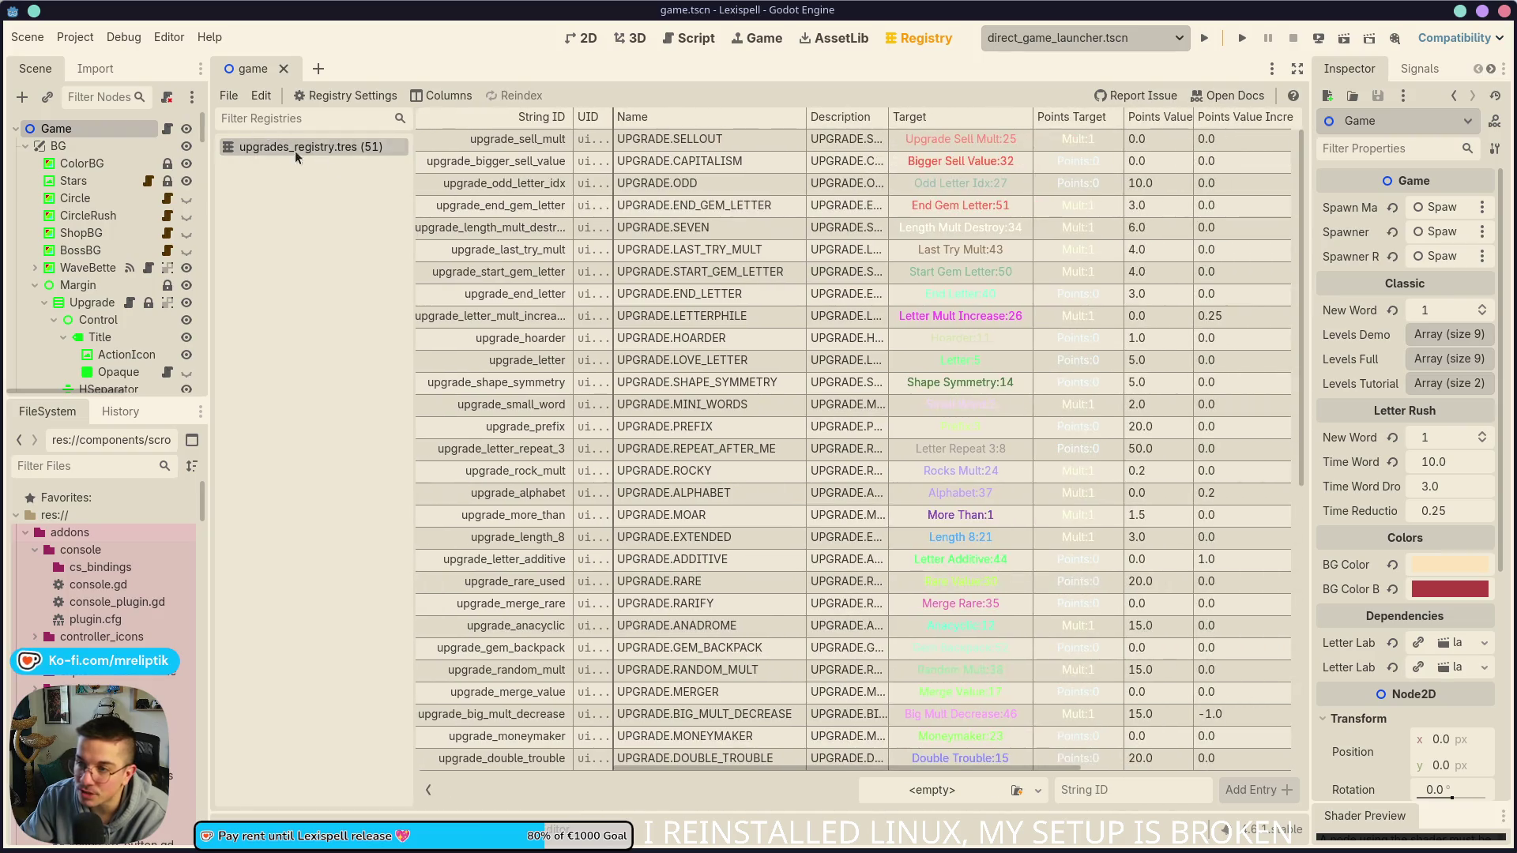
left_click(230, 90)
left_click(267, 88)
left_click(263, 94)
left_click(262, 95)
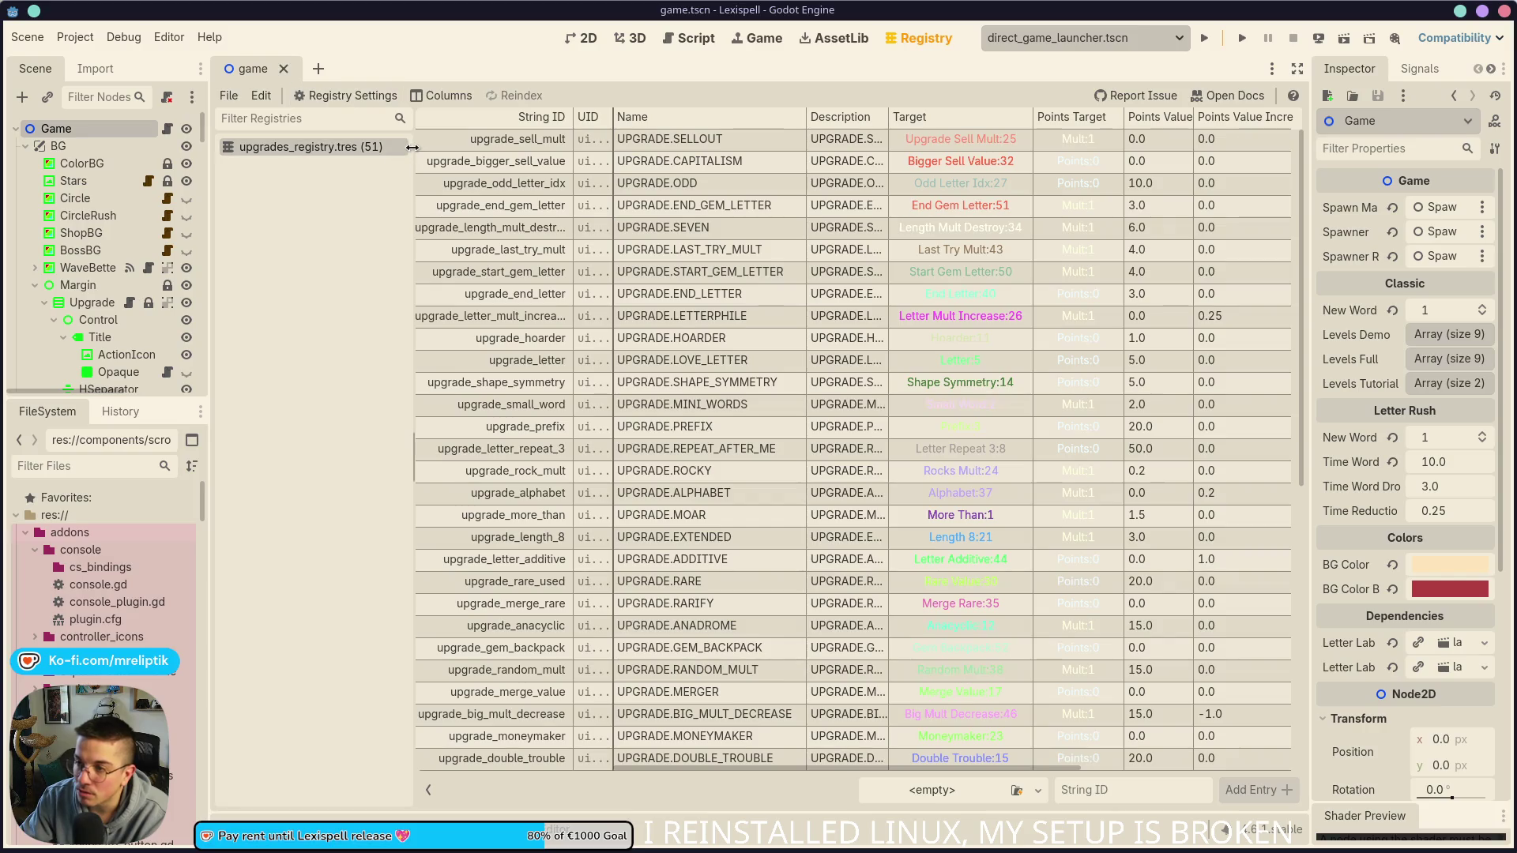
left_click(399, 150)
Step: Scroll the table right to the Action and Price columns and select the UPGRADE.SEVEN row
scroll(875, 182, "down", 5)
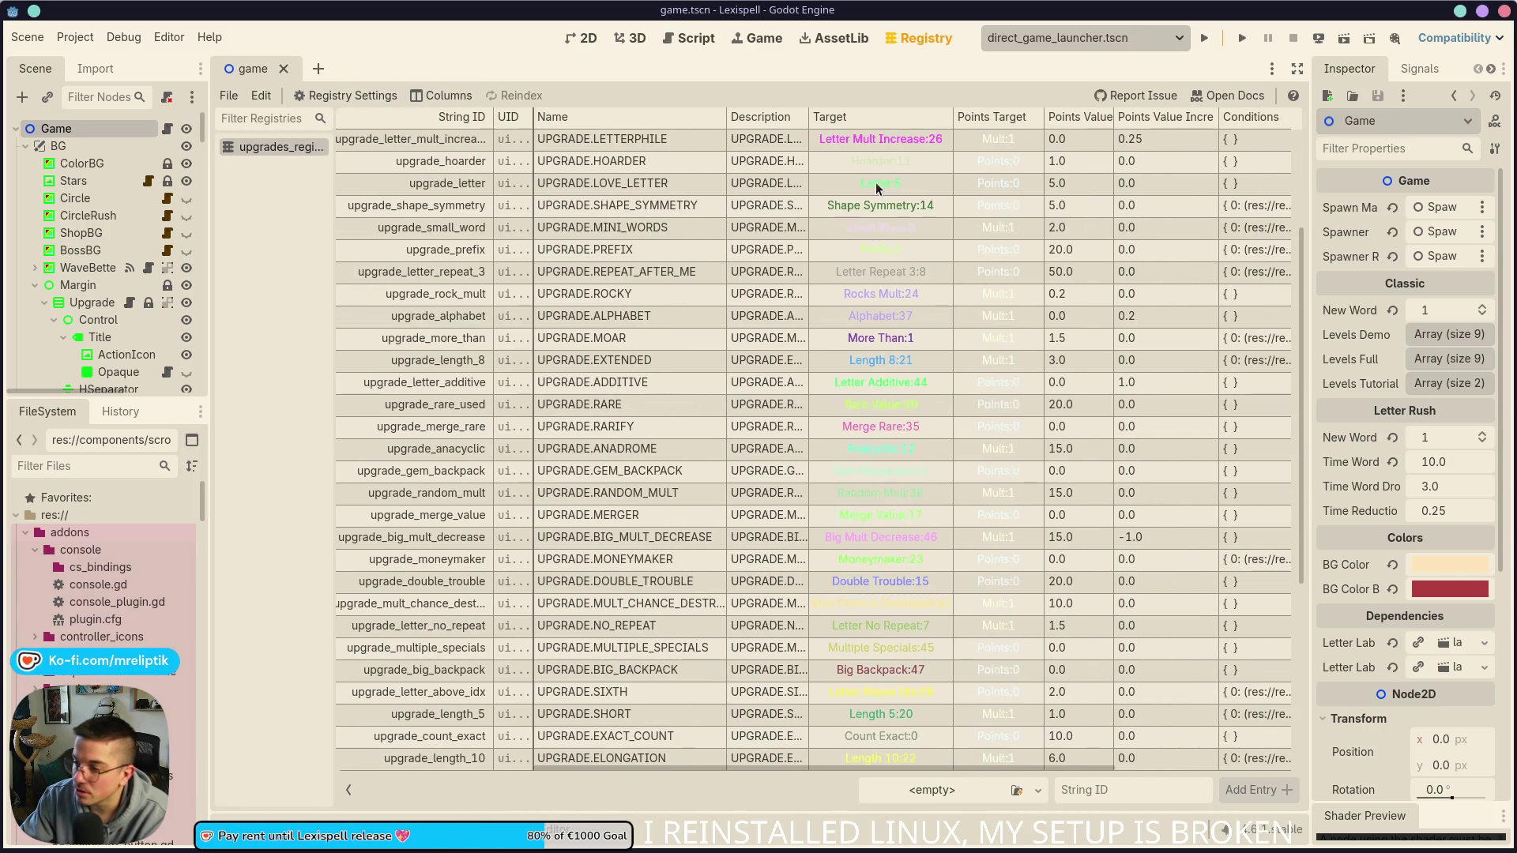
scroll(888, 405, "up", 5)
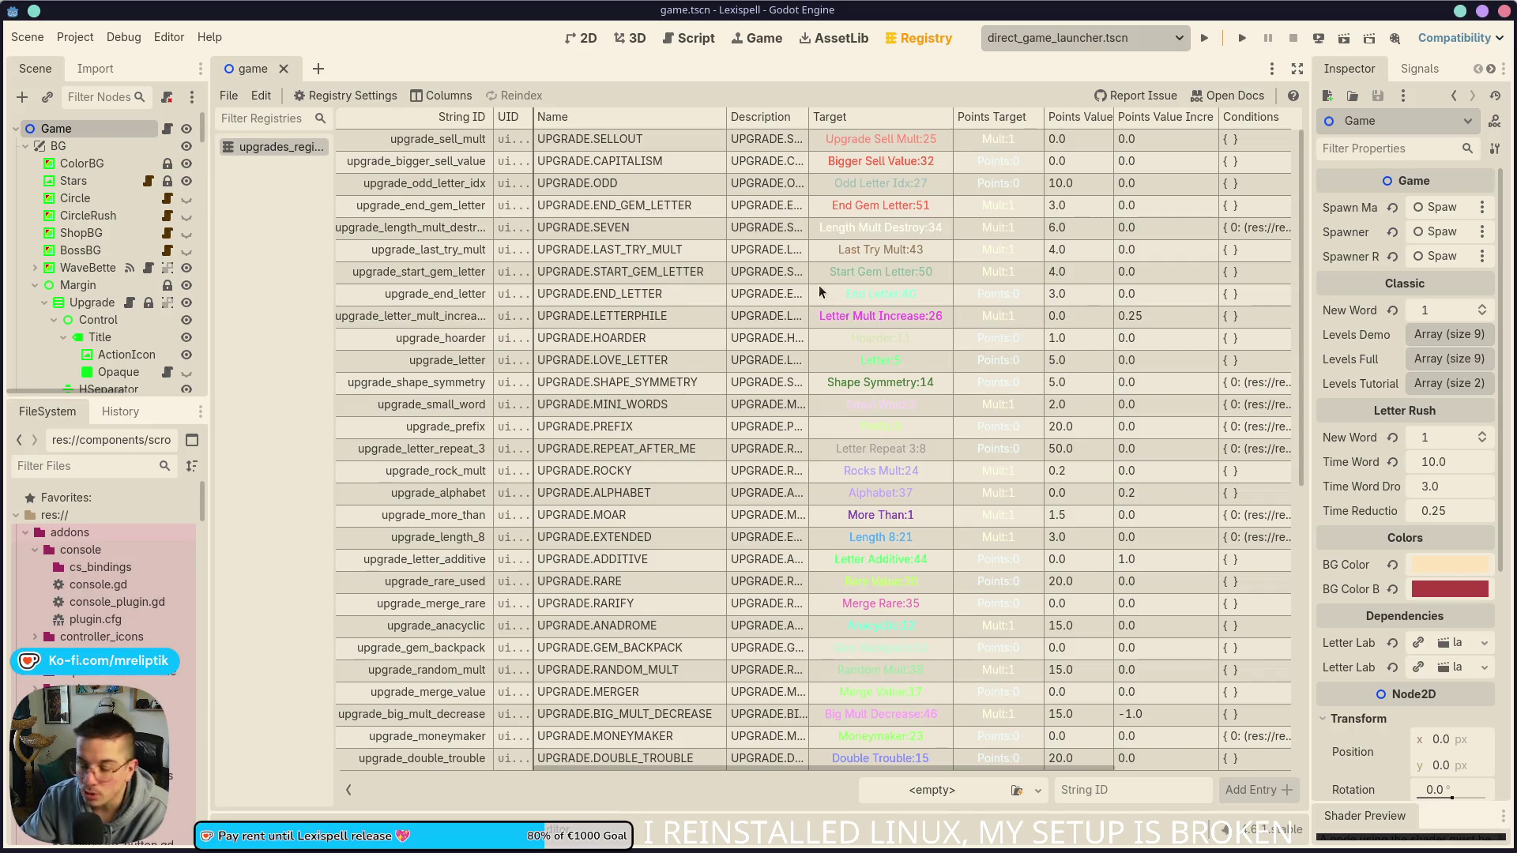
scroll(962, 617, "down", 3)
scroll(1003, 762, "up", 3)
left_click_drag(861, 770, 1047, 770)
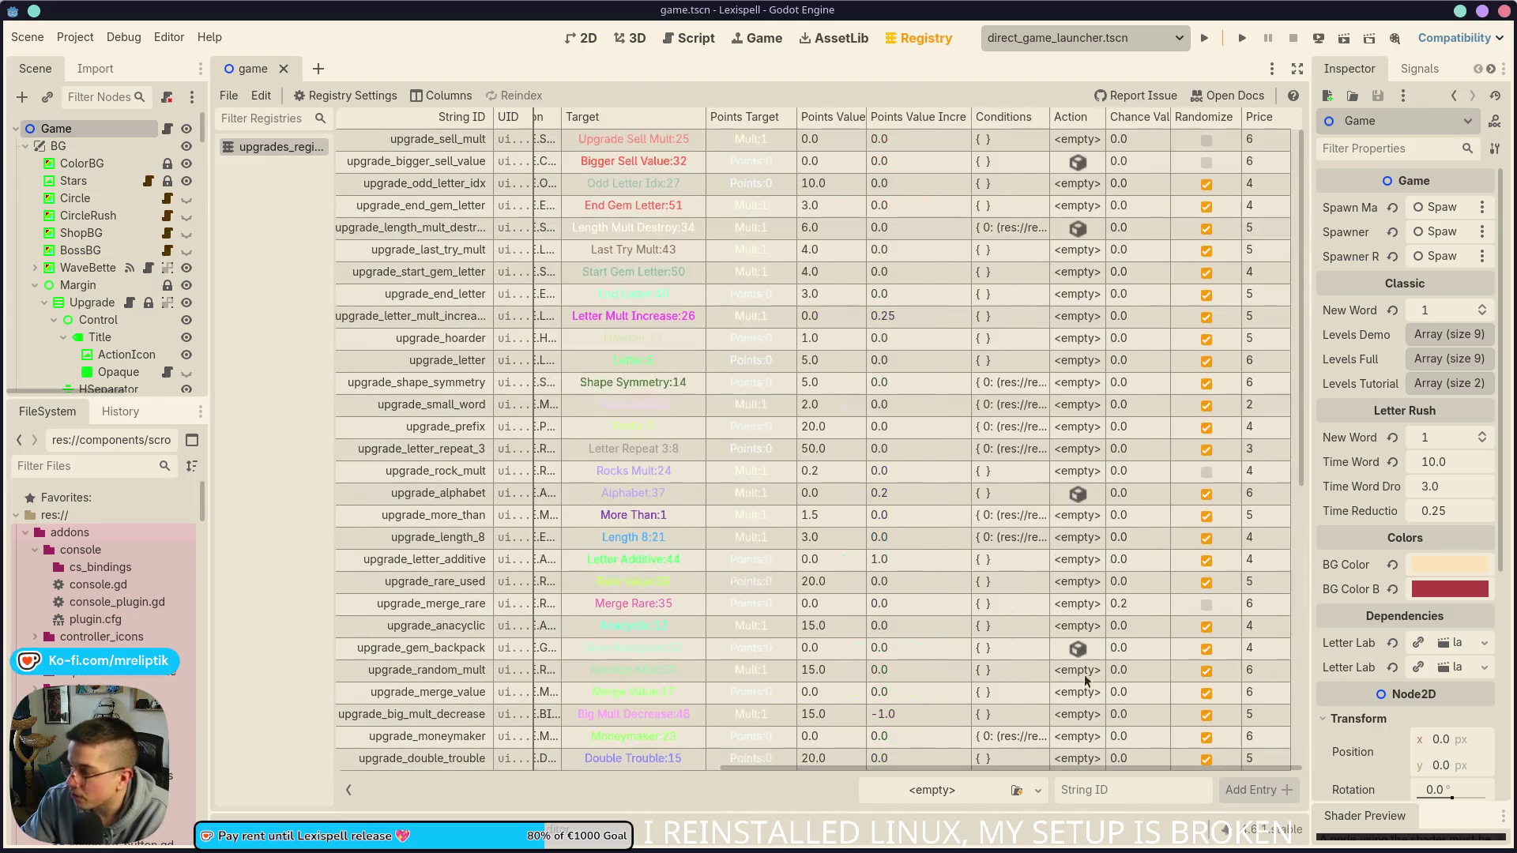
left_click(1017, 227)
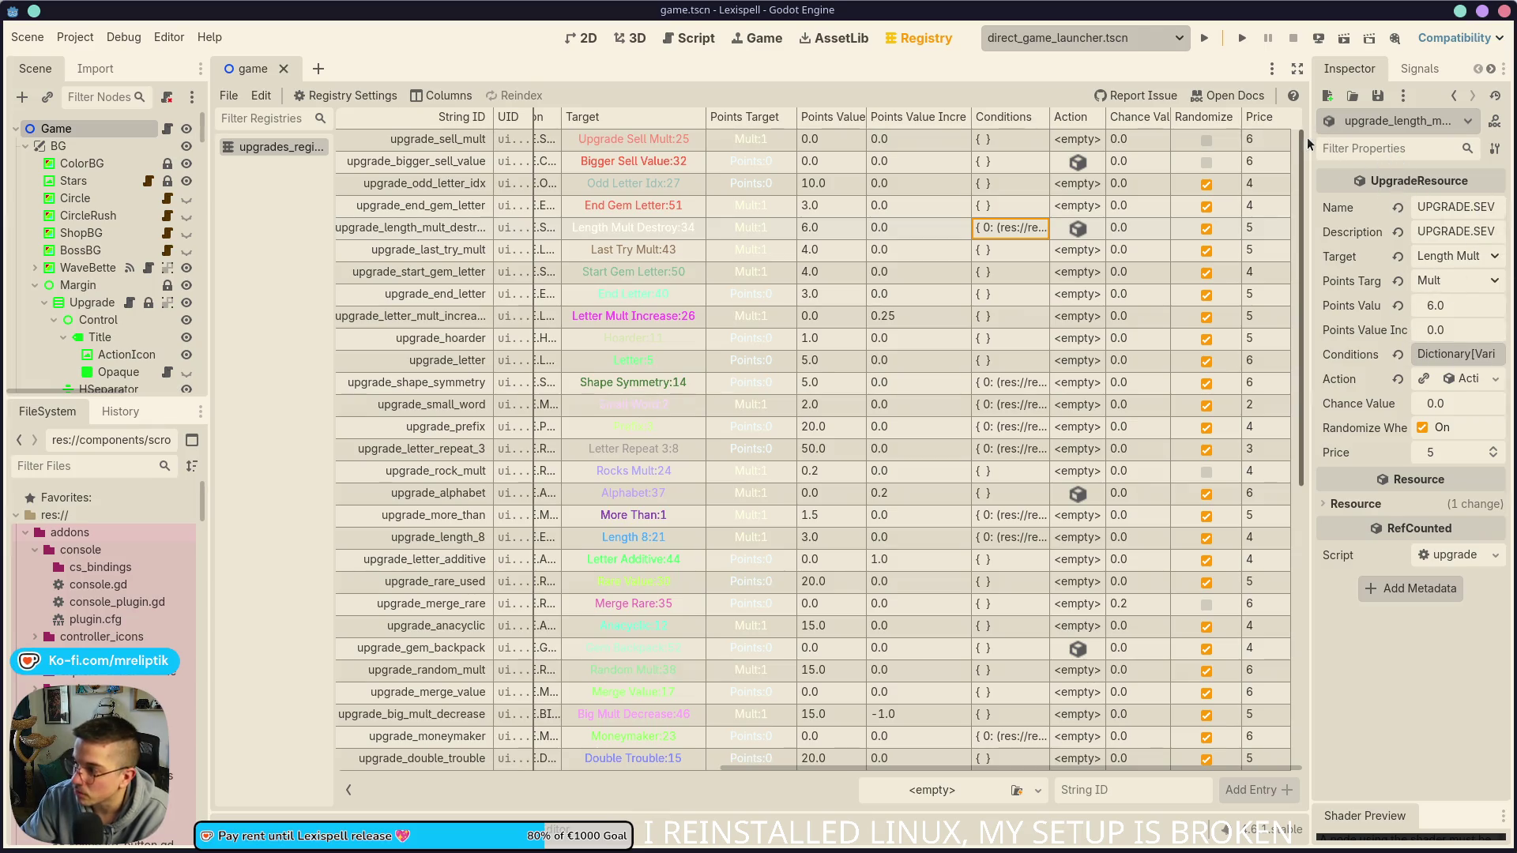
Step: Widen the Inspector to review UPGRADE.SEVEN's fields, then return to the 2D scene view
left_click_drag(1308, 137, 1274, 137)
scroll(717, 316, "down", 10)
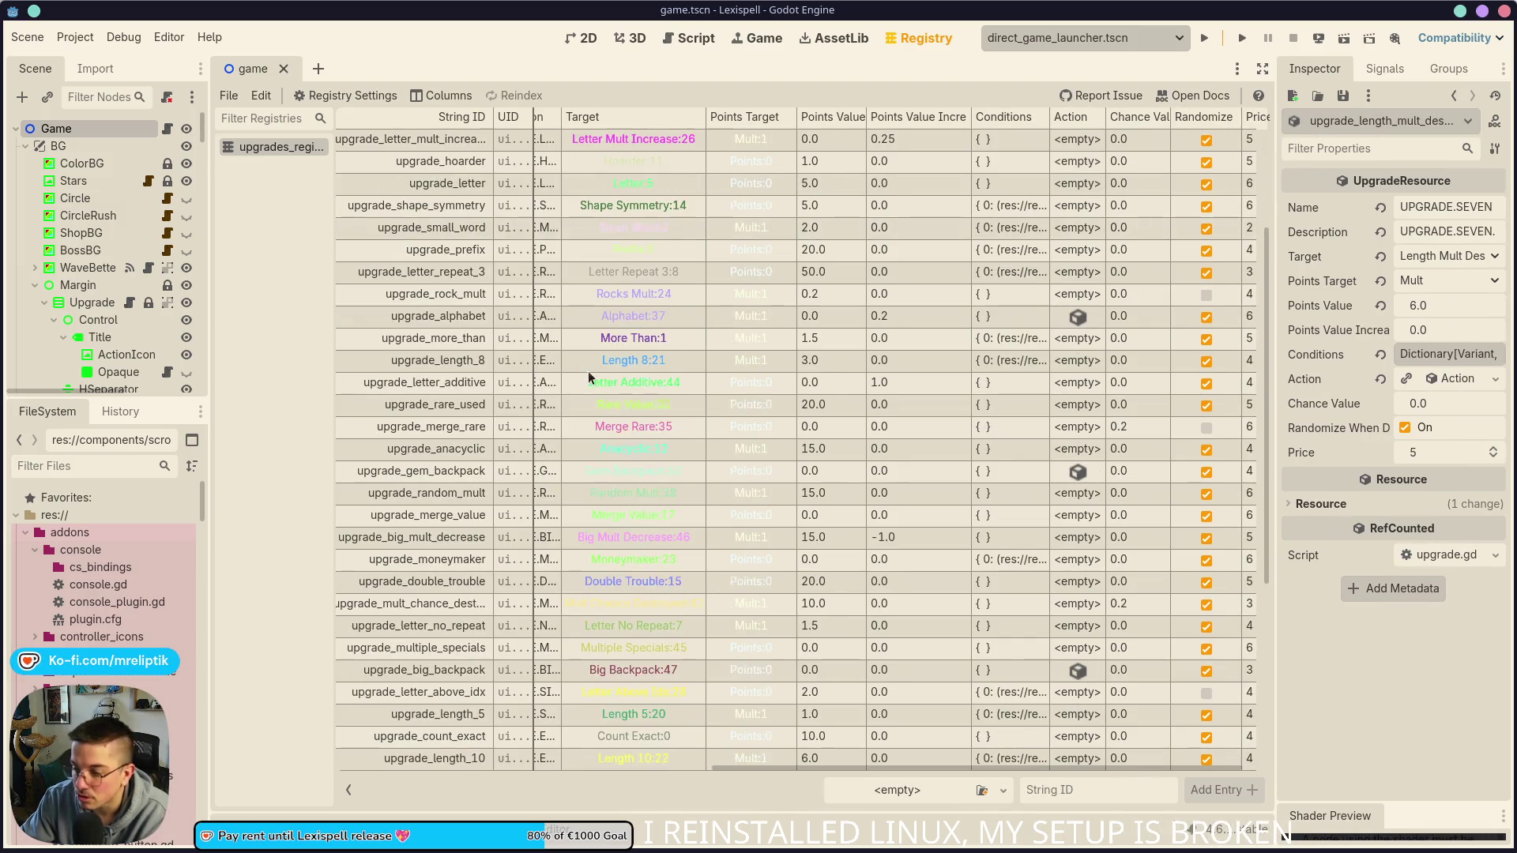
scroll(660, 430, "up", 6)
scroll(605, 455, "up", 3)
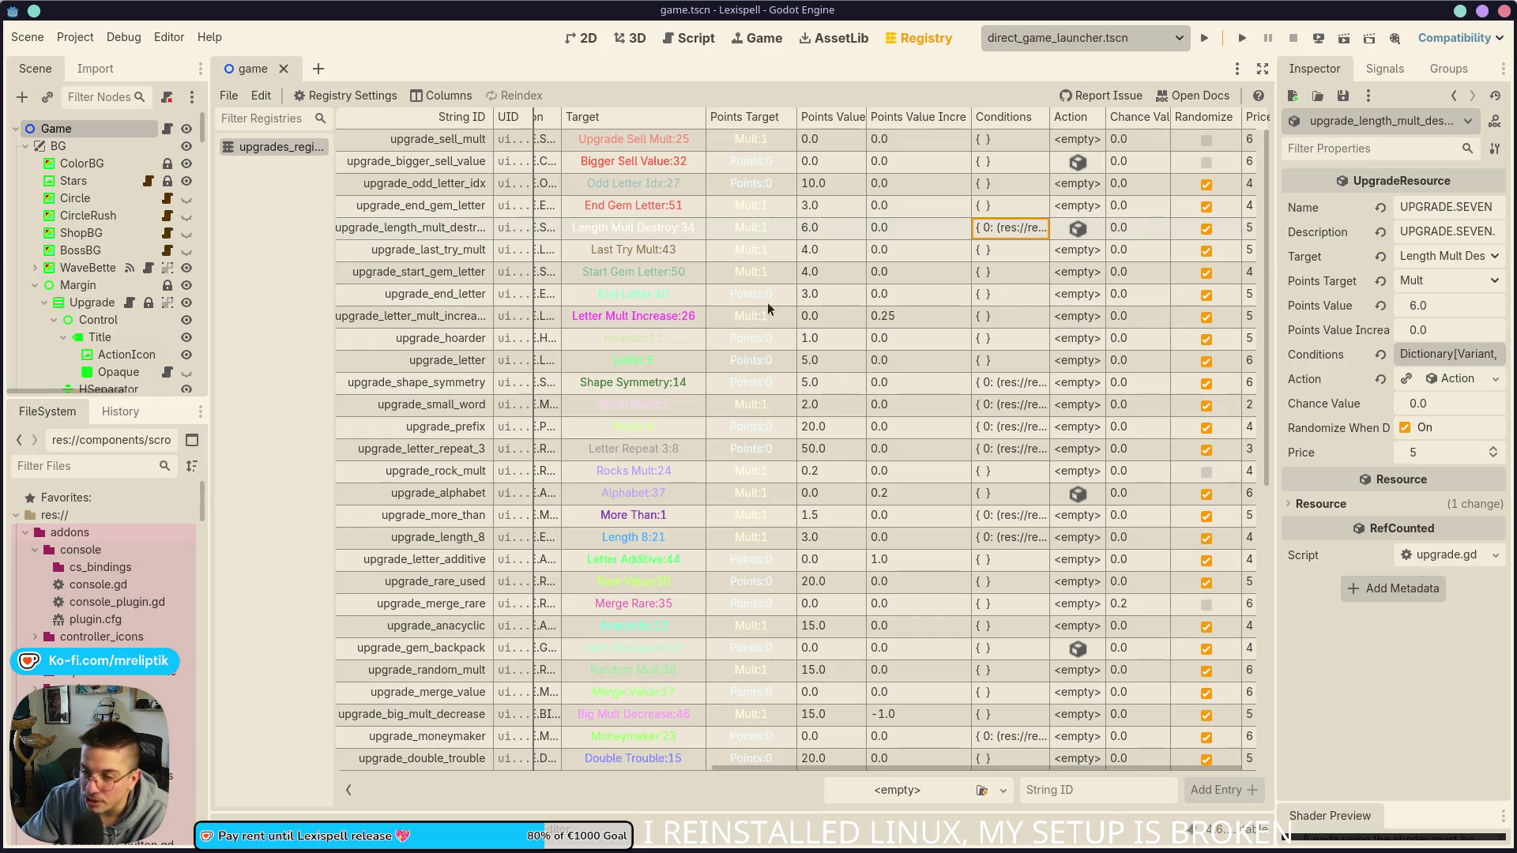
left_click(592, 41)
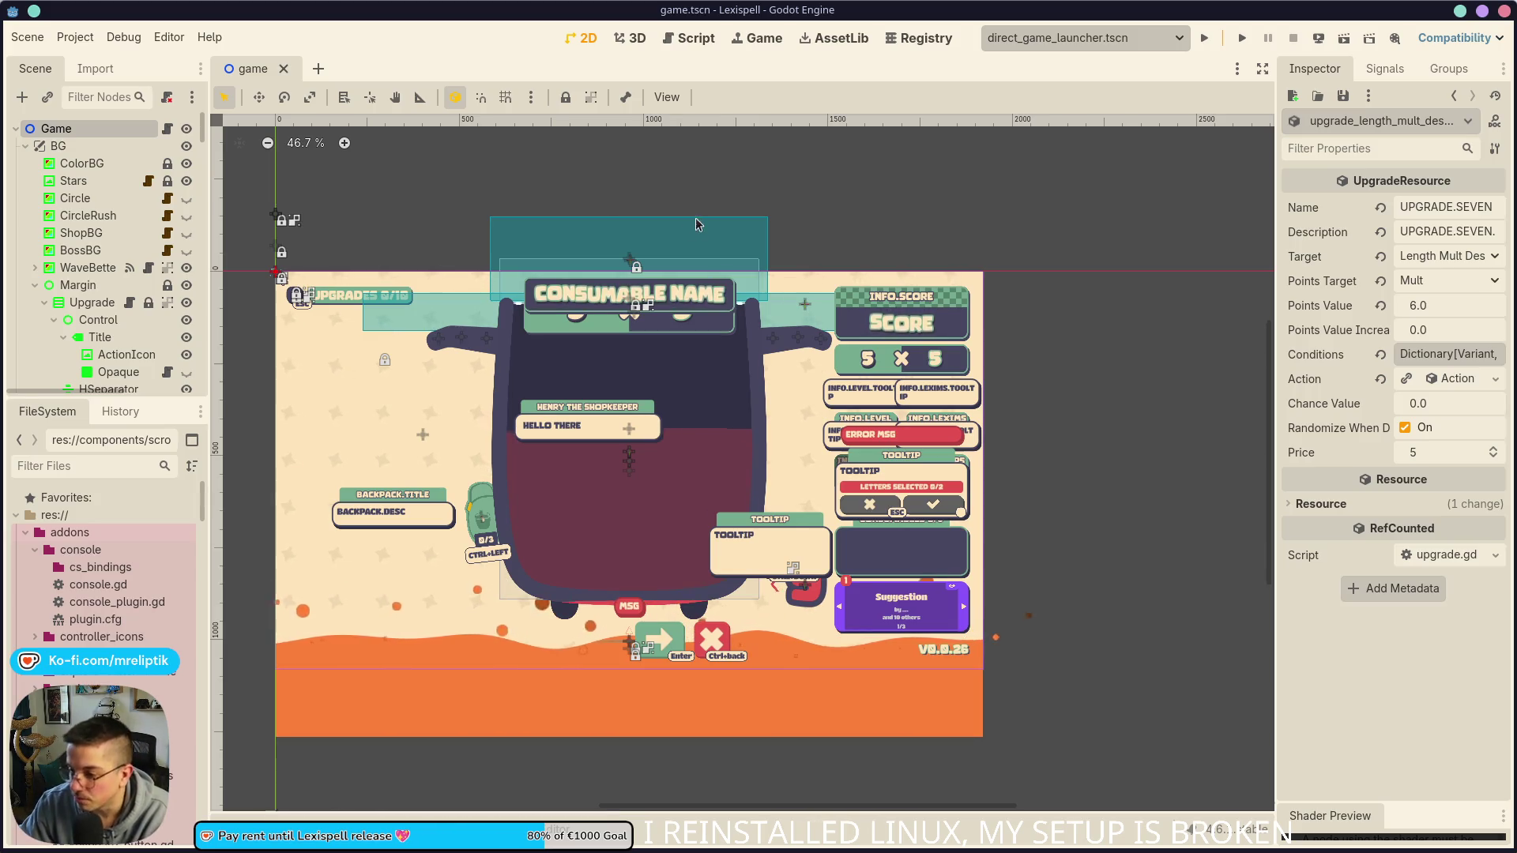
scroll(698, 223, "left", 4)
scroll(697, 224, "down", 2)
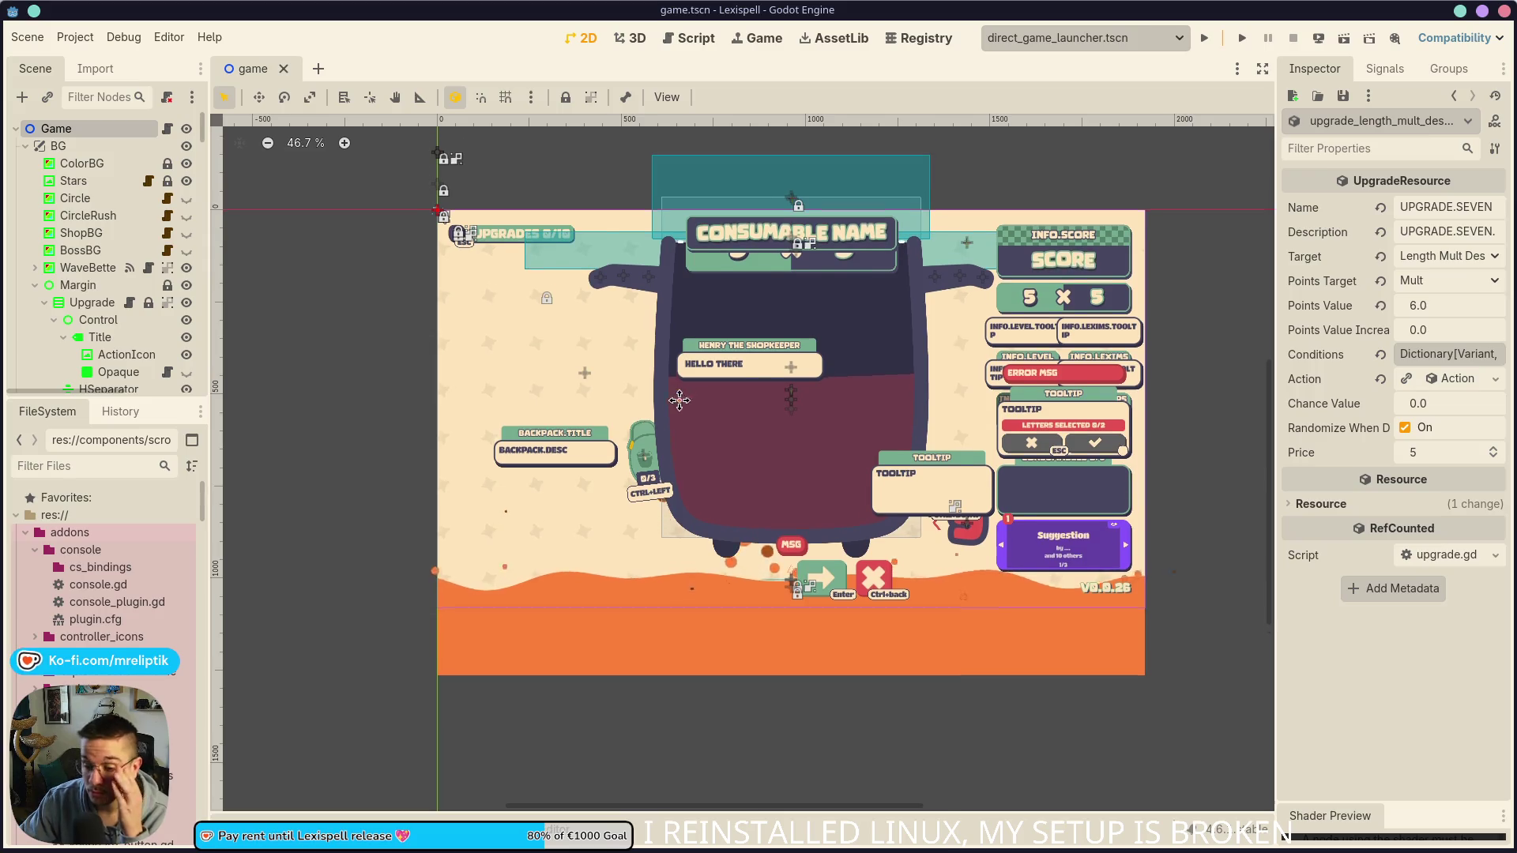
key("Print")
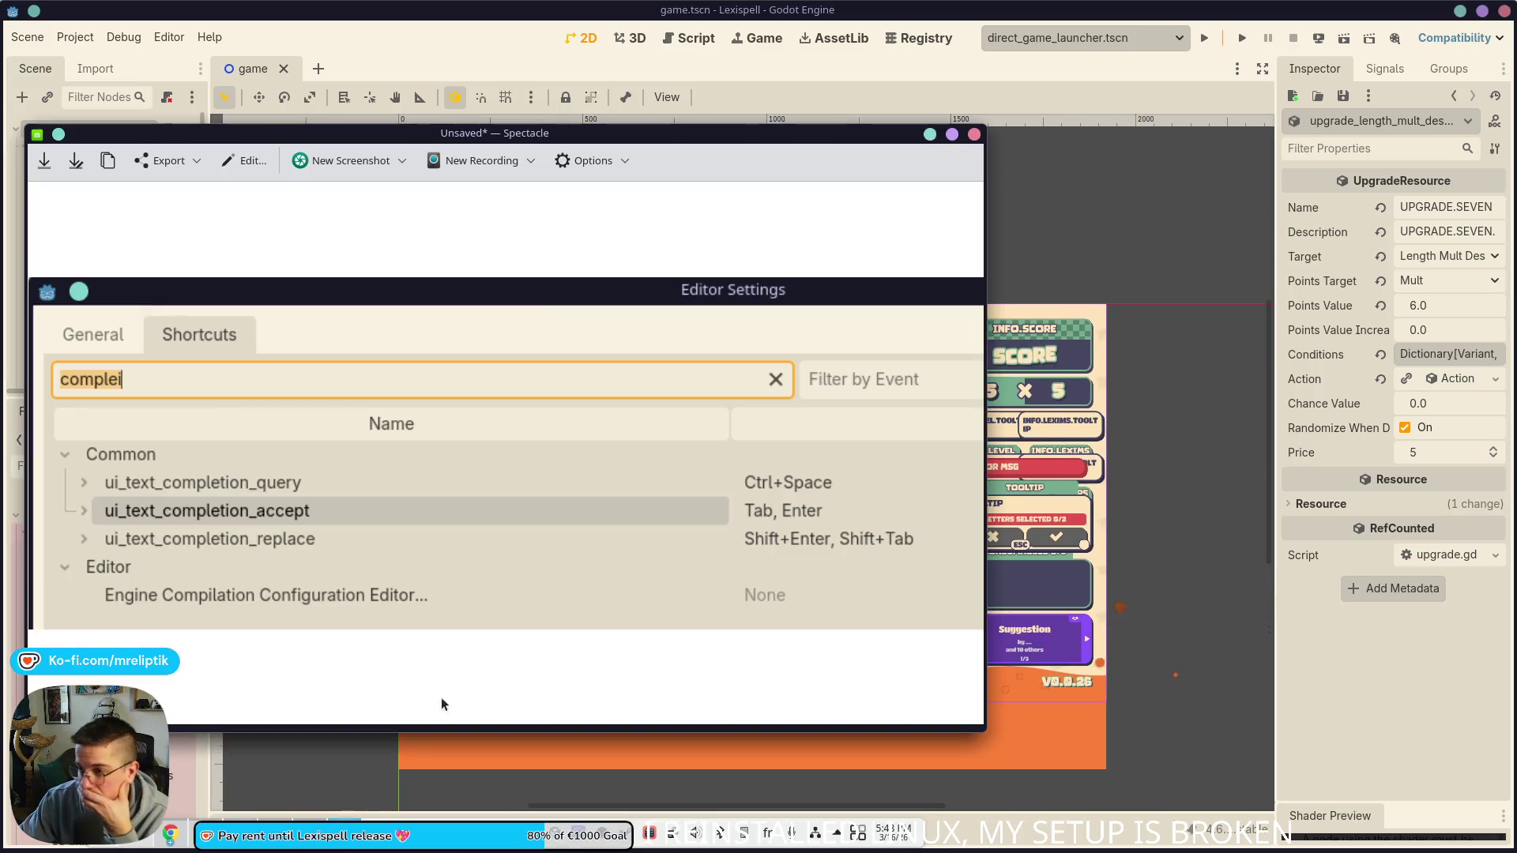
key("Escape")
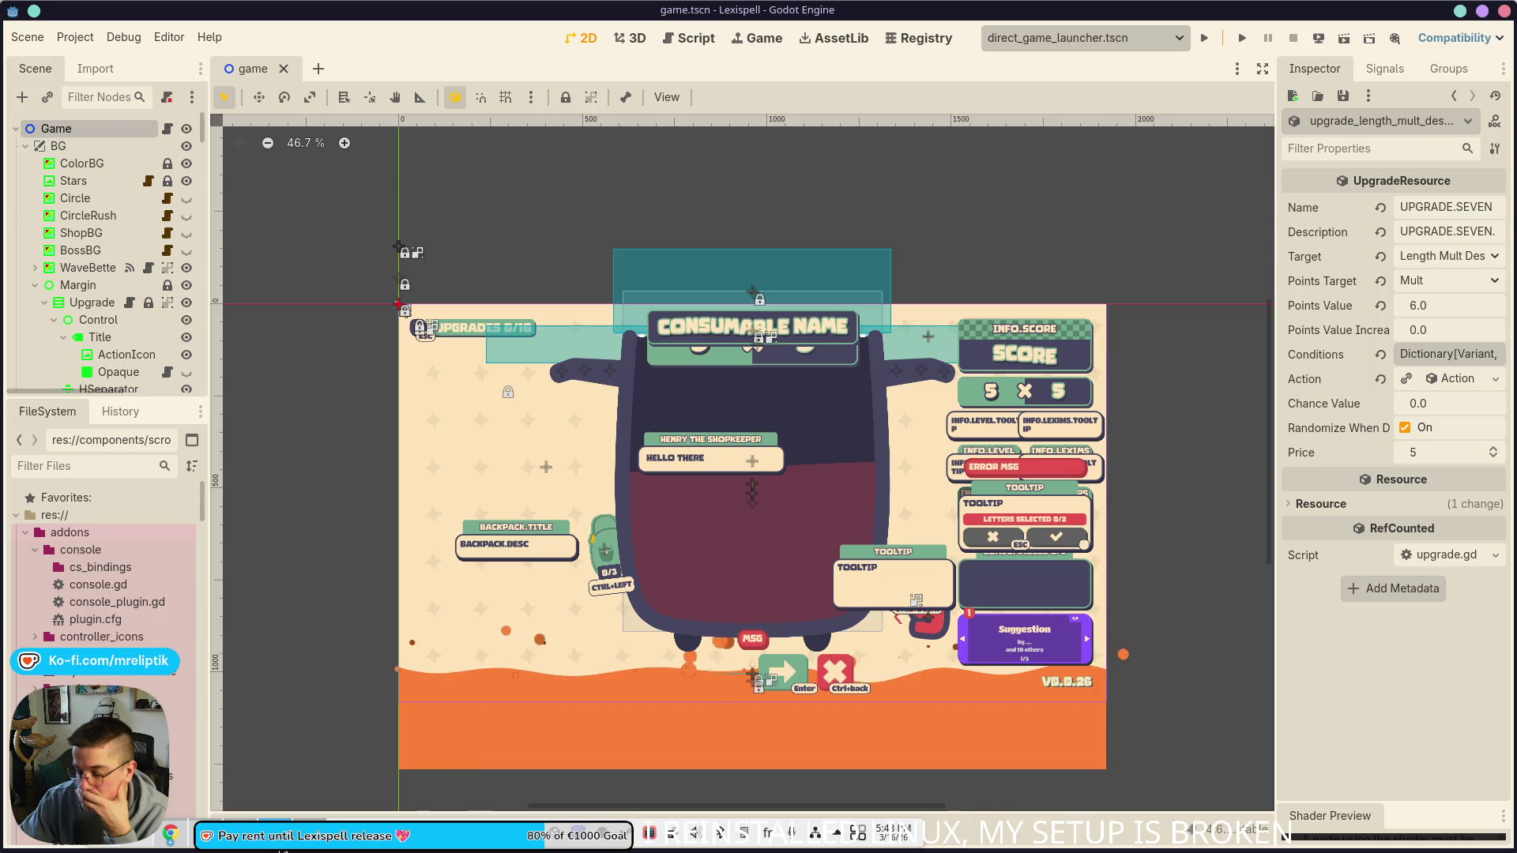
mouse_move(282, 846)
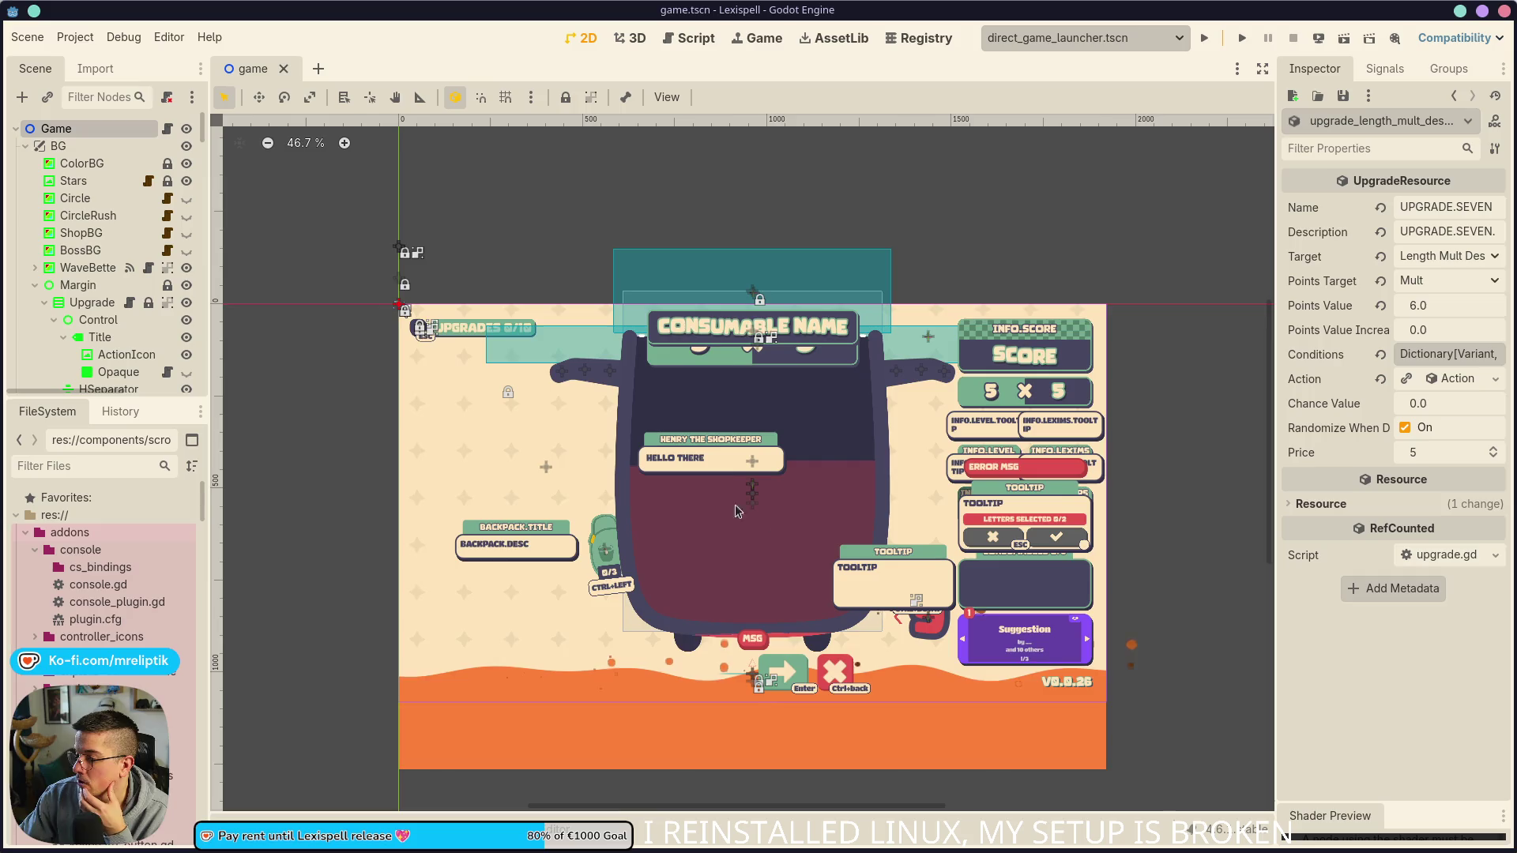
scroll(734, 510, "down", 3)
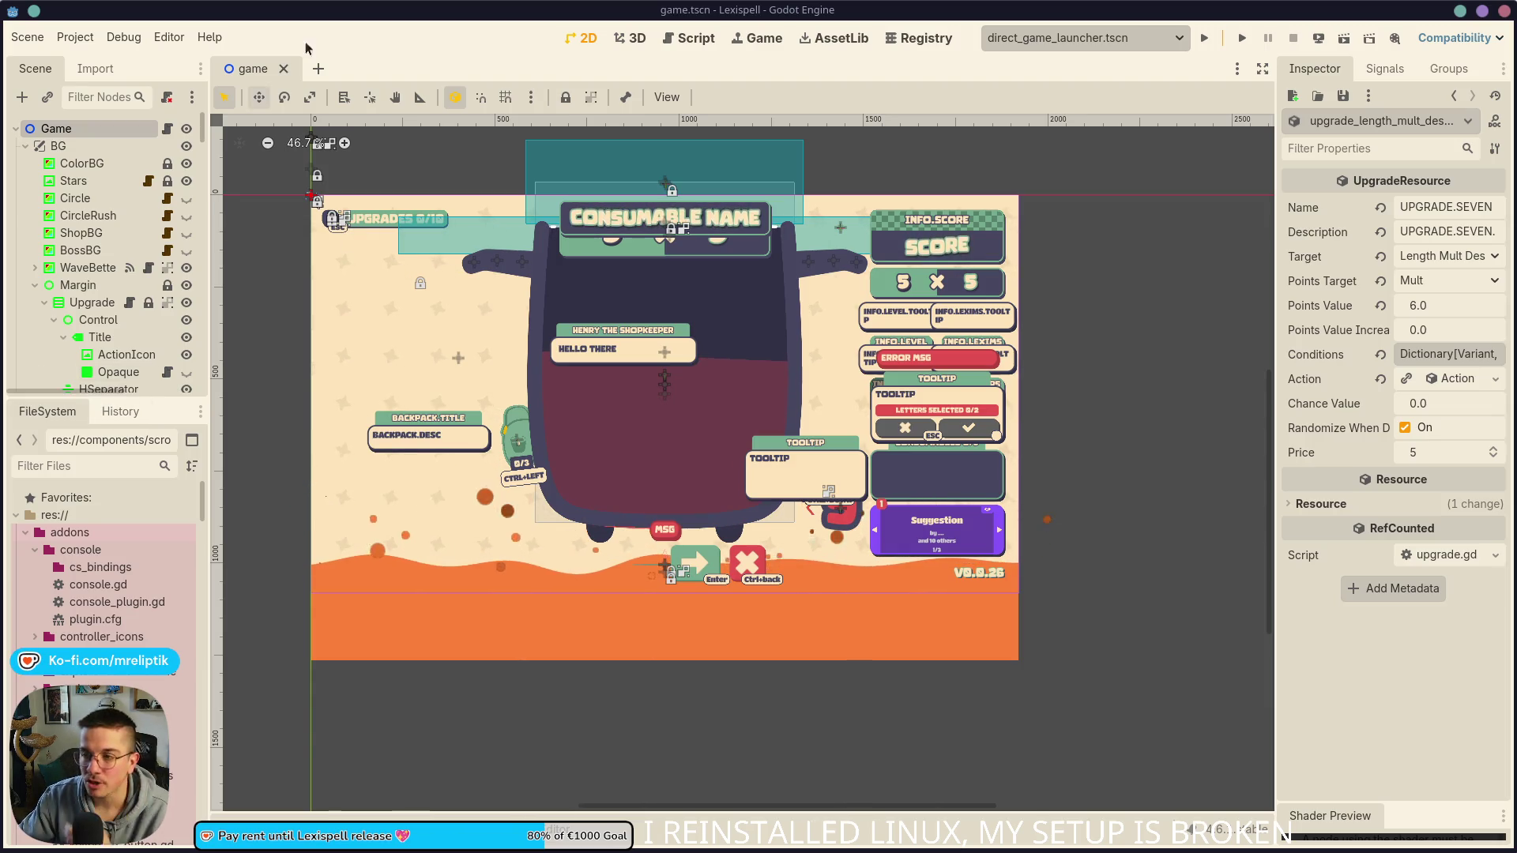
Step: Quick-open upgrade_enum.gd by searching 'upgrade' to view the UPGRADE enum
key("ctrl+alt+o")
type("upgrade")
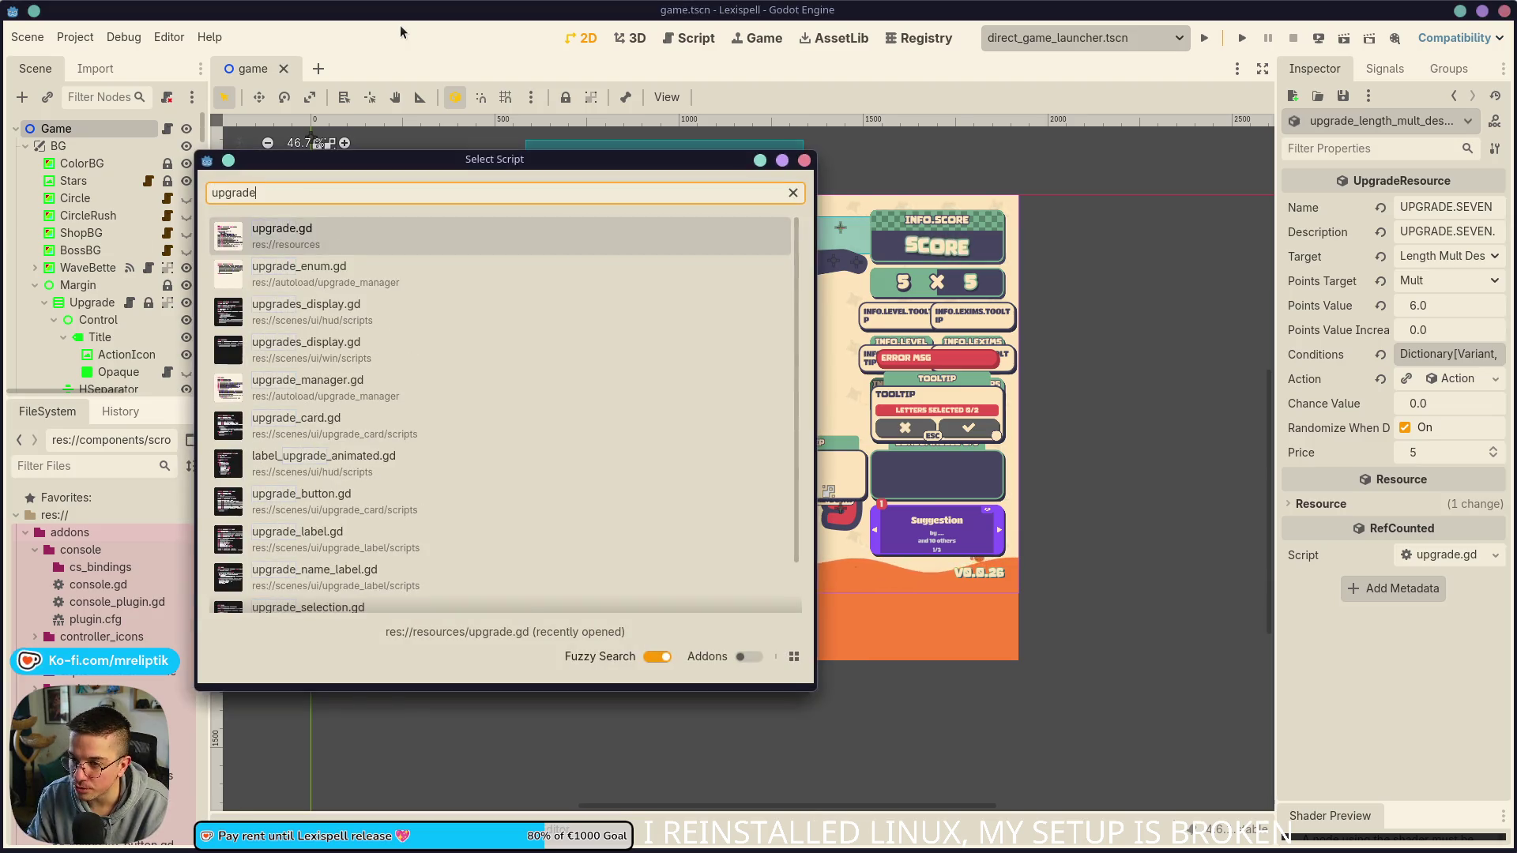
key("Down")
key("Return")
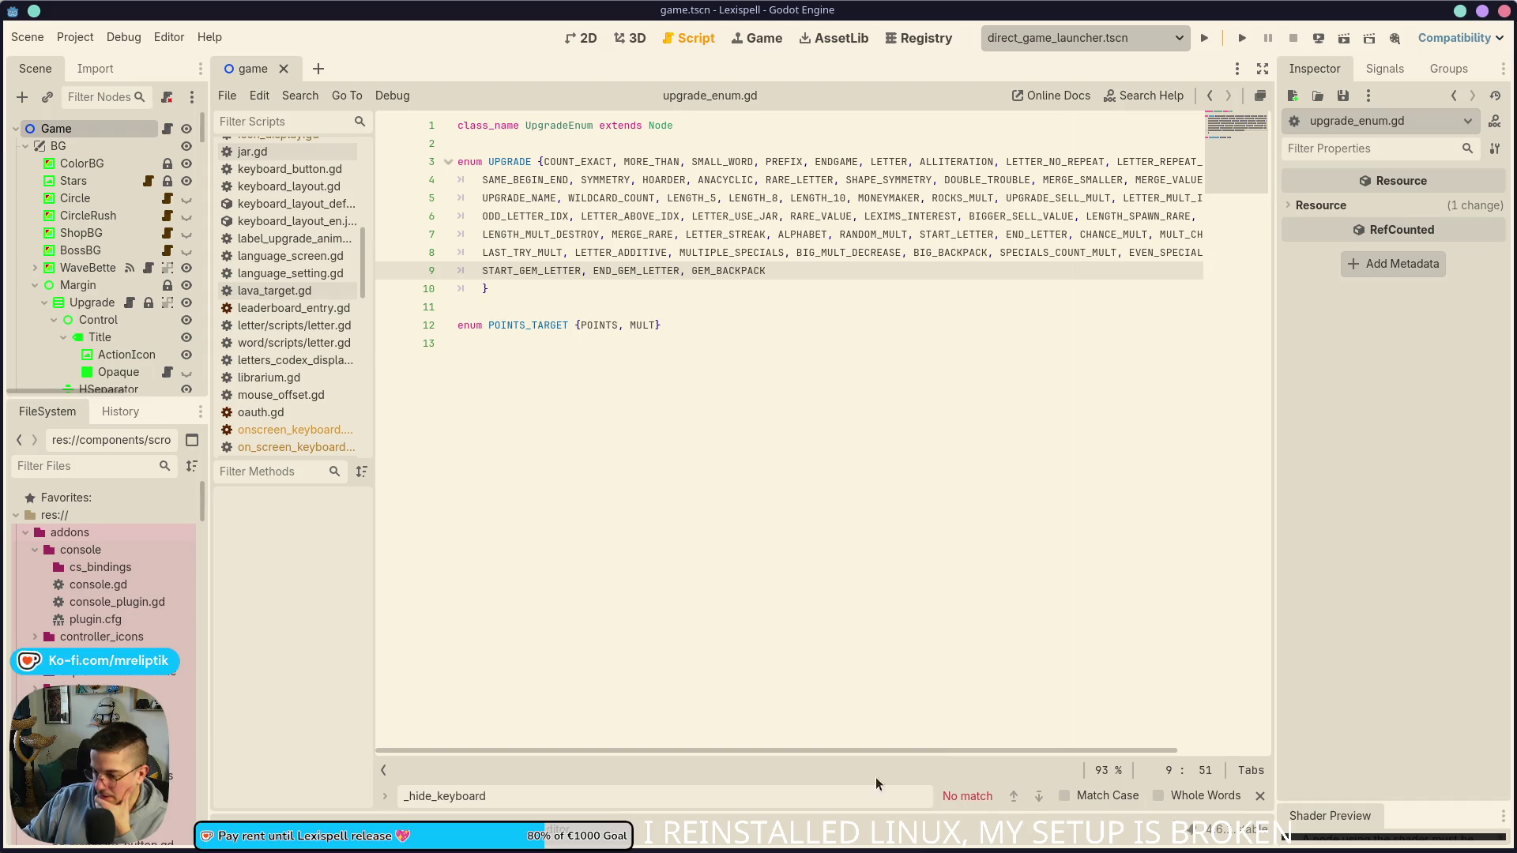
mouse_move(509, 852)
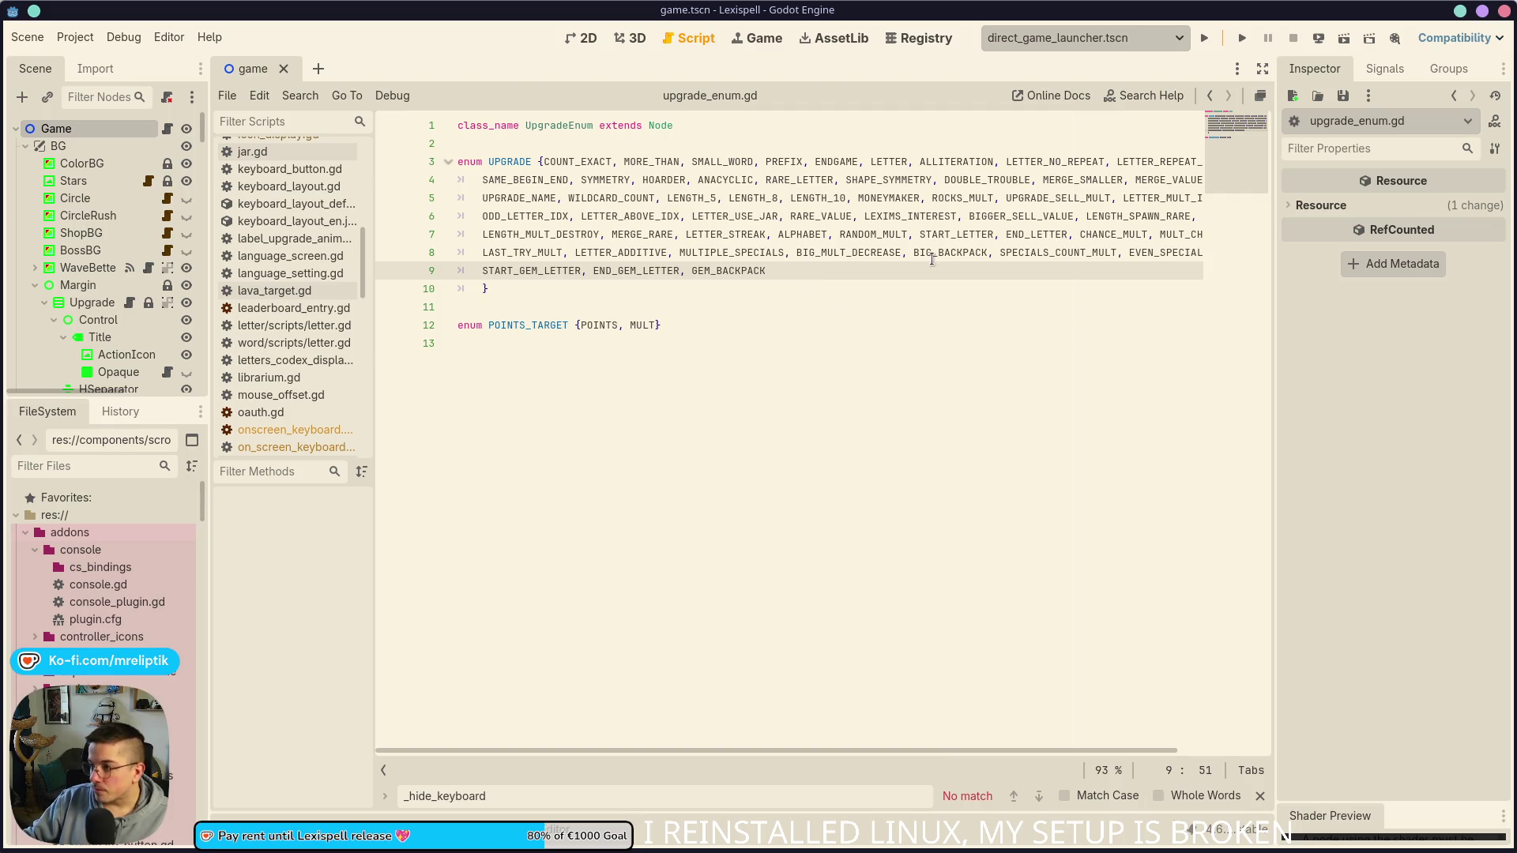
Step: Select the SPECIALS_COUNT_MULT enum name in upgrade_enum.gd
left_click(1050, 254)
double_click(1050, 255)
scroll(994, 256, "right", 2)
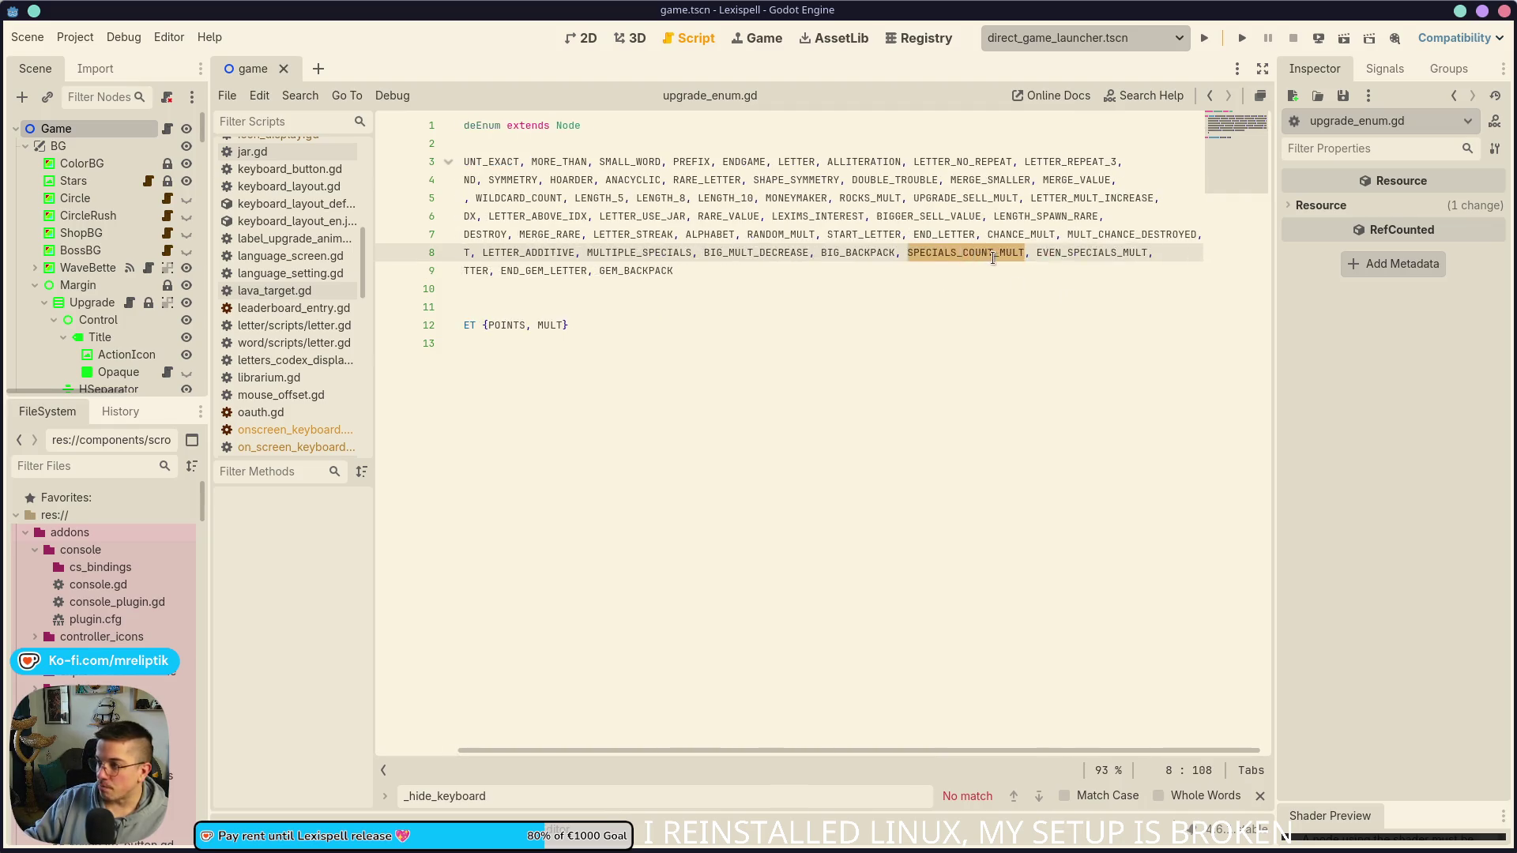
double_click(1075, 253)
double_click(979, 253)
scroll(980, 260, "left", 2)
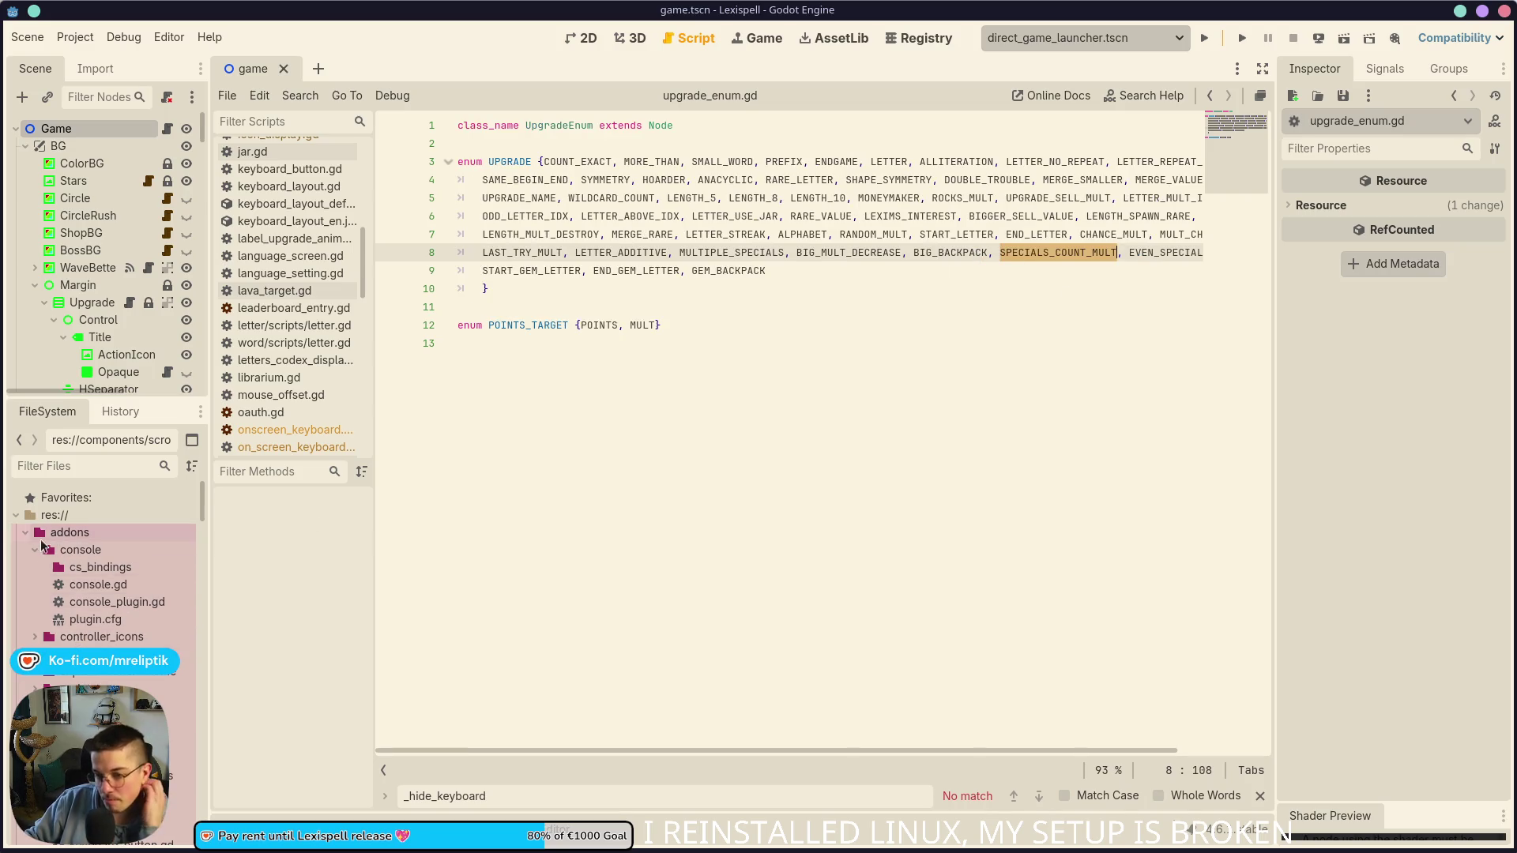
Step: Collapse addons and components in FileSystem and select resources/upgrades/full
left_click(14, 537)
left_click(26, 585)
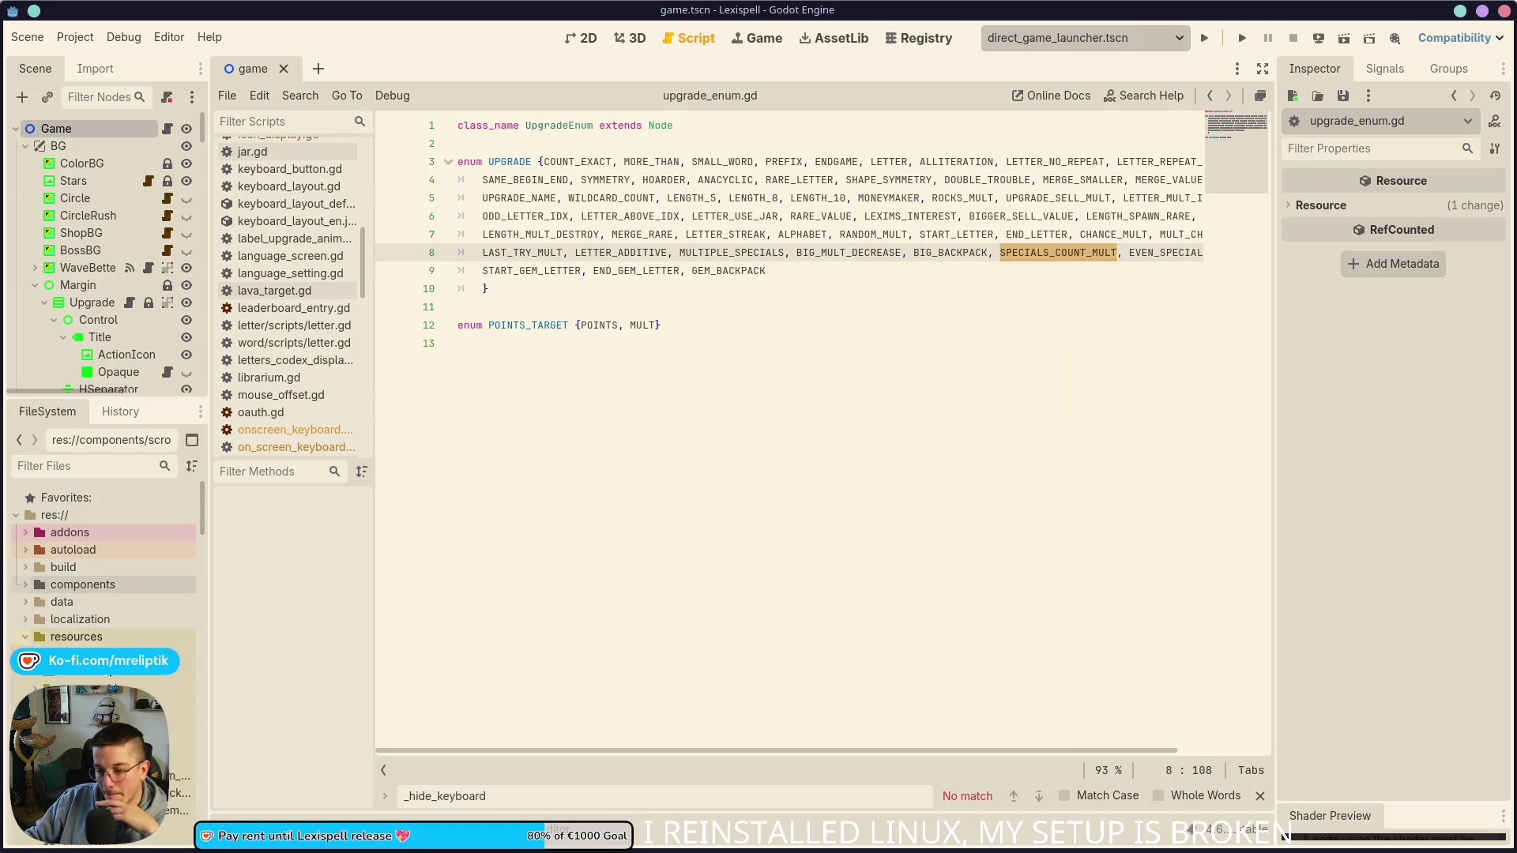
left_click(25, 636)
scroll(111, 678, "down", 2)
scroll(112, 678, "down", 1)
left_click(68, 631)
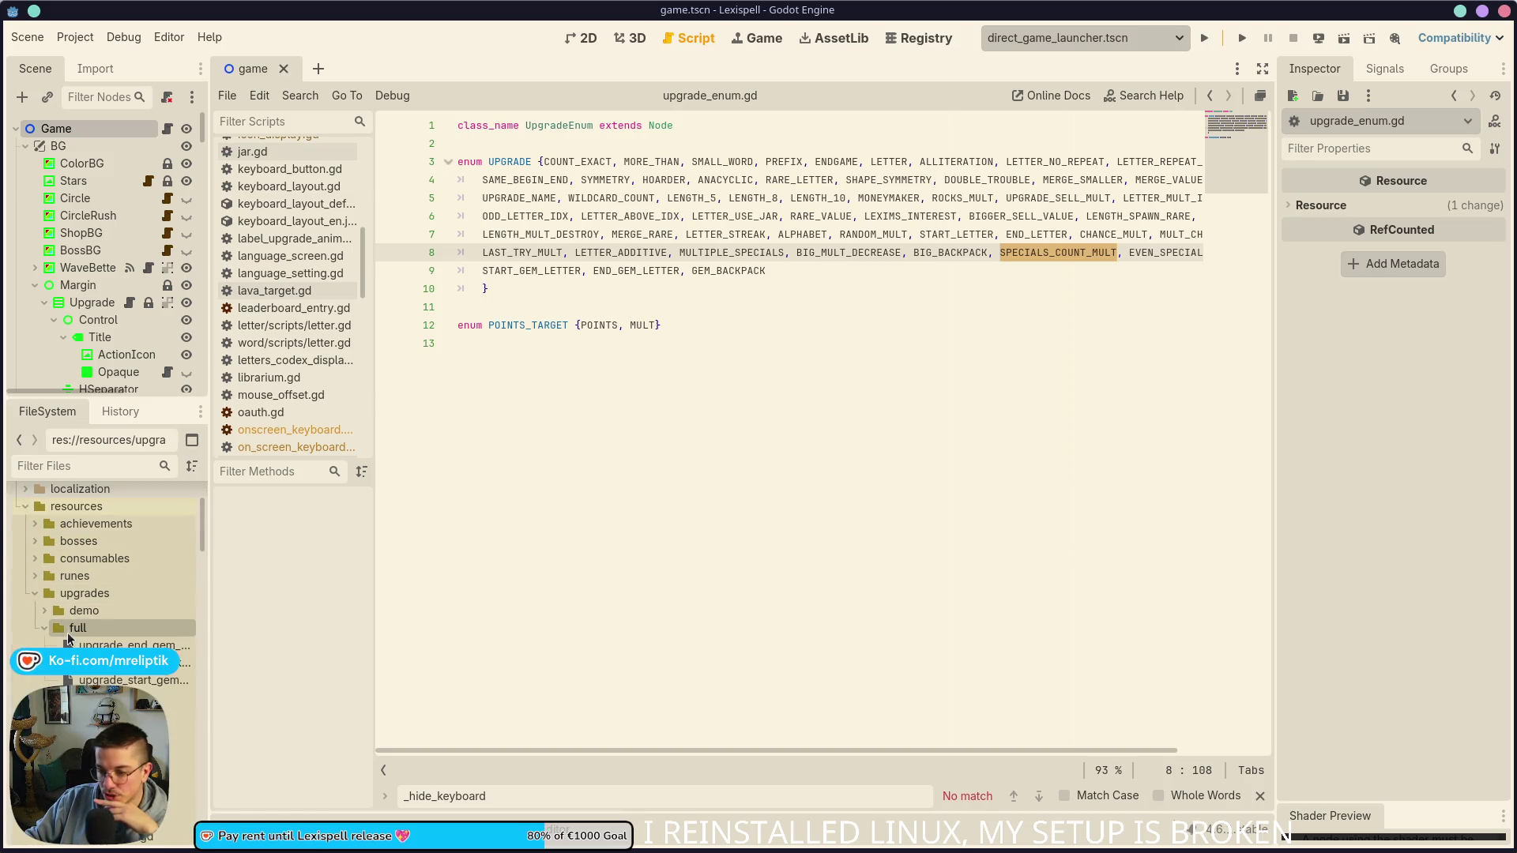
Step: Create a new Resource inside the full folder via its context menu
right_click(68, 632)
mouse_move(158, 574)
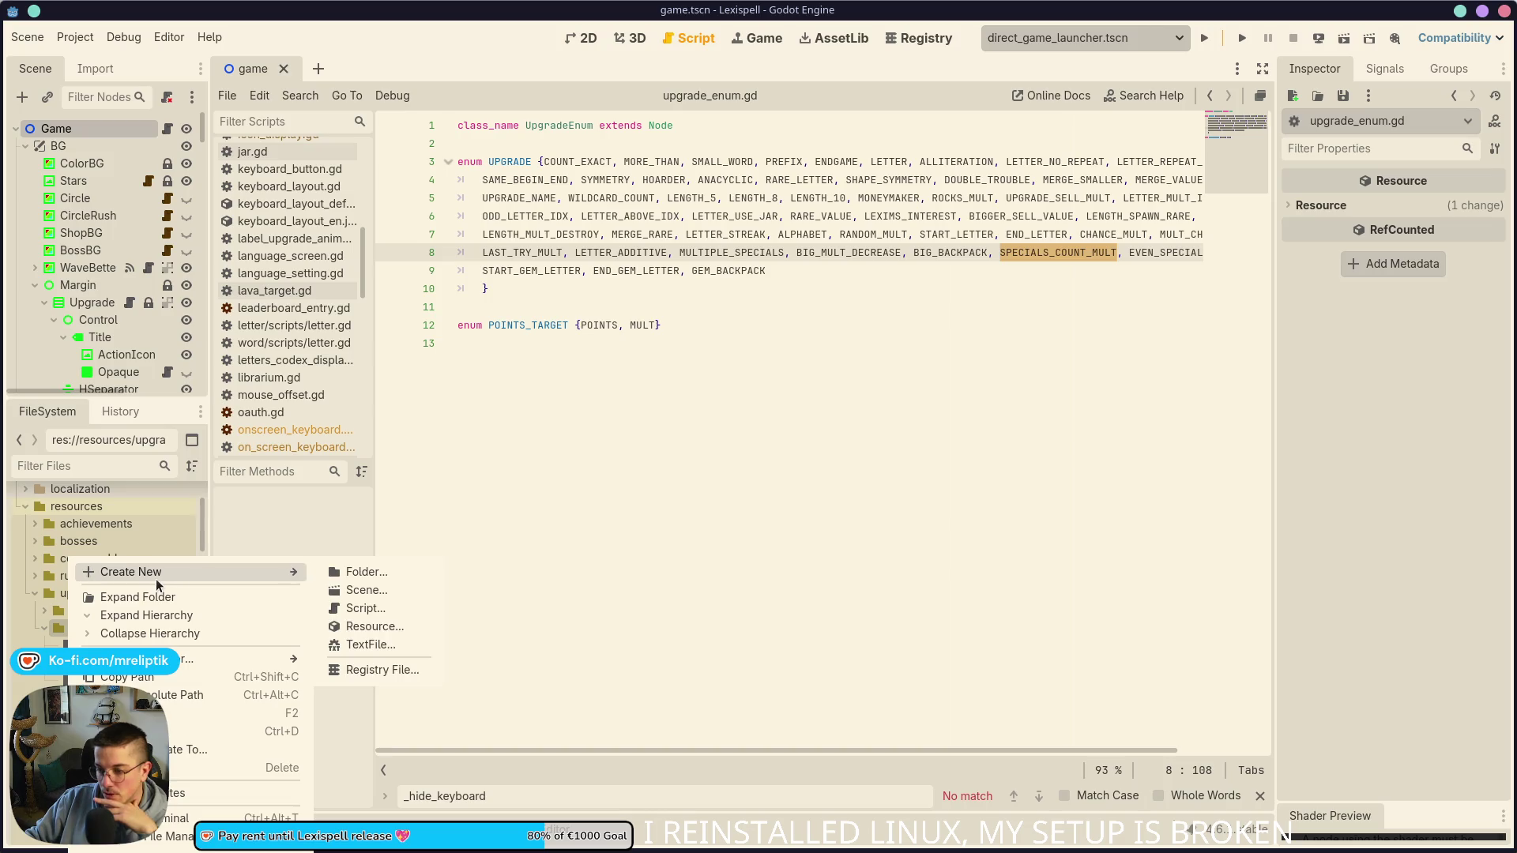
left_click(354, 574)
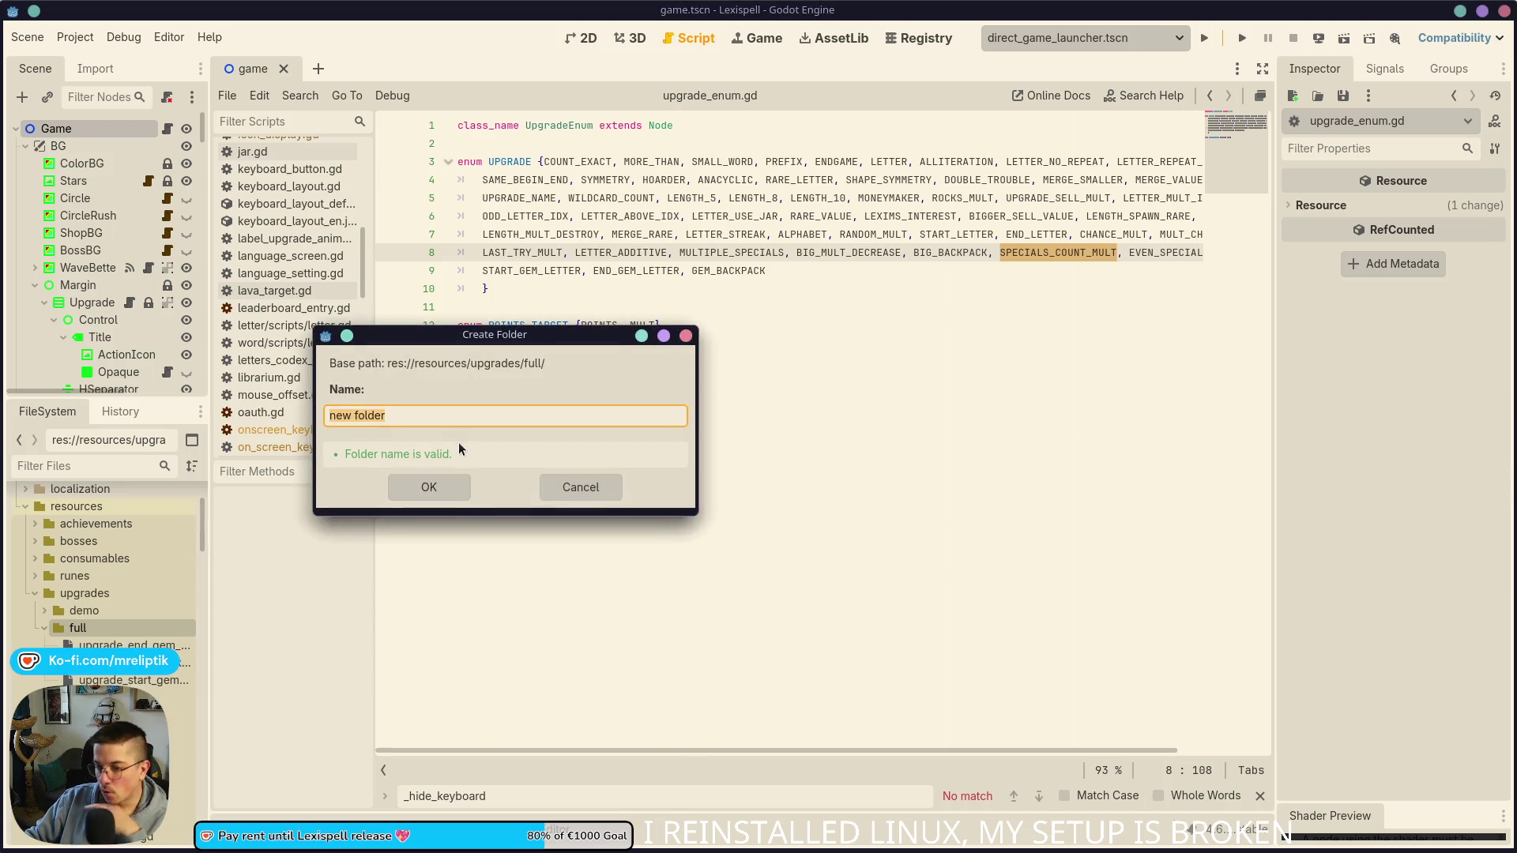
key("Escape")
right_click(136, 628)
mouse_move(316, 572)
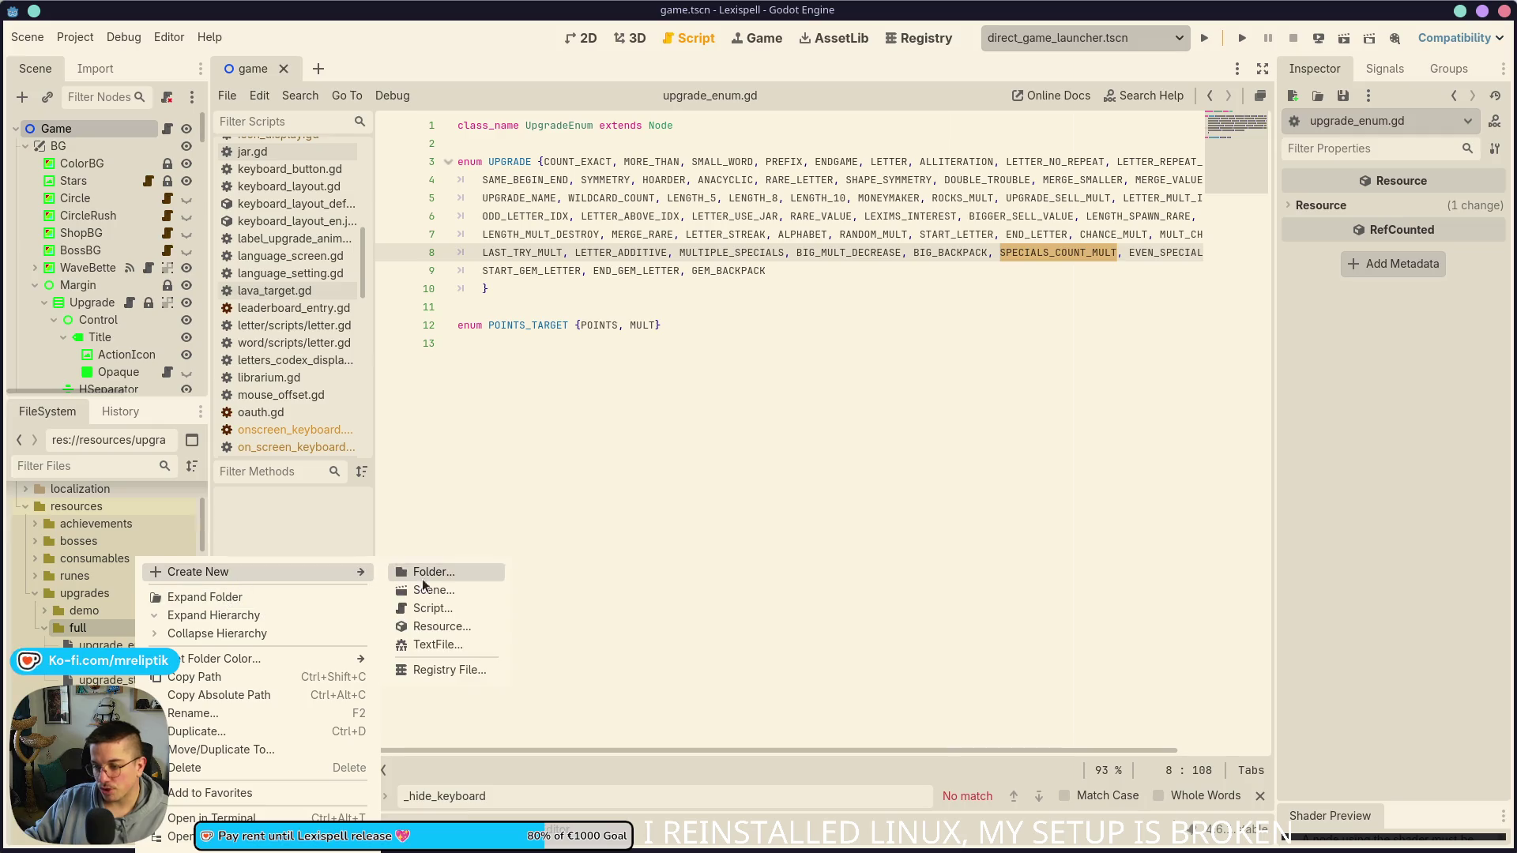
left_click(429, 627)
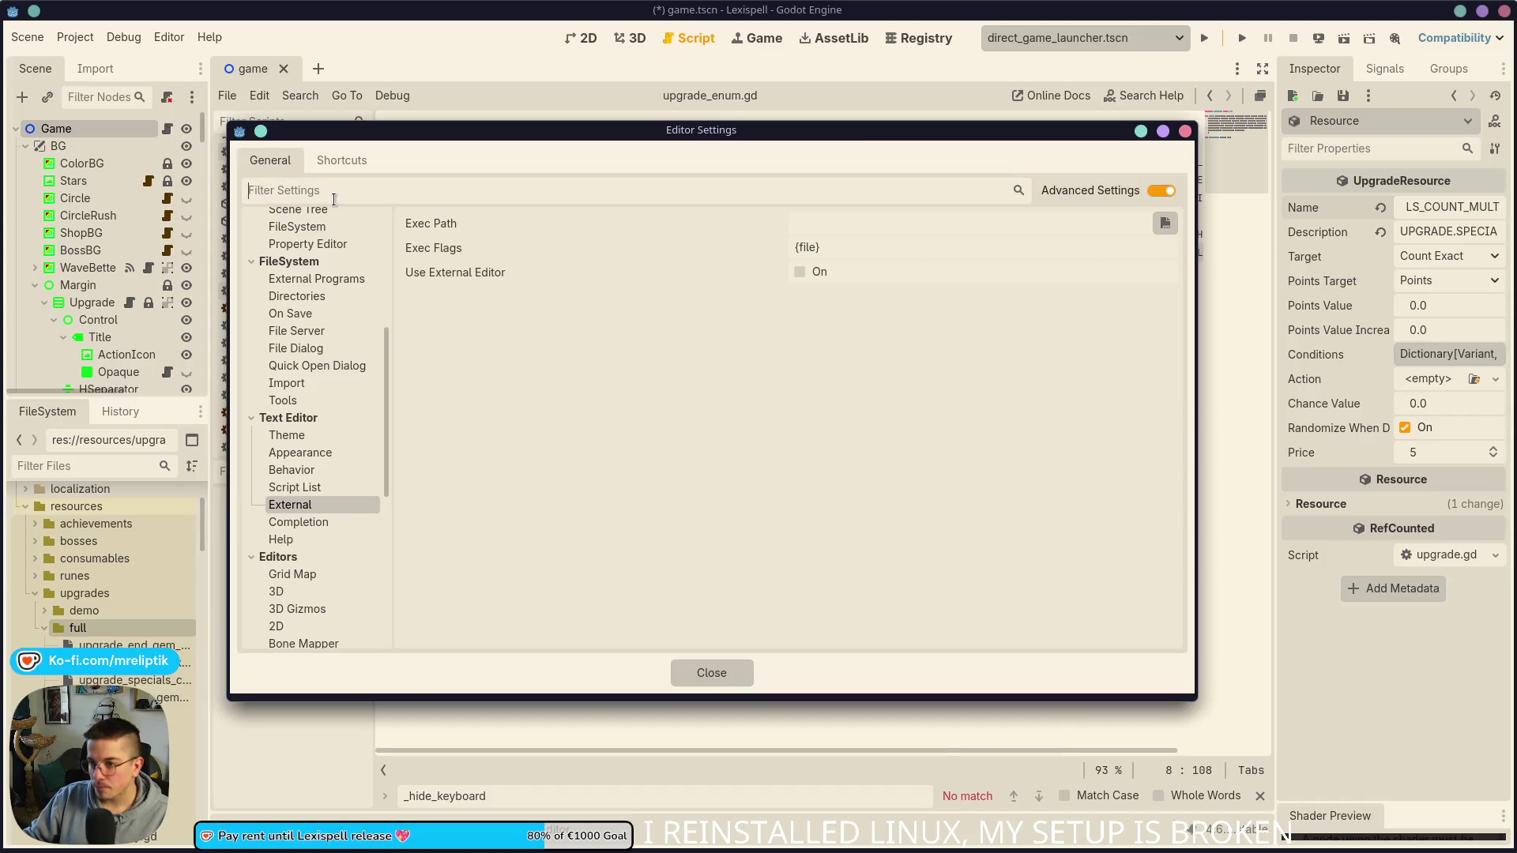
Step: Search settings for 'window', enable Interface > Editor Single Window Mode, and close
type("window")
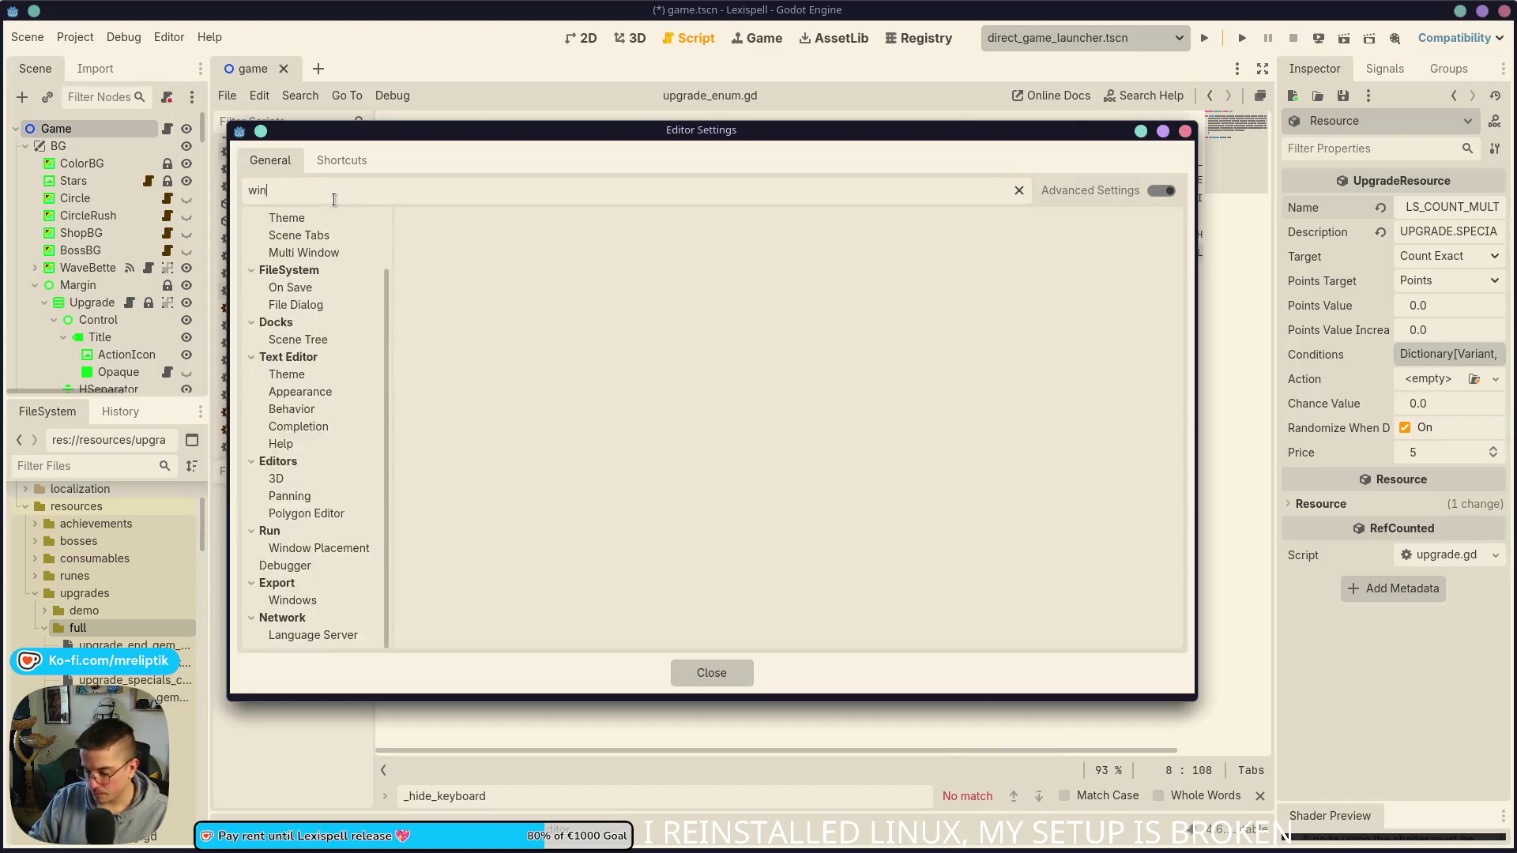
left_click(323, 263)
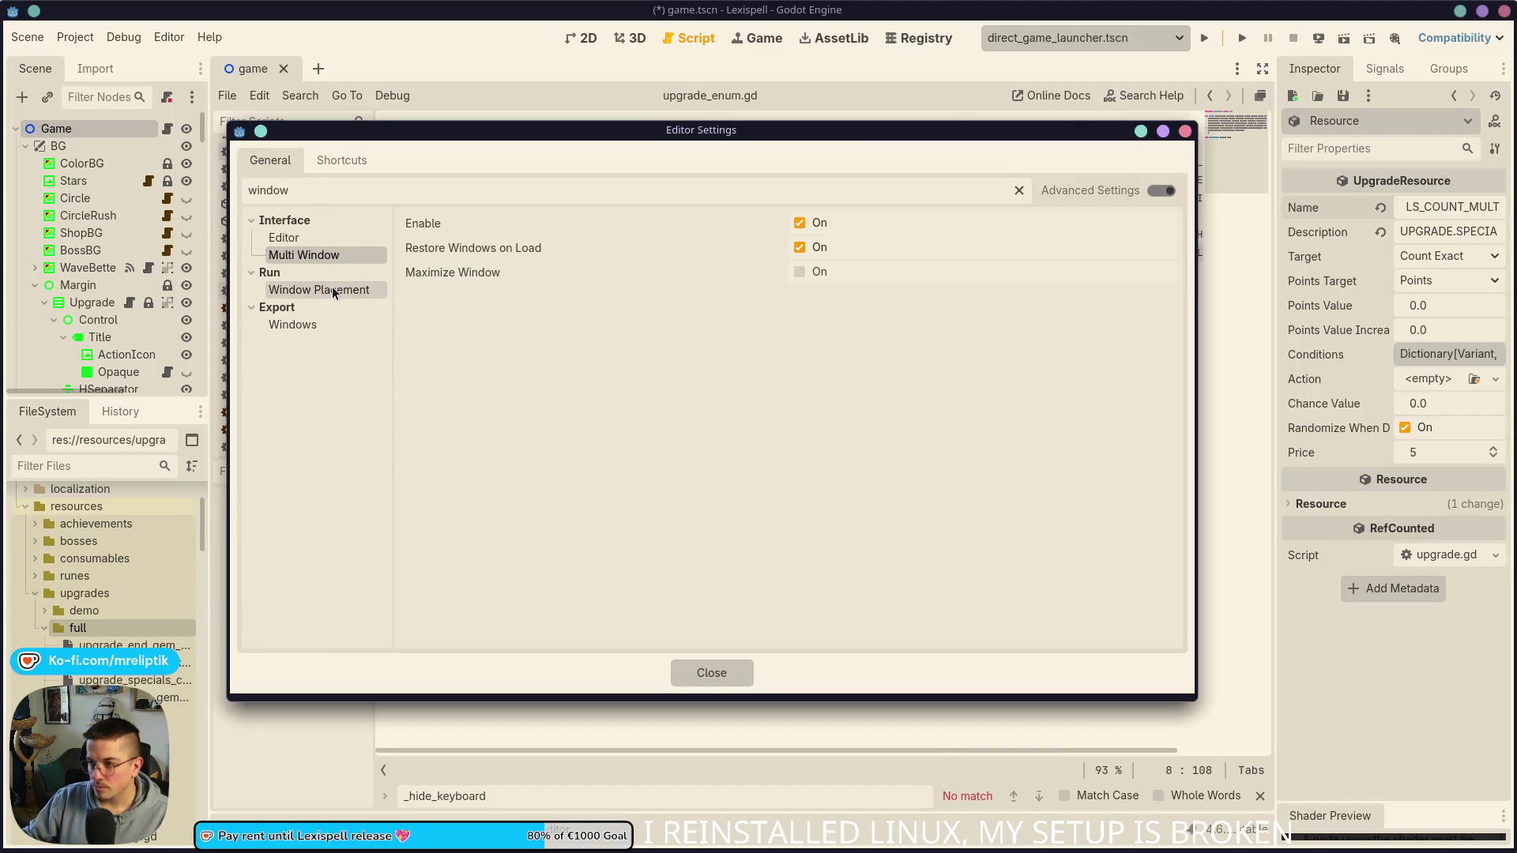
left_click(333, 292)
left_click(345, 260)
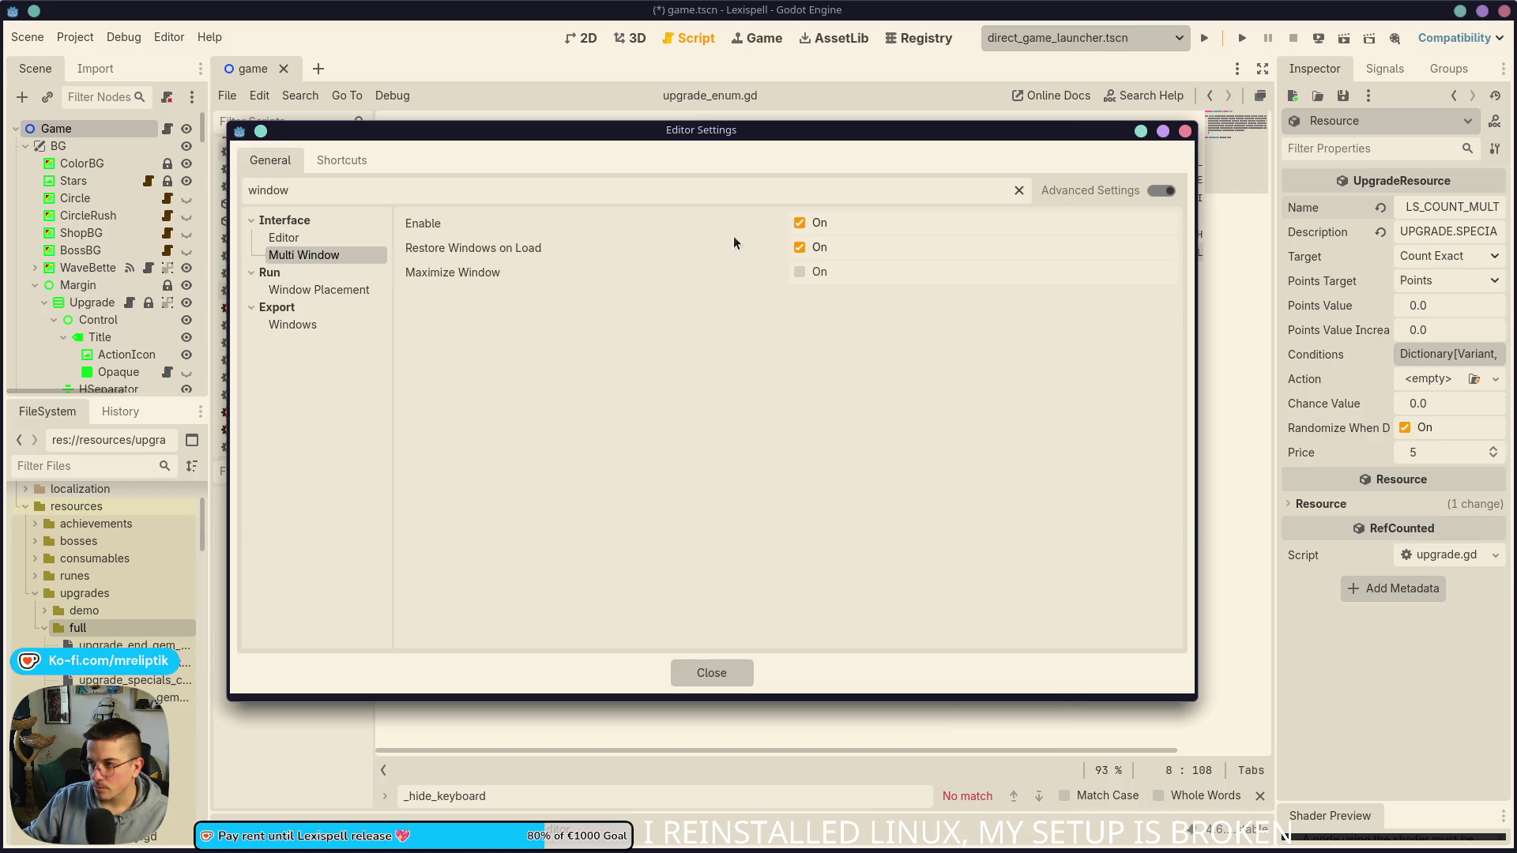
left_click(327, 327)
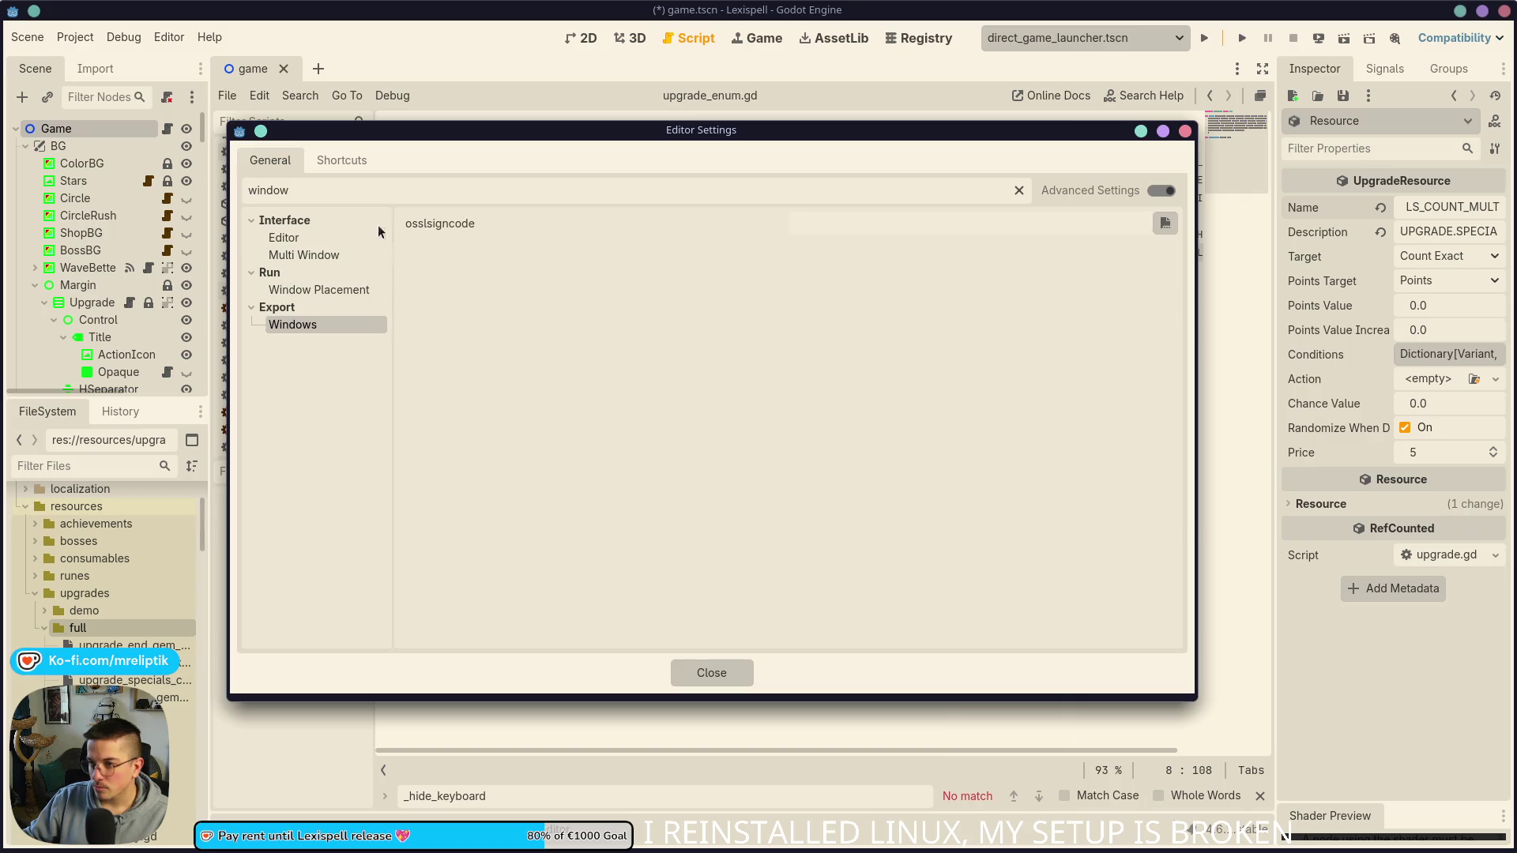
left_click(308, 223)
left_click(301, 239)
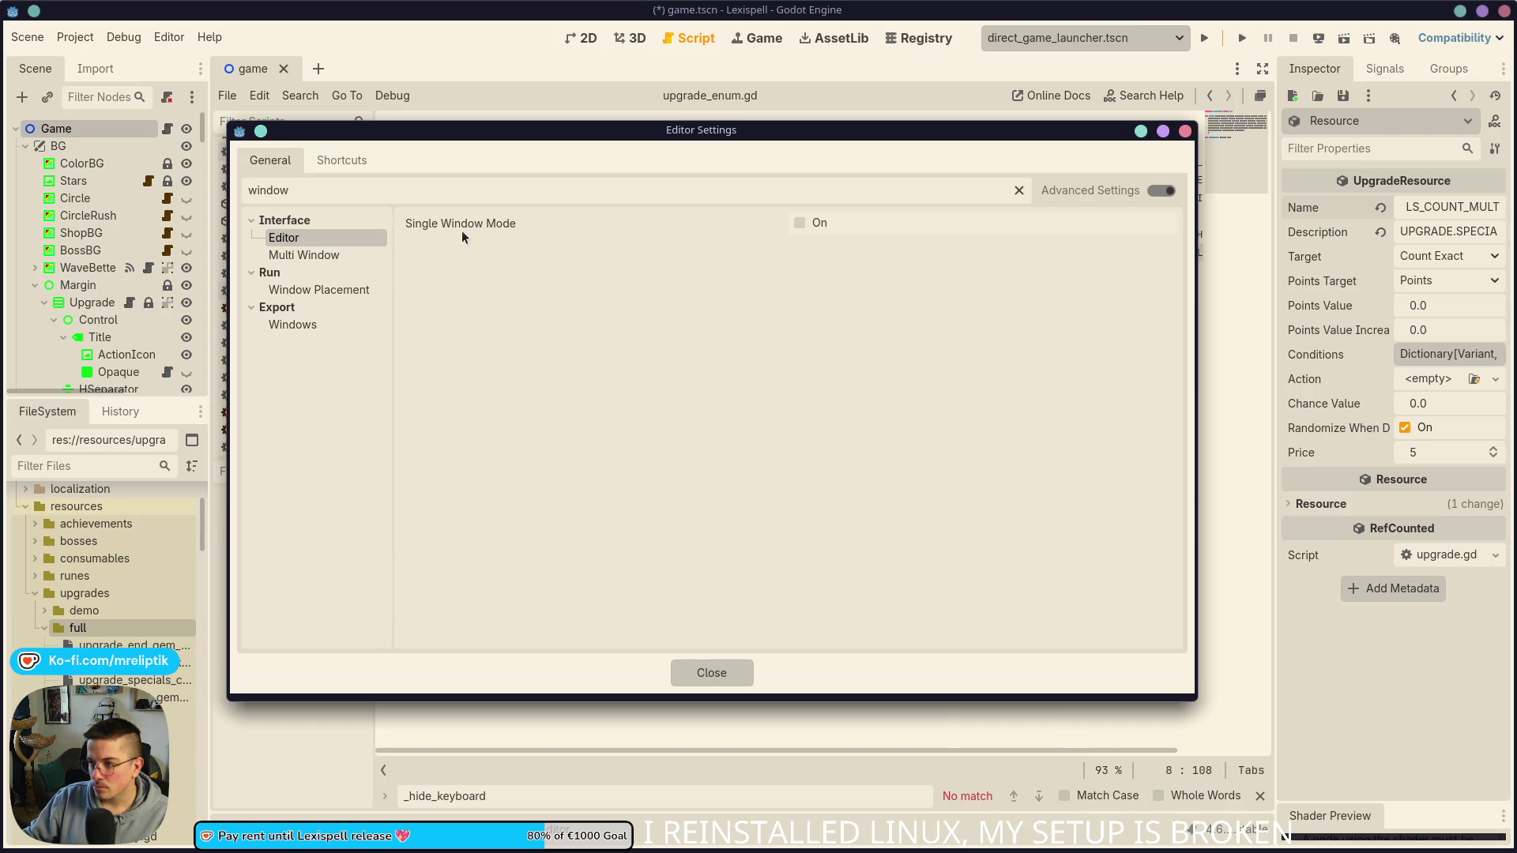
mouse_move(461, 223)
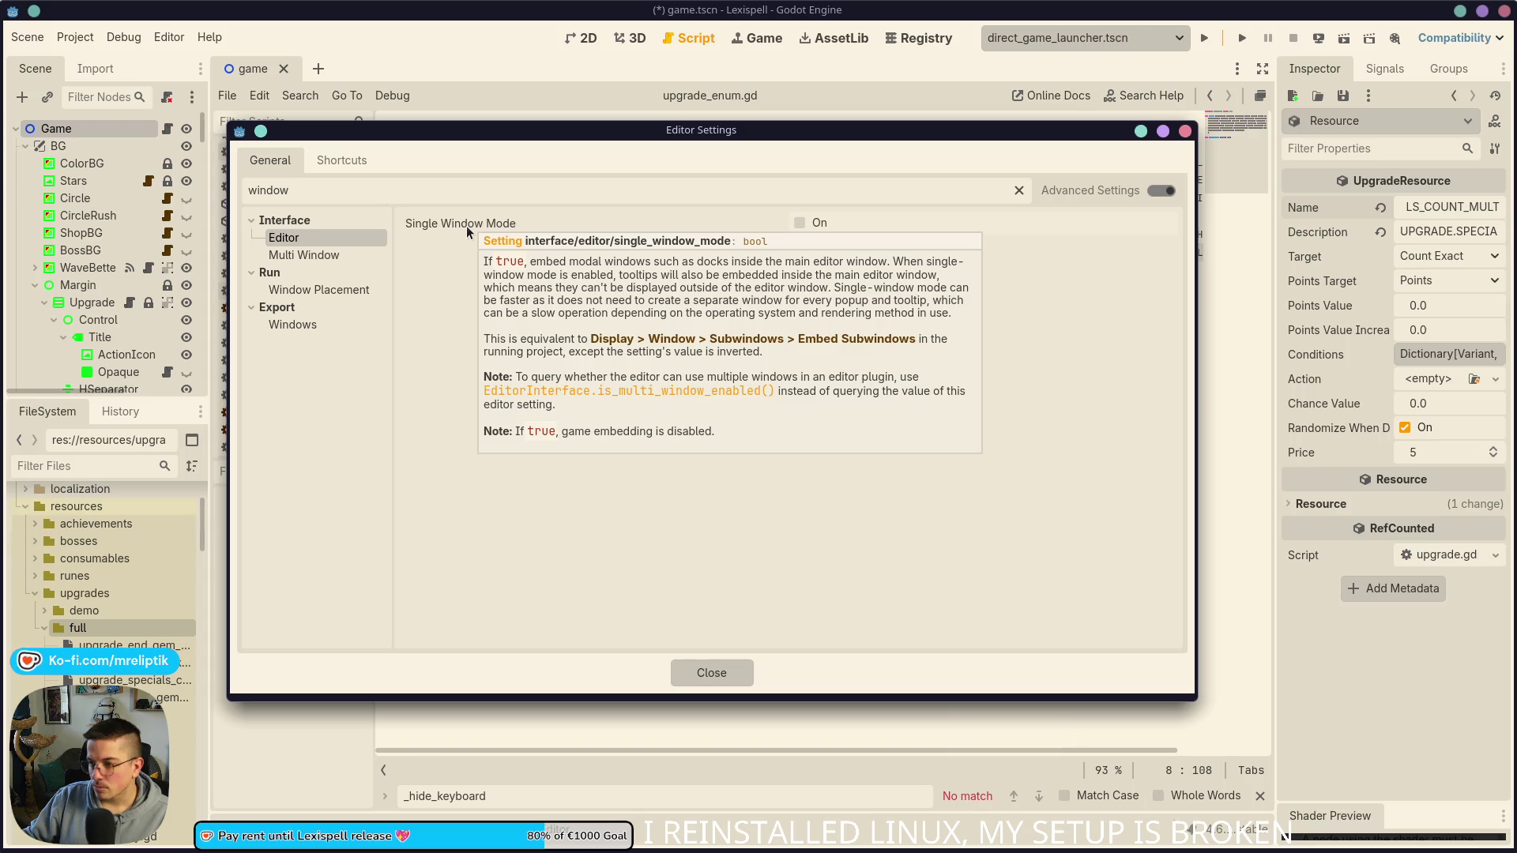
left_click(800, 224)
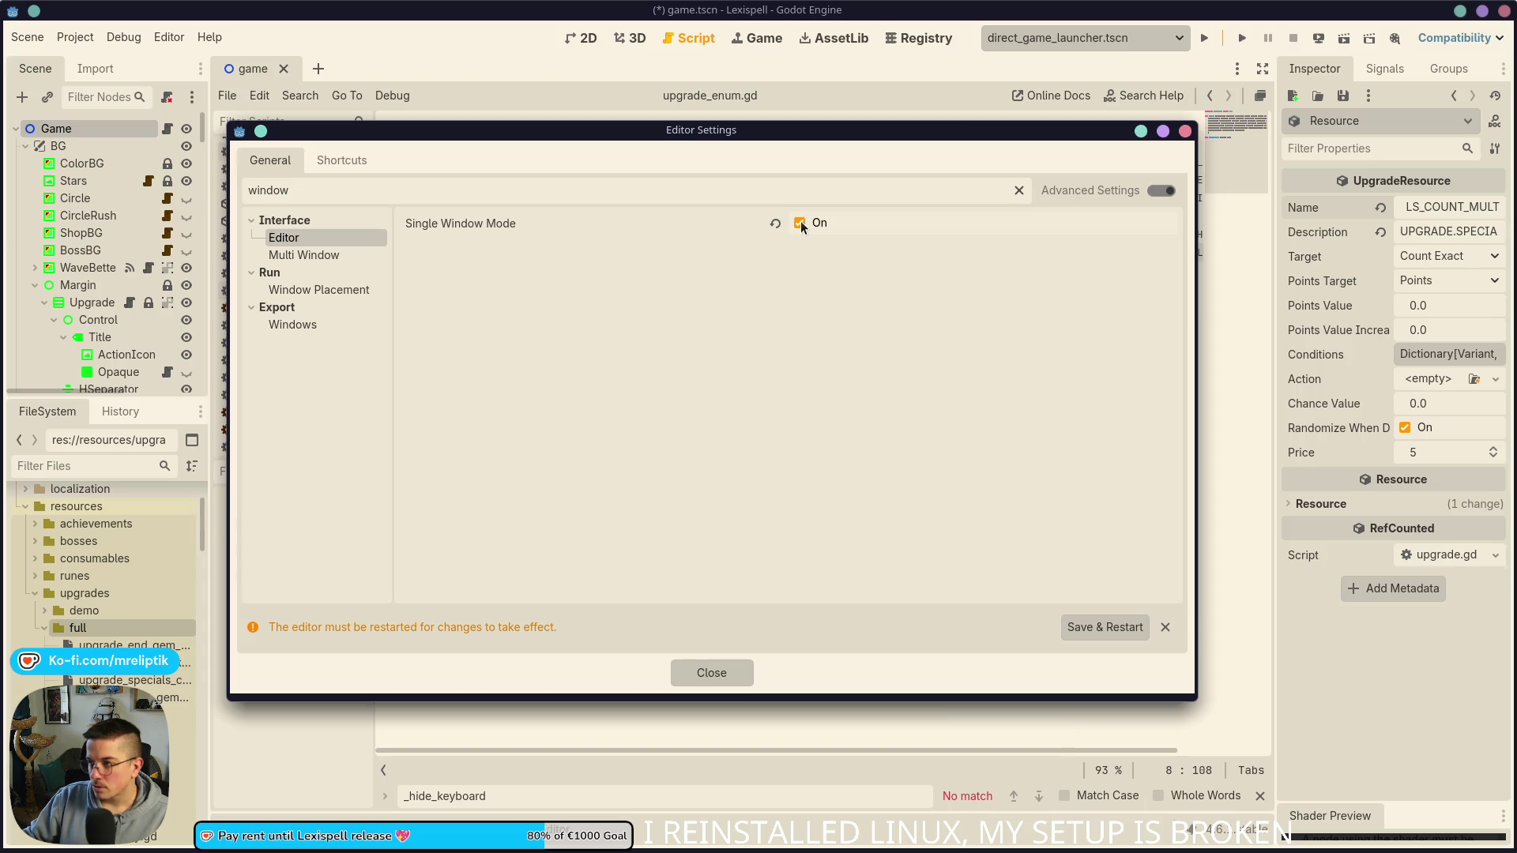
left_click(711, 673)
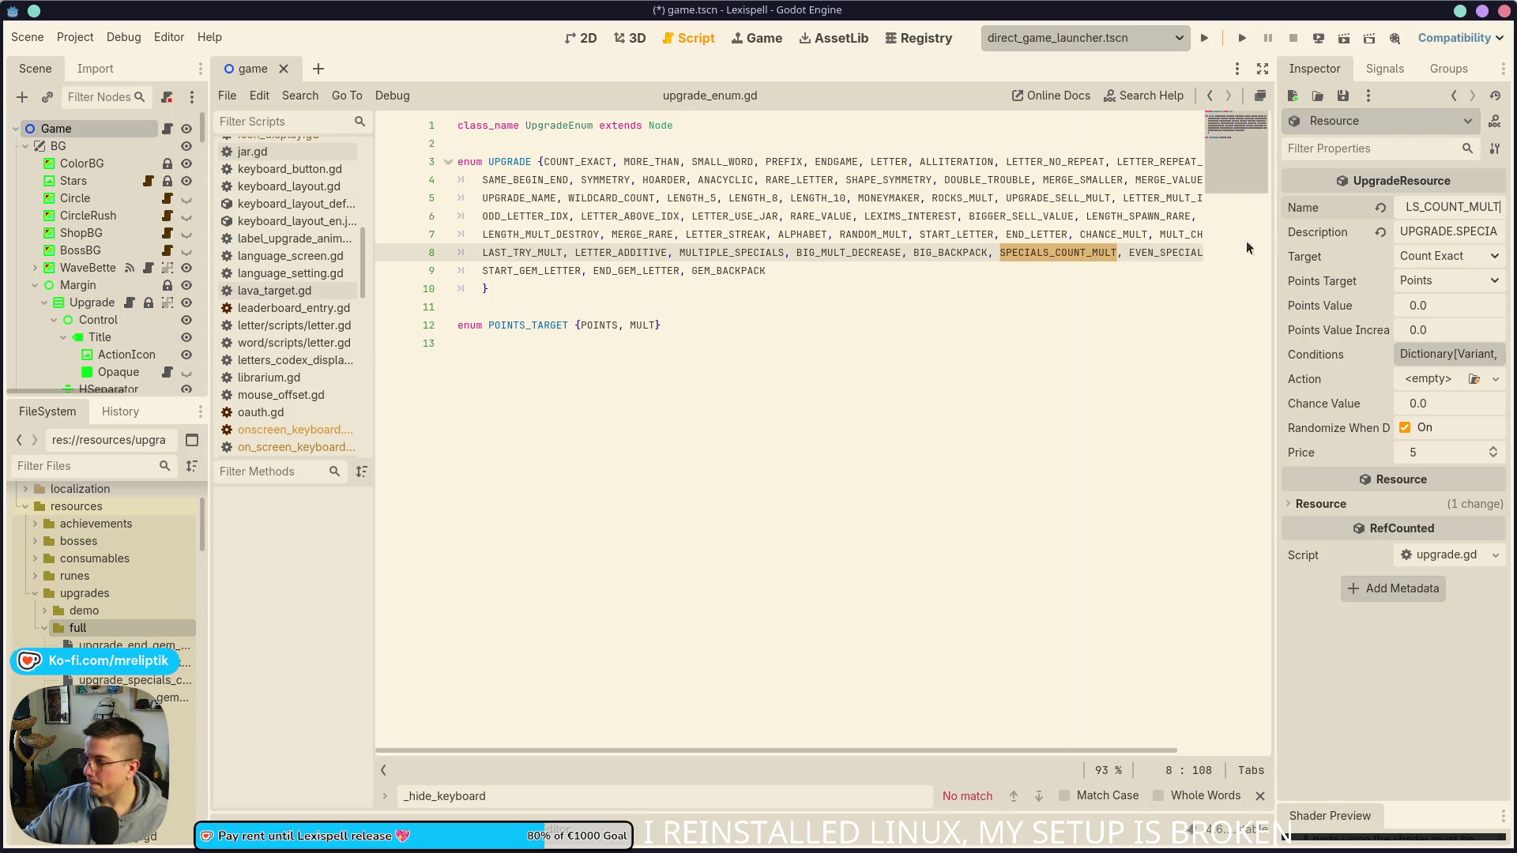
Step: Widen the Inspector and set the upgrade's Target to Specials Count Mult
left_click_drag(1273, 247, 1080, 247)
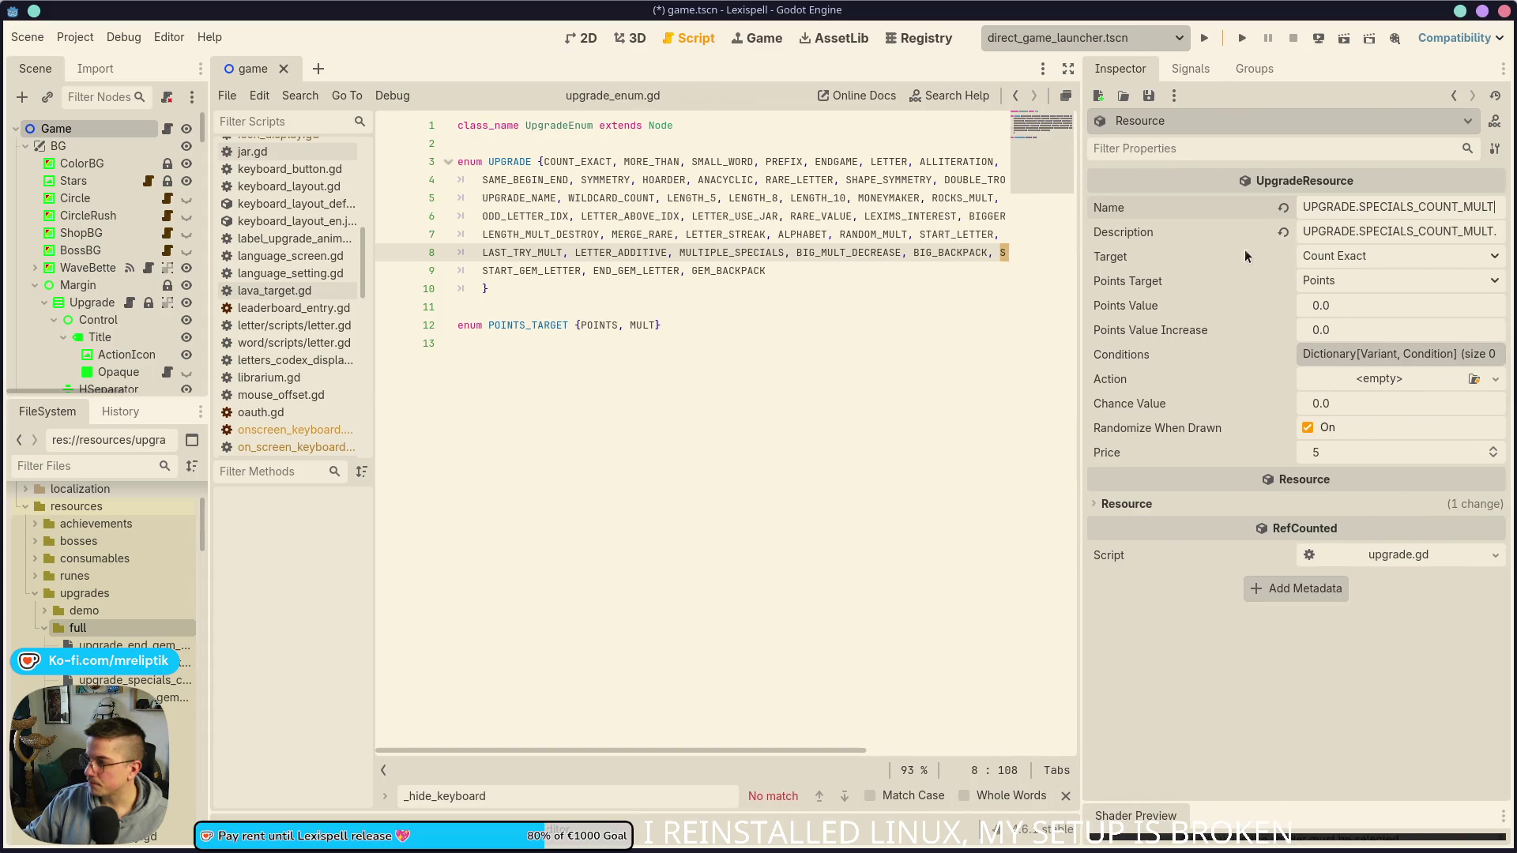
double_click(1389, 209)
left_click(1372, 261)
scroll(1391, 553, "down", 5)
left_click(1386, 774)
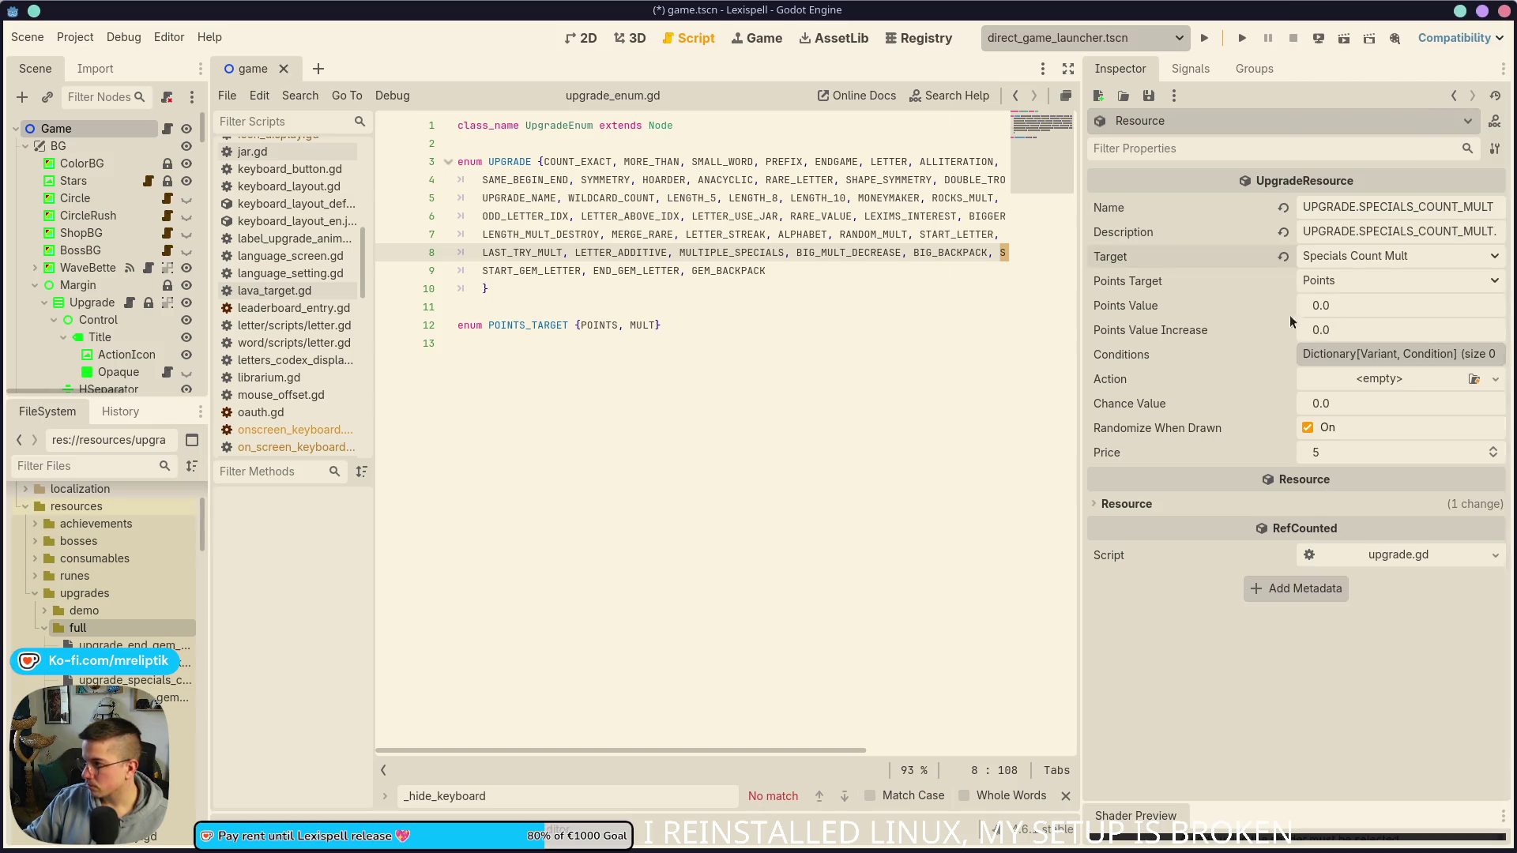
Step: Set Points Target to Mult and Points Value to 6.0
left_click(1343, 282)
left_click(1335, 330)
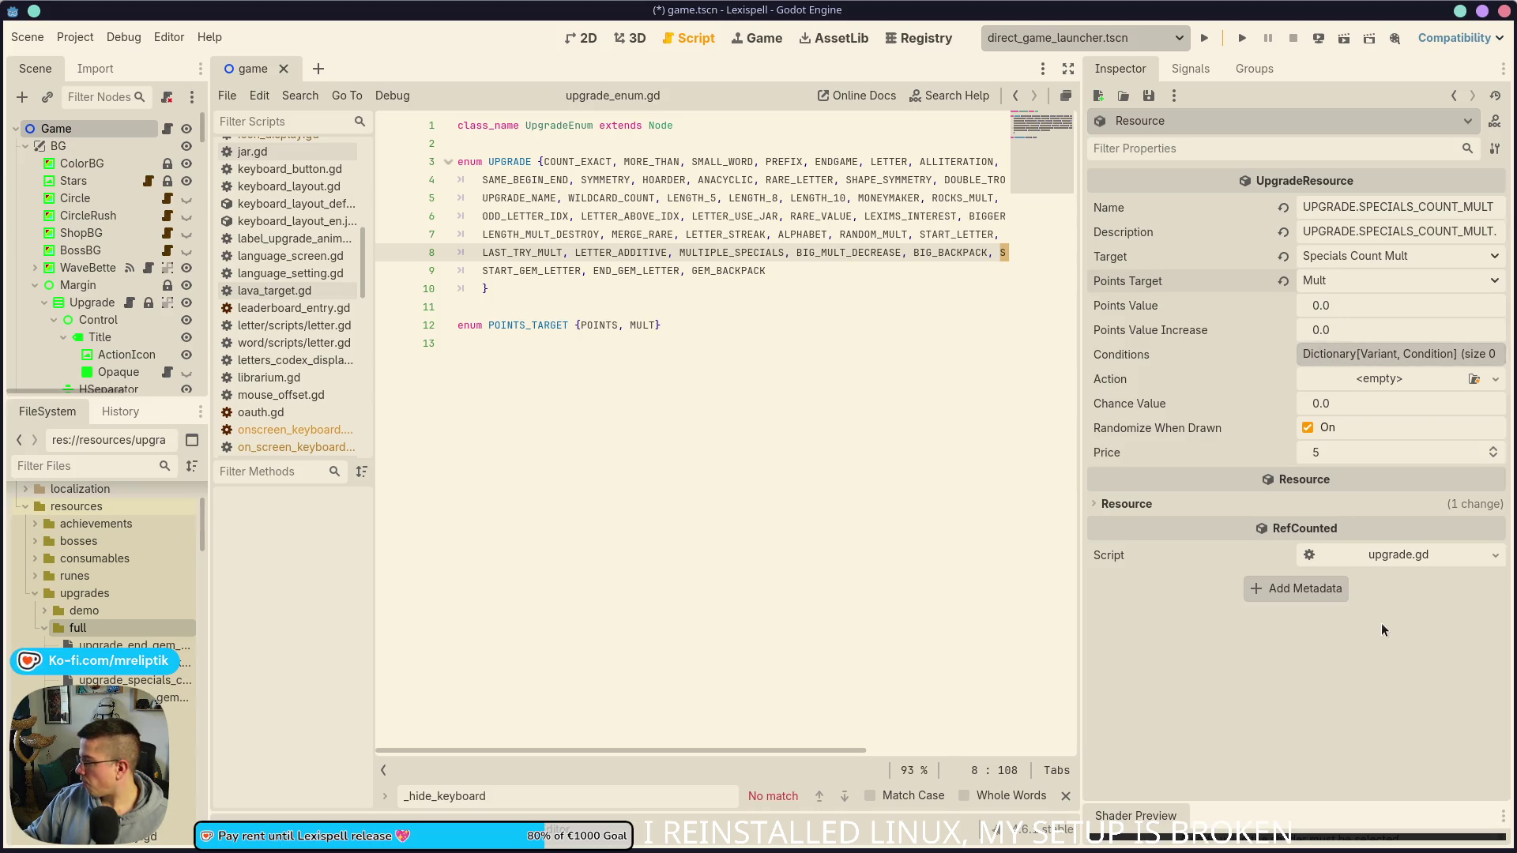
left_click(1344, 304)
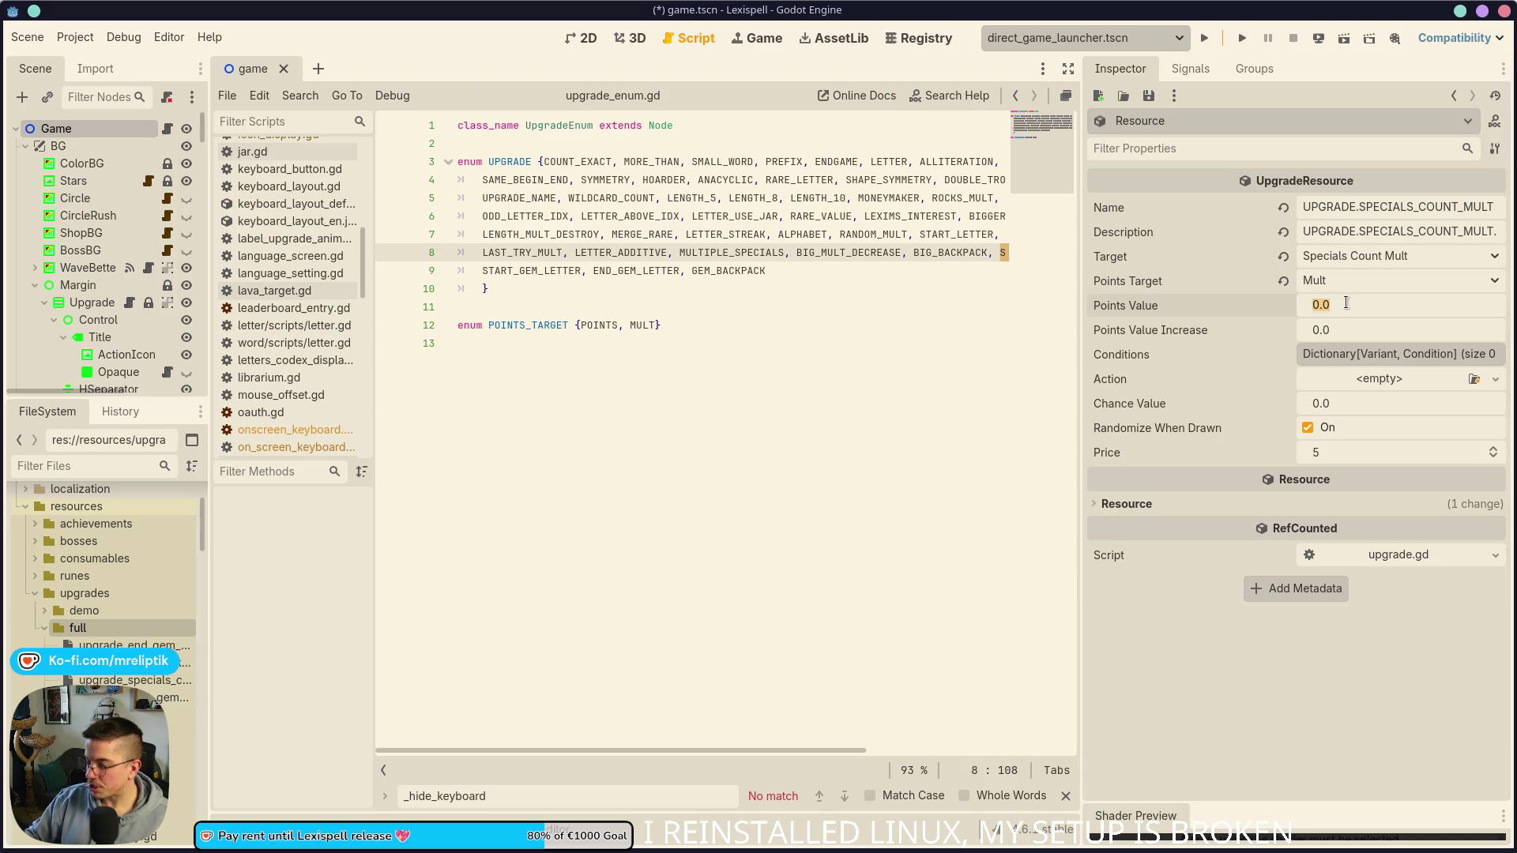
type("6")
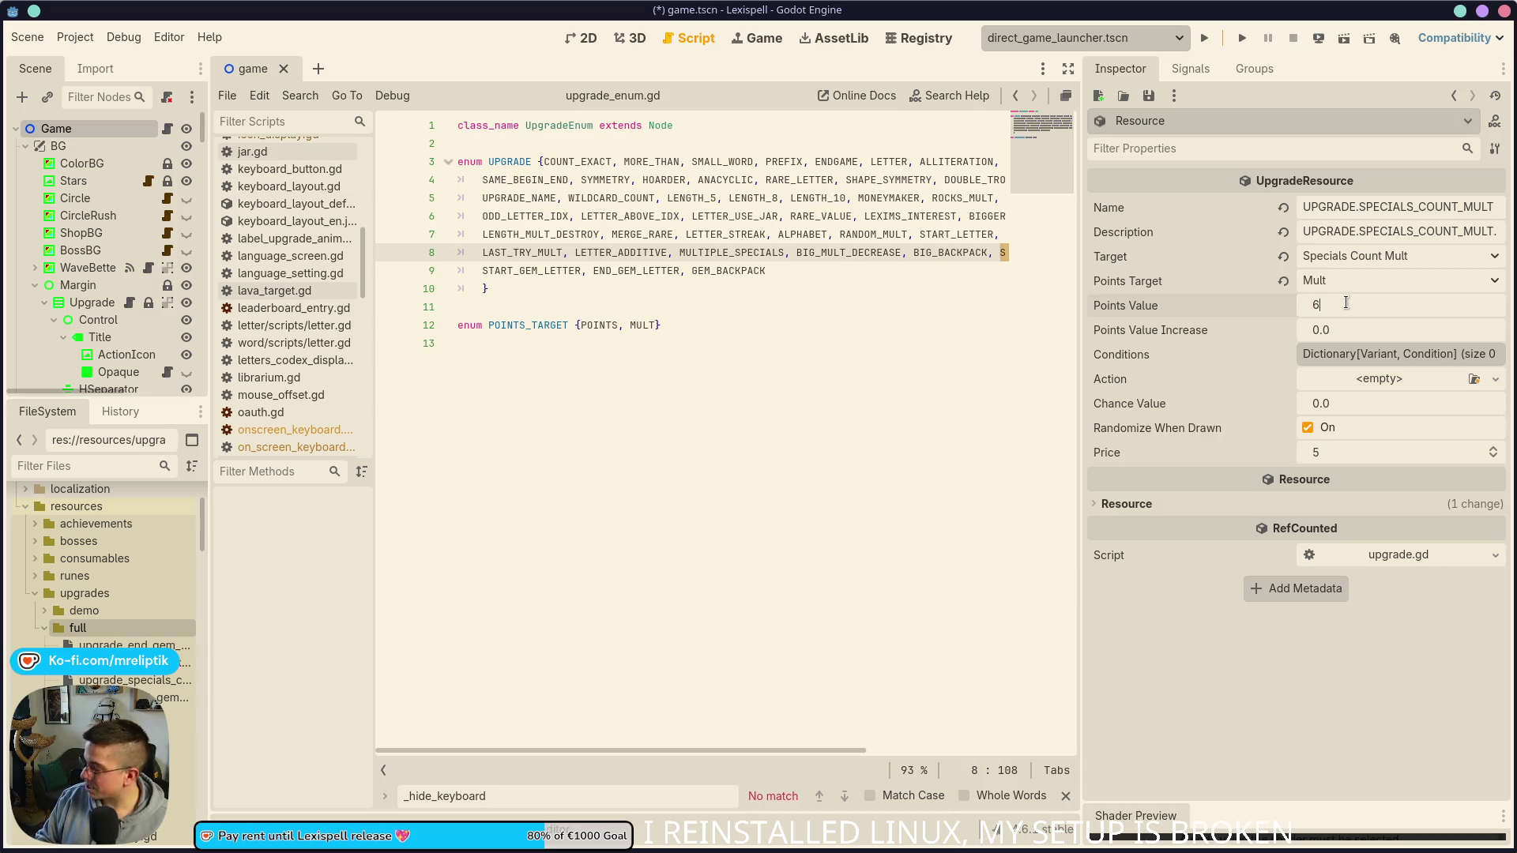
key("Return")
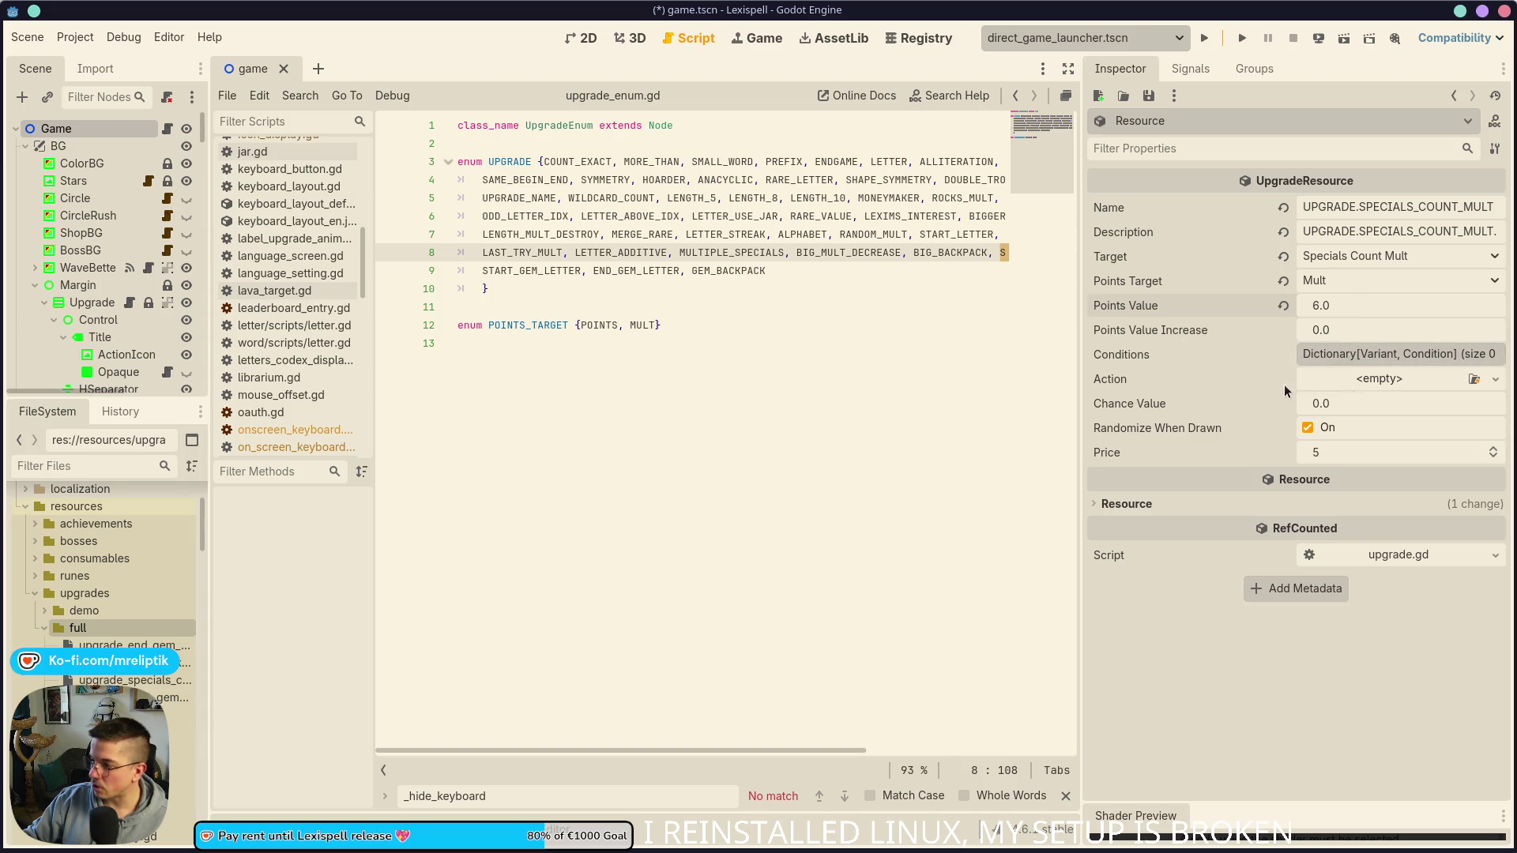
left_click(1347, 355)
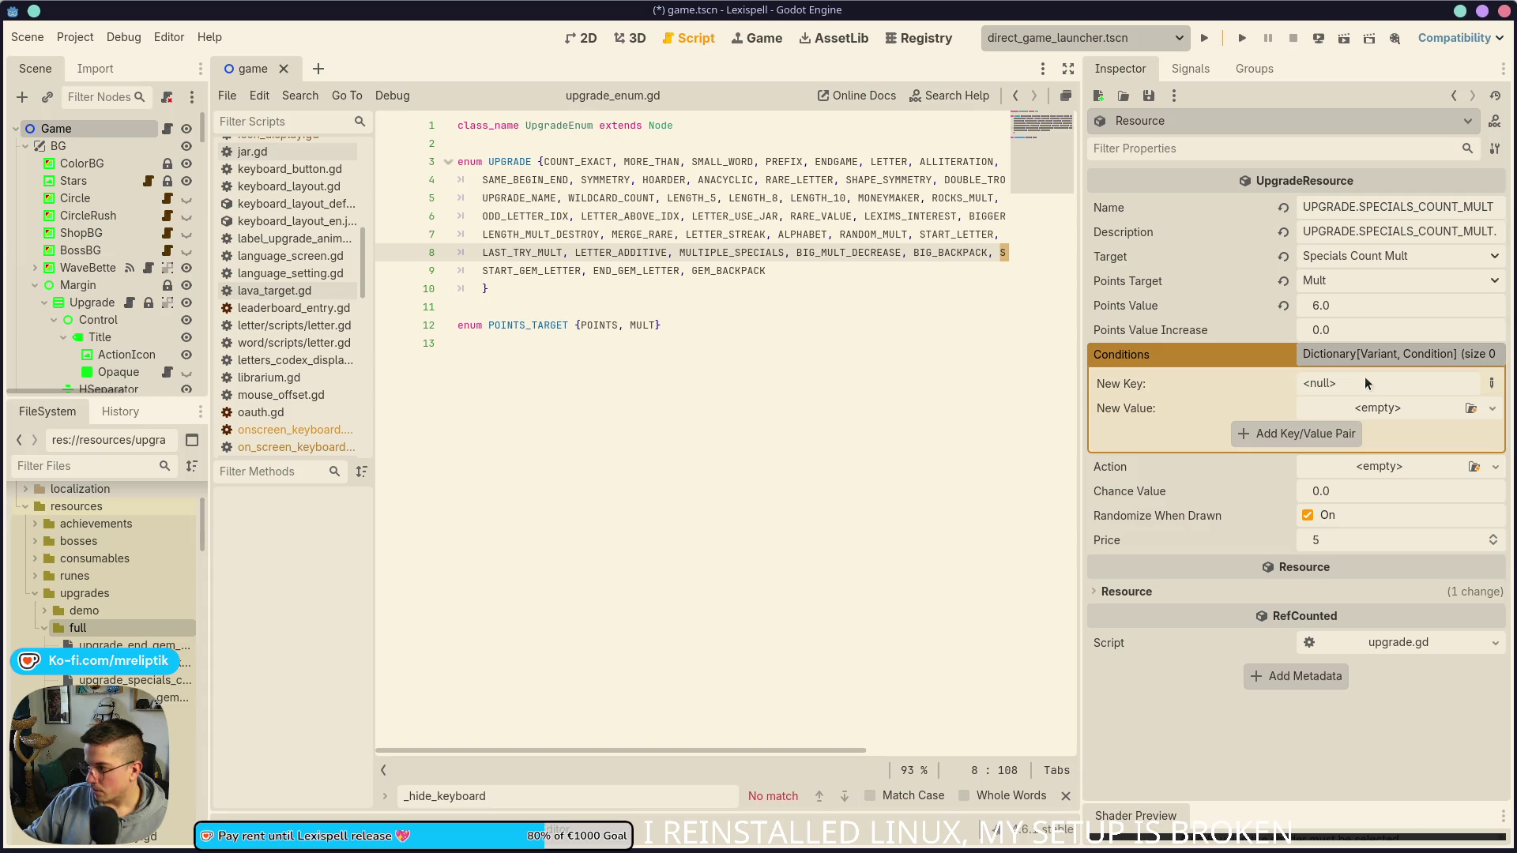
Step: Expand the empty Conditions dictionary, dismiss the New Key type menu, and inspect upgrade_alliteration.tres
left_click(1492, 385)
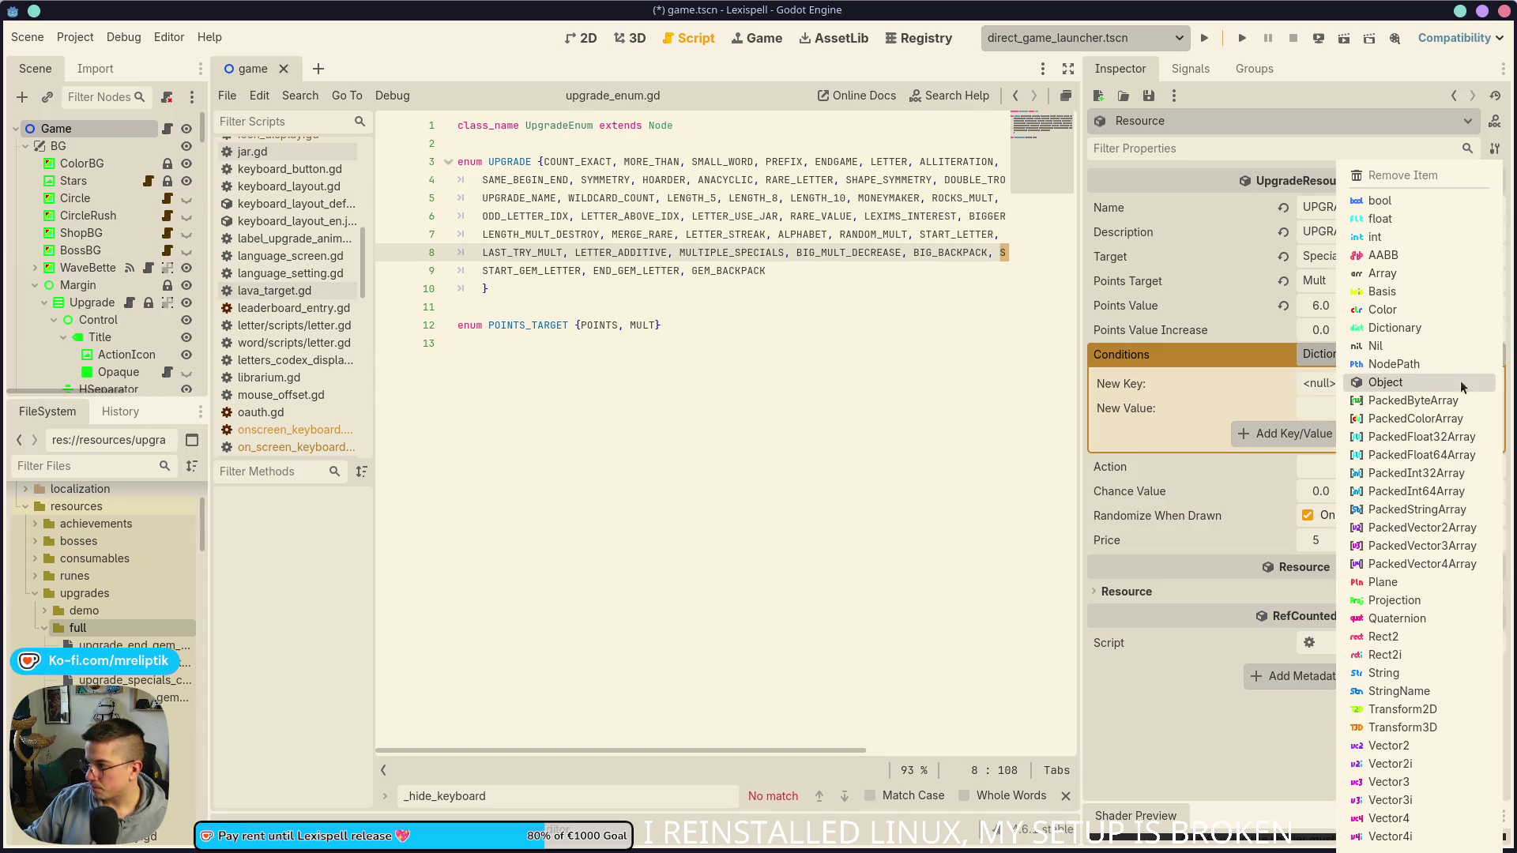
key("Escape")
left_click(1390, 354)
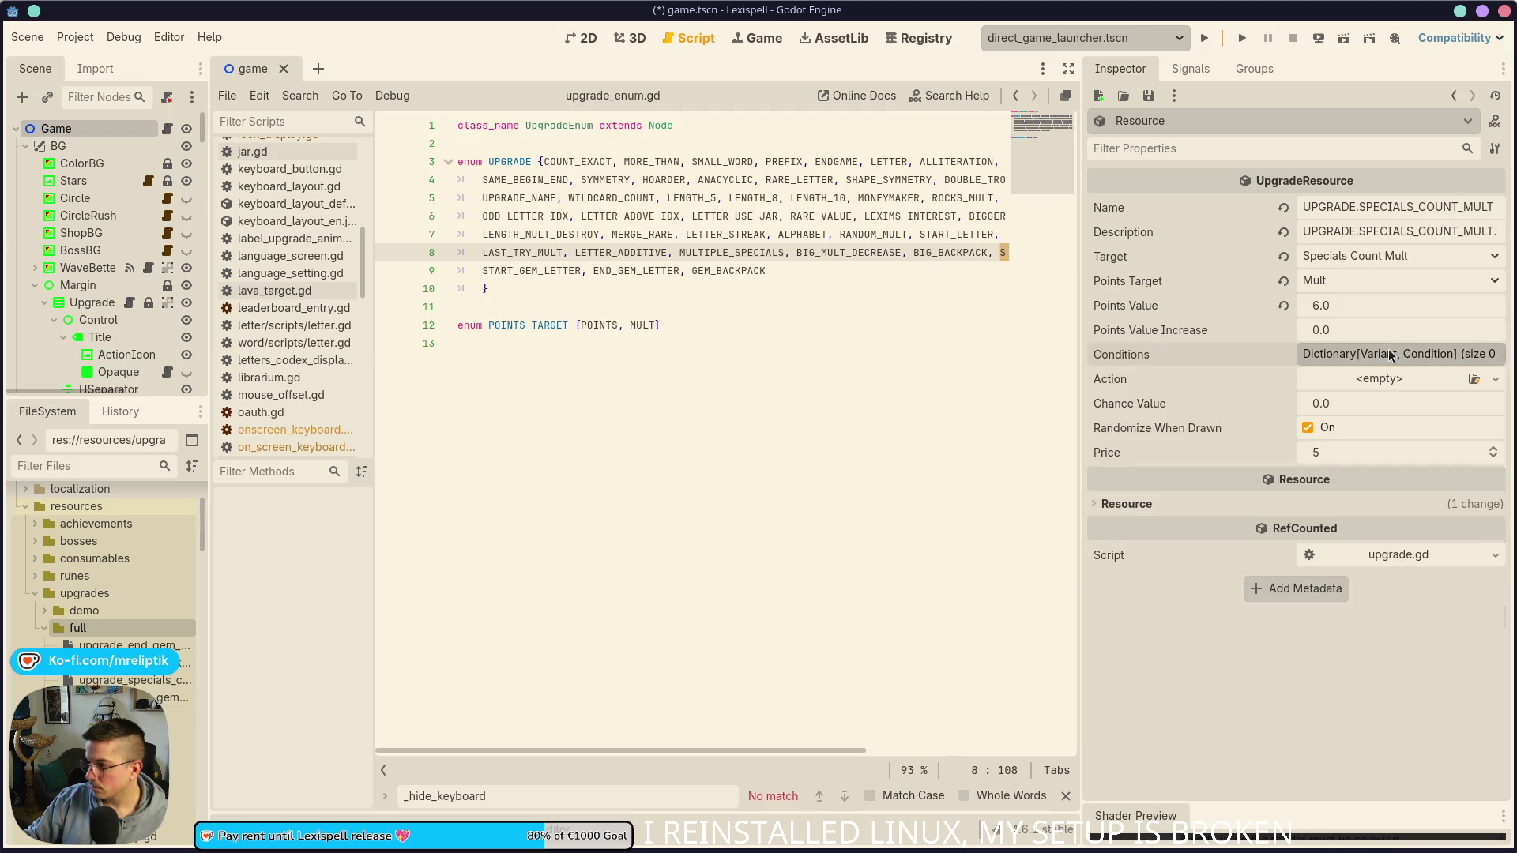
left_click(1398, 358)
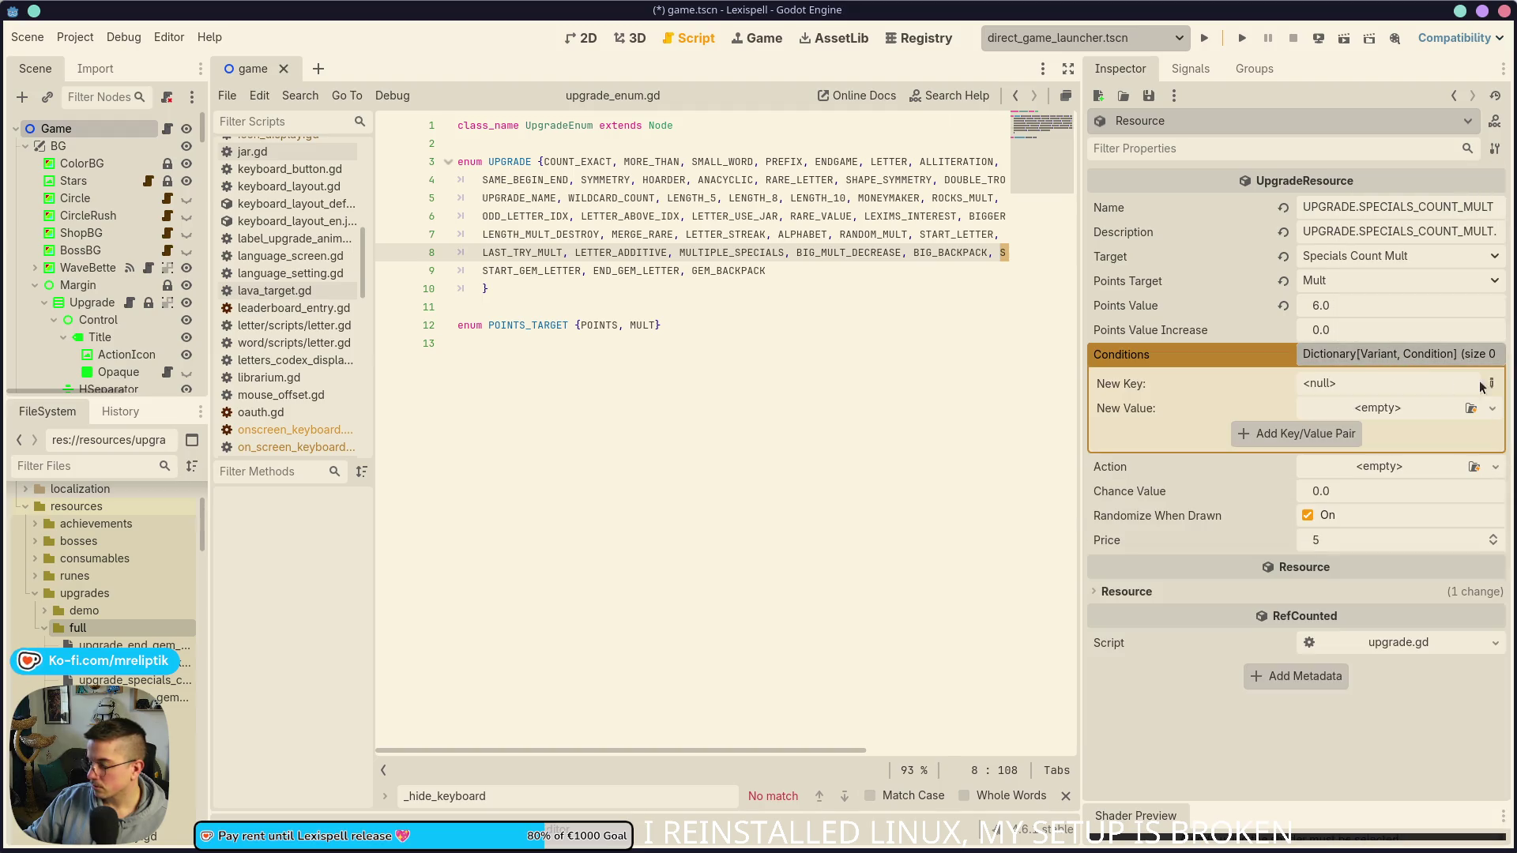
left_click(1490, 385)
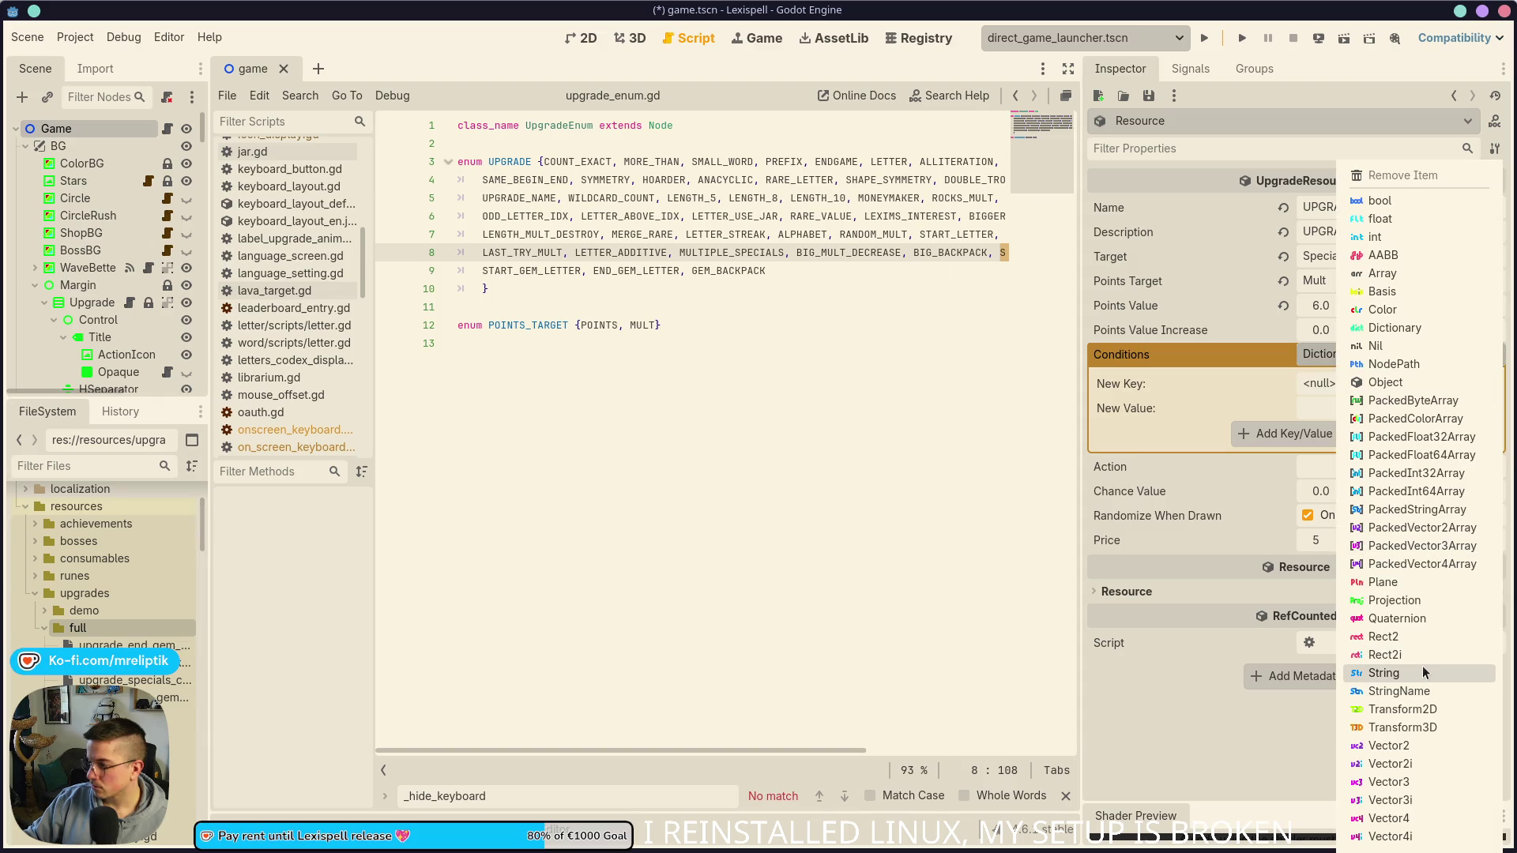
left_click(1220, 386)
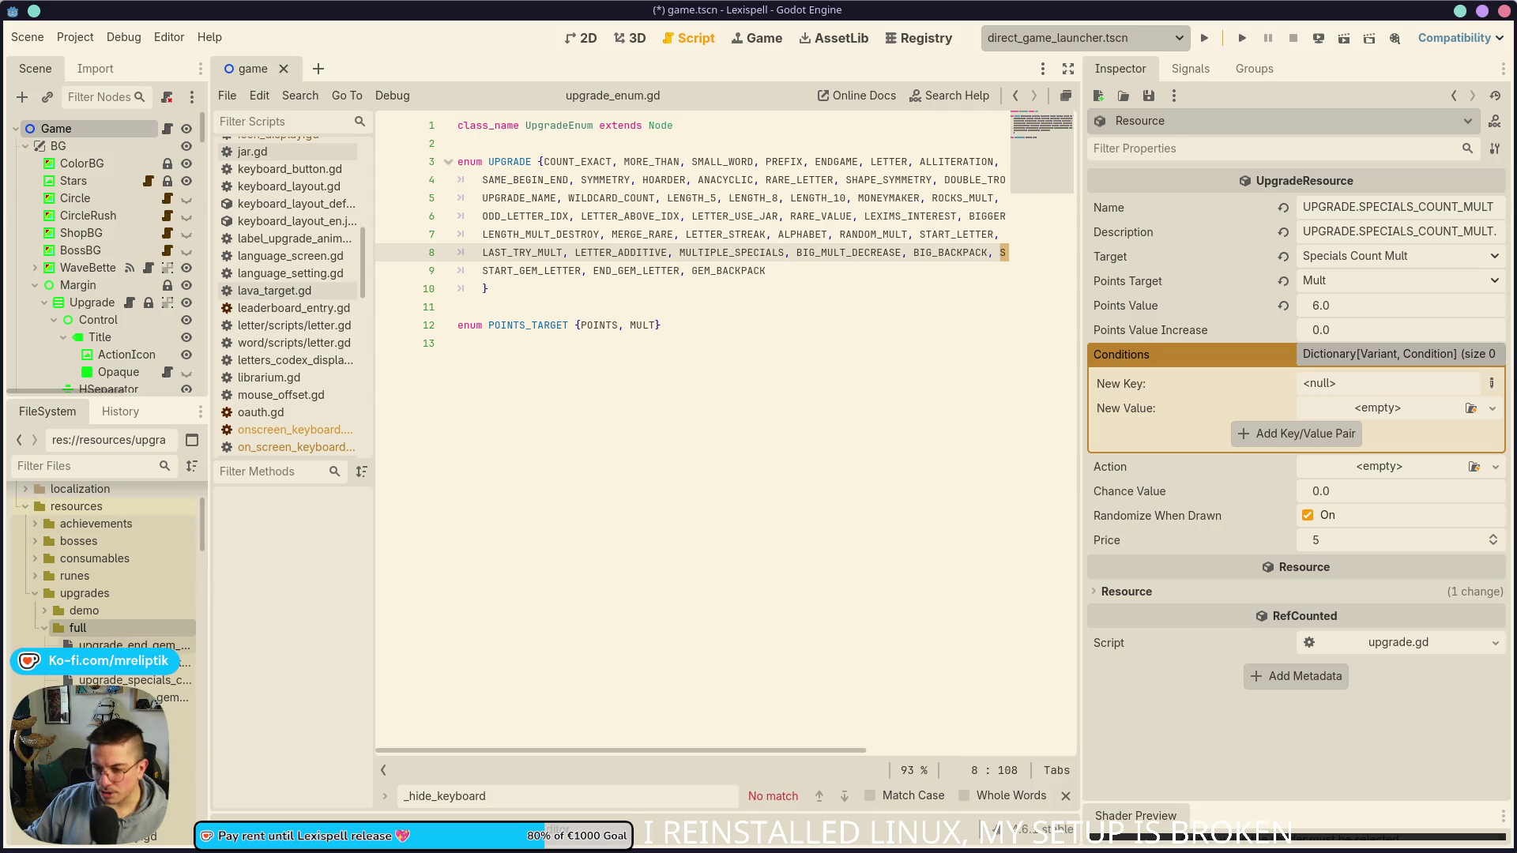
left_click(45, 612)
left_click(129, 630)
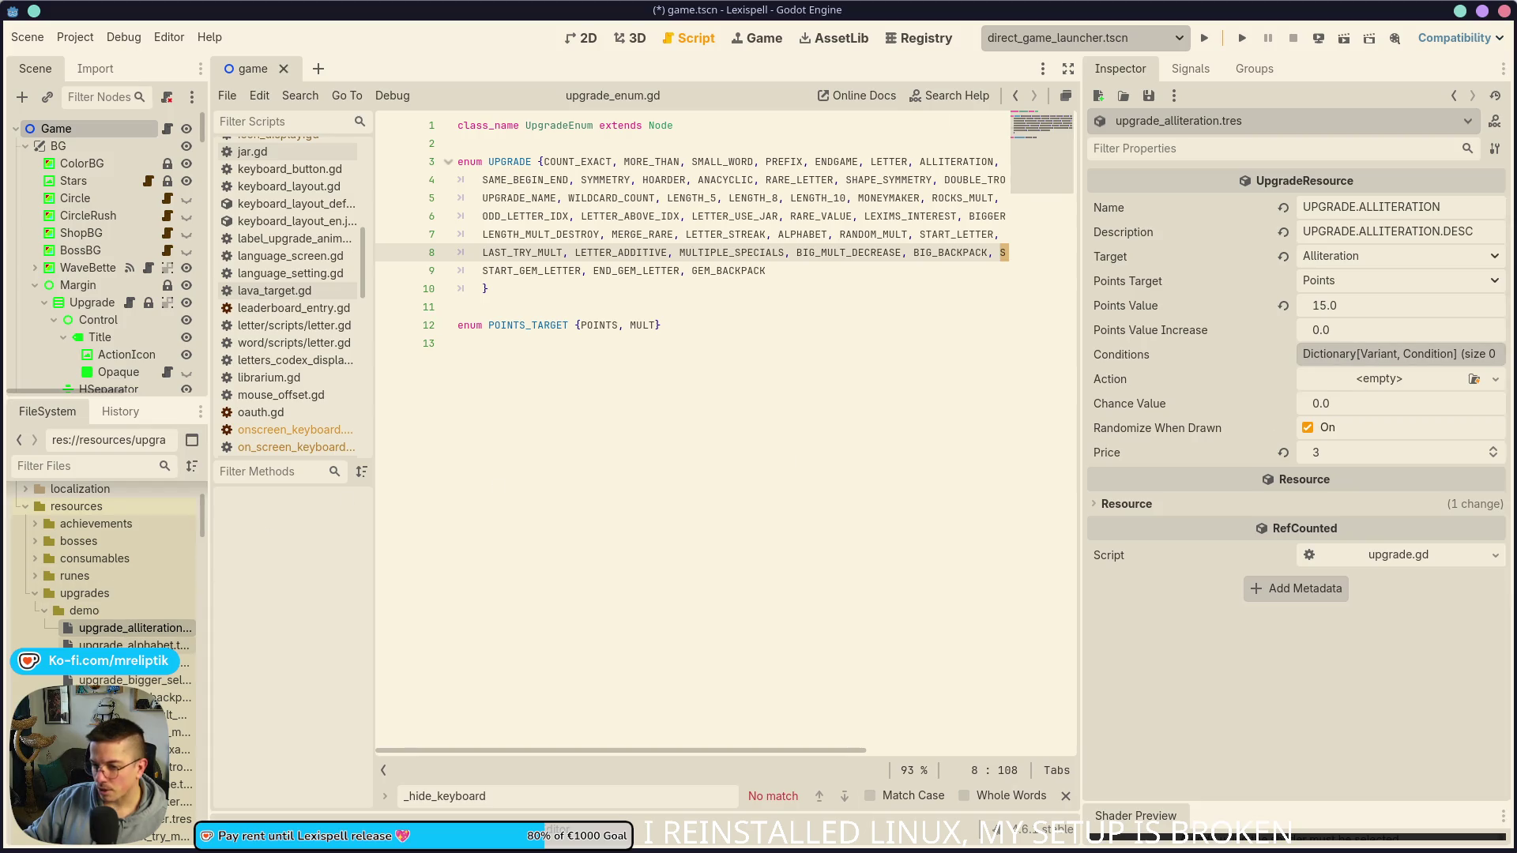
left_click(129, 645)
left_click(129, 662)
left_click(128, 679)
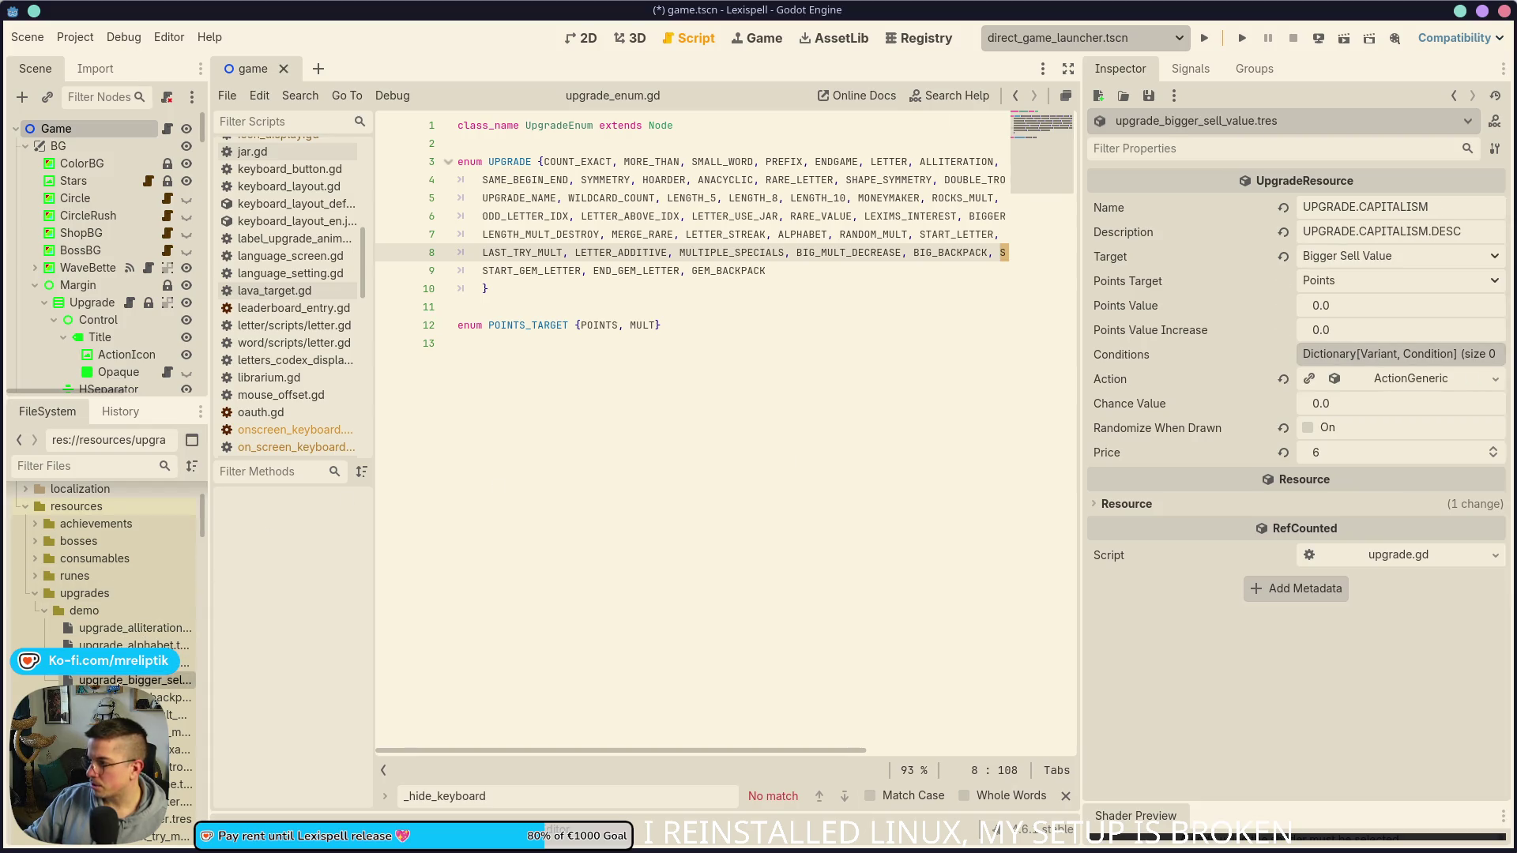
left_click(182, 697)
left_click(182, 714)
left_click(182, 732)
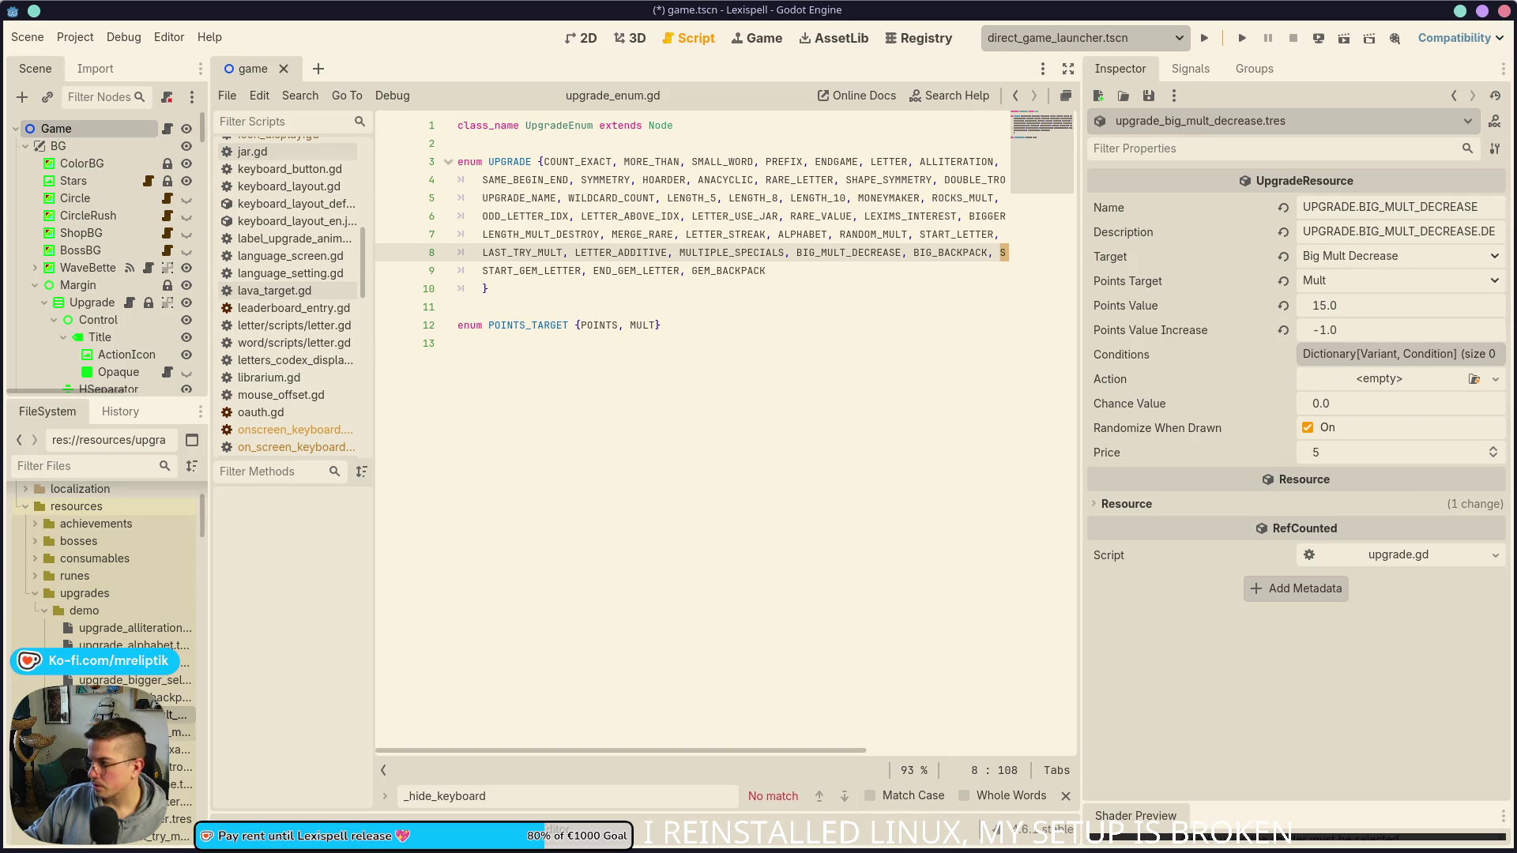
scroll(181, 731, "down", 2)
left_click(182, 662)
left_click(181, 680)
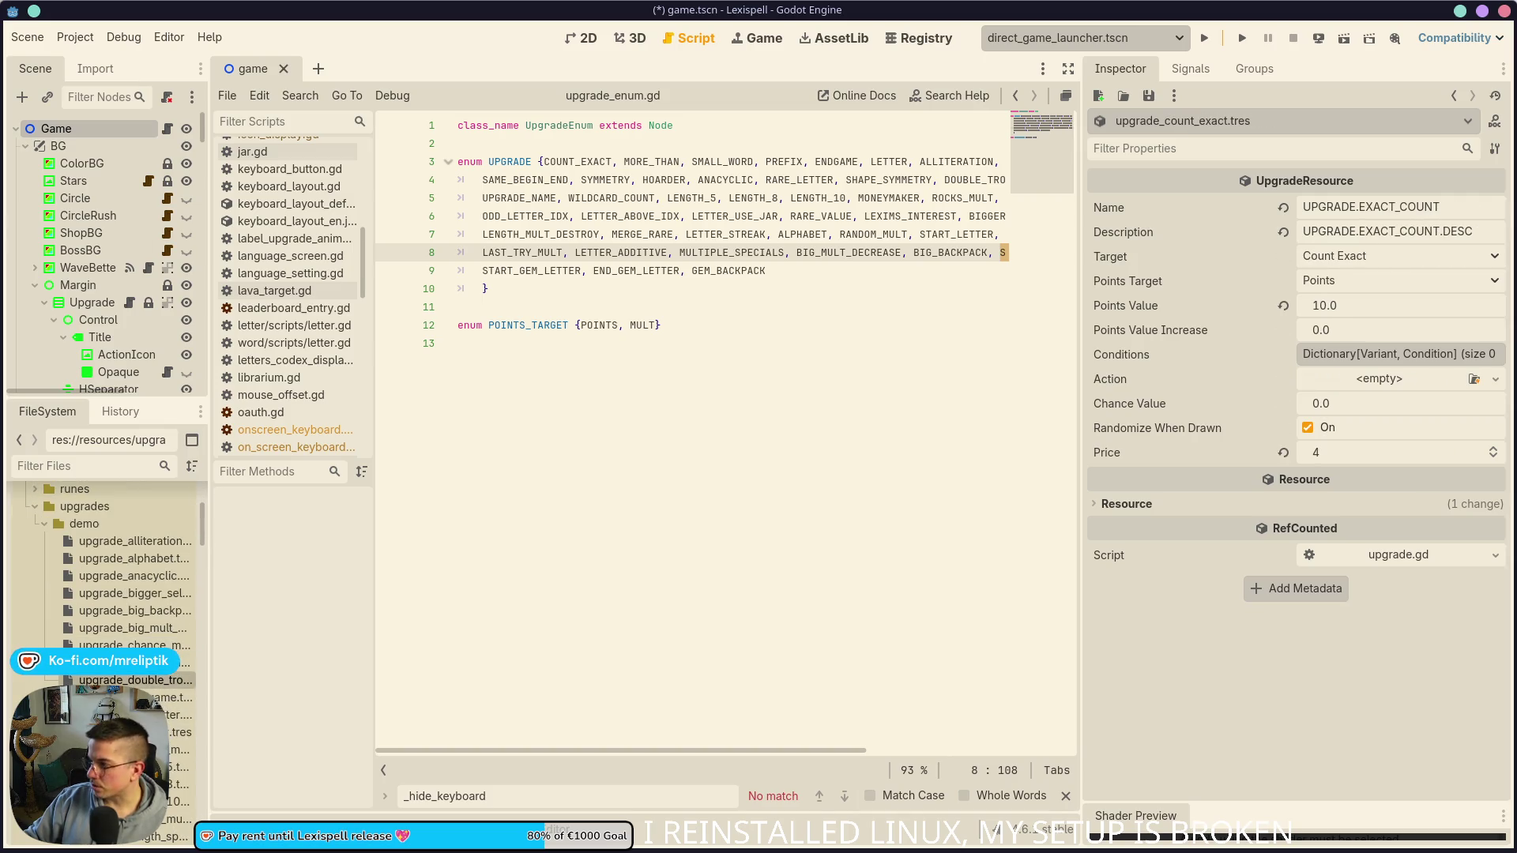
left_click(131, 697)
left_click(131, 714)
scroll(131, 680, "down", 2)
left_click(131, 662)
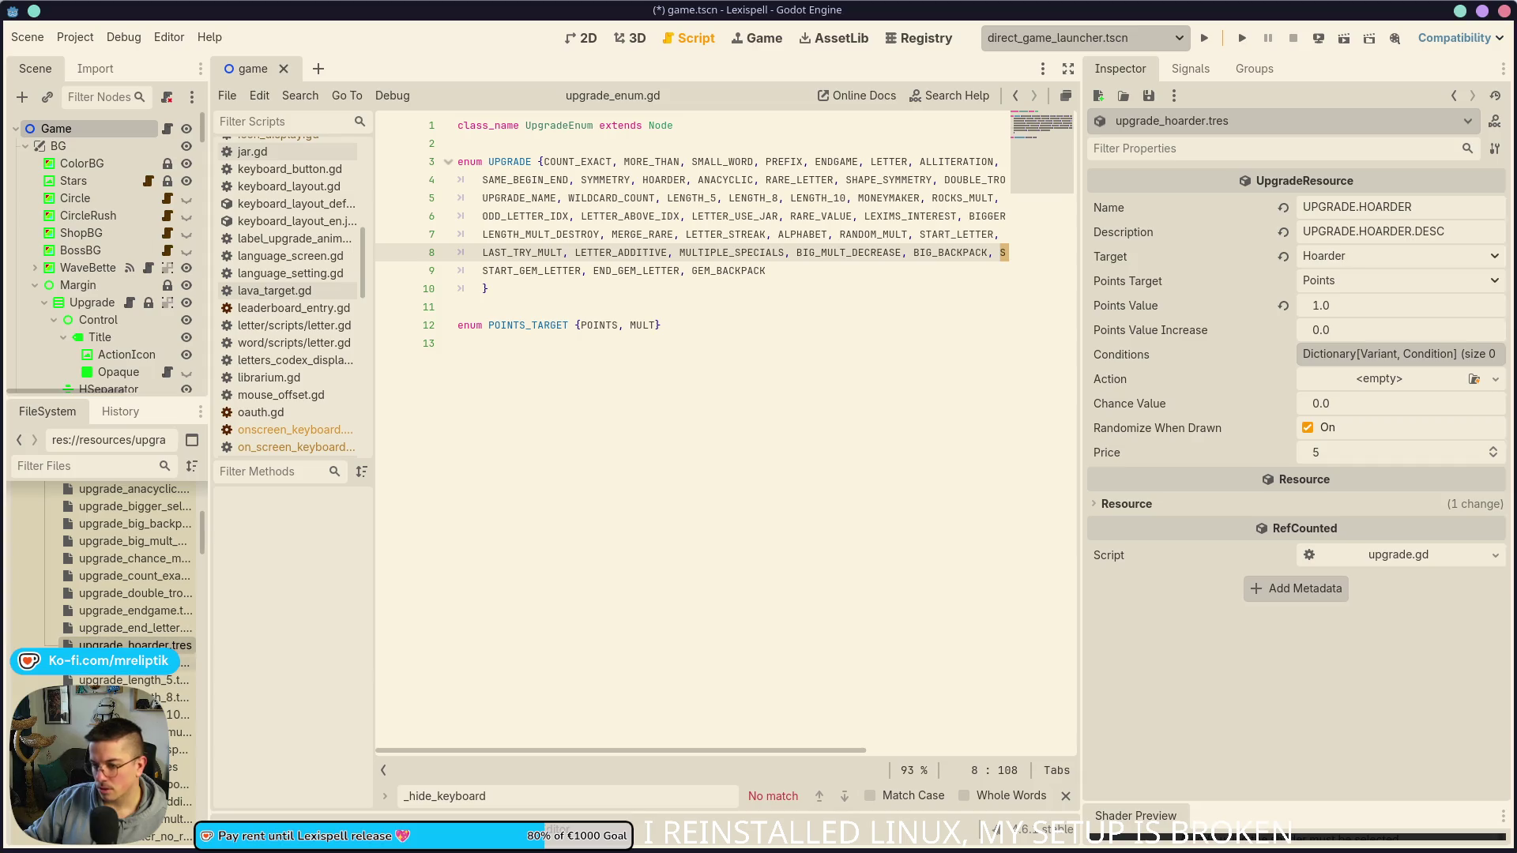
left_click(131, 680)
scroll(131, 681, "down", 2)
left_click(1414, 354)
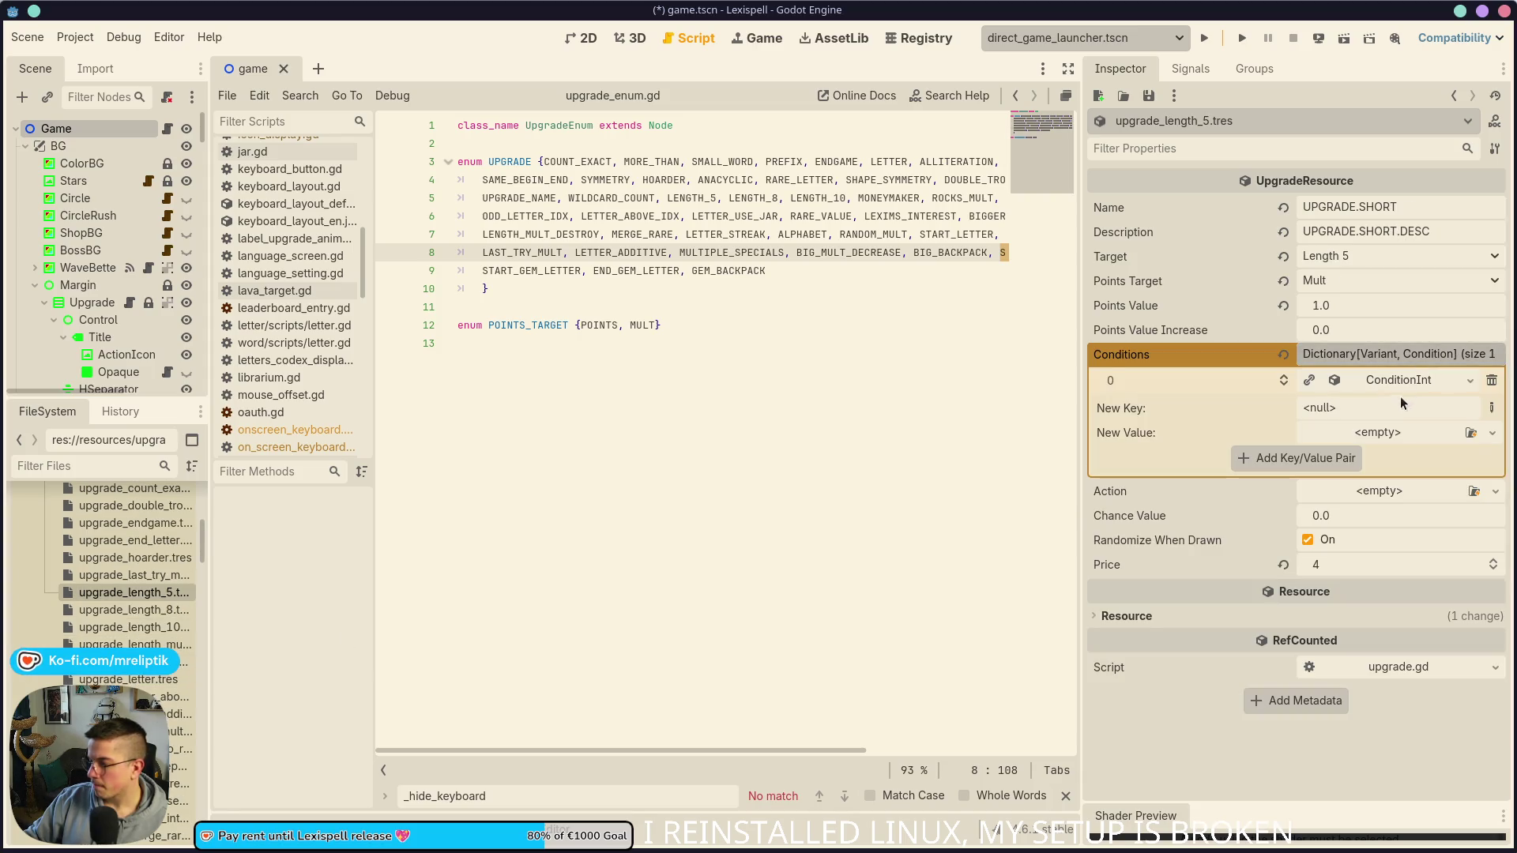
left_click(1401, 381)
left_click(1401, 379)
left_click(1436, 362)
left_click(1436, 362)
left_click(1398, 379)
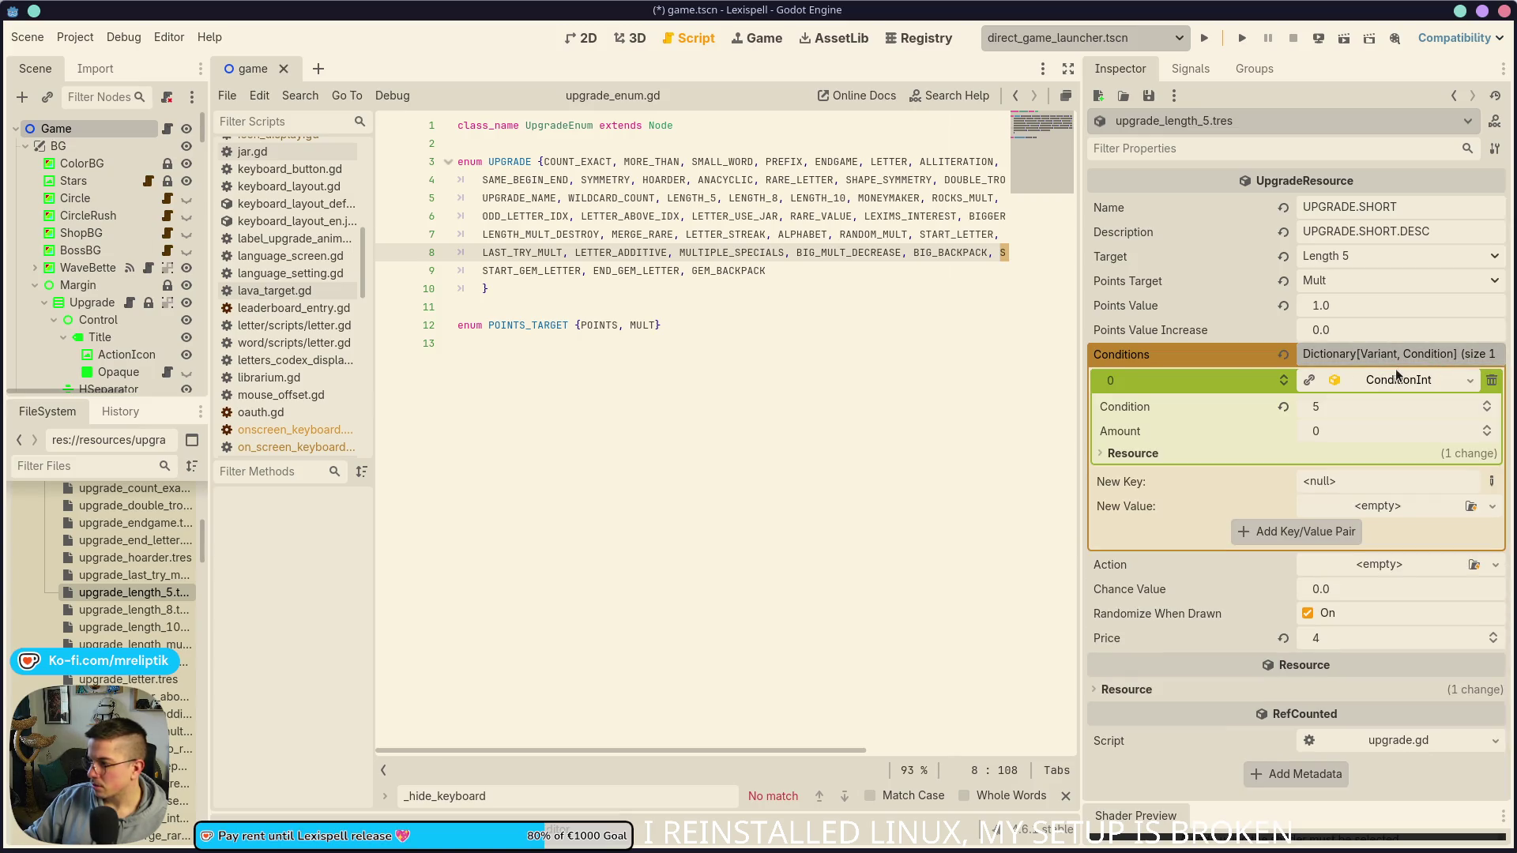
left_click(1397, 379)
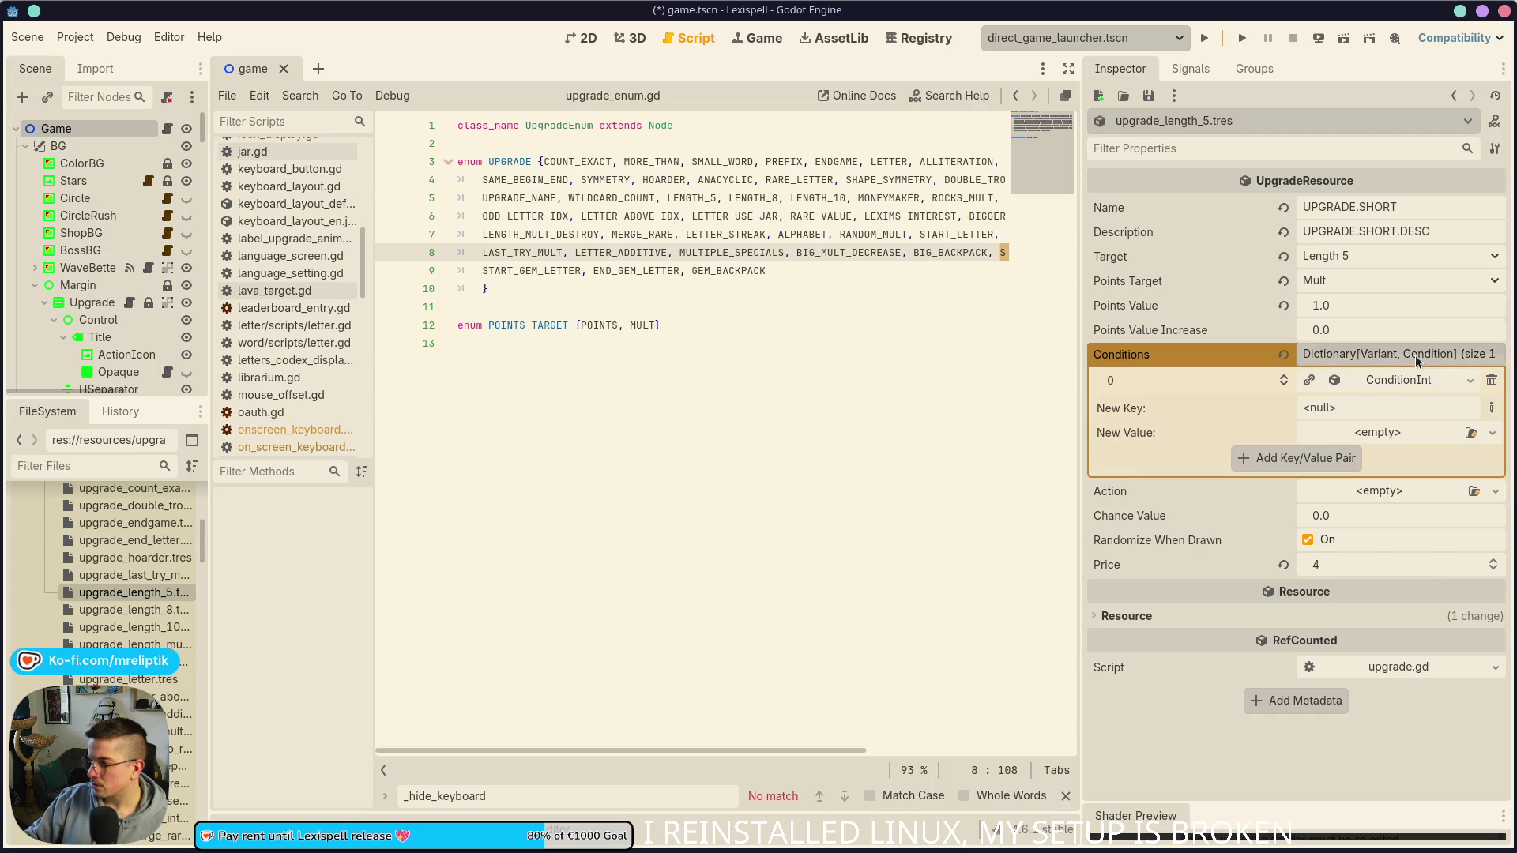
left_click(1416, 361)
scroll(117, 592, "down", 10)
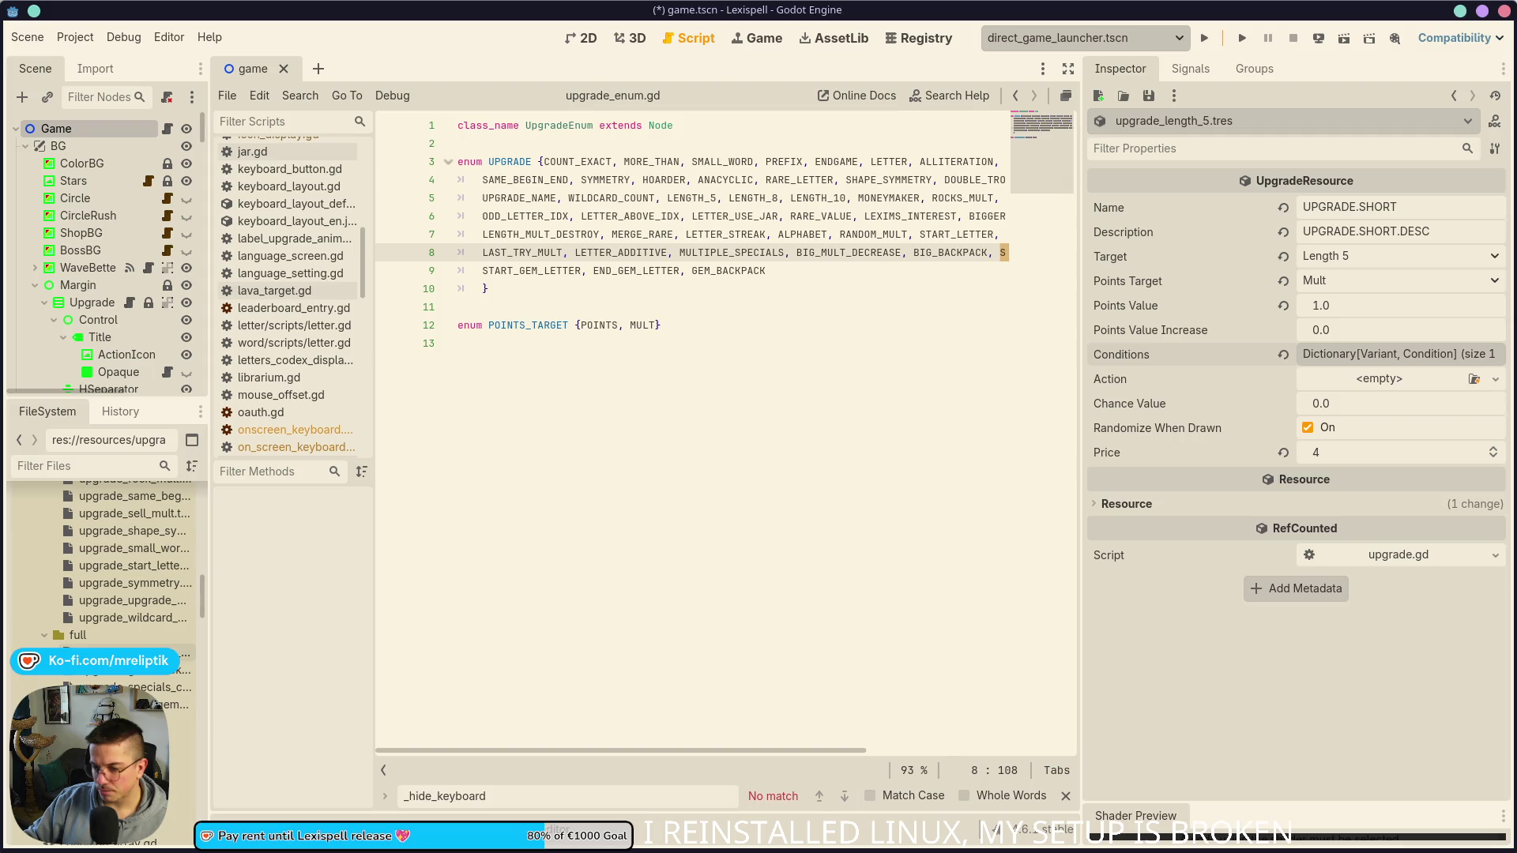
left_click(126, 686)
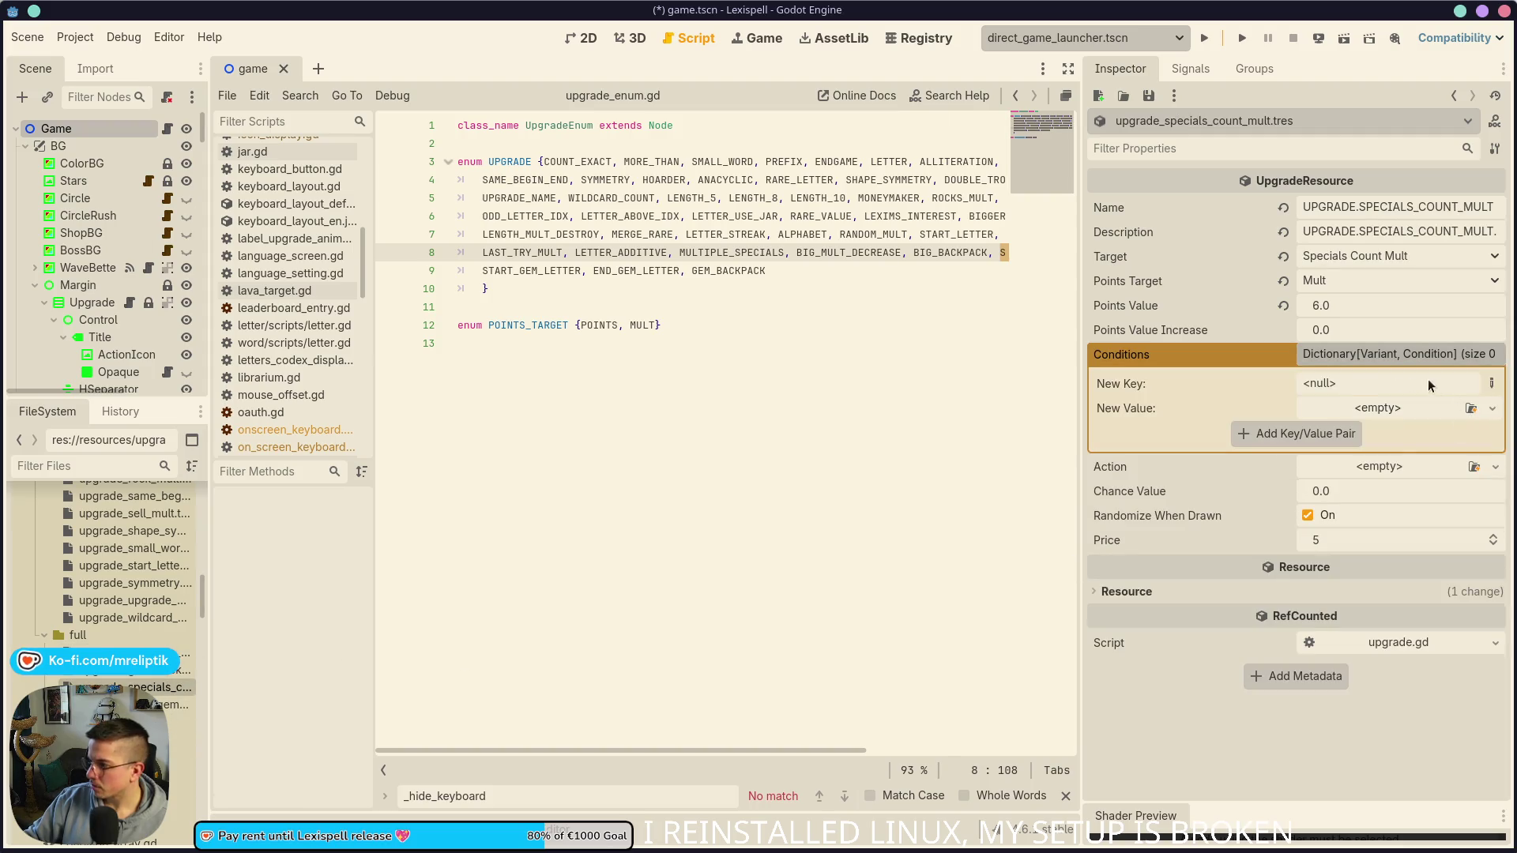
left_click(1376, 362)
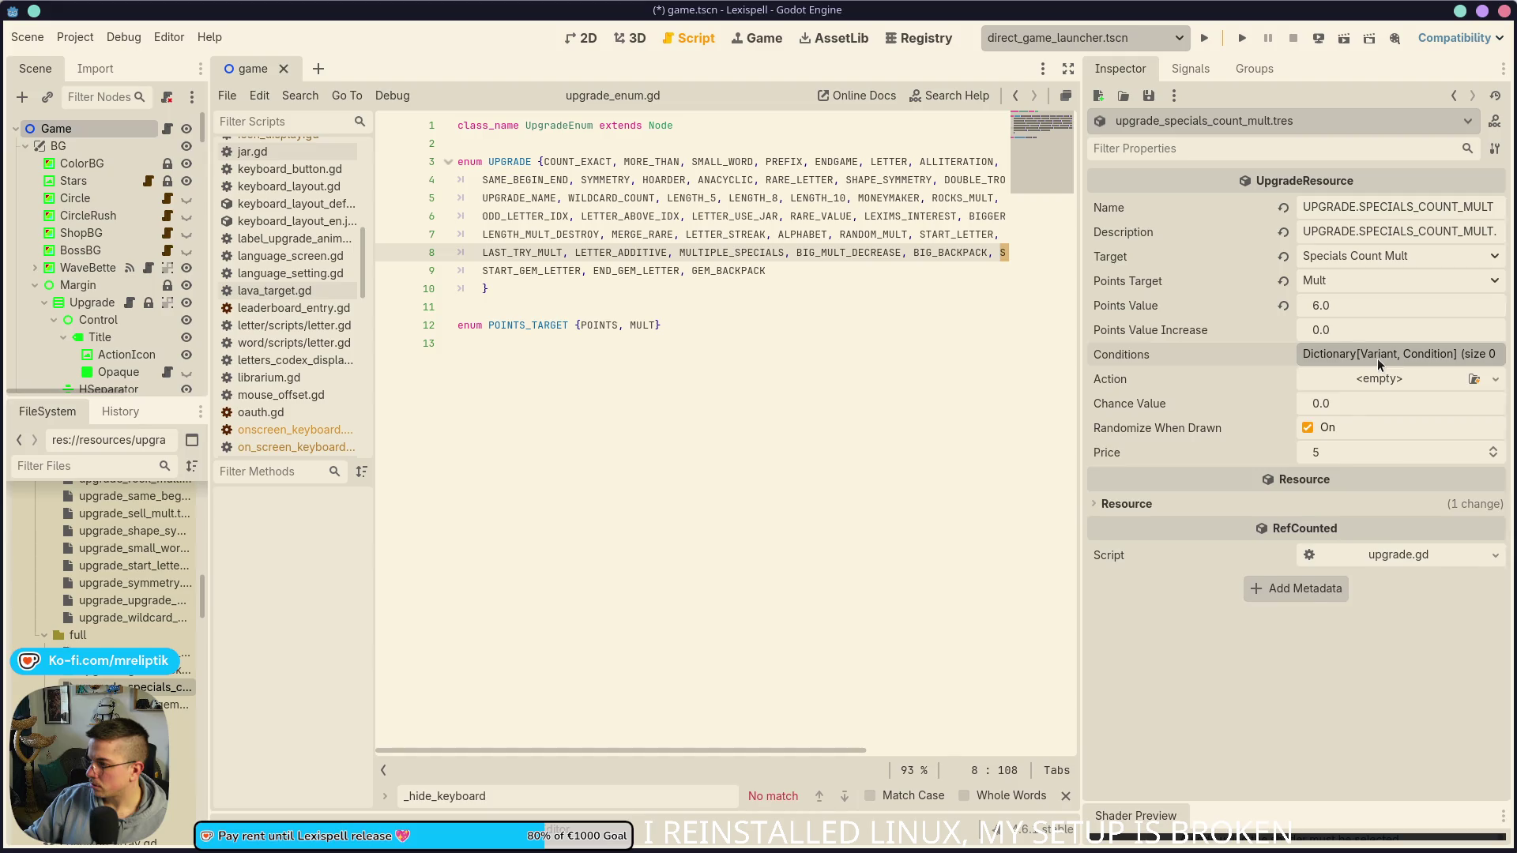
left_click(1377, 357)
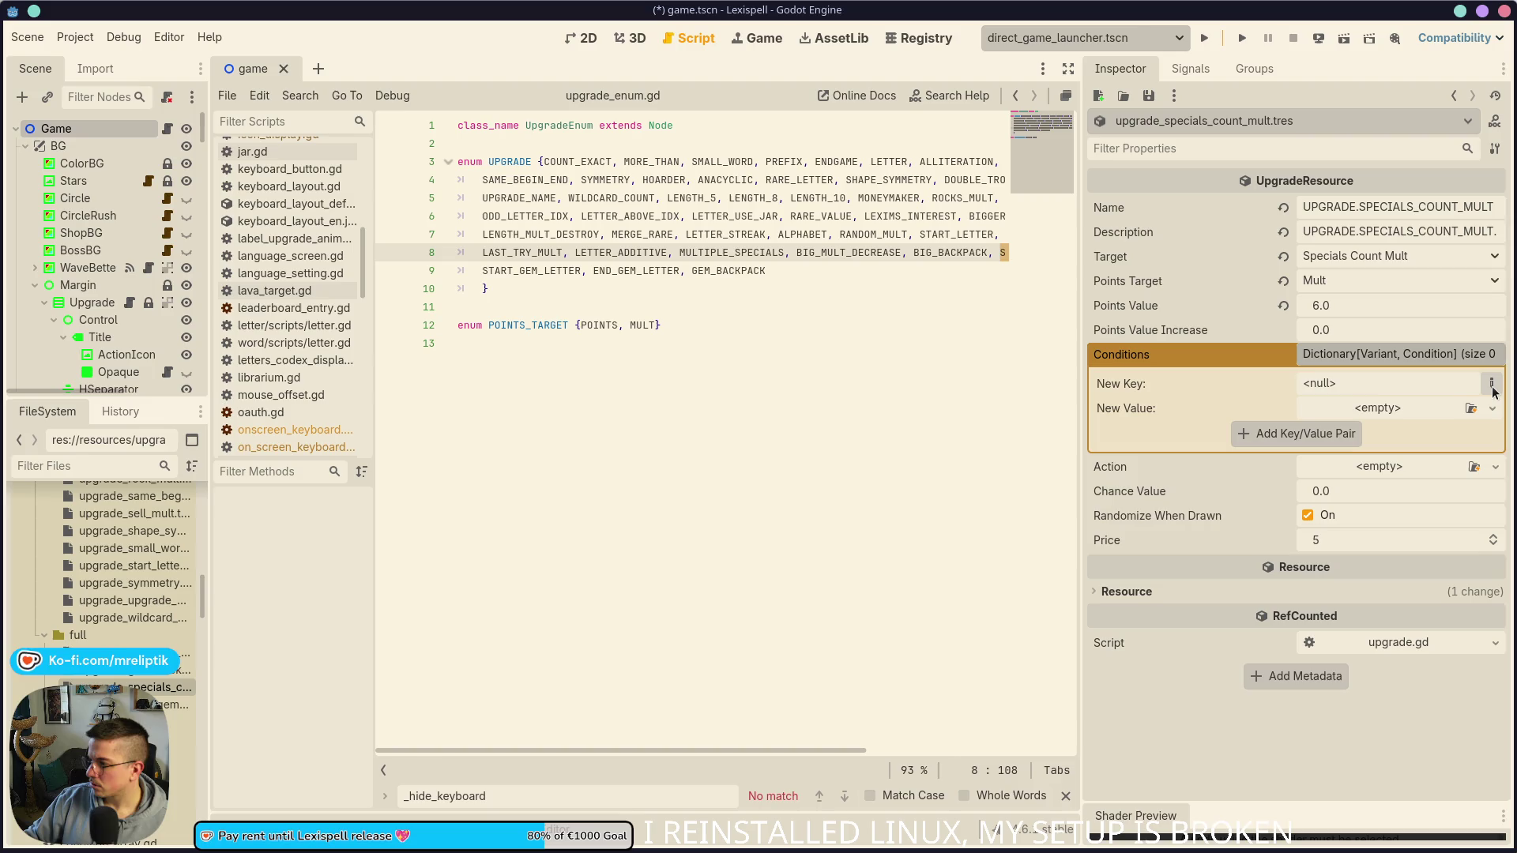
left_click(1419, 361)
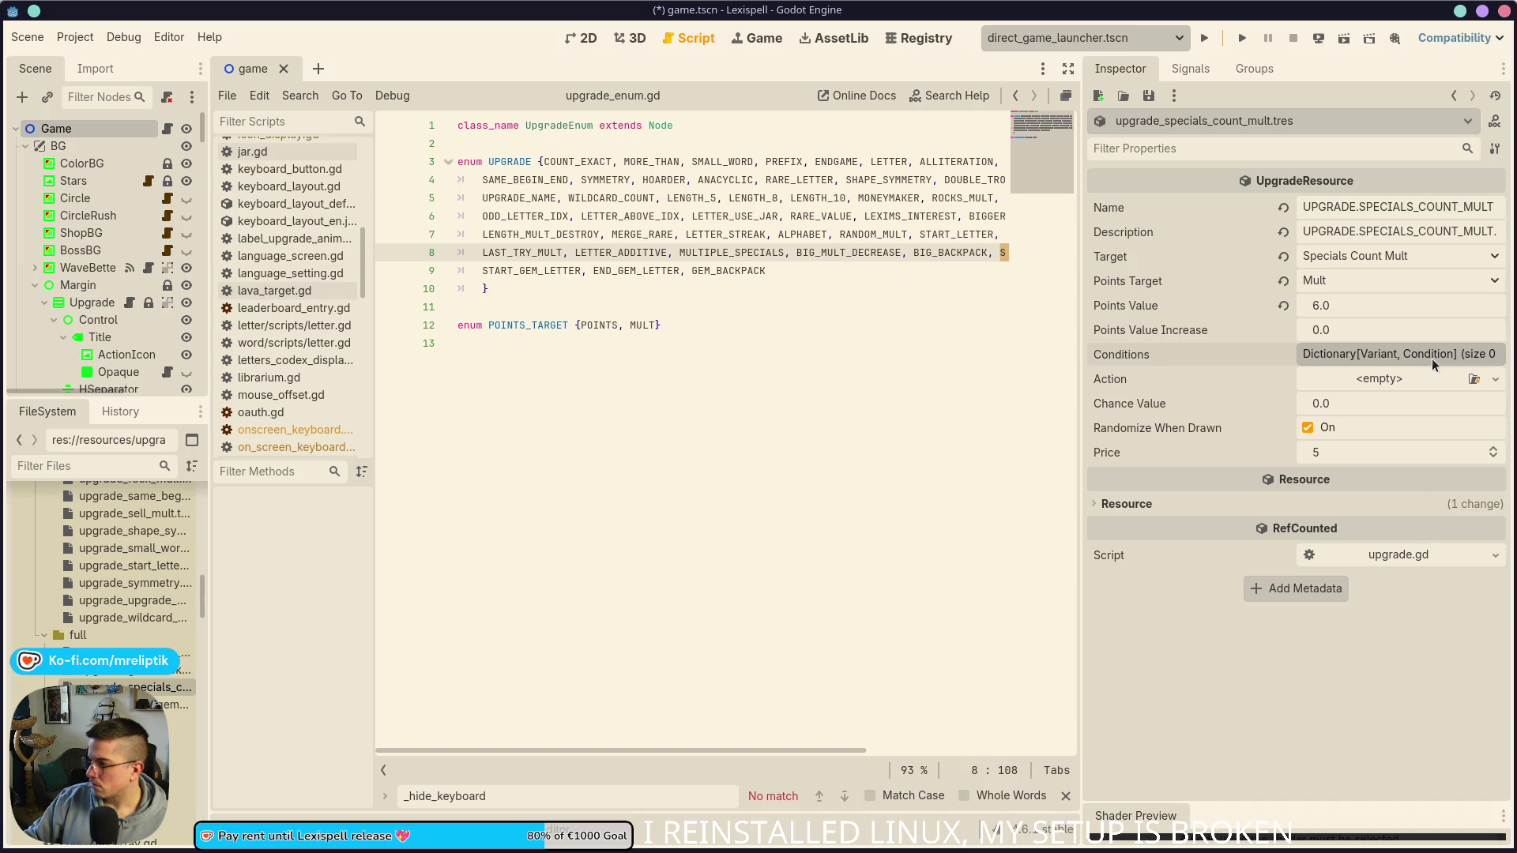
left_click(1431, 358)
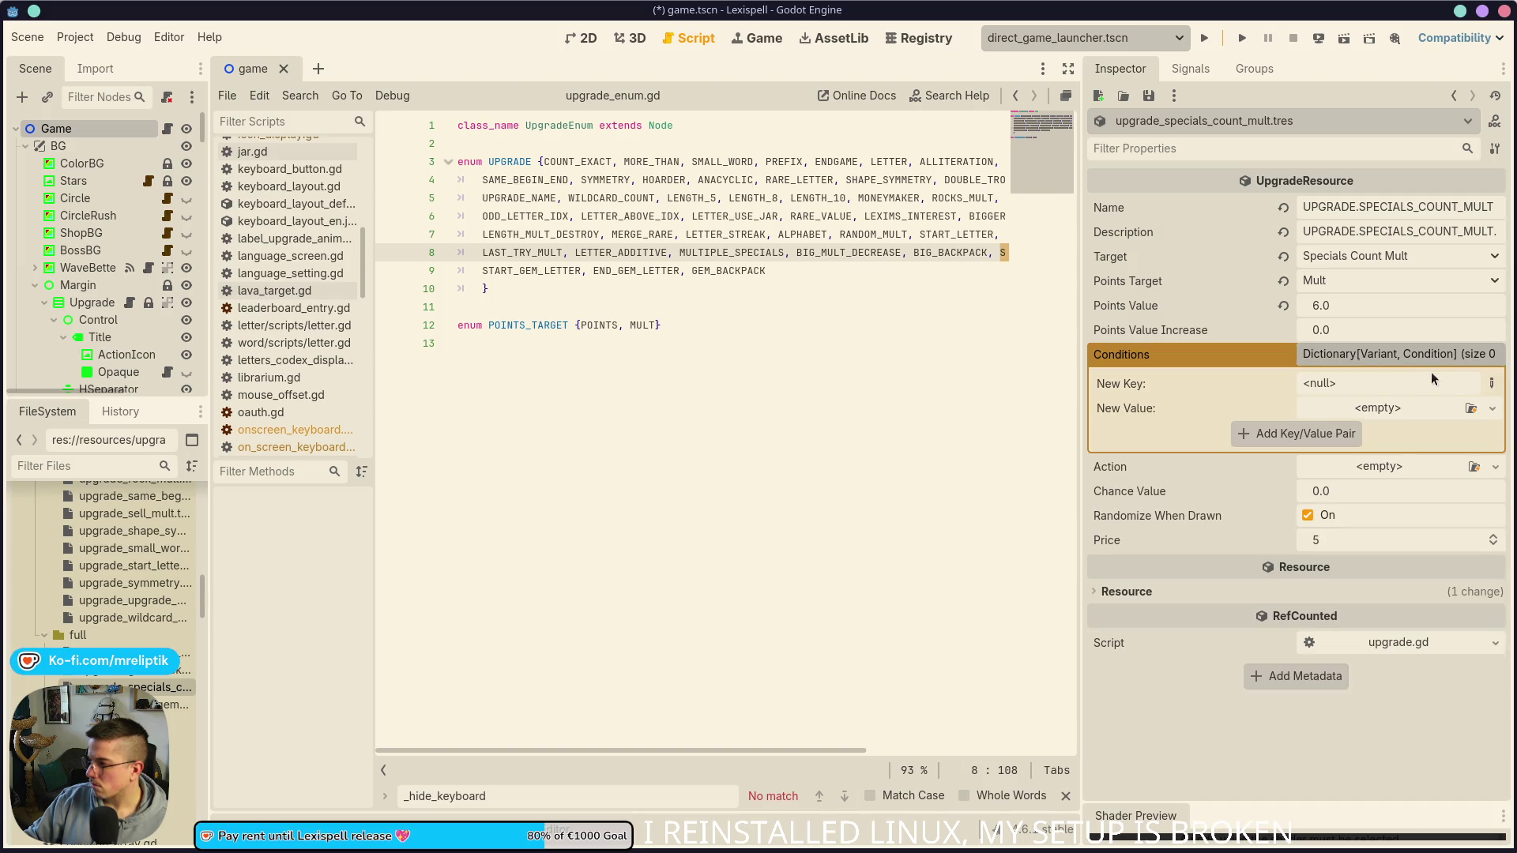
scroll(182, 642, "up", 5)
scroll(181, 642, "down", 2)
left_click(1492, 385)
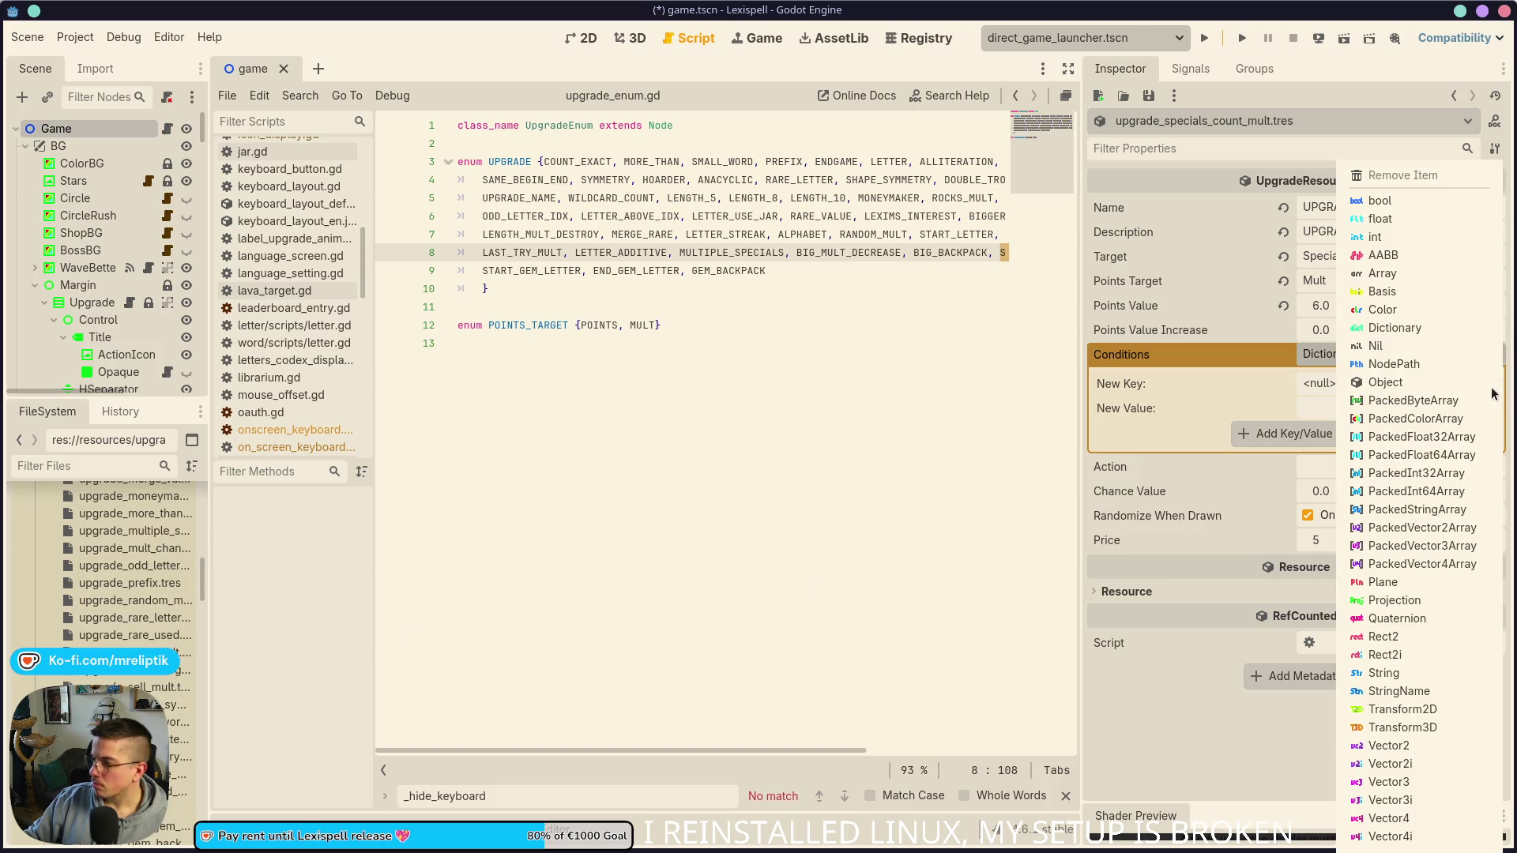
key("Escape")
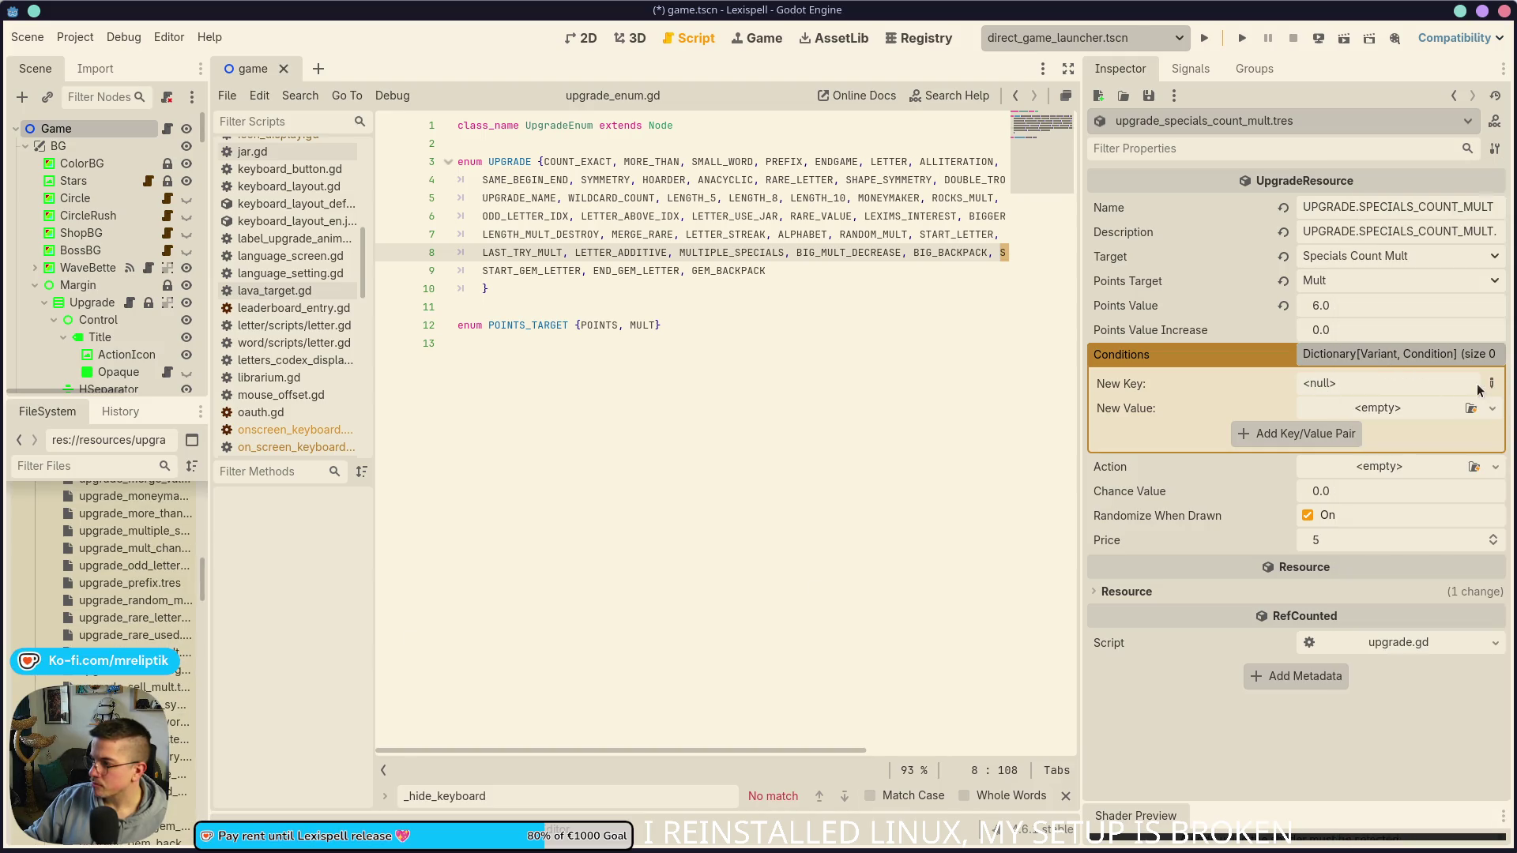
left_click(1491, 384)
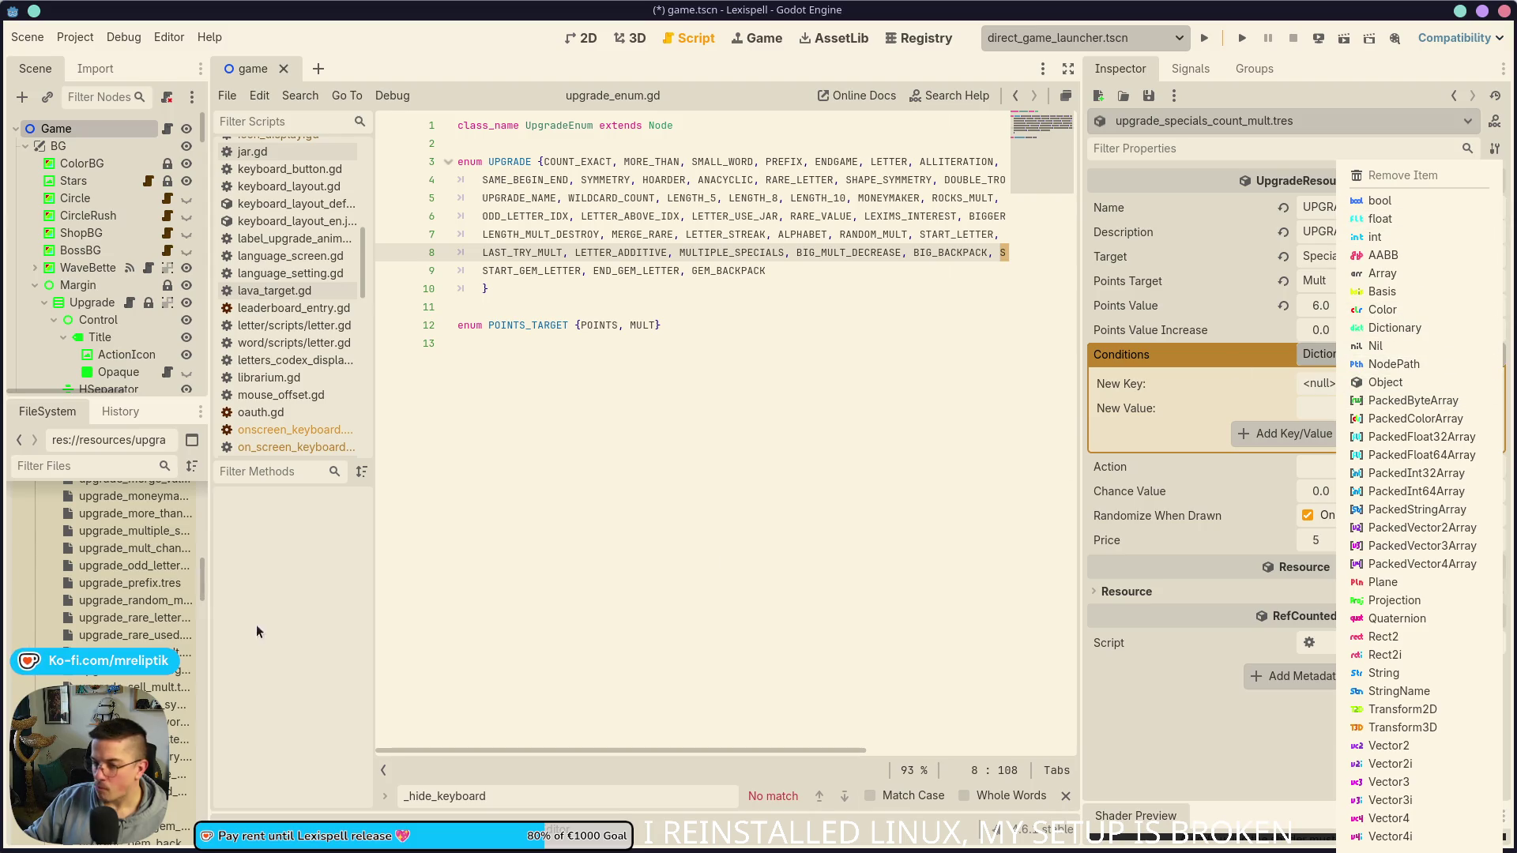
left_click(163, 605)
scroll(163, 606, "up", 3)
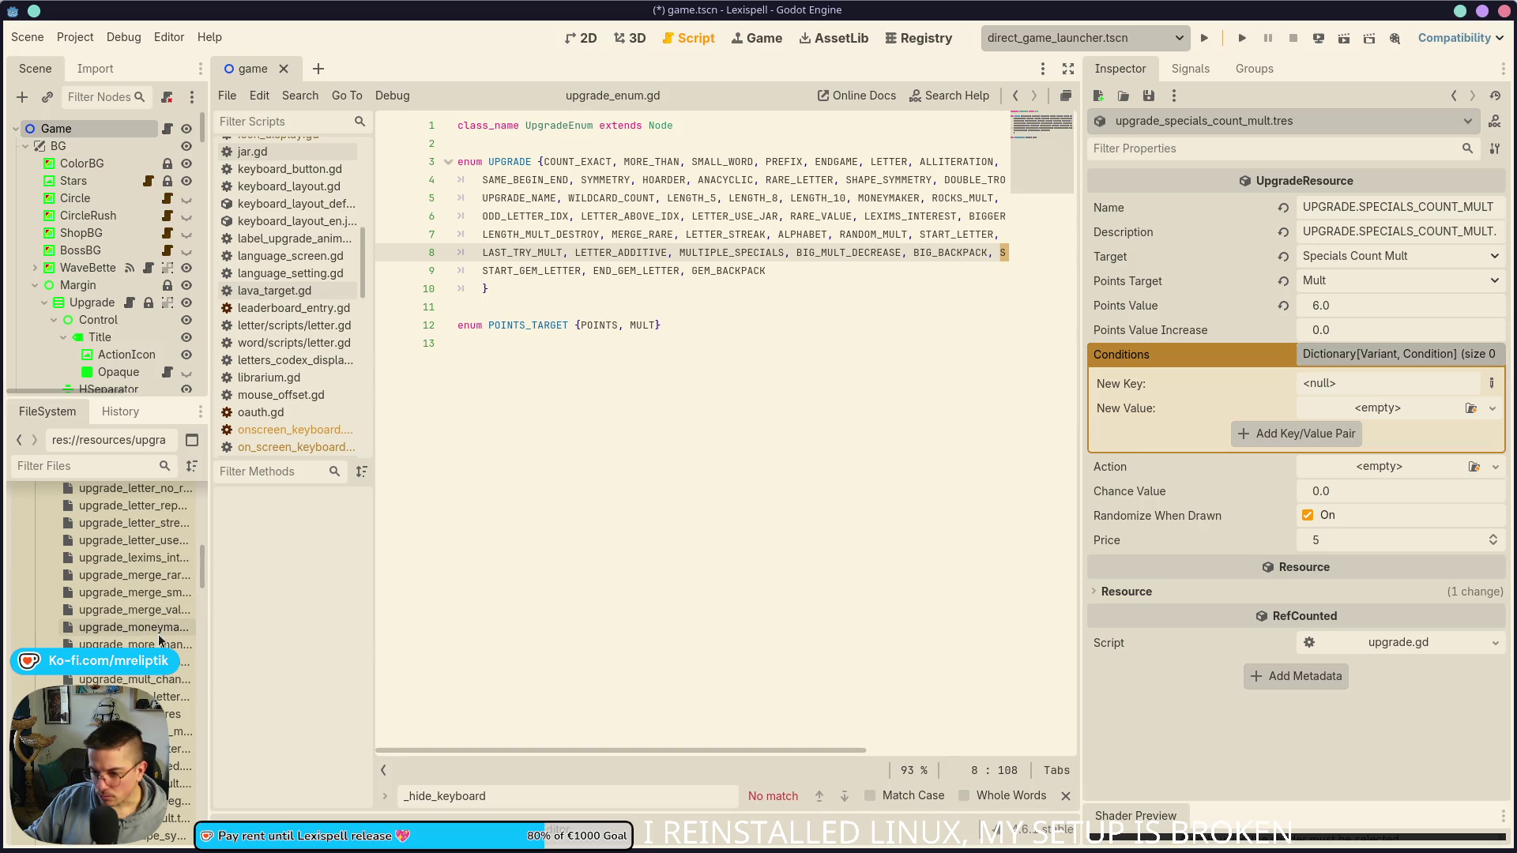
scroll(135, 548, "up", 1)
Step: Open upgrade_merge_rare.tres and then upgrade_rare_letter.tres for reference
left_click_drag(211, 520, 303, 519)
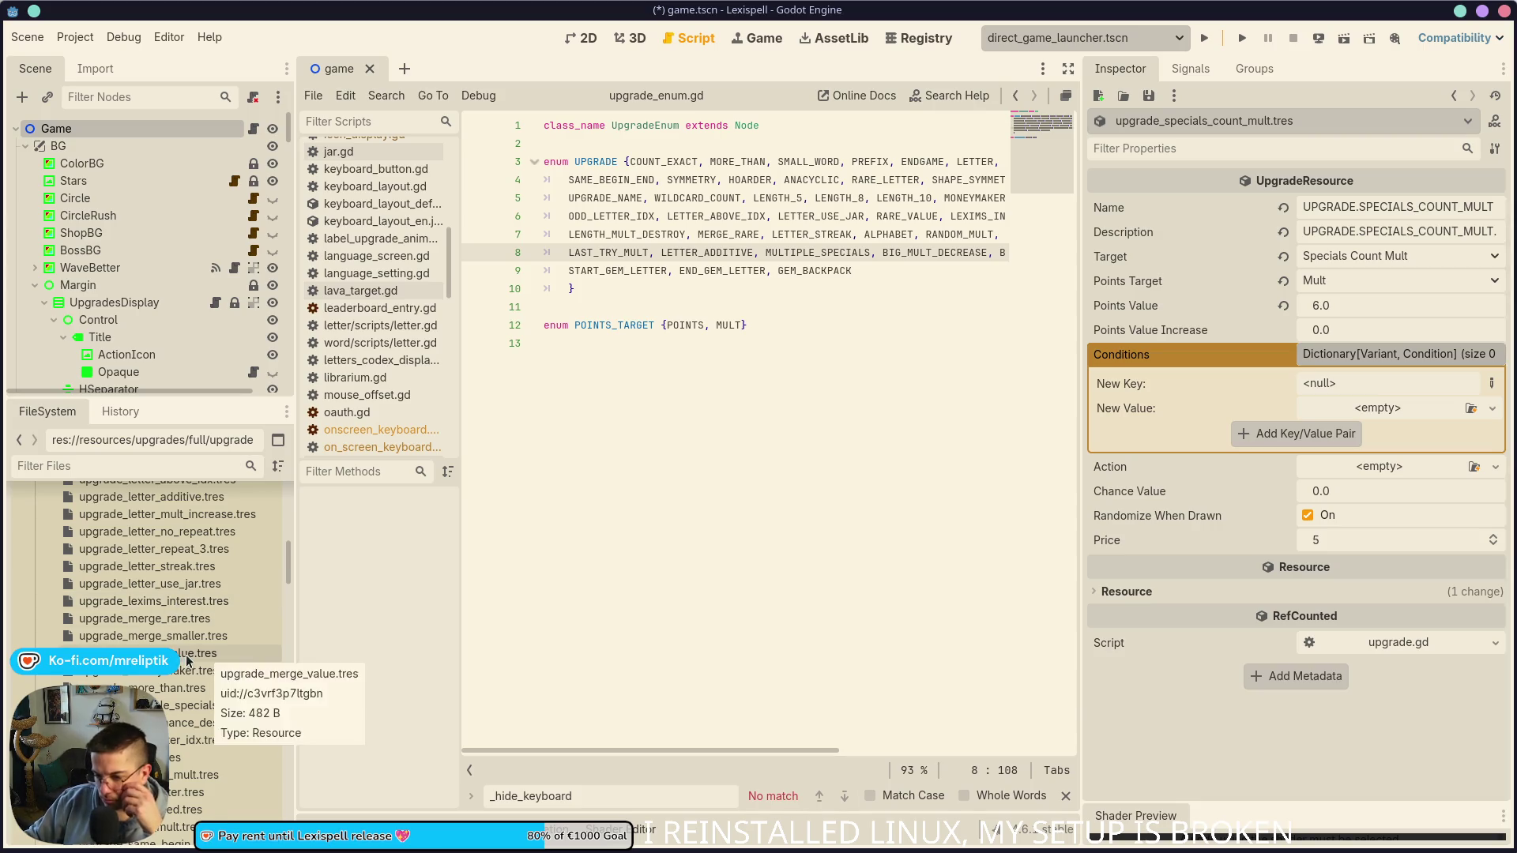
scroll(192, 695, "up", 1)
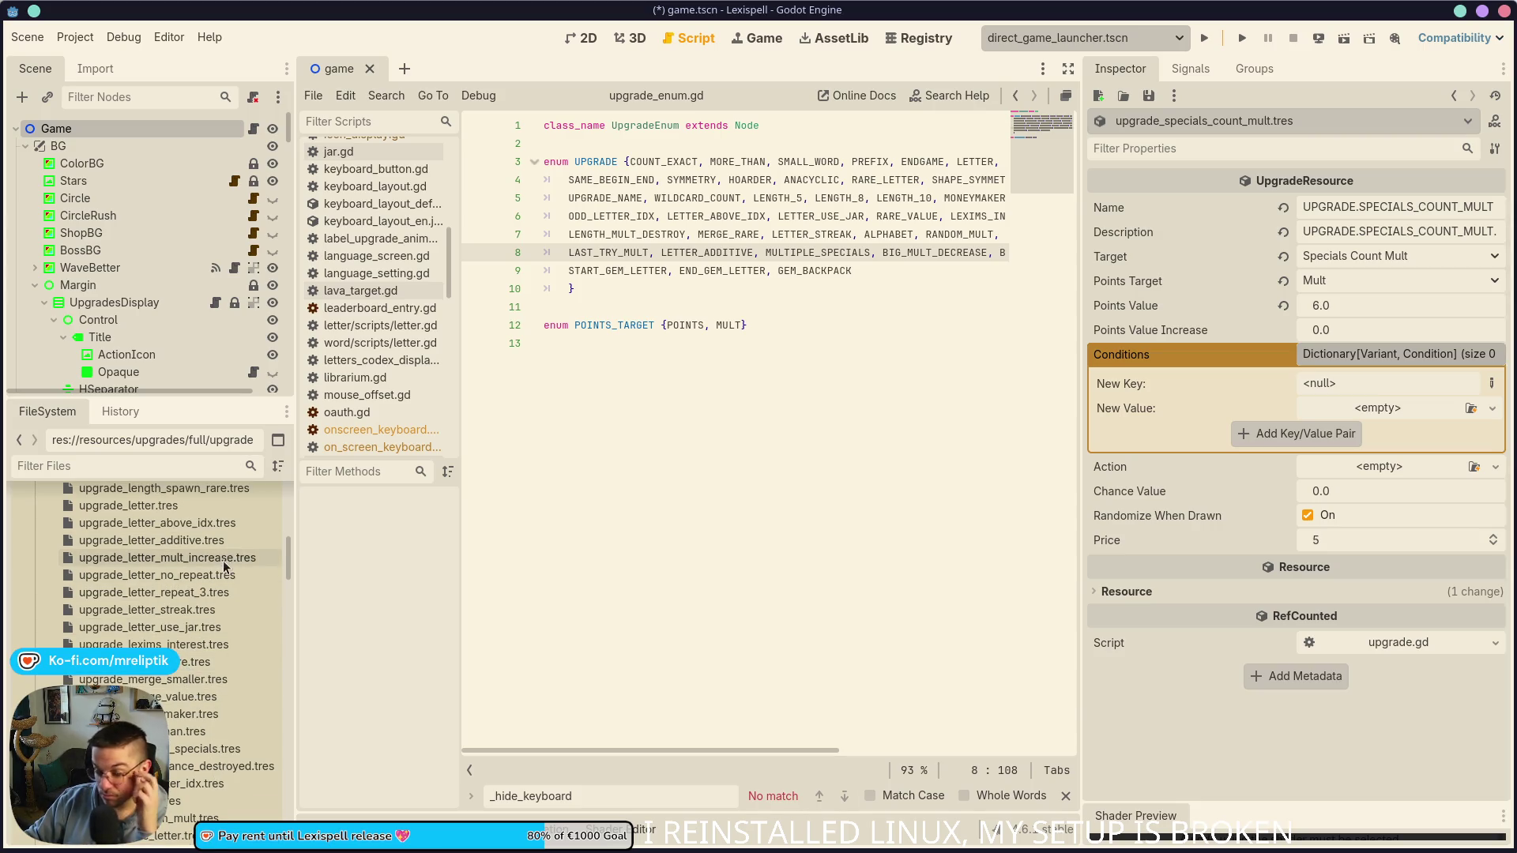
scroll(197, 601, "down", 3)
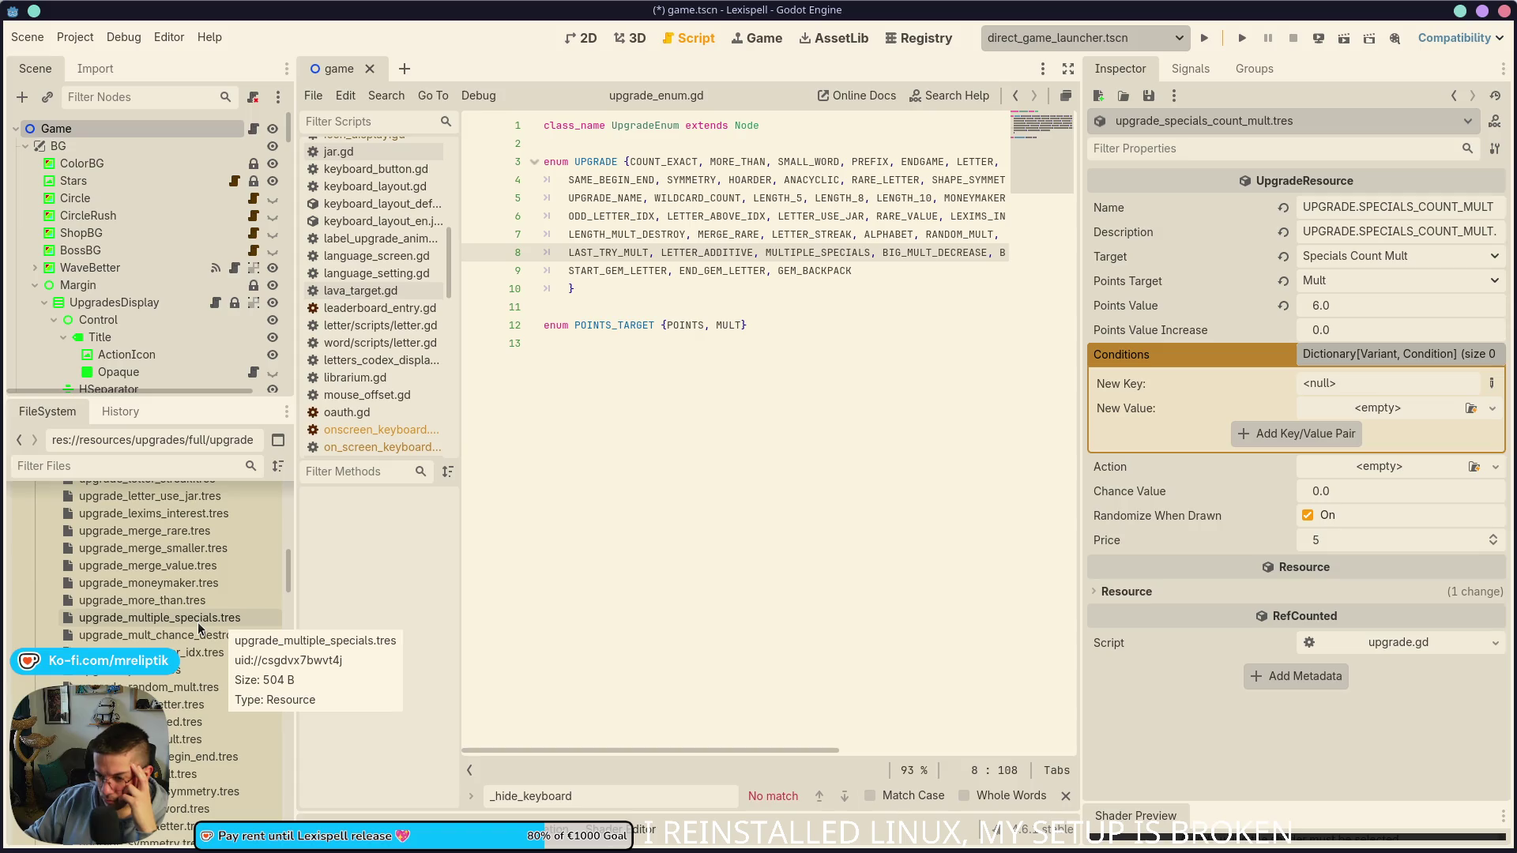
left_click(188, 533)
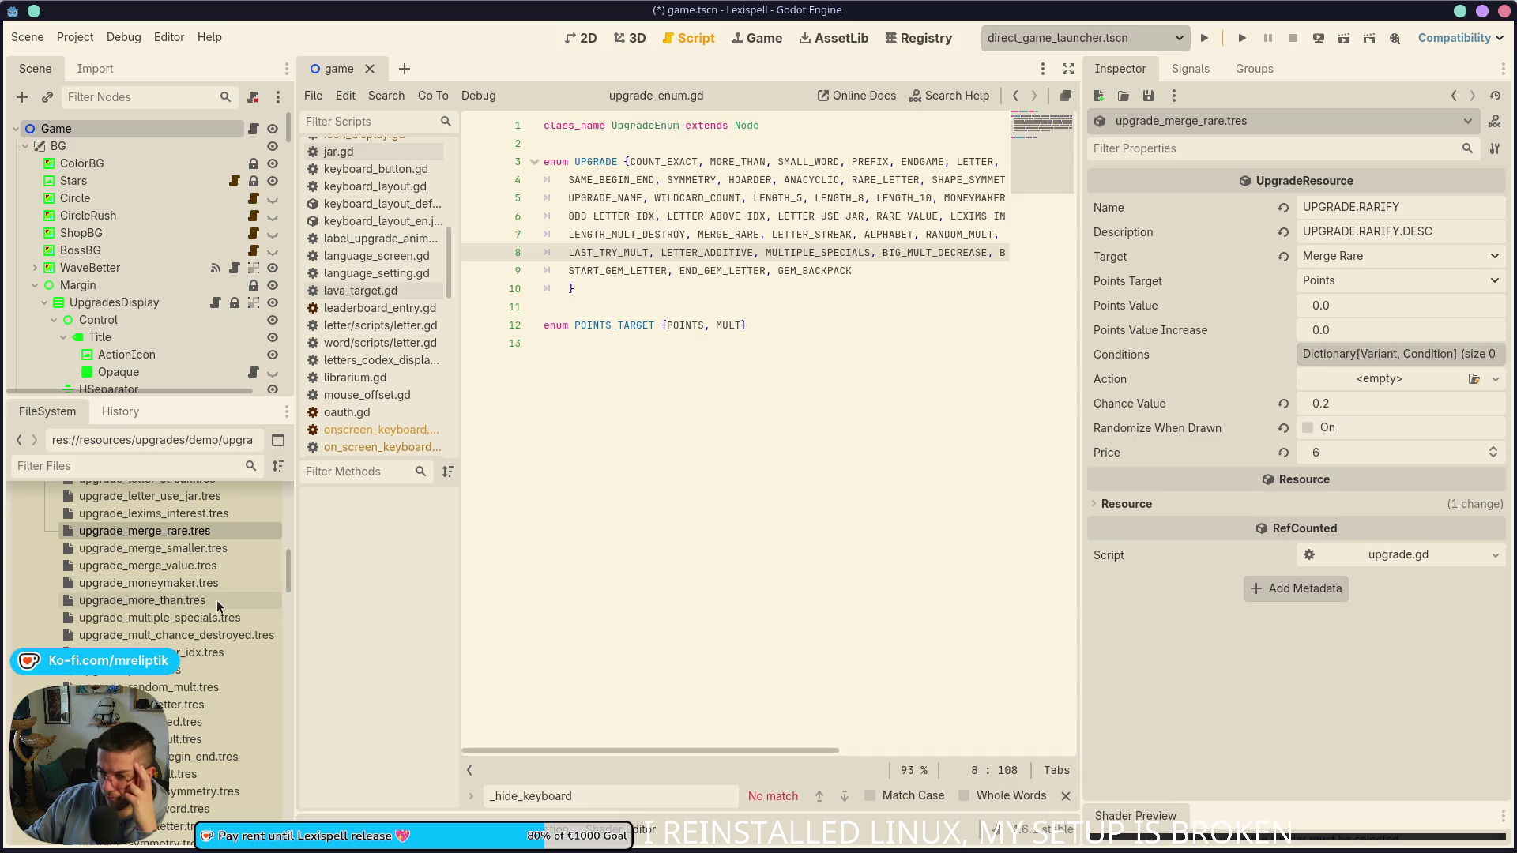
left_click(191, 705)
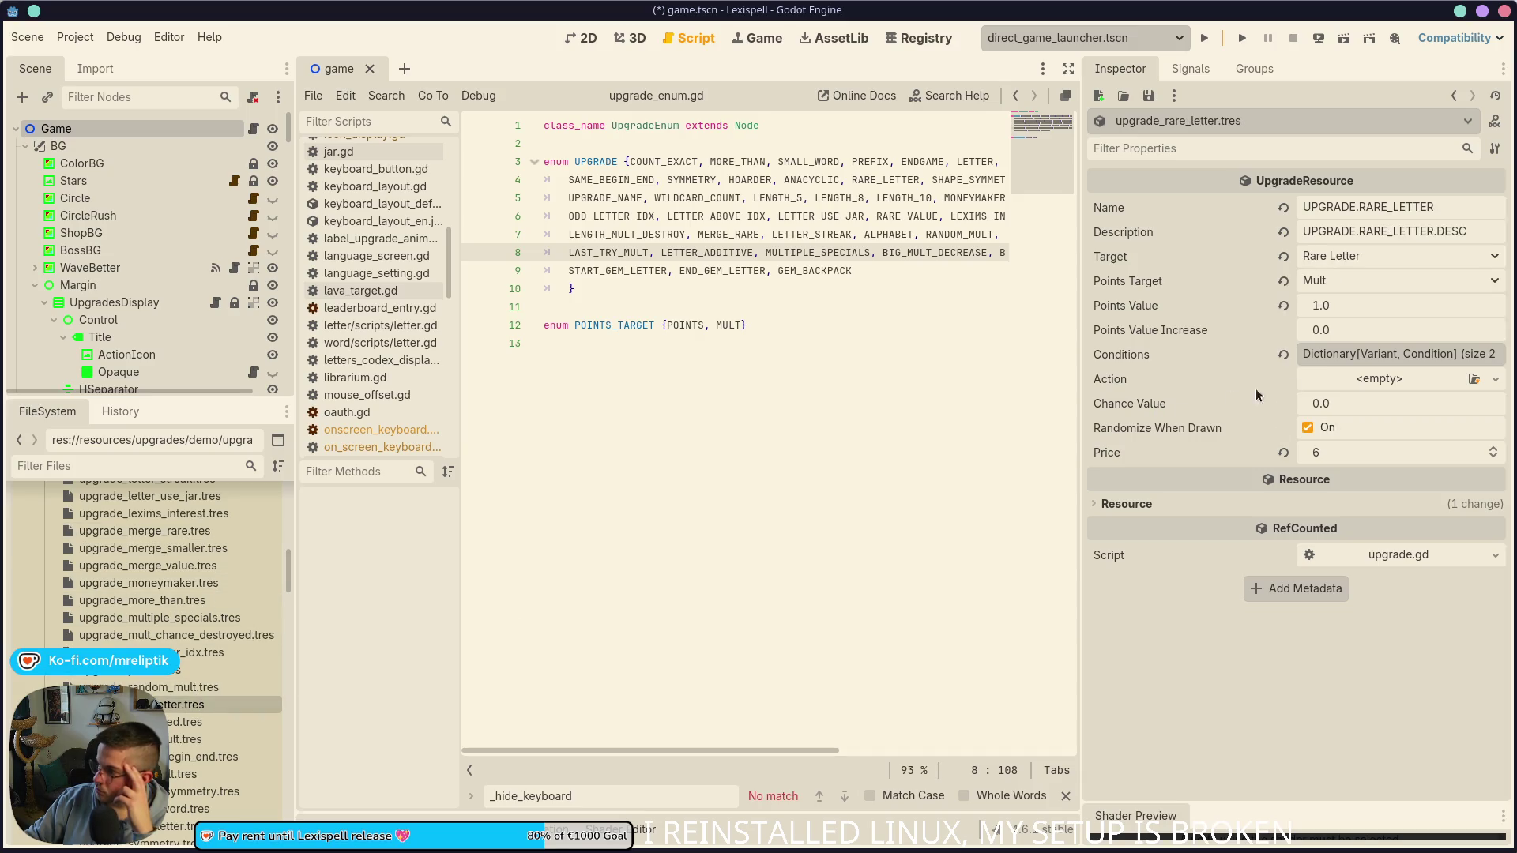
Step: Inspect the rare letter upgrade's two condition entries, then open upgrade_end_gem_letter.tres
left_click(1398, 354)
left_click(1400, 382)
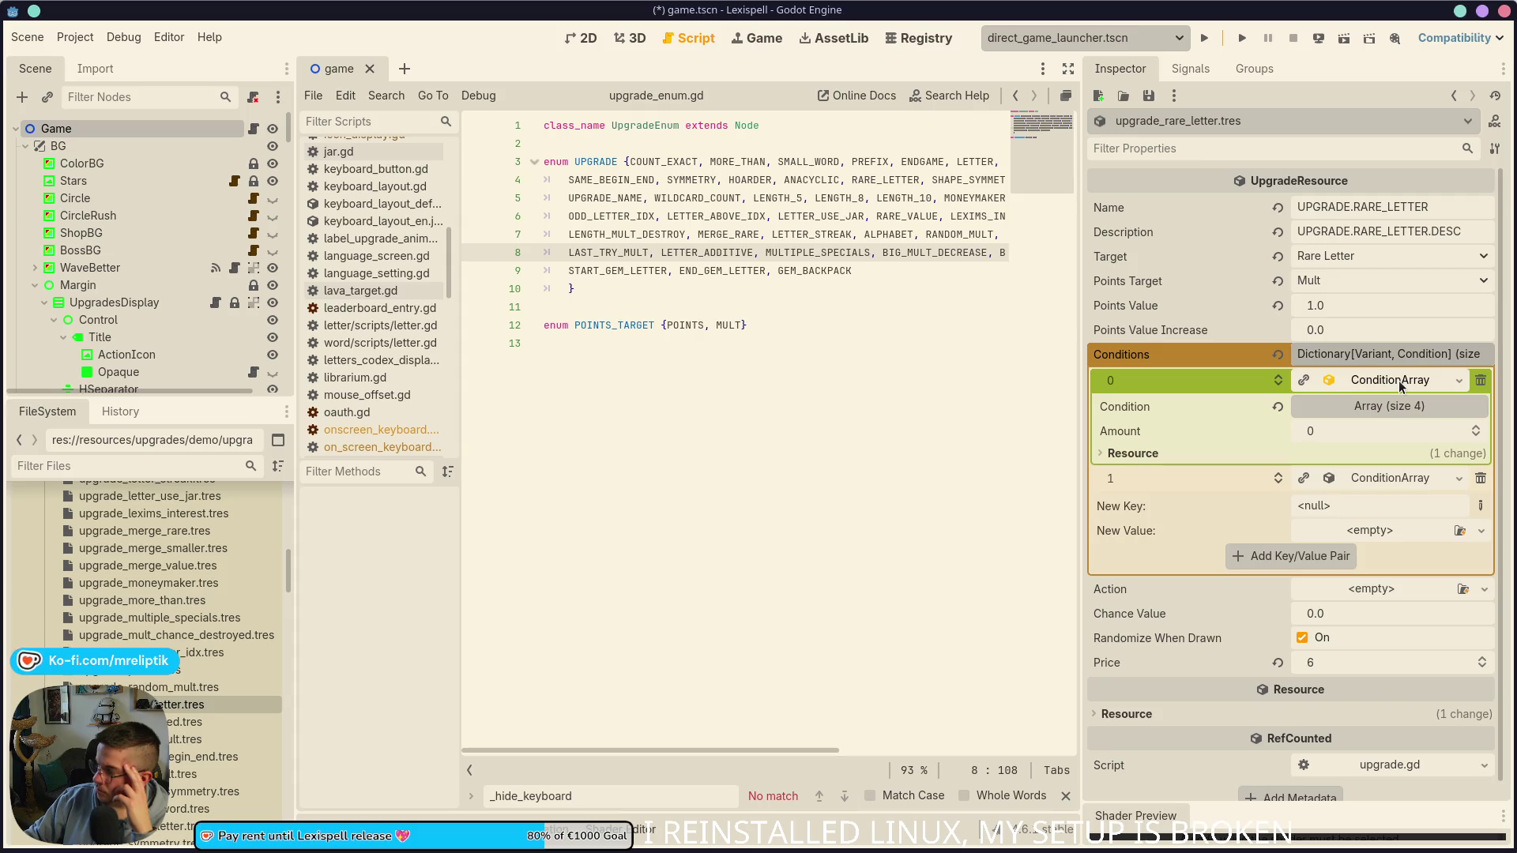
left_click(1401, 382)
left_click(1372, 406)
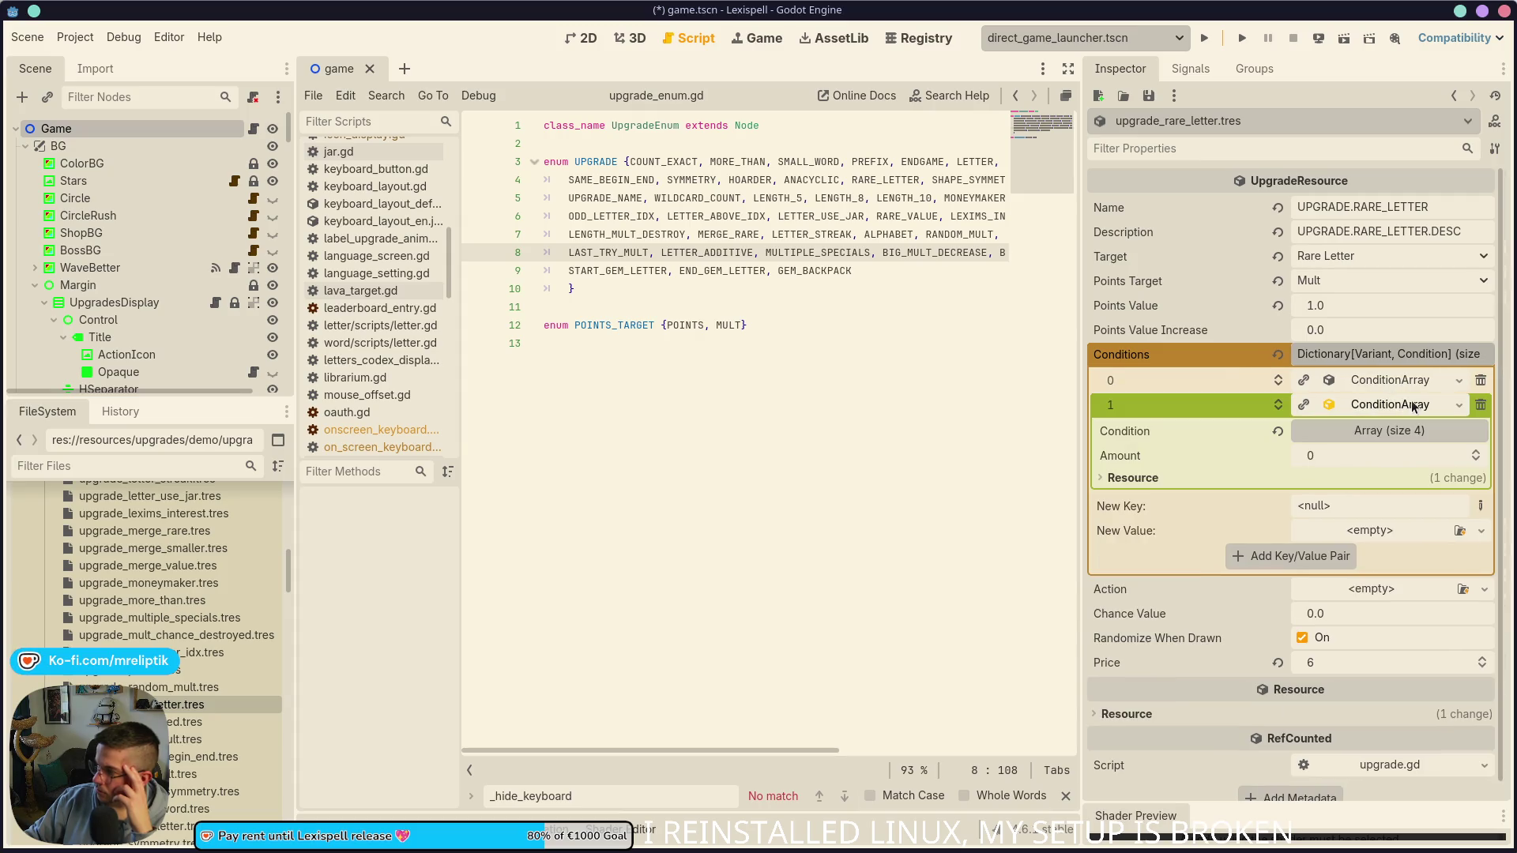
left_click(1372, 406)
left_click(1414, 354)
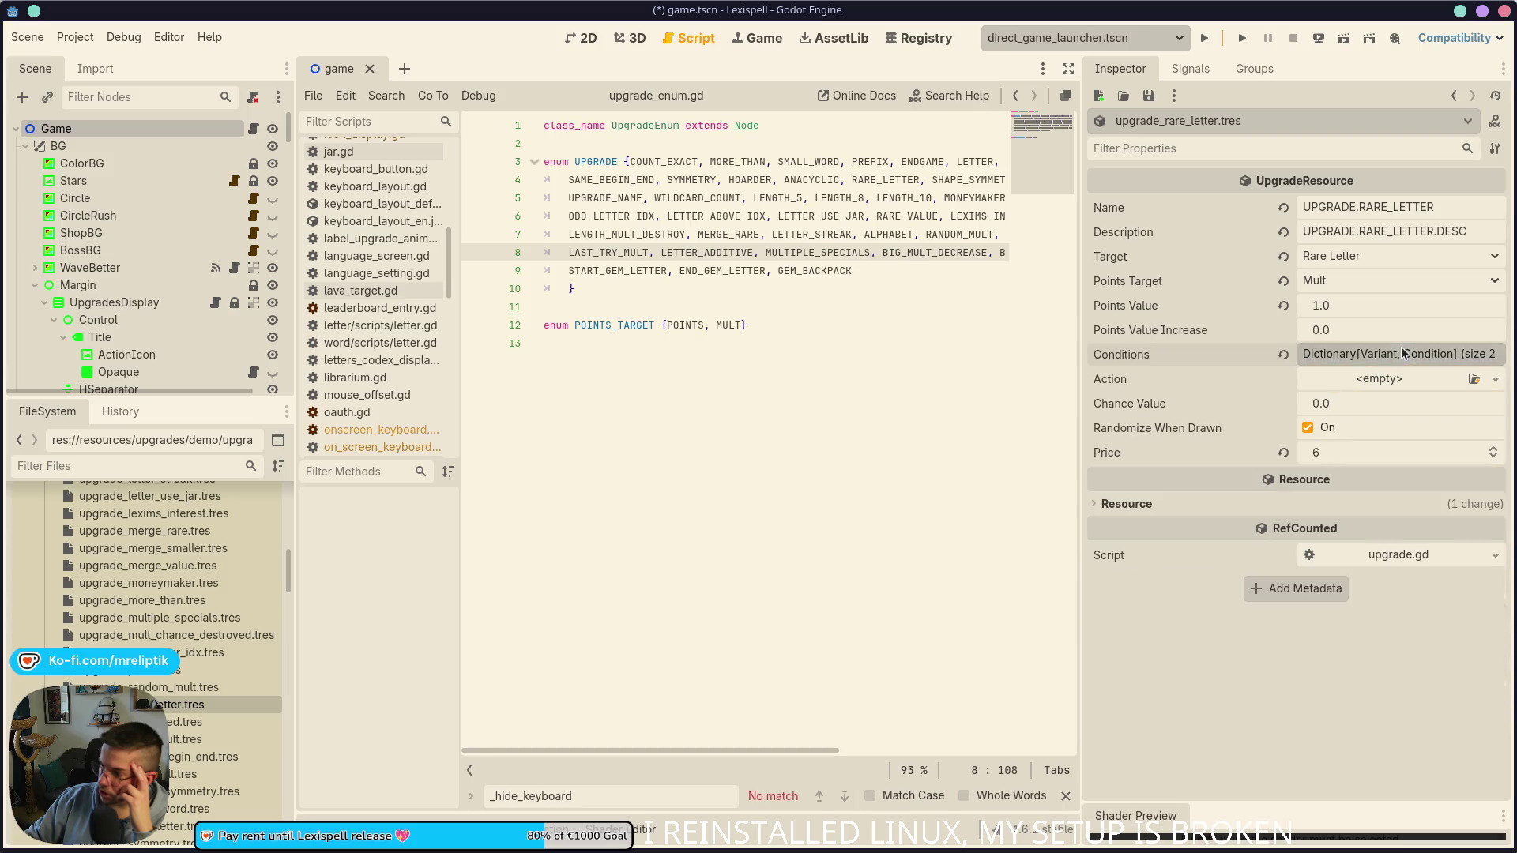
scroll(182, 677, "down", 10)
scroll(182, 677, "up", 5)
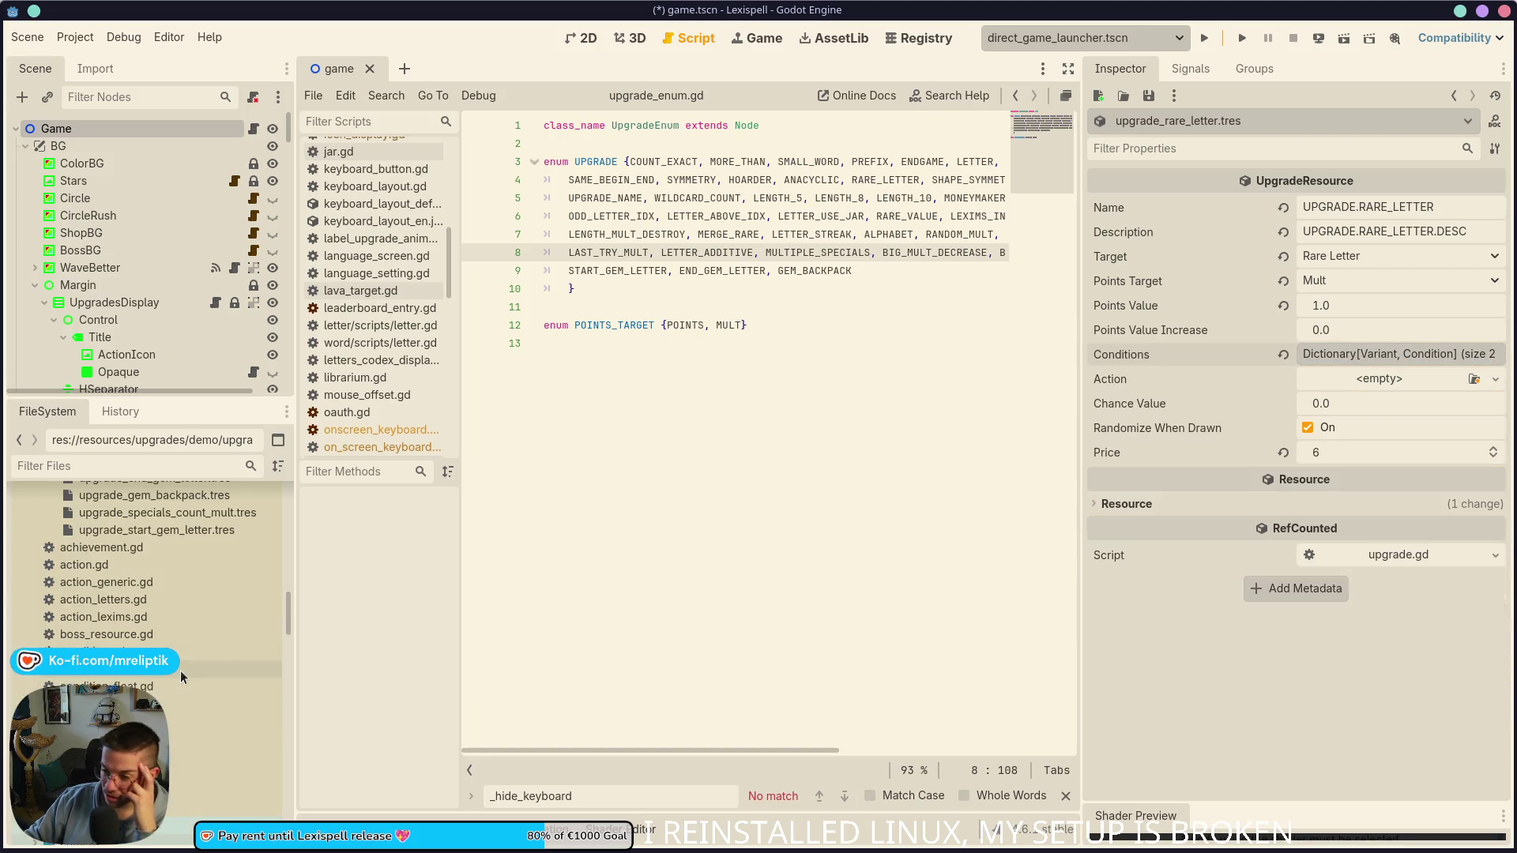
left_click(183, 653)
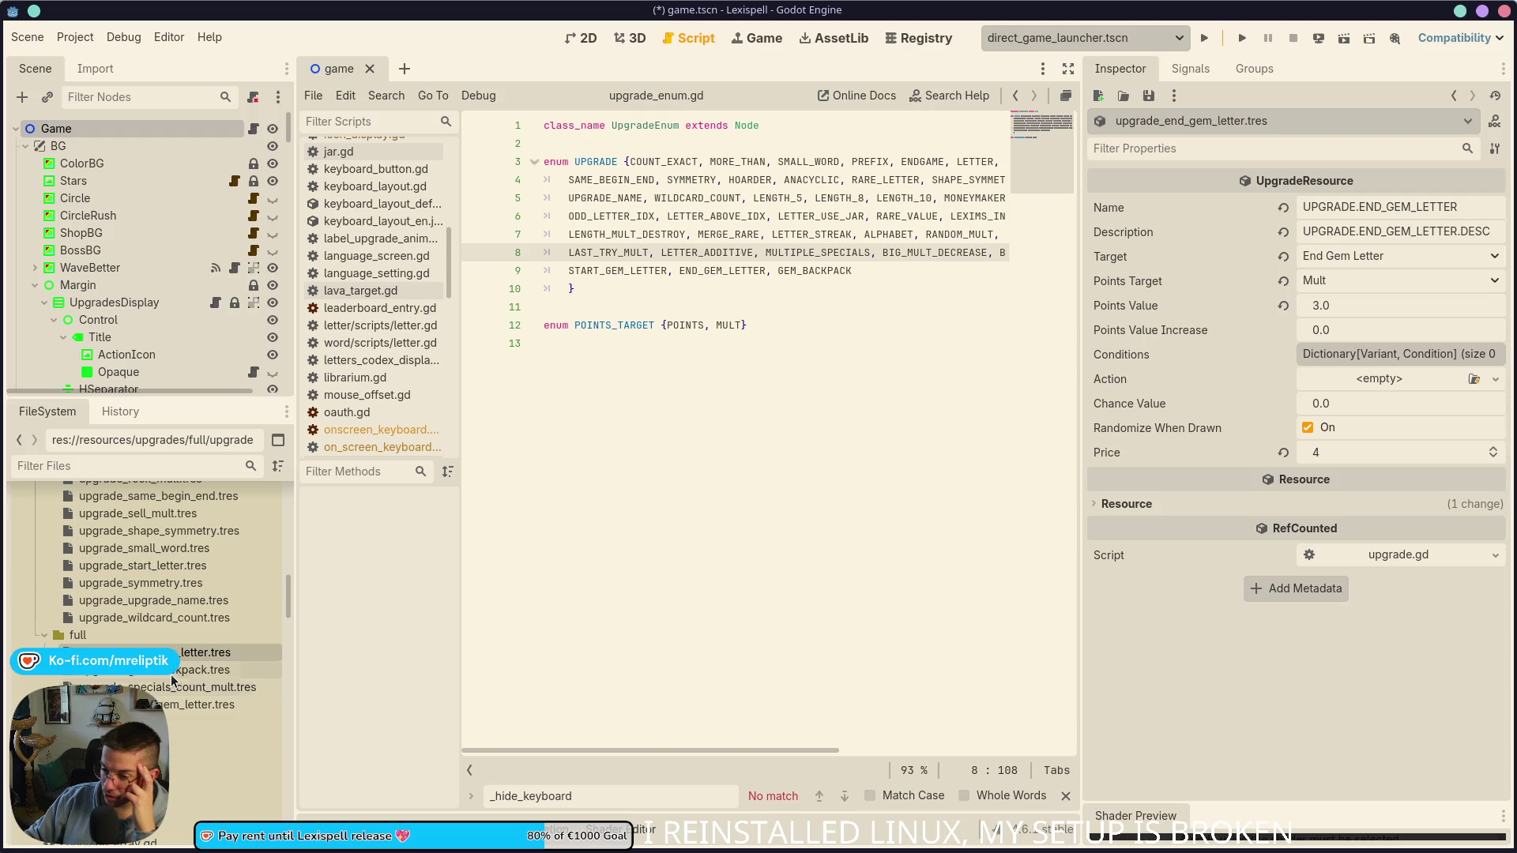
Step: Add an int-keyed condition to upgrade_specials_count_mult.tres: a new ConditionInt with Condition 3
left_click(198, 687)
left_click(1491, 383)
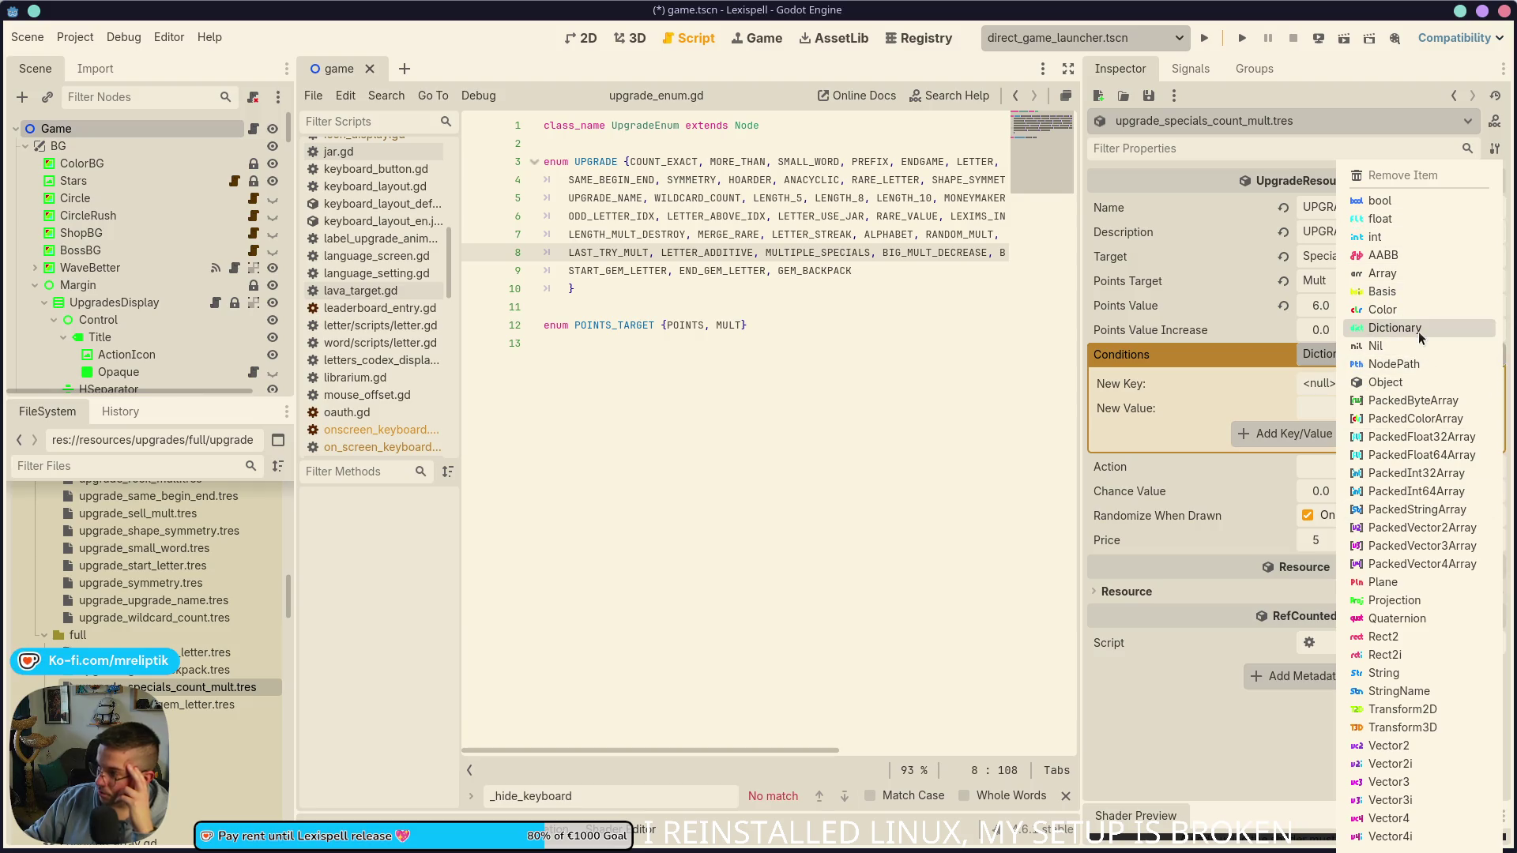
left_click(1390, 237)
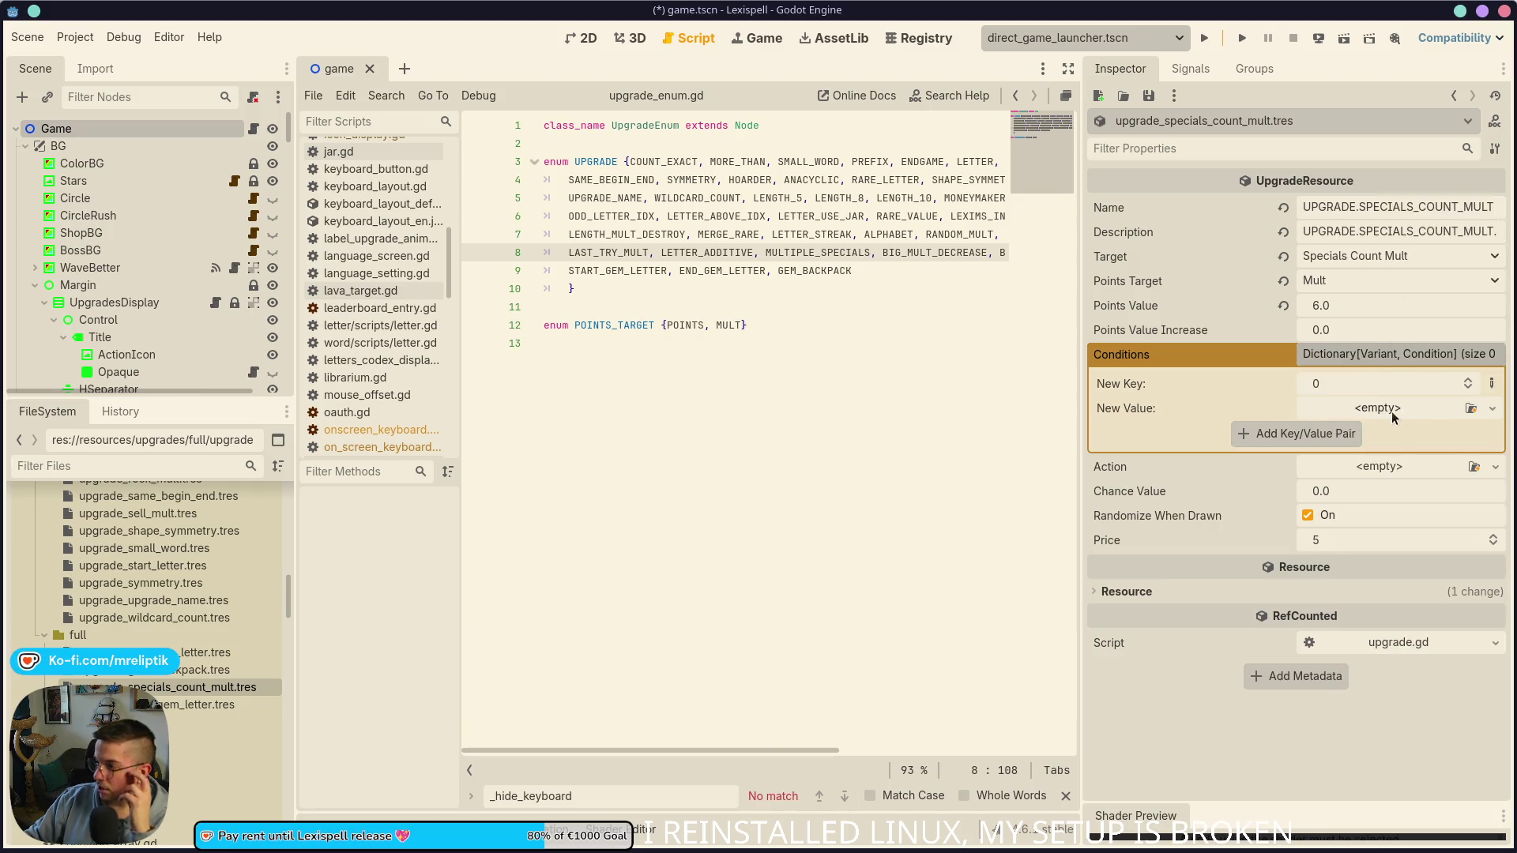
left_click(1381, 409)
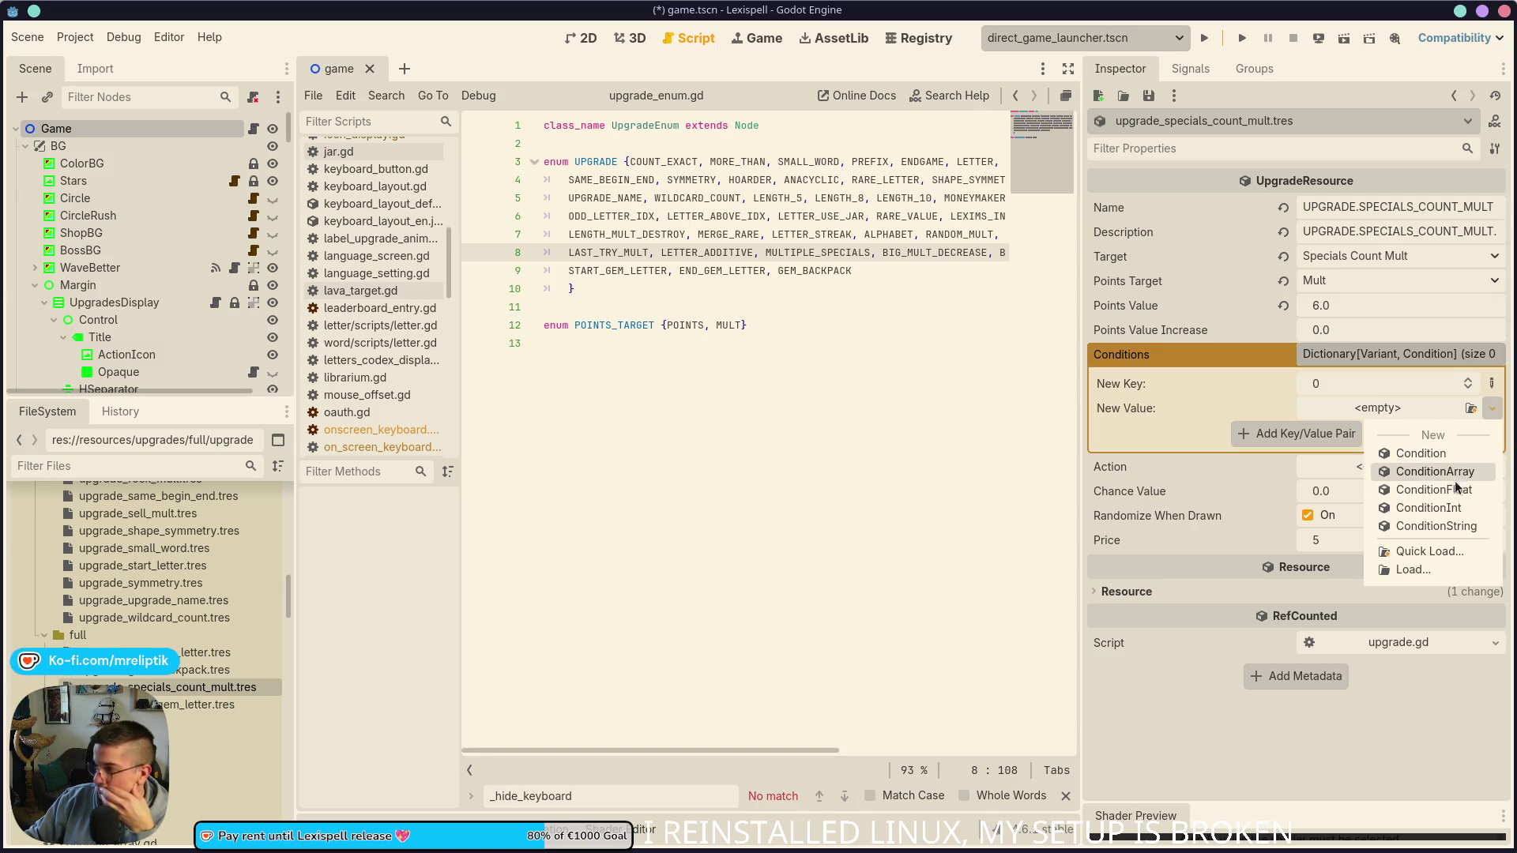
left_click(1437, 508)
left_click(1407, 415)
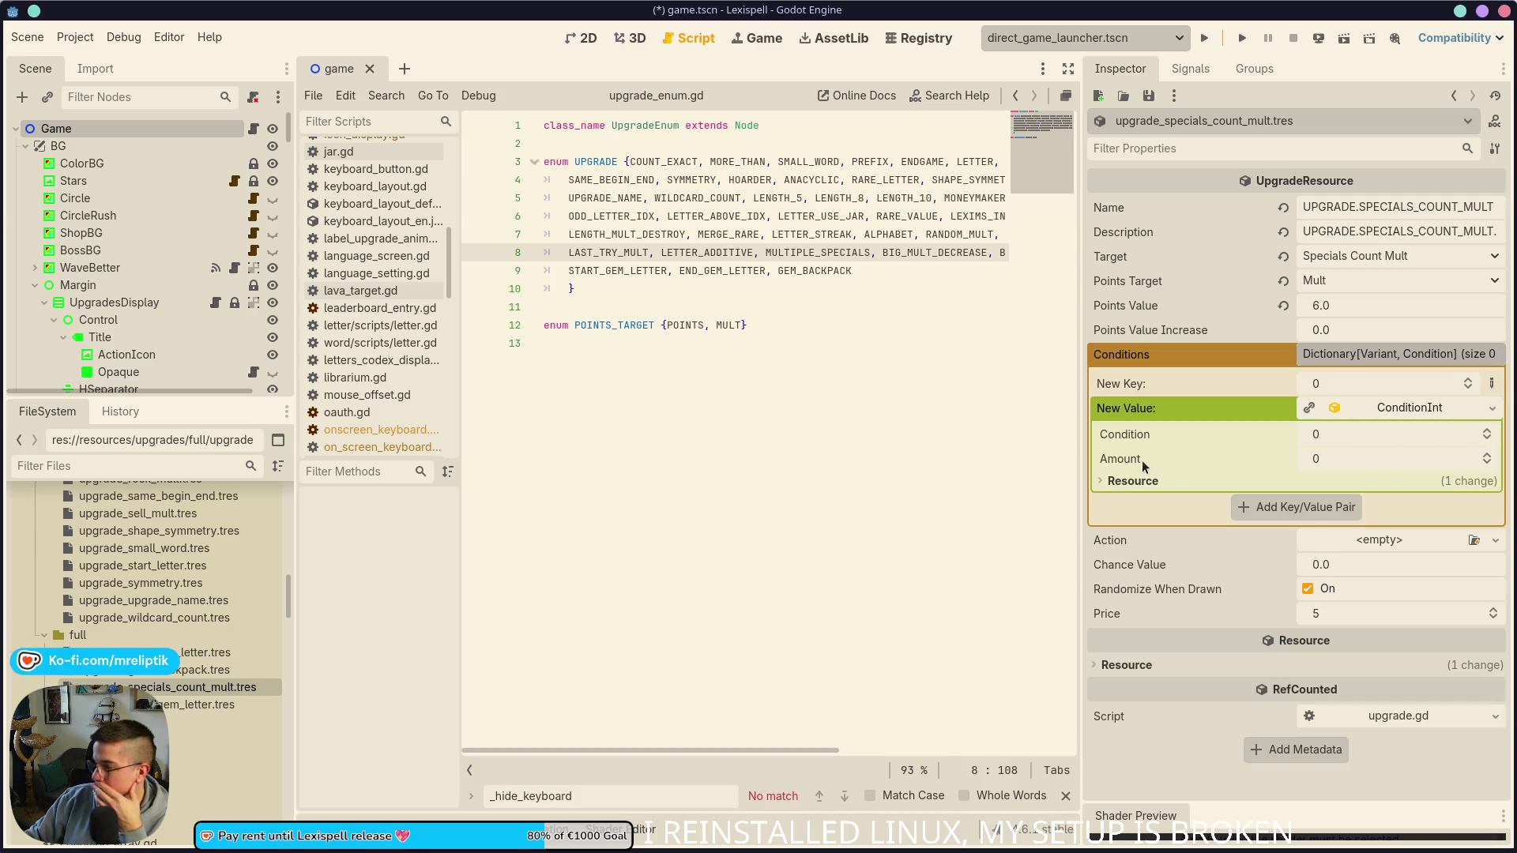
left_click(1487, 431)
left_click(1486, 431)
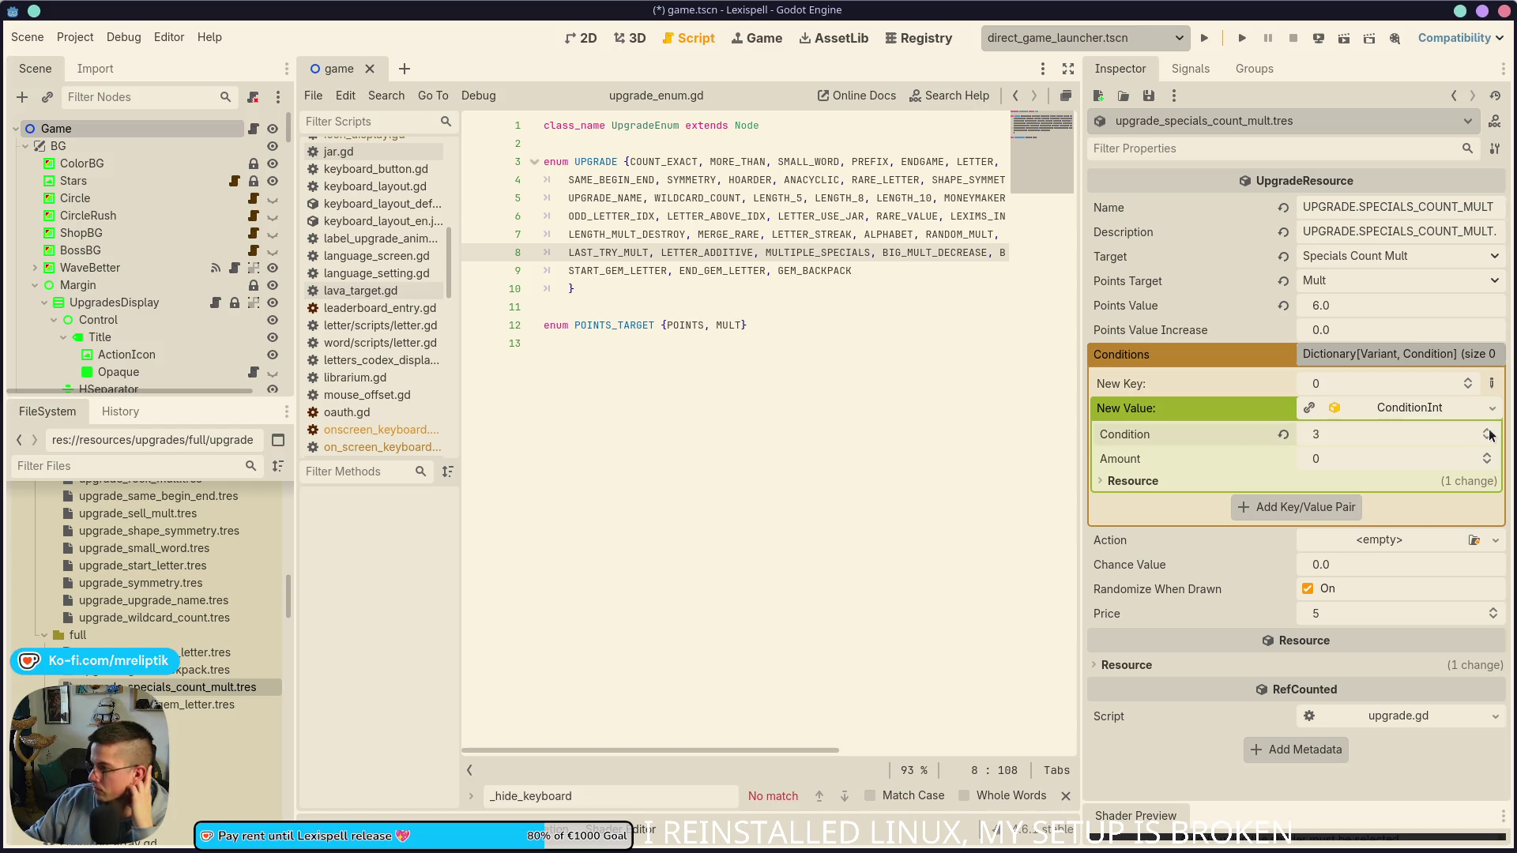
left_click(1339, 506)
left_click(1396, 359)
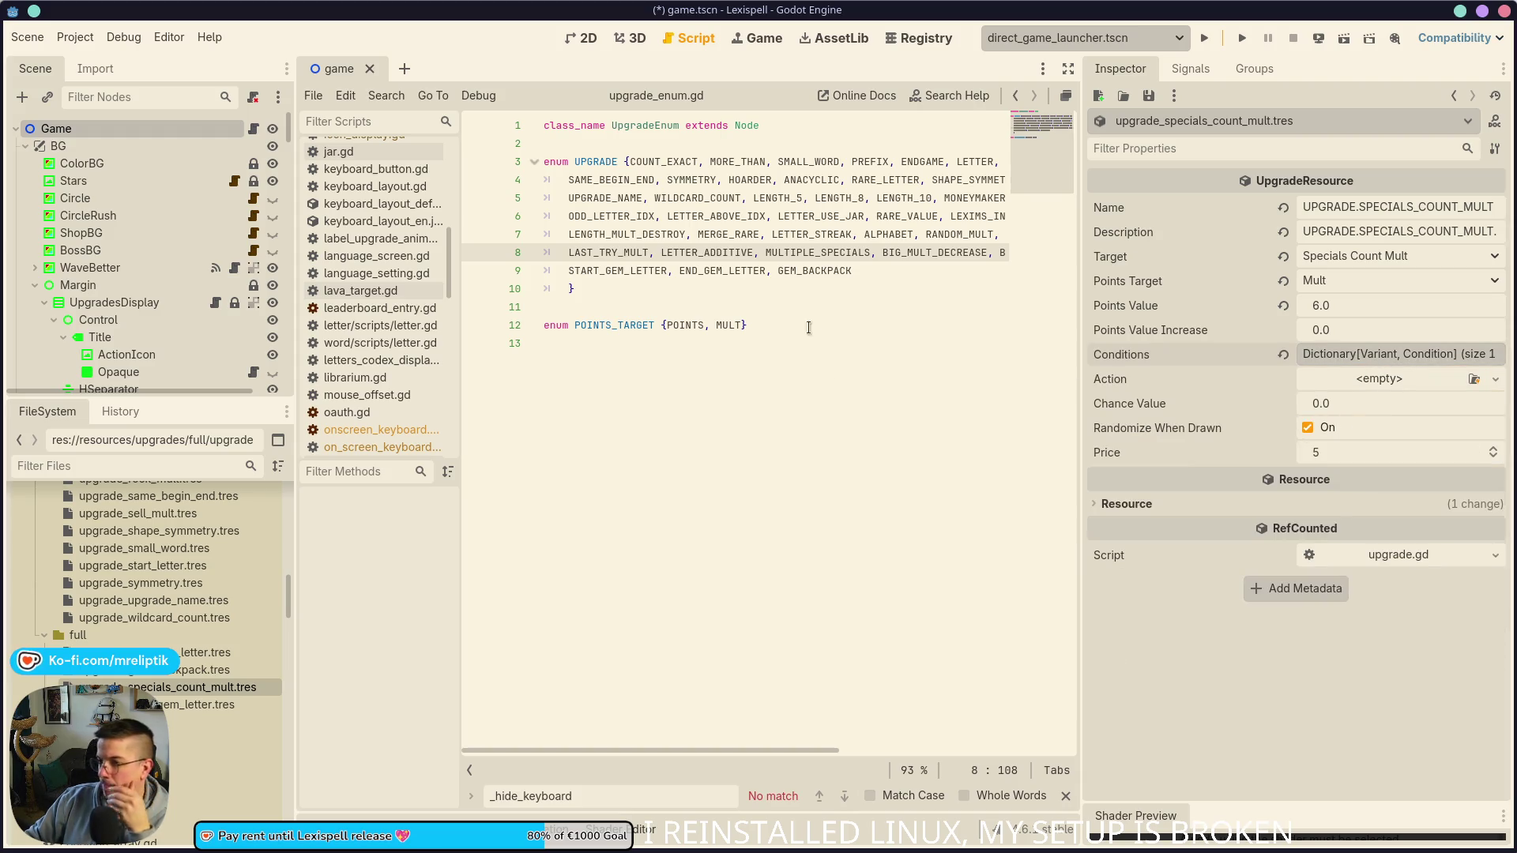
left_click(907, 271)
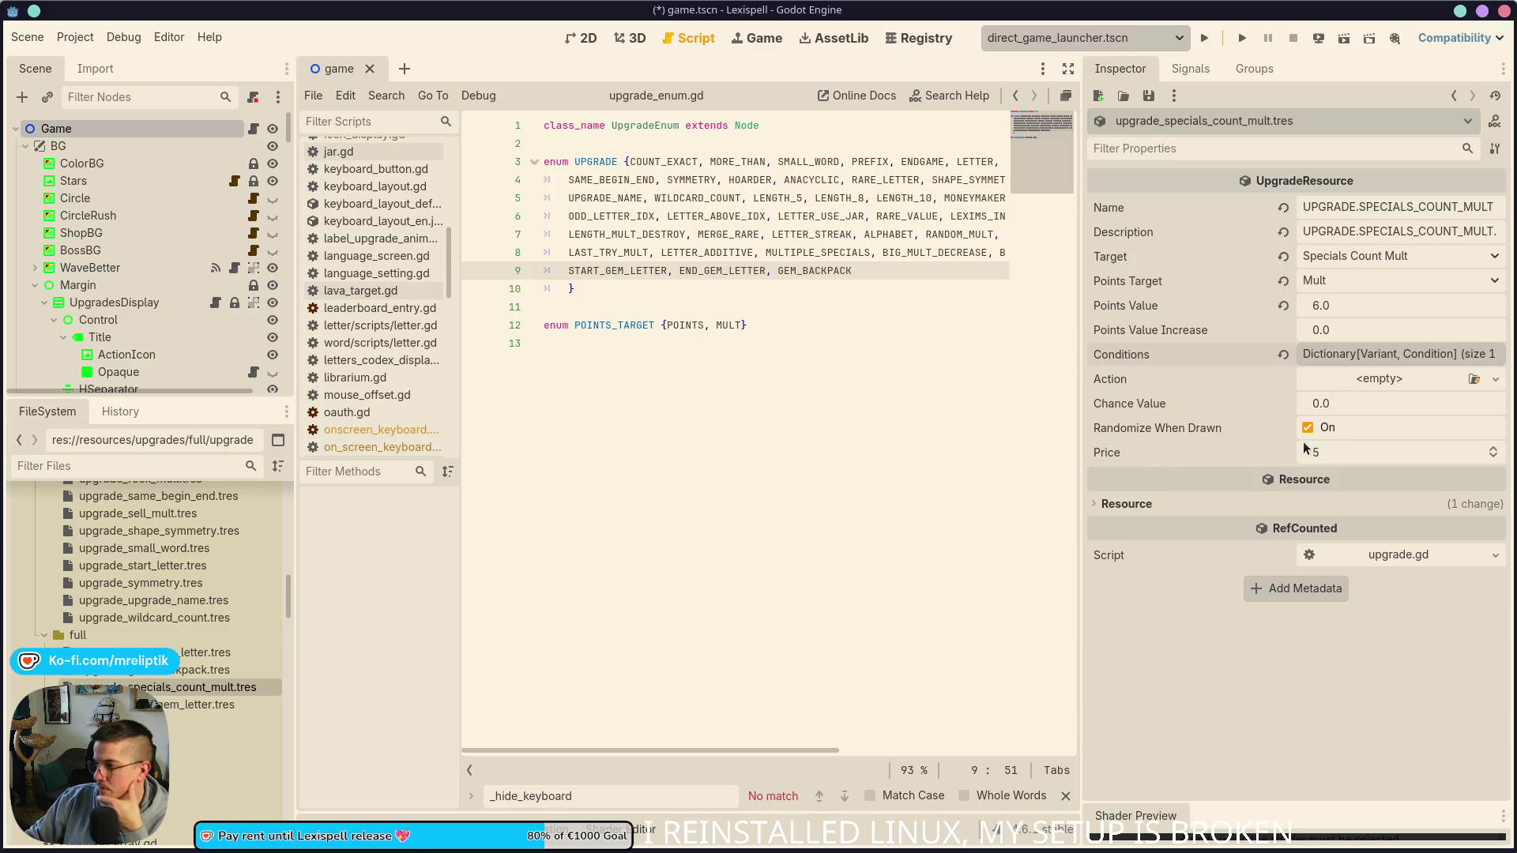
Step: Set the upgrade's price to 4, uncheck Randomize When Drawn, and save
left_click(1334, 458)
type("4")
key("ctrl+s")
left_click(1307, 427)
key("ctrl+s")
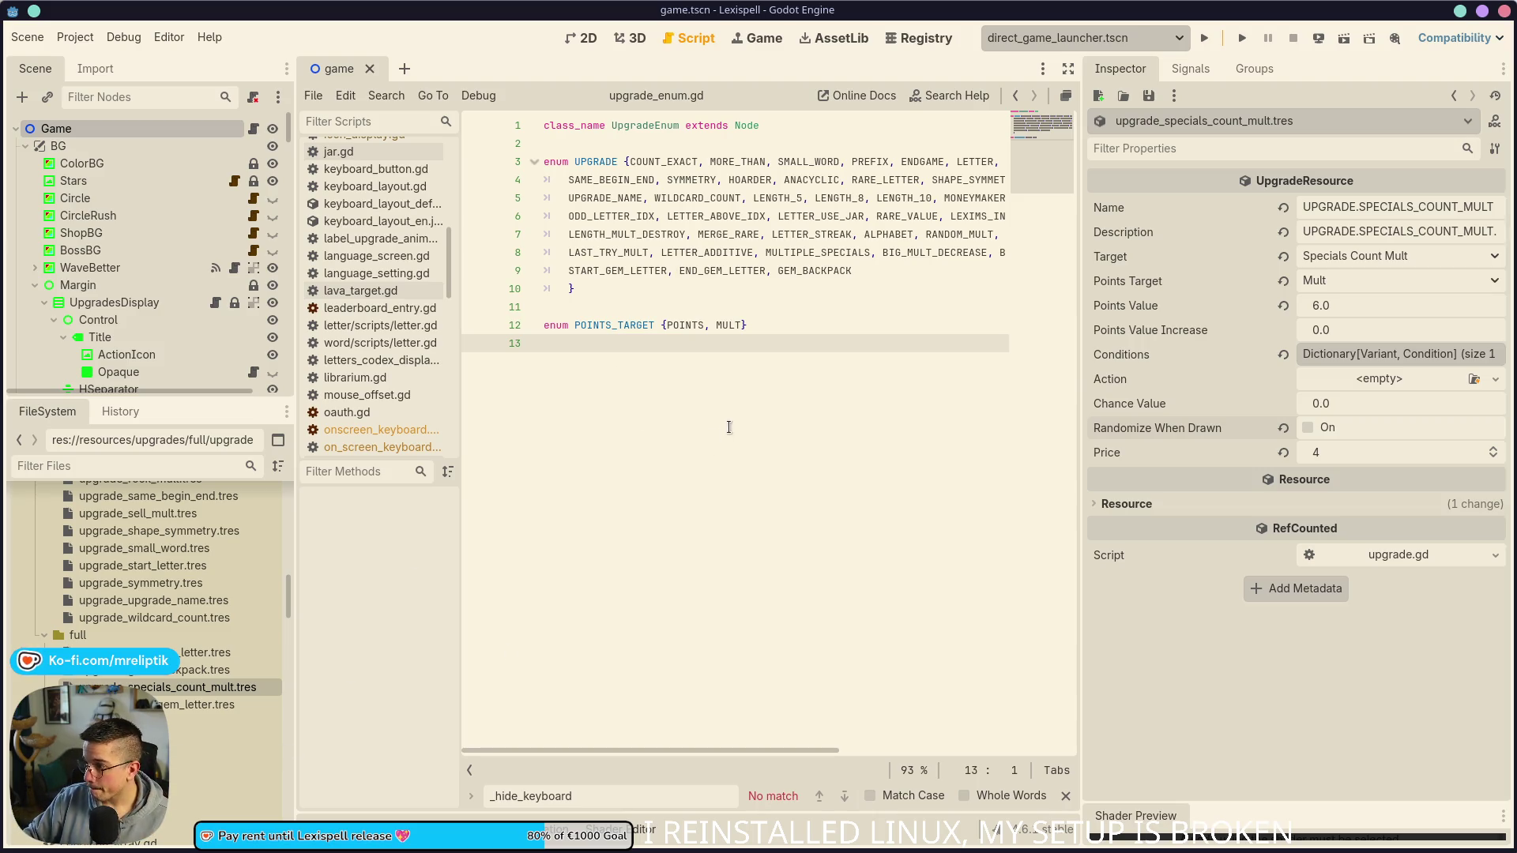
right_click(111, 636)
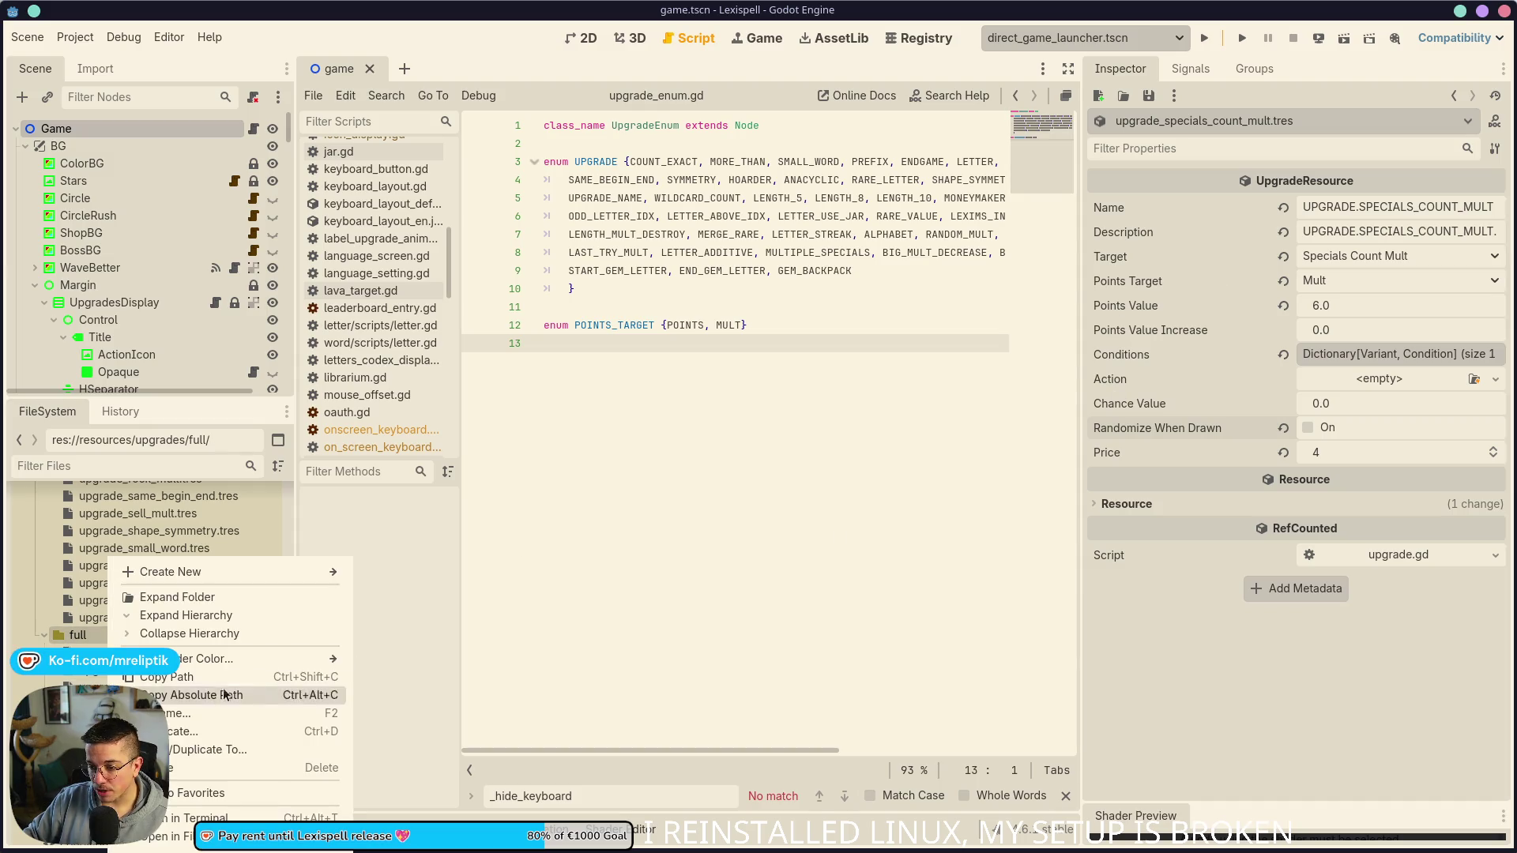
Step: Create a new UpgradeResource in the full folder saved as upgrade_even_specials_mult.tres
mouse_move(170, 572)
left_click(423, 637)
double_click(222, 449)
type("upgrade_.tres")
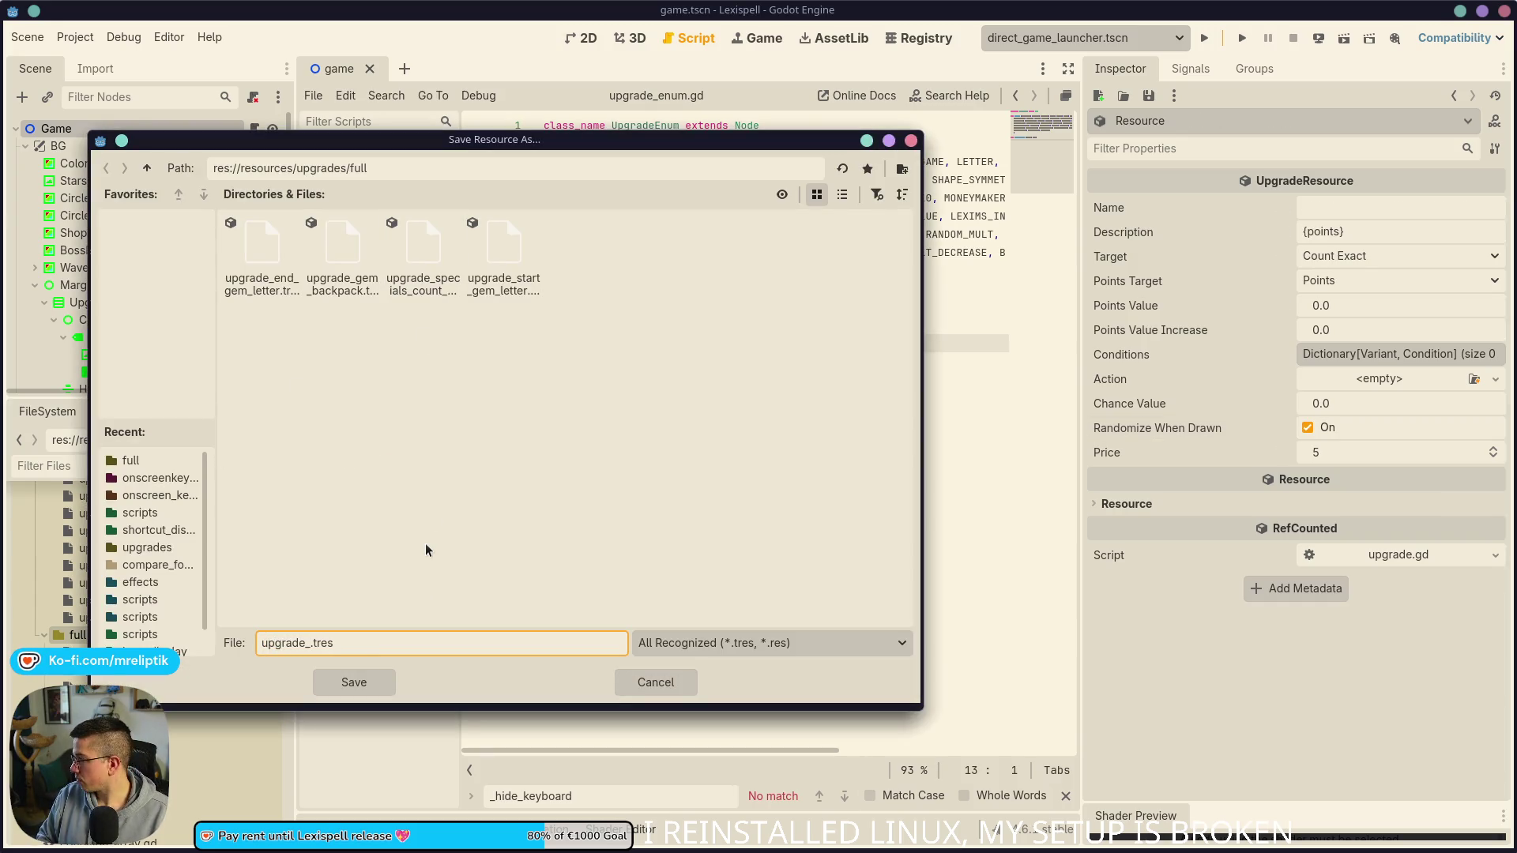
type("pecials")
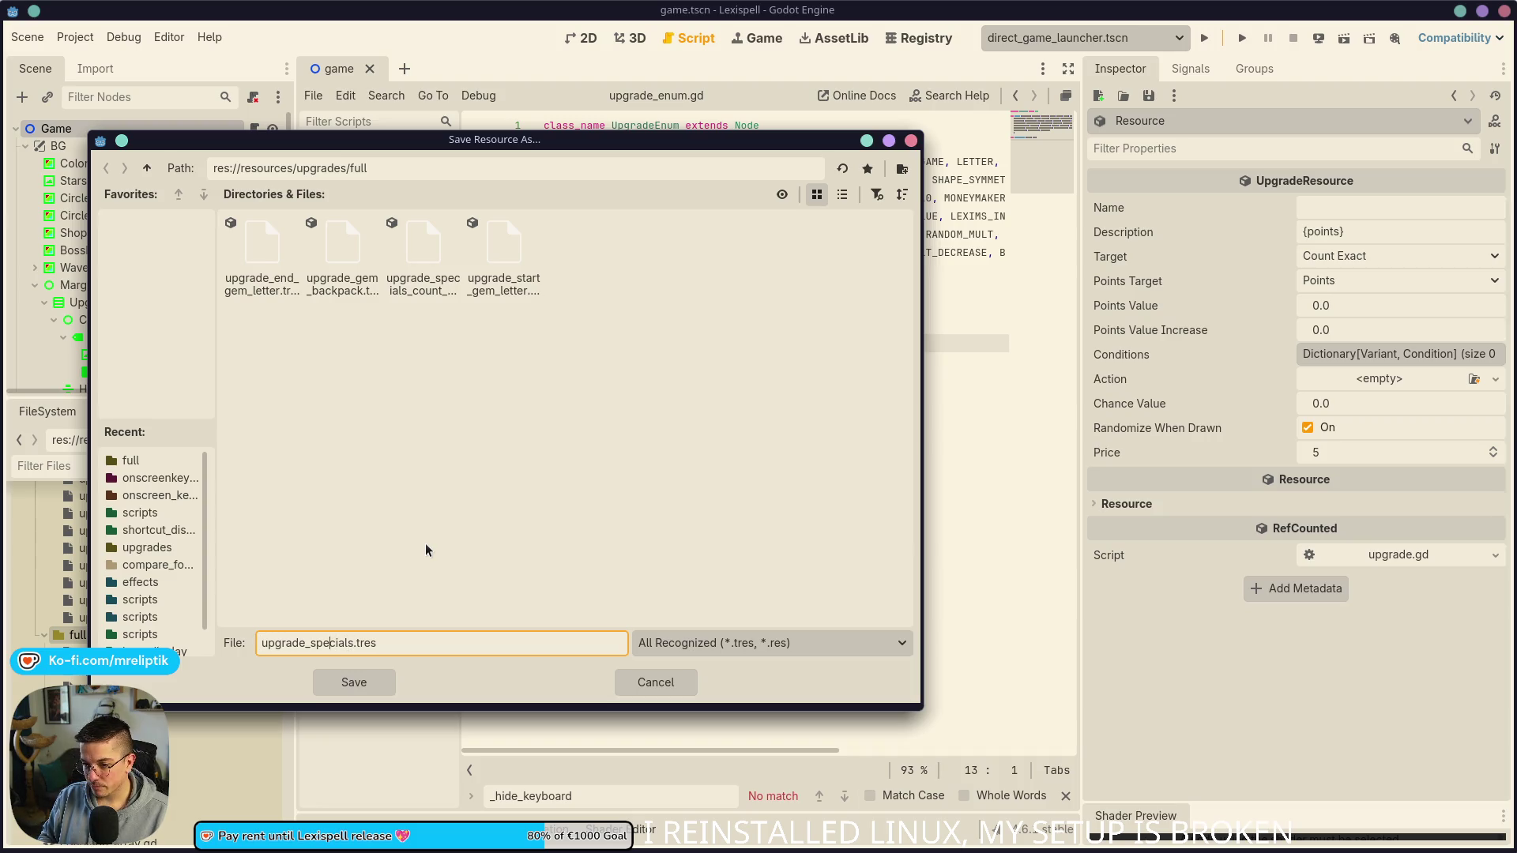
type("even_")
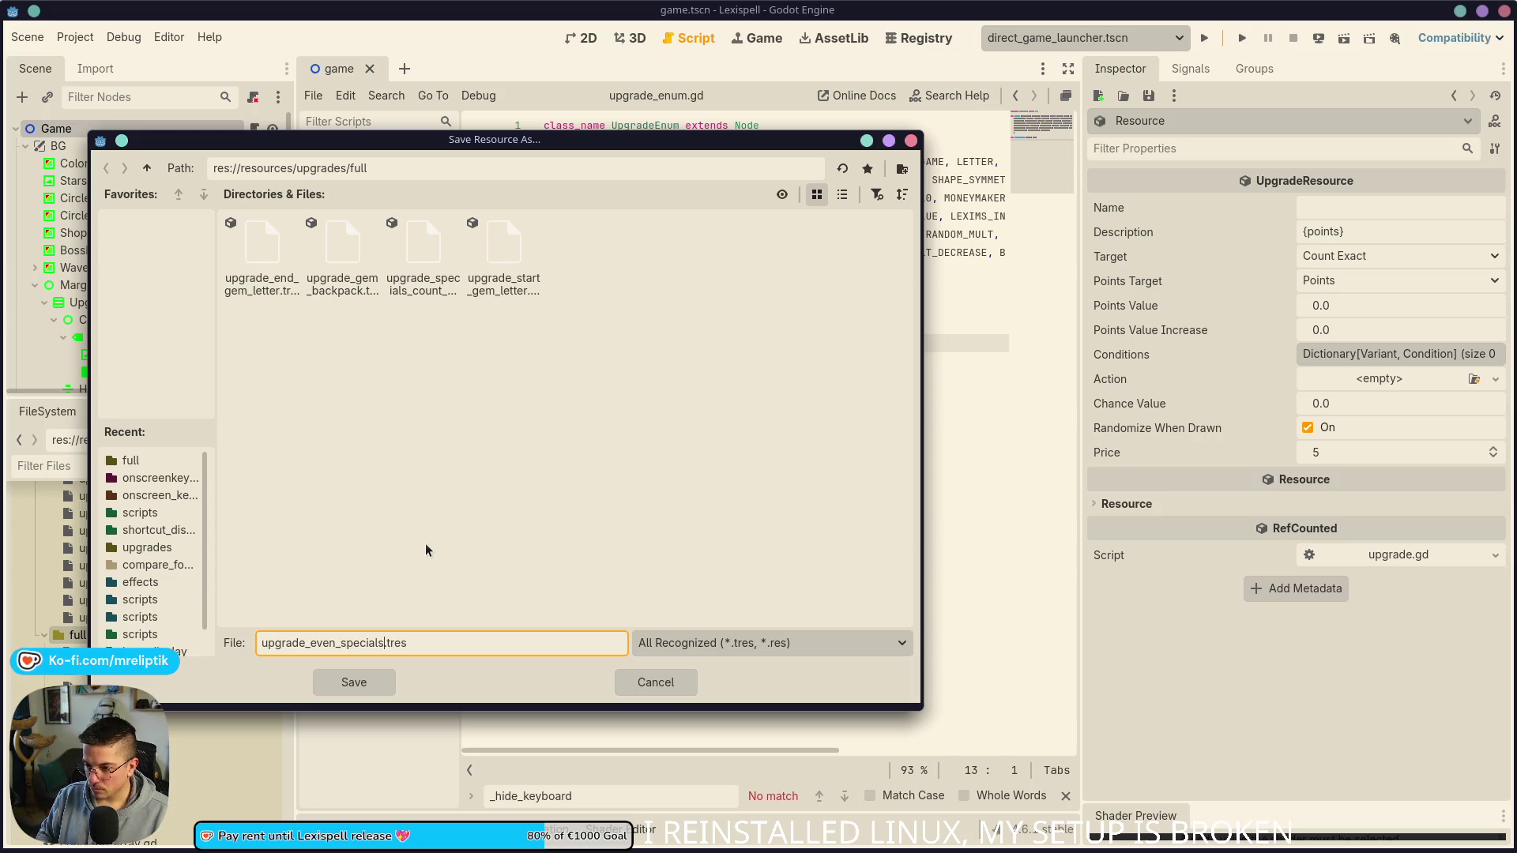
type("_mult")
key("Return")
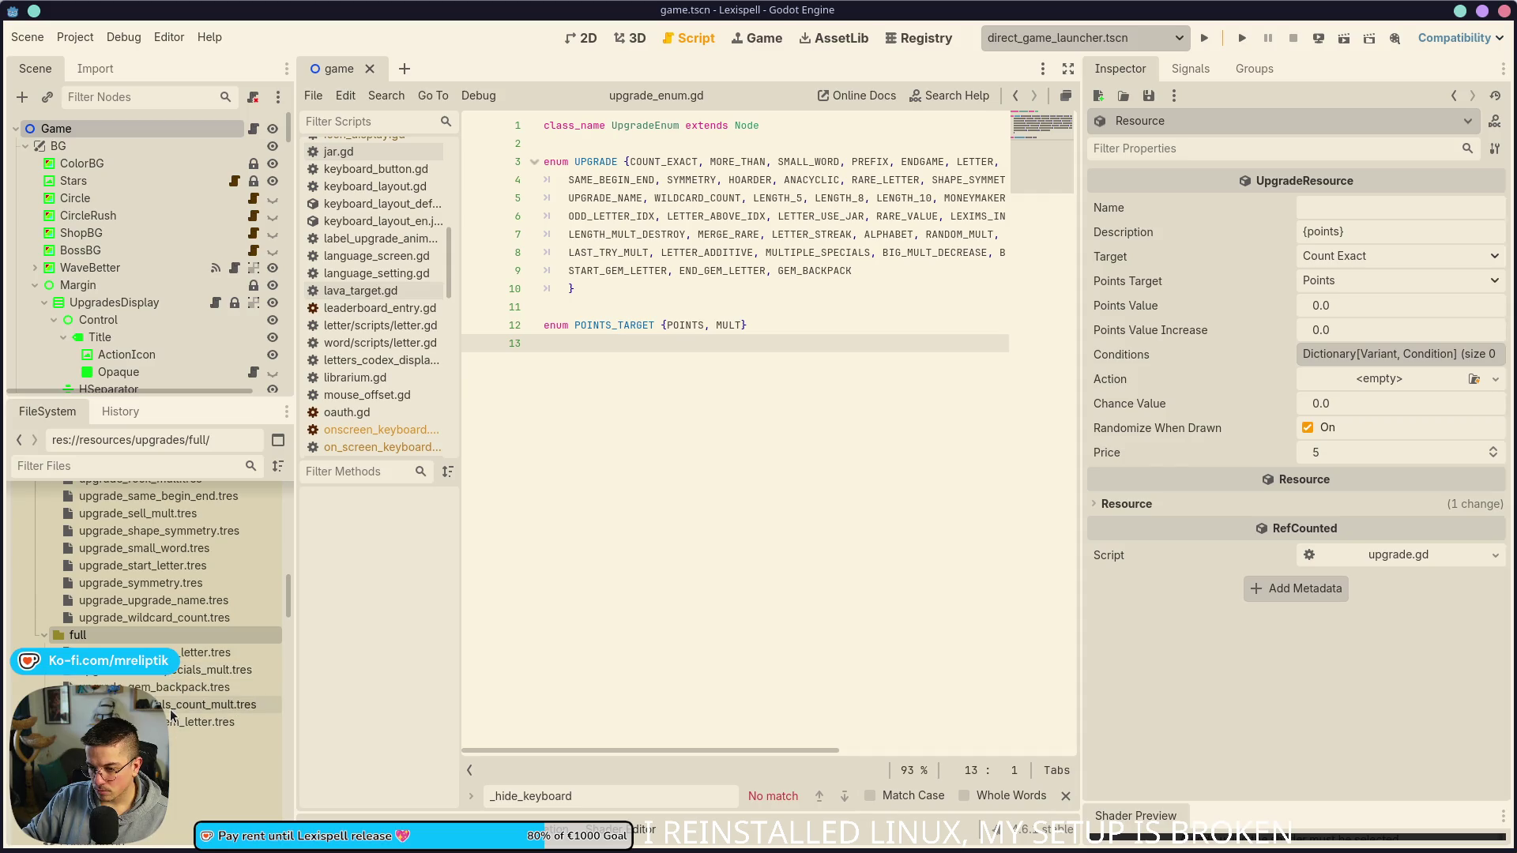
Step: Name the upgrade UPGRADE.EVEN_SPECIALS_MULT and switch to the localization spreadsheet
left_click(1358, 209)
type("UP")
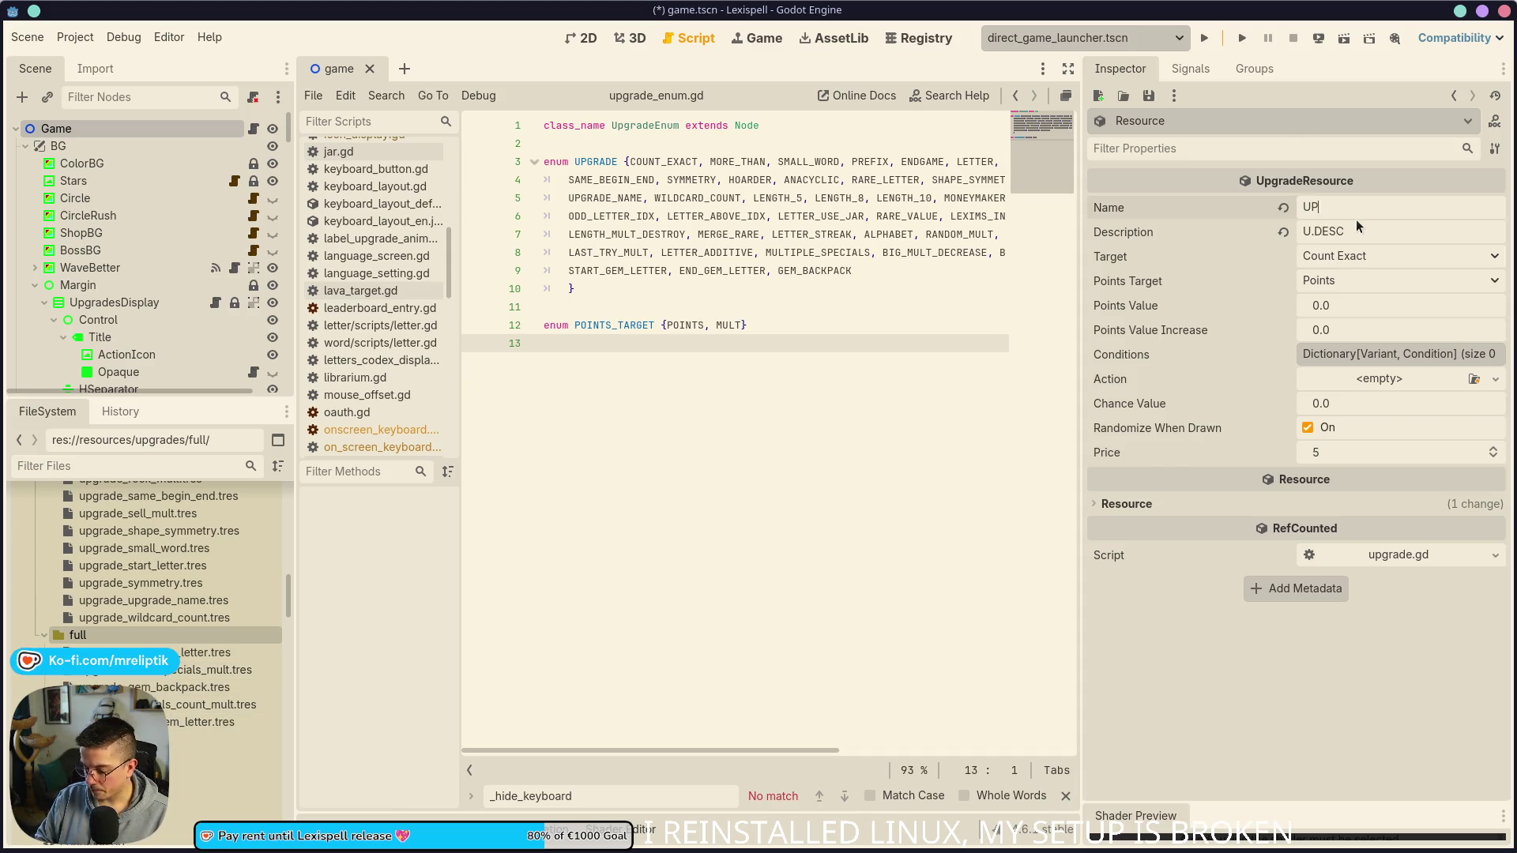
type("GRADE.EVEN_S")
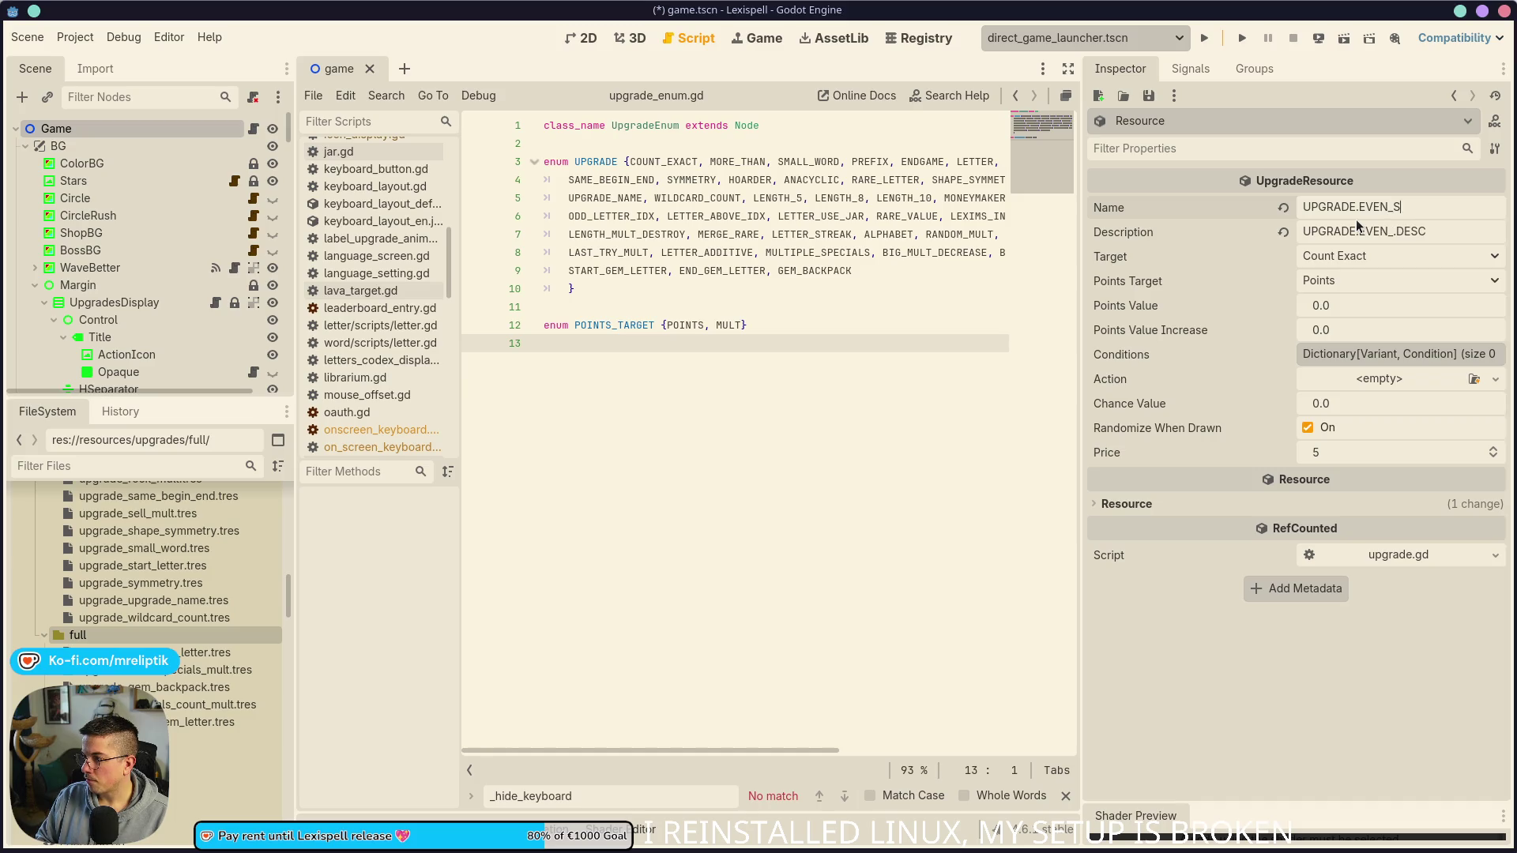
type("PECIALS_MULT")
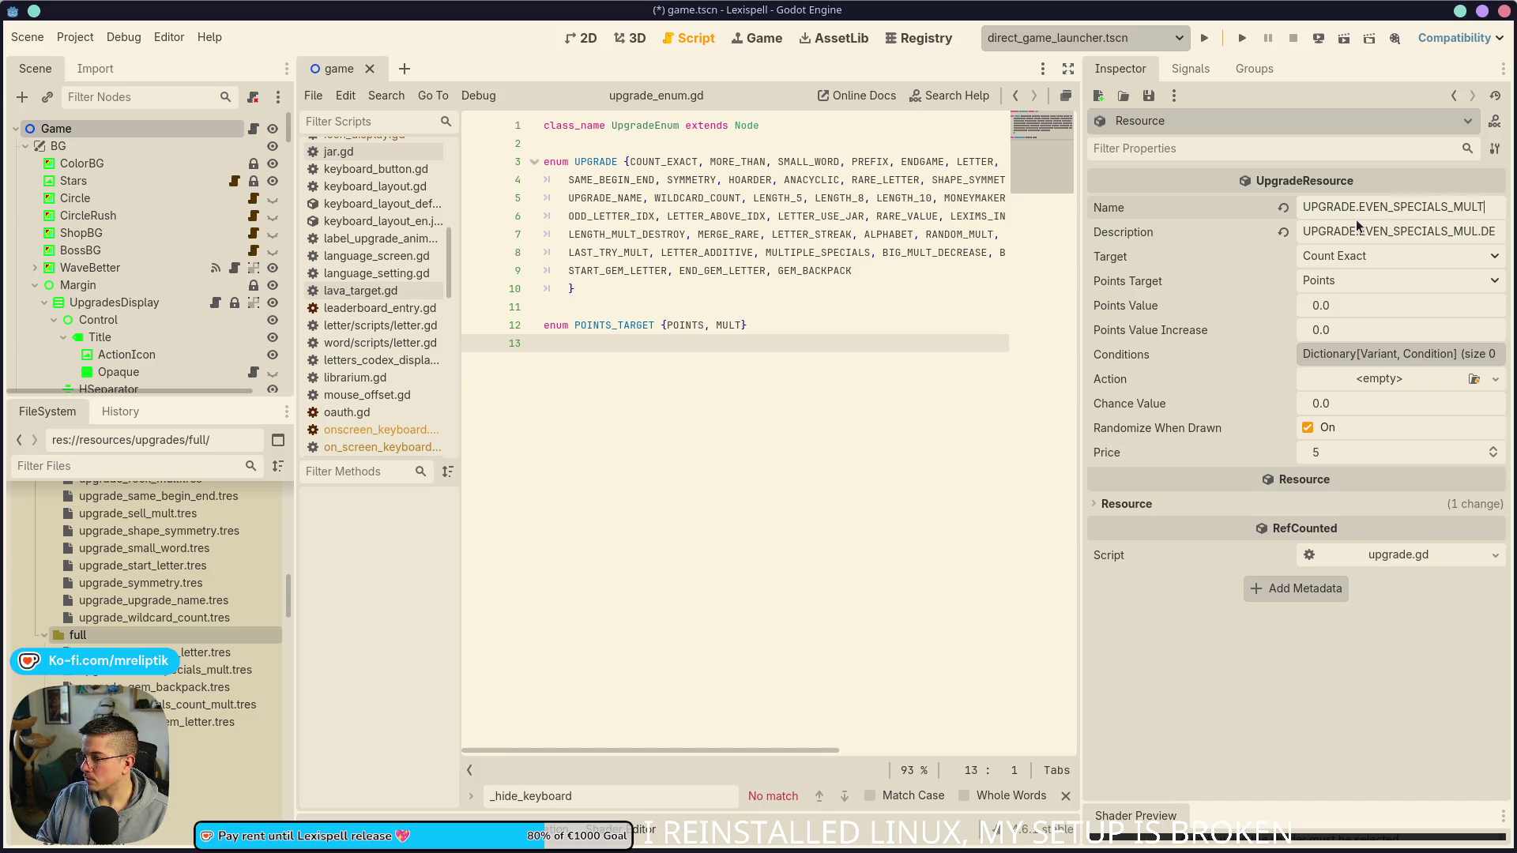
key("ctrl+a")
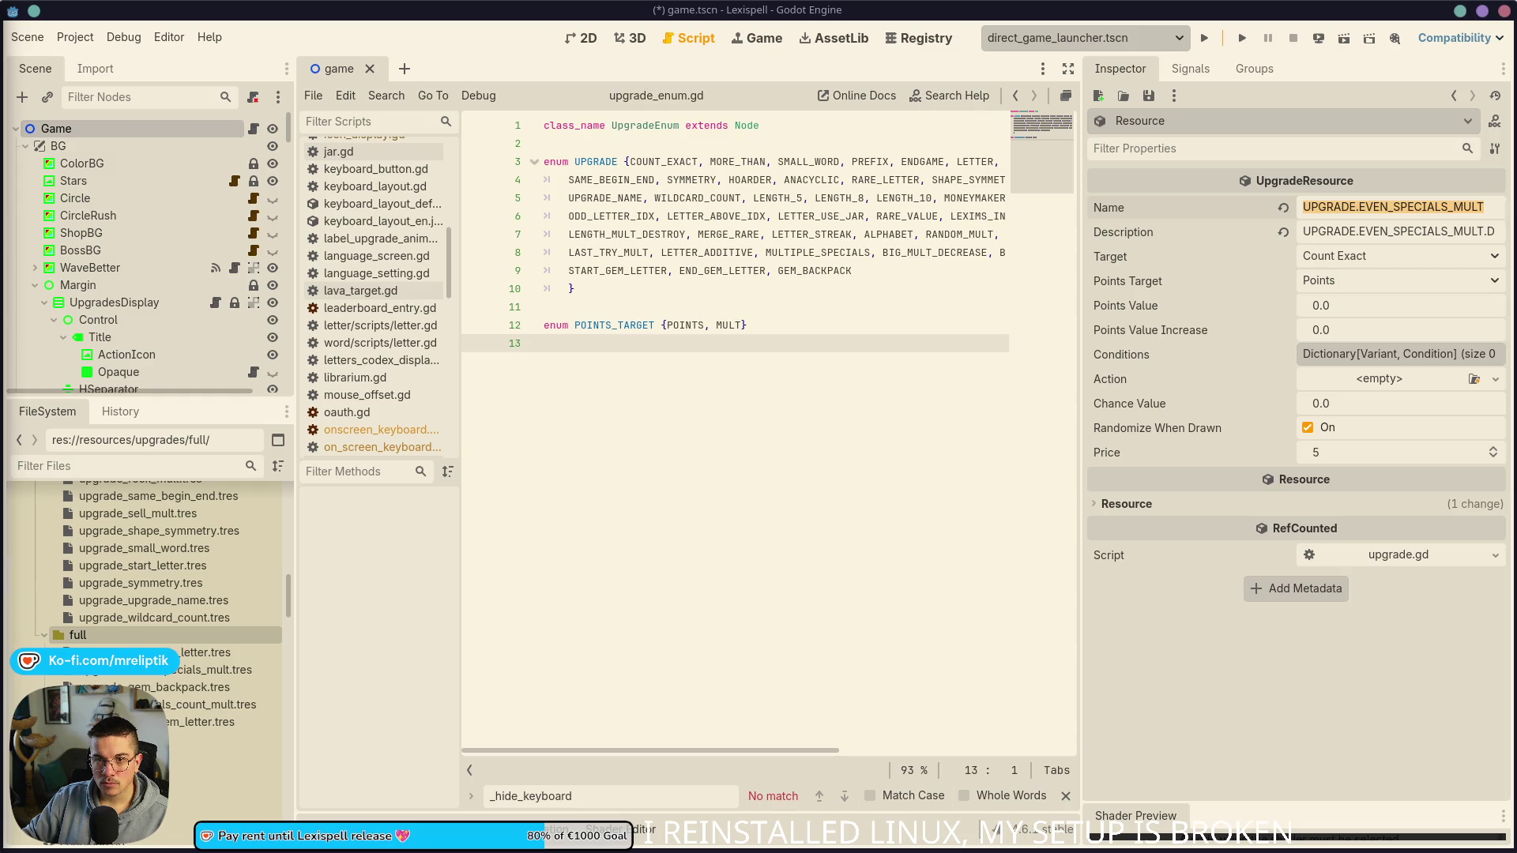
key("super+1")
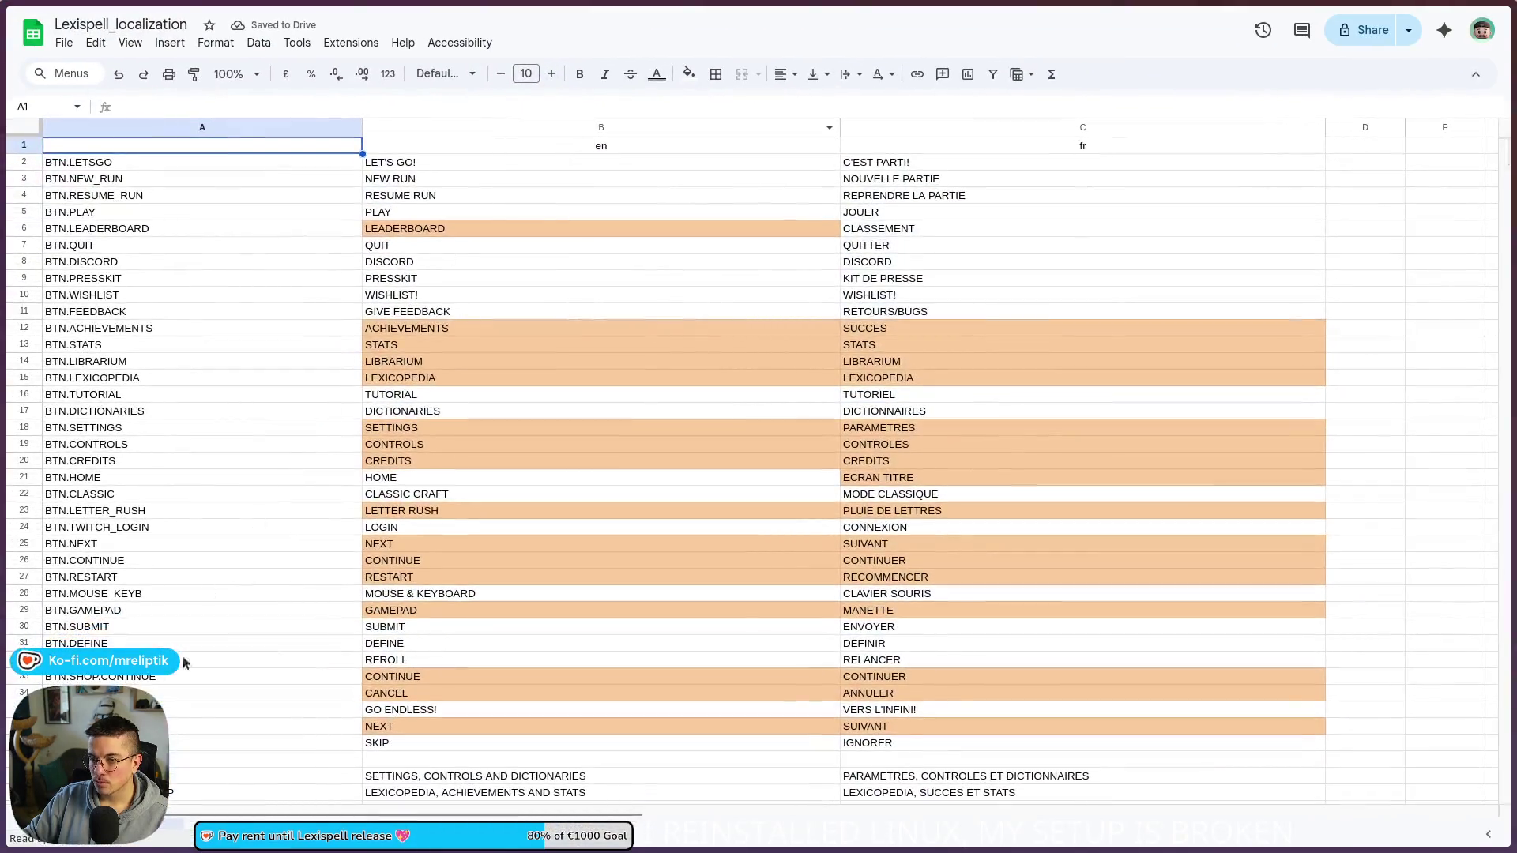
Step: Insert two blank rows above row 583 of the localization sheet
scroll(166, 630, "down", 10)
scroll(170, 628, "down", 20)
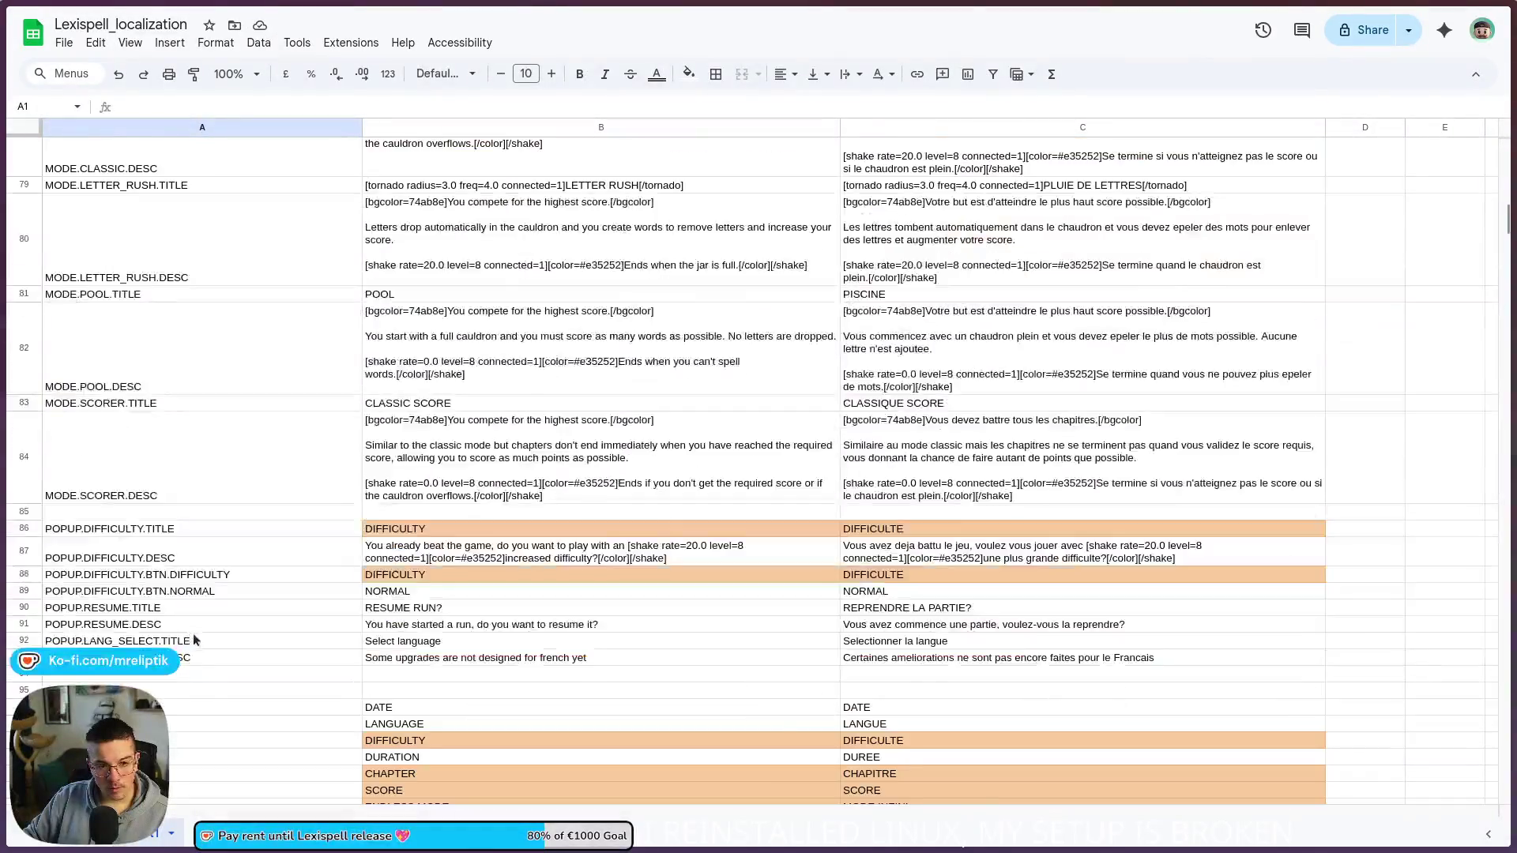
scroll(220, 646, "down", 20)
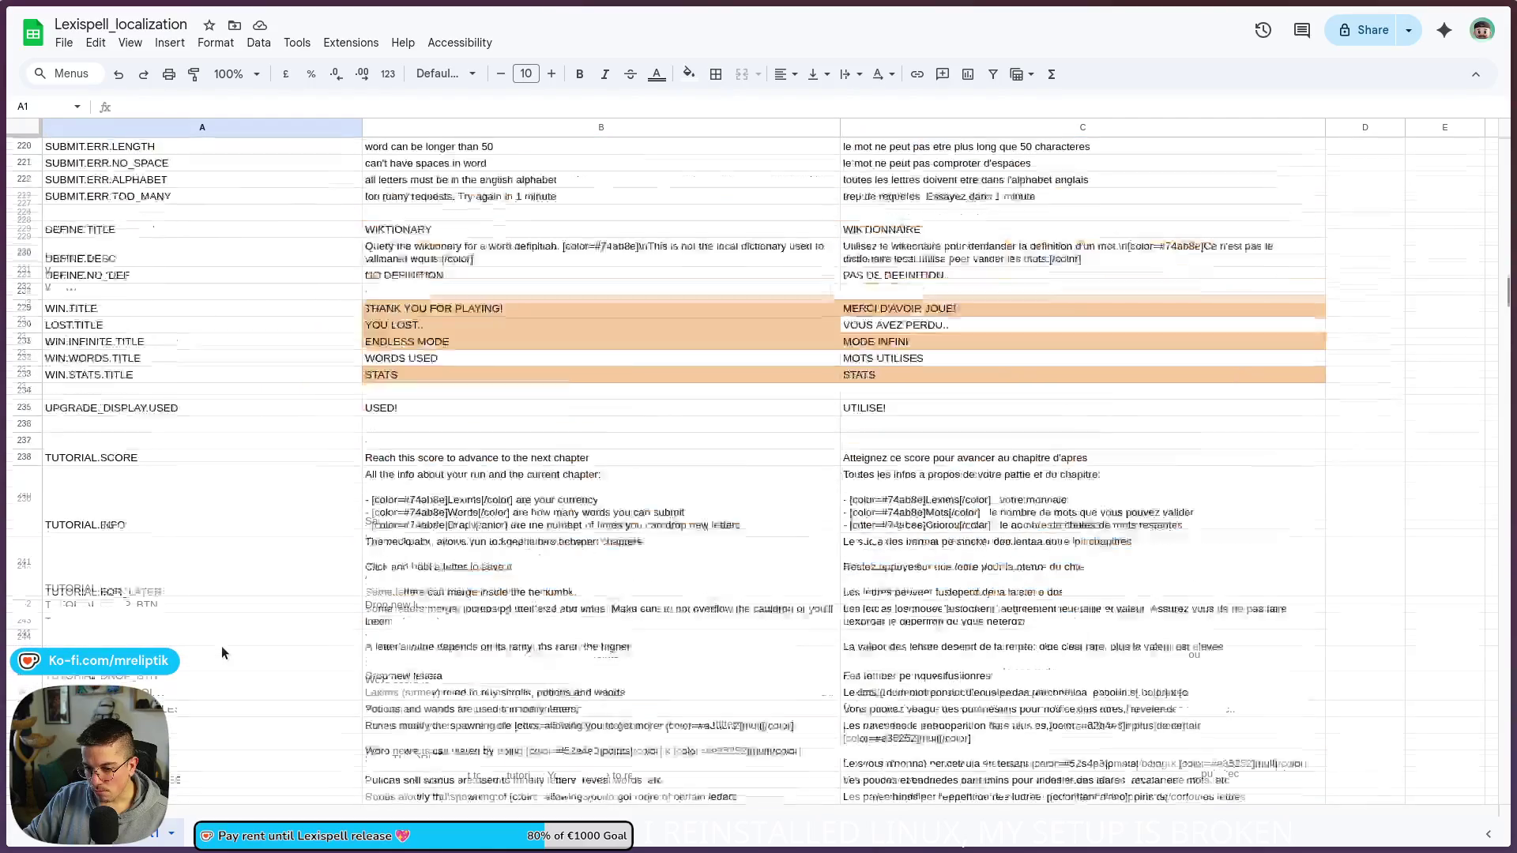
scroll(222, 646, "down", 20)
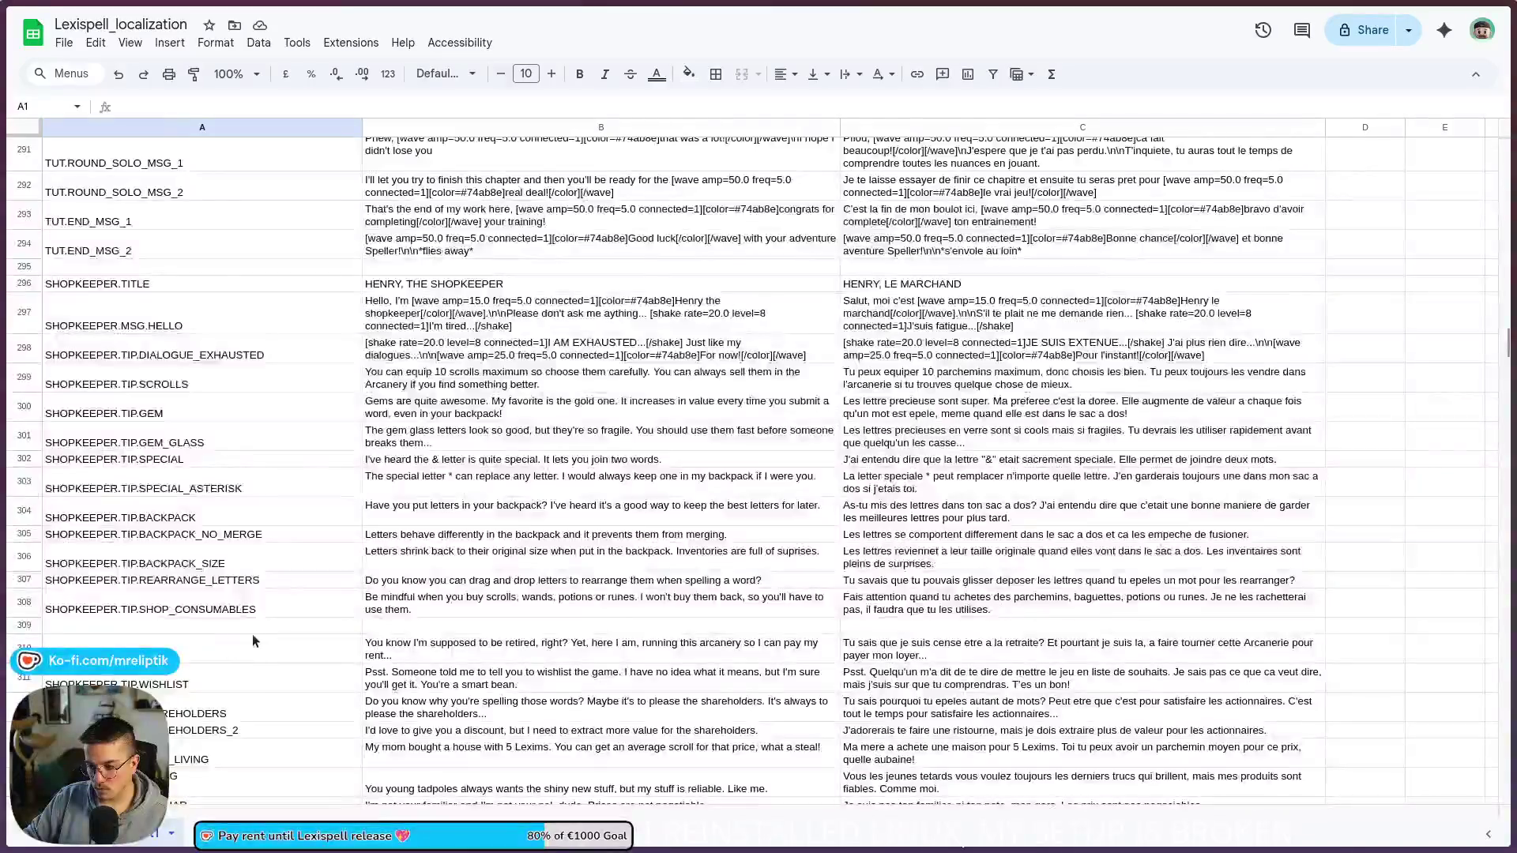
scroll(258, 635, "down", 5)
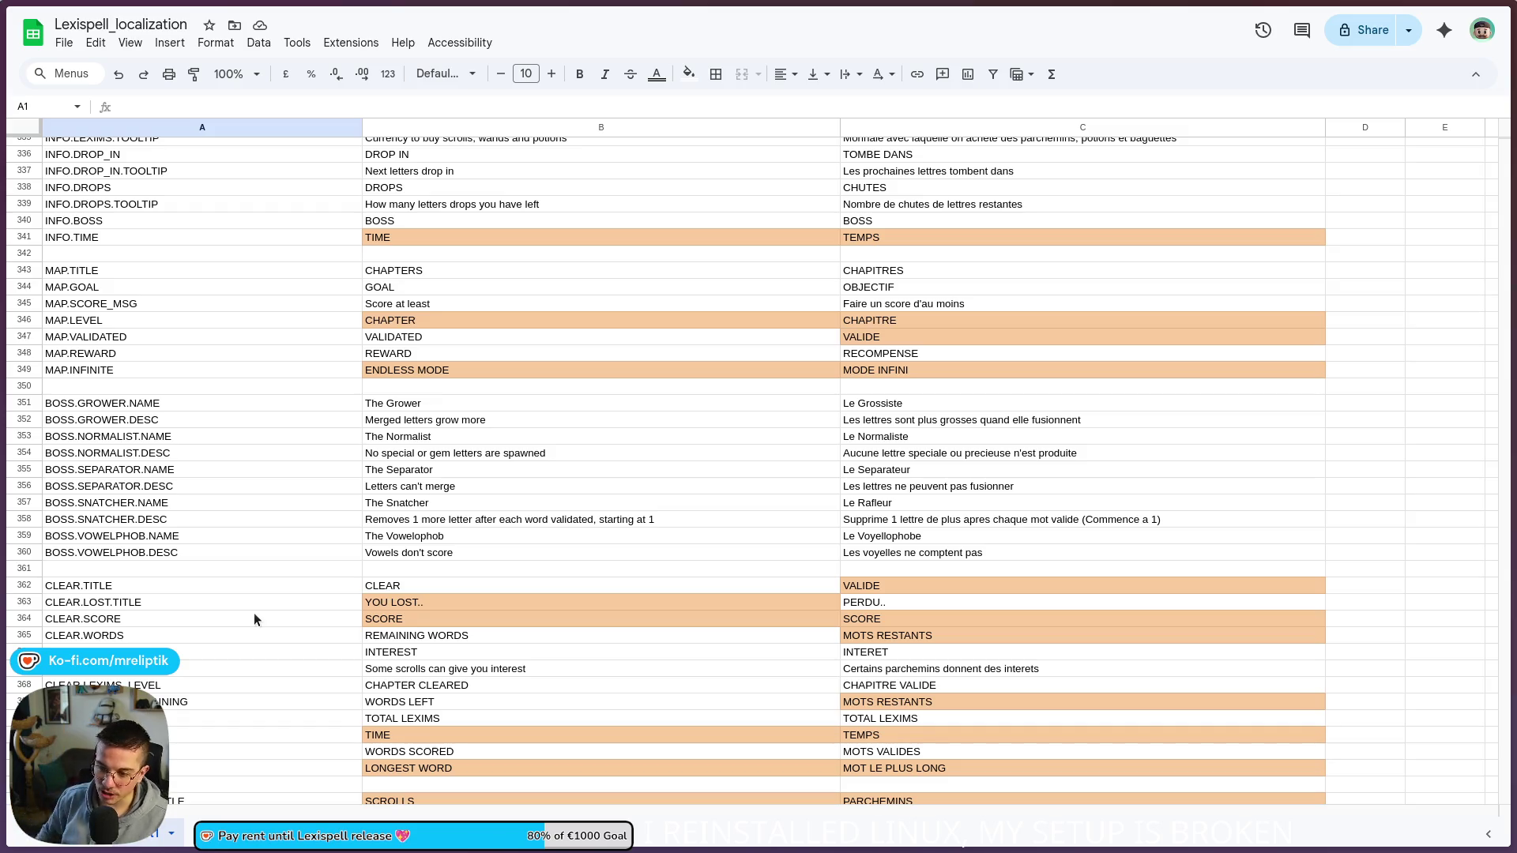
scroll(362, 615, "down", 15)
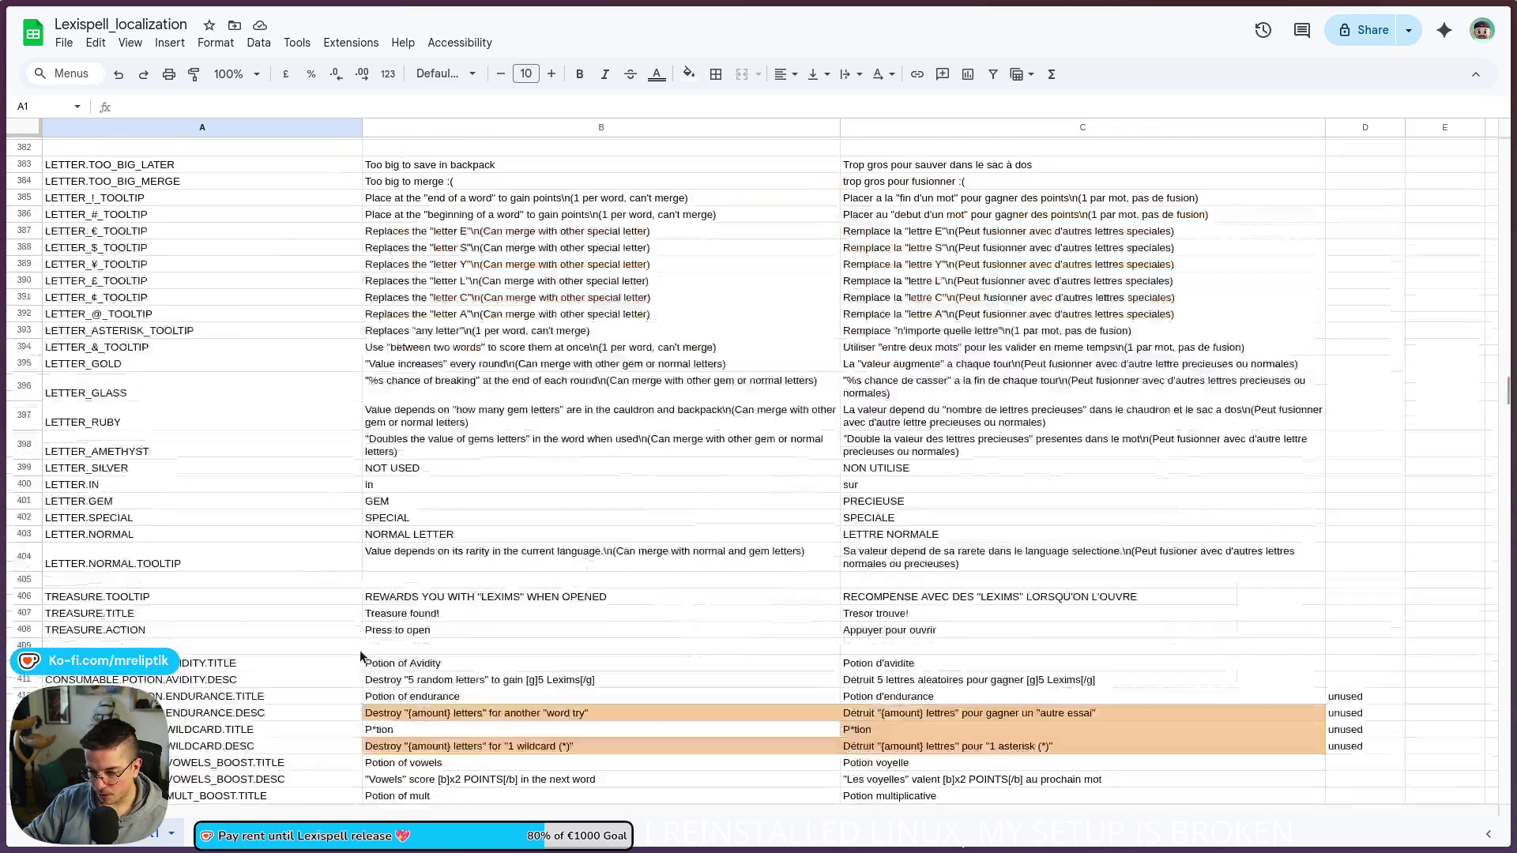
scroll(360, 656, "down", 20)
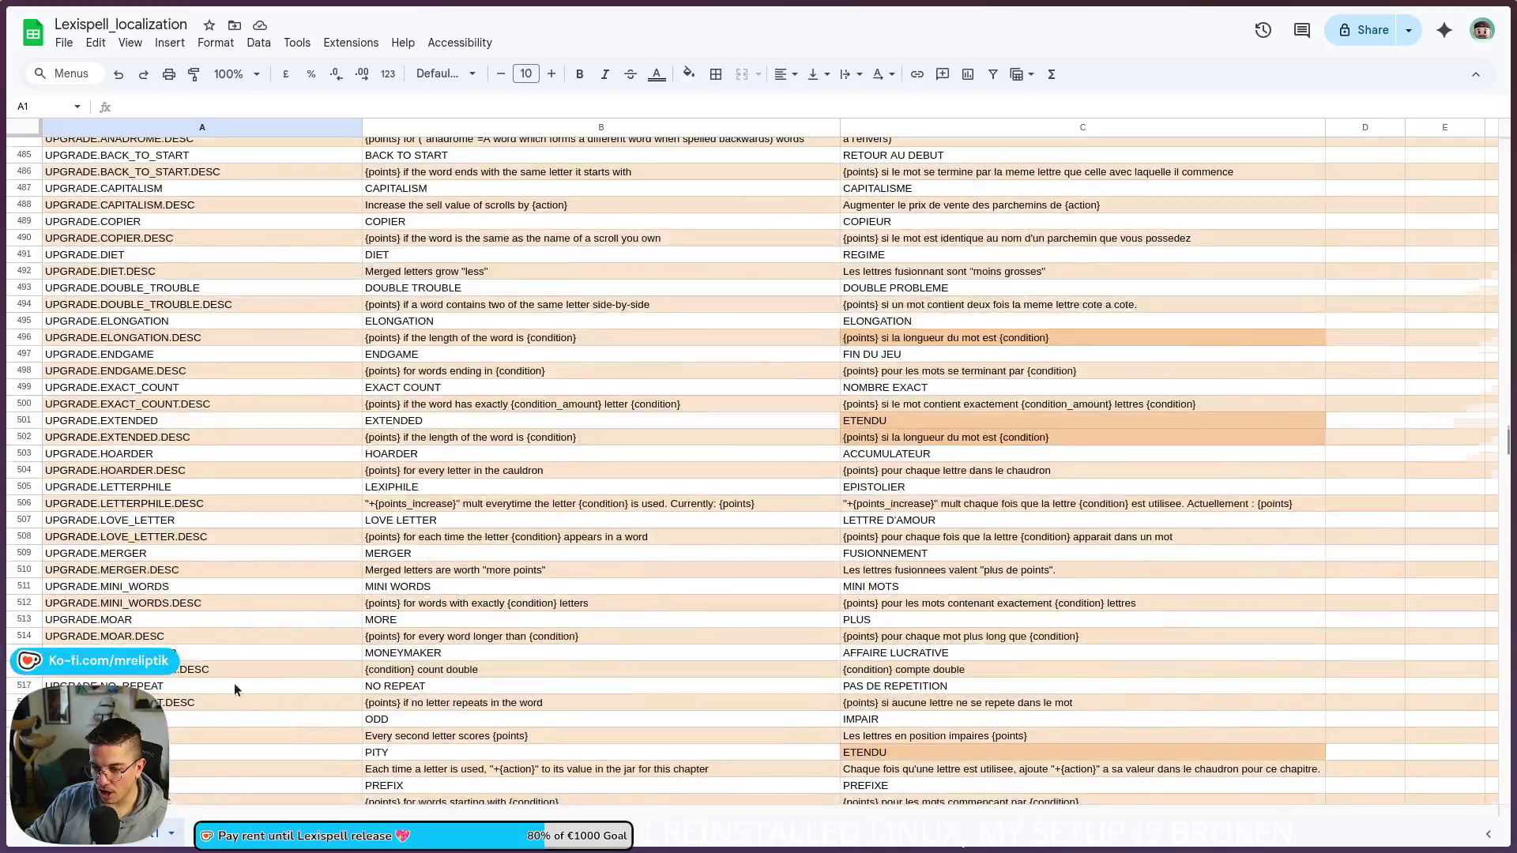
scroll(227, 690, "down", 8)
scroll(198, 655, "up", 3)
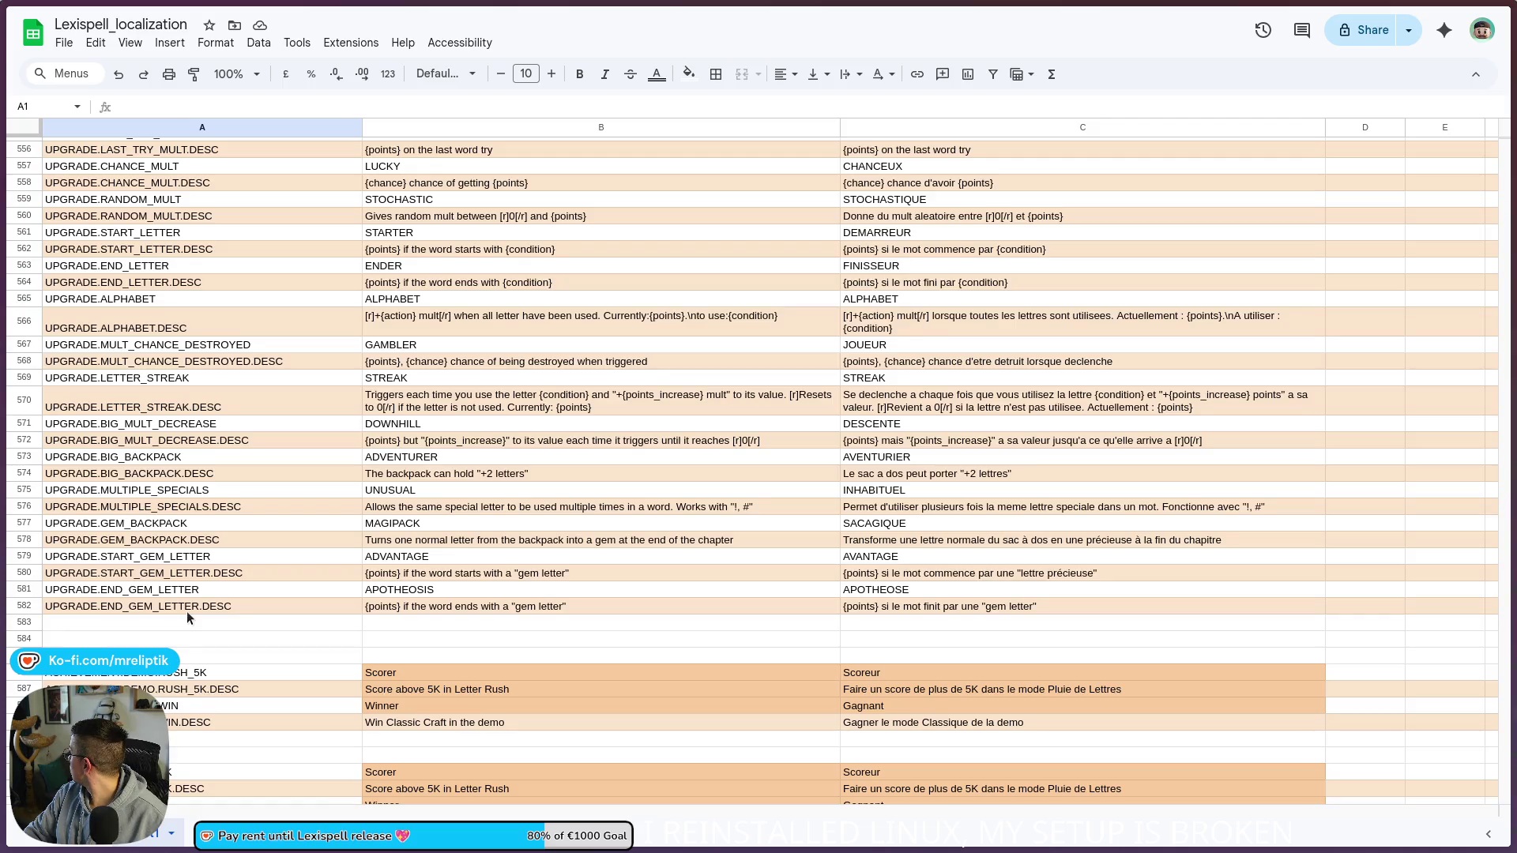
right_click(159, 624)
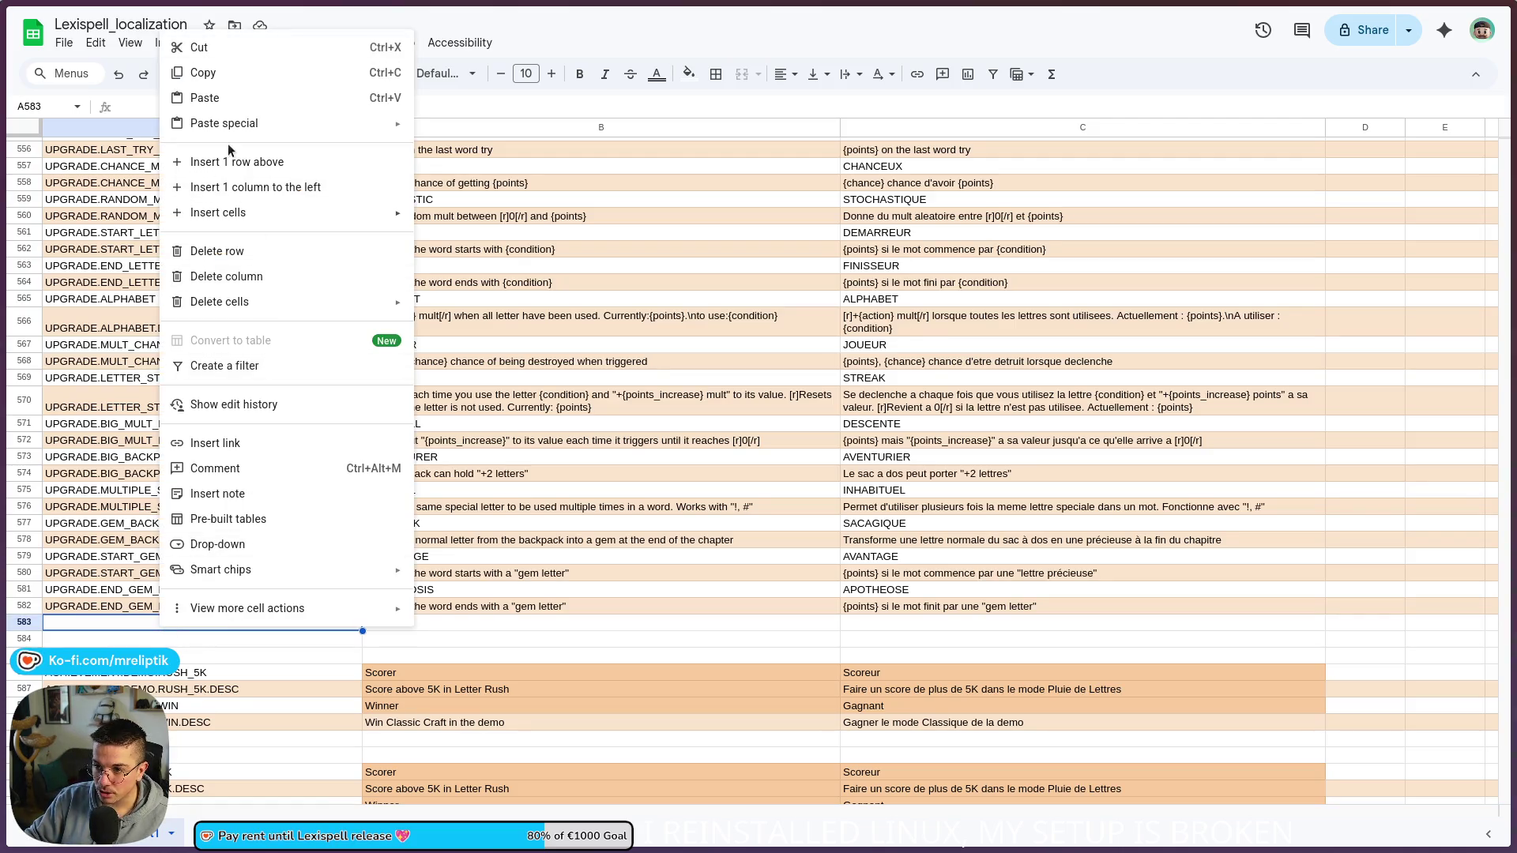
left_click(229, 161)
right_click(174, 630)
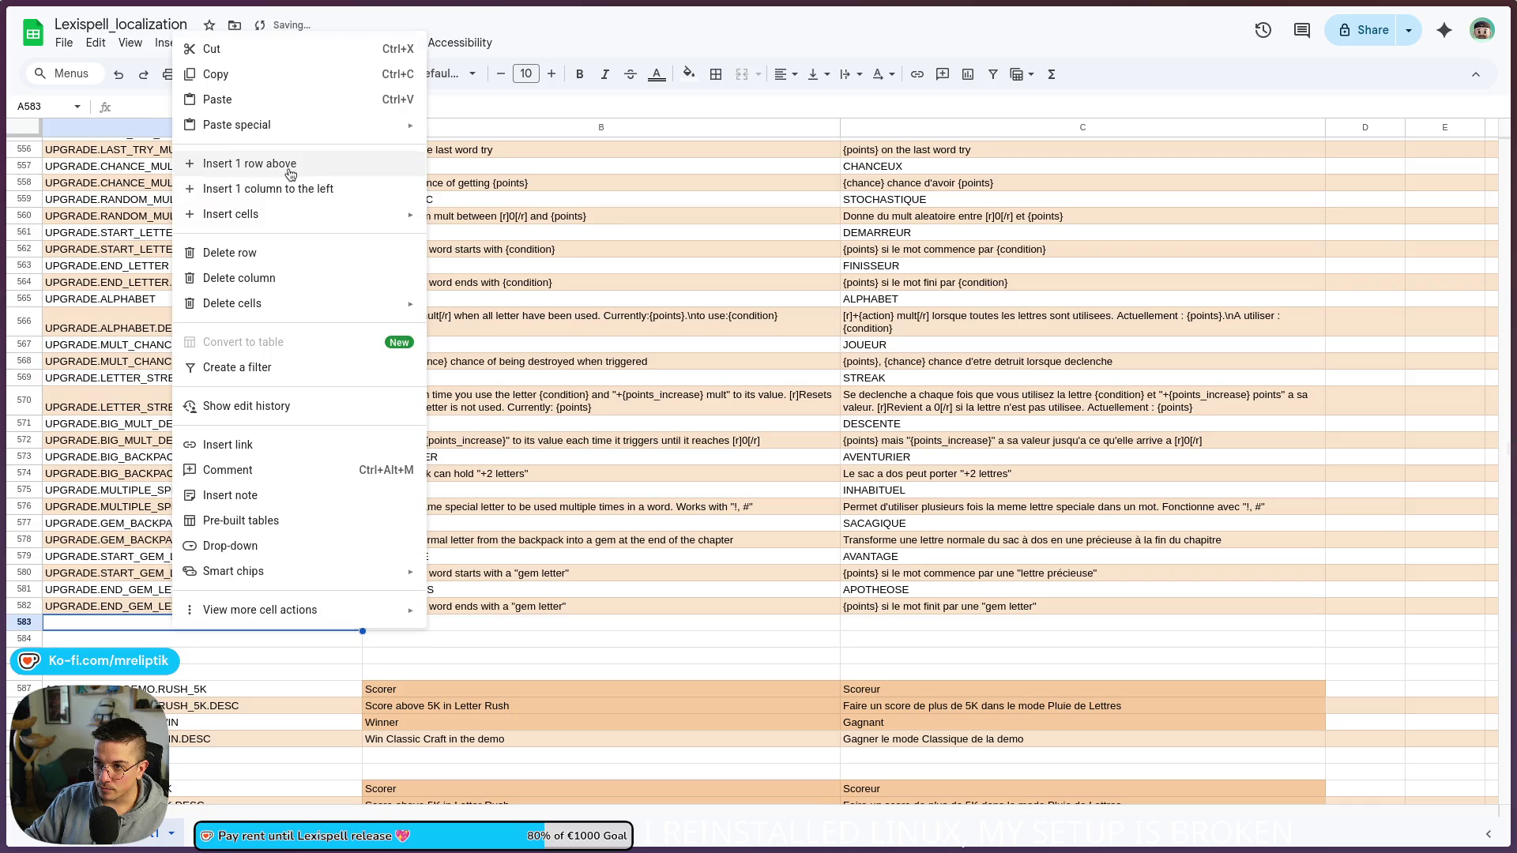
left_click(289, 168)
Step: Enter UPGRADE.EVEN_SPECIALS_MULT in A585 and its .DESC key in A586
type("UPGRADE.EVEN_SPECIALS_MULT")
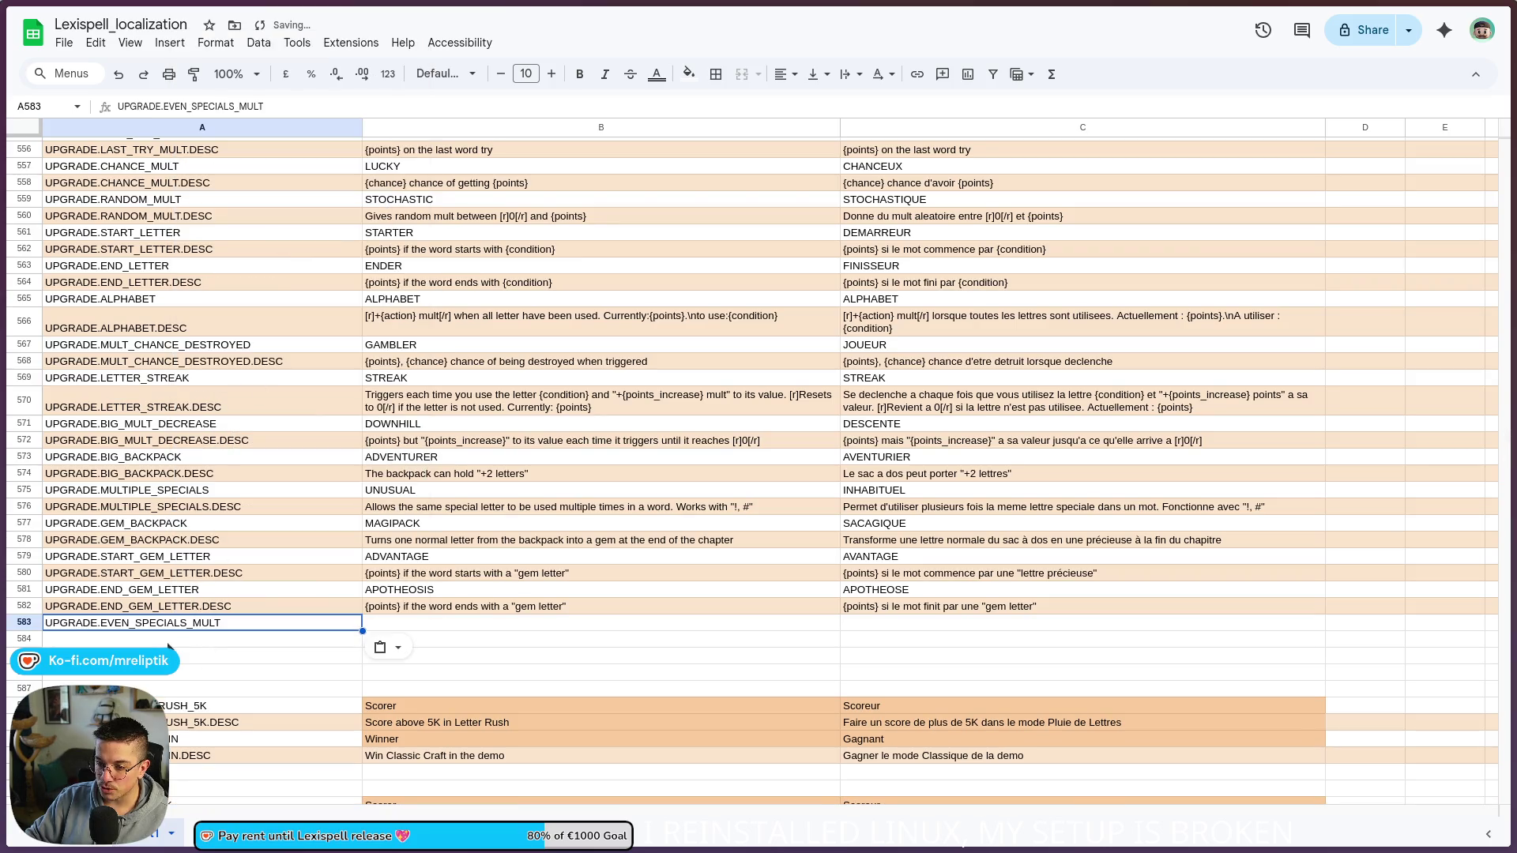
key("Delete")
left_click(178, 655)
type("UPGRADE.EVEN_SPECIALS_MULT")
left_click(188, 679)
type("UPGRADE.EVEN_SPECIALS_MULT")
double_click(225, 671)
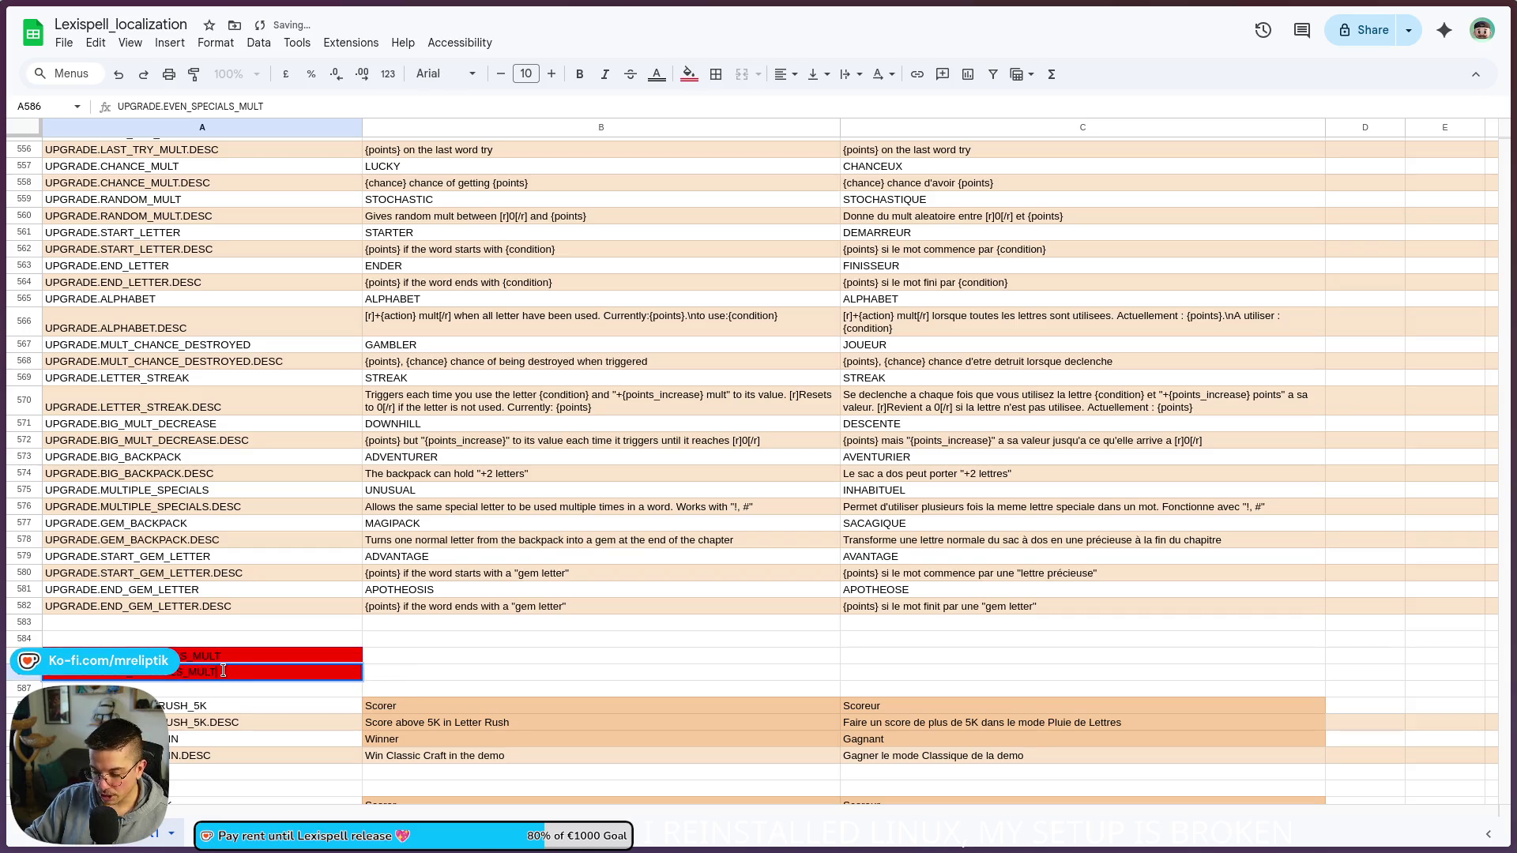
type(".DESC")
key("Return")
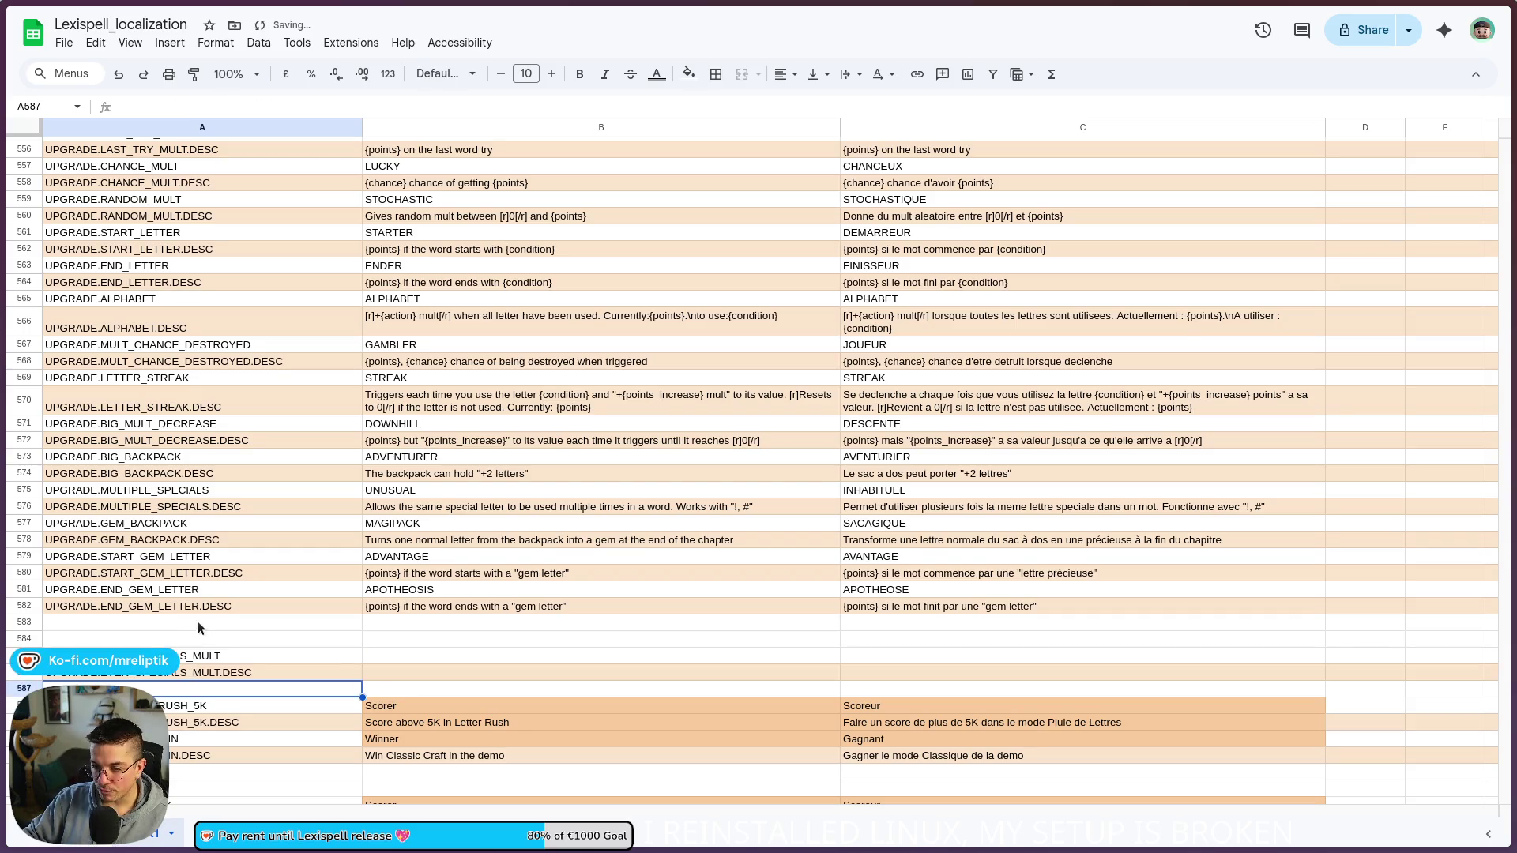
key("alt+Tab")
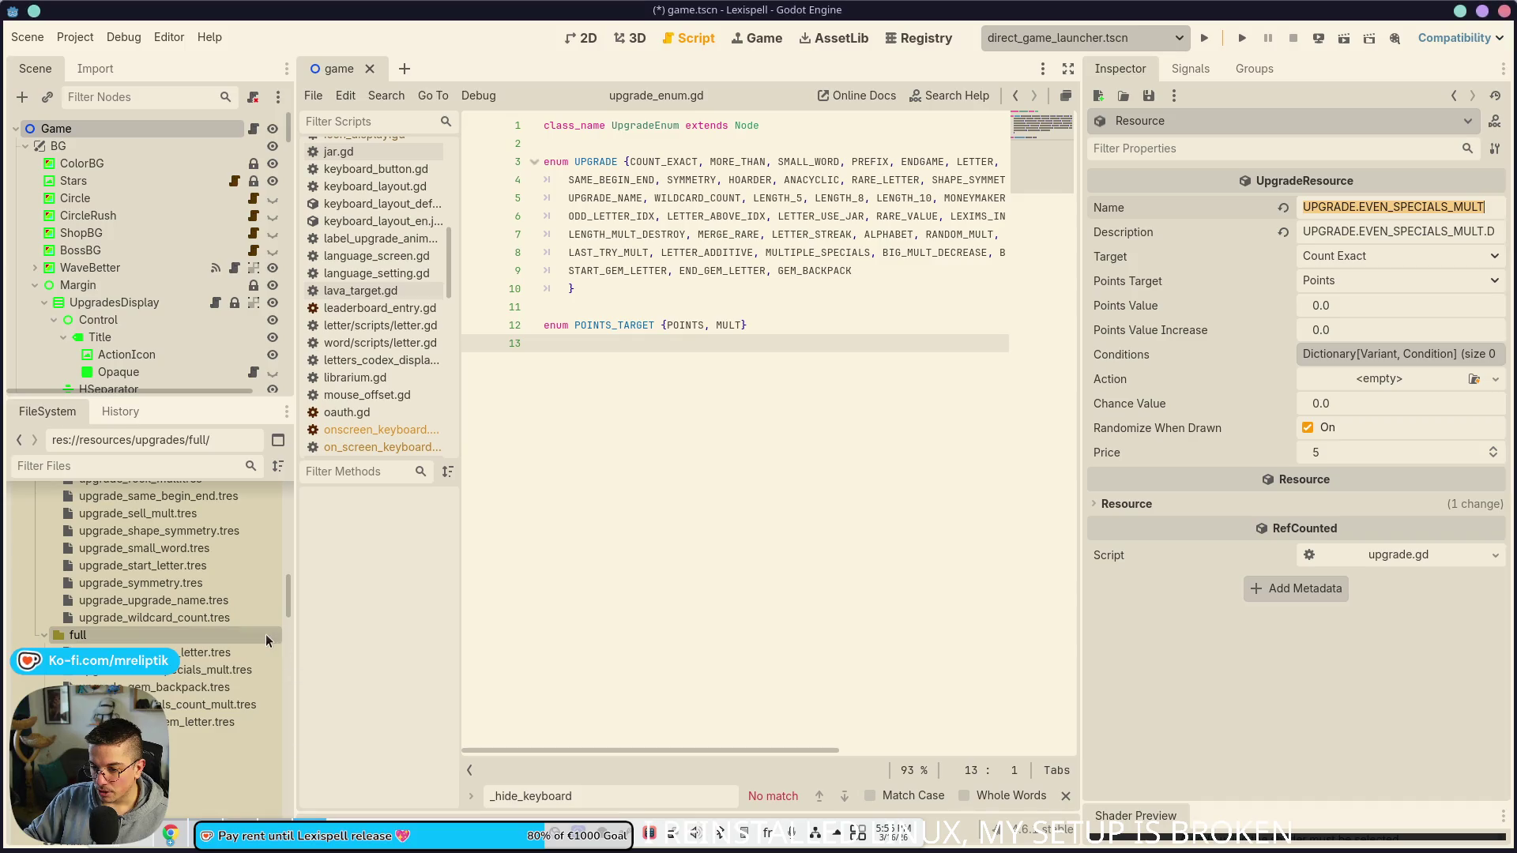
Step: Copy the even-specials upgrade's name from Godot and paste it into A583
left_click(180, 670)
triple_click(1435, 208)
key("ctrl+c")
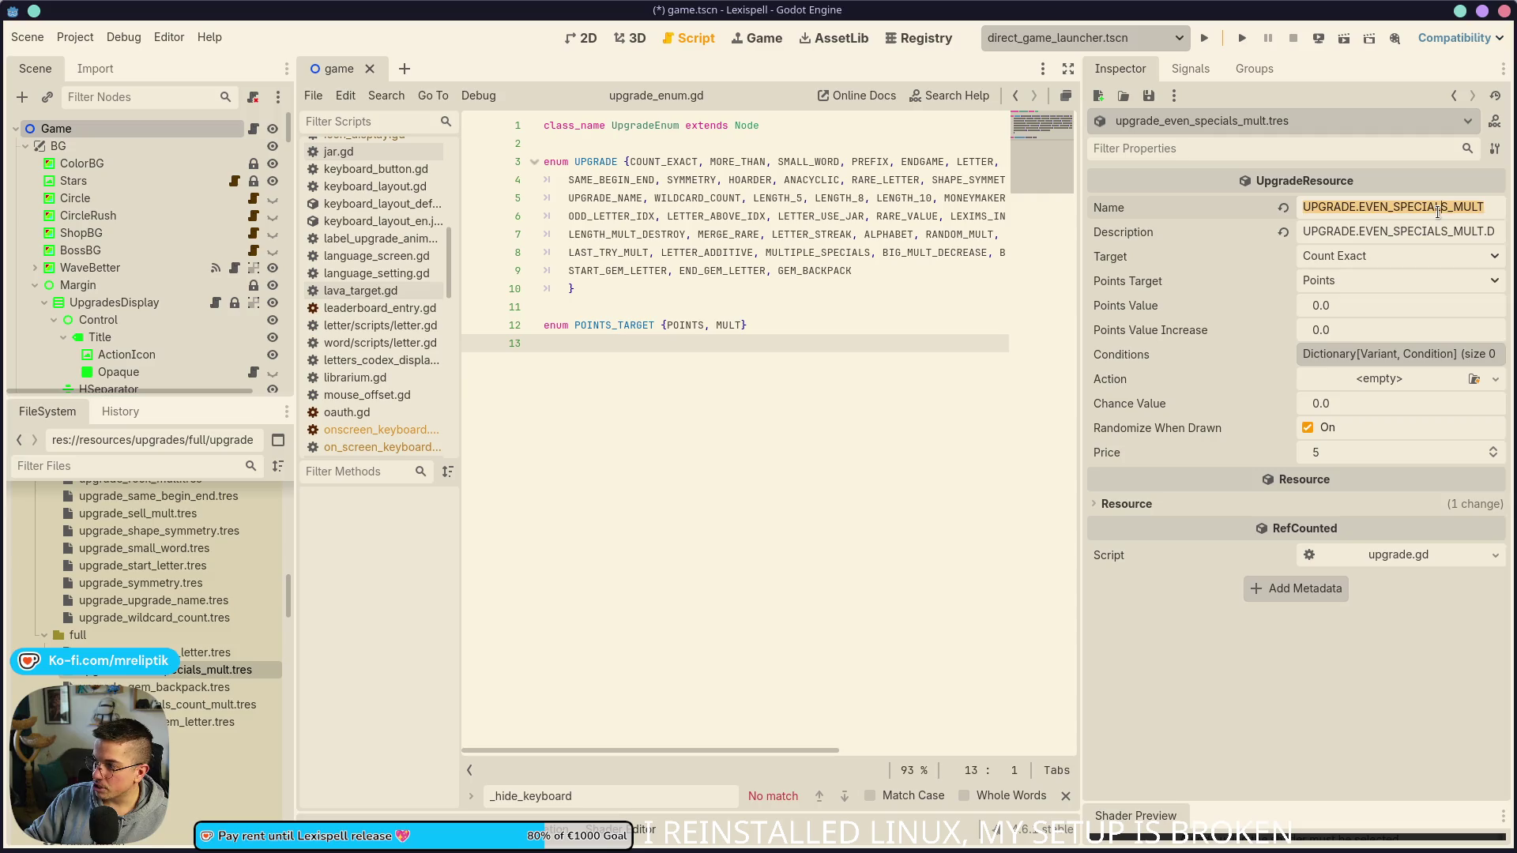
key("alt+Tab")
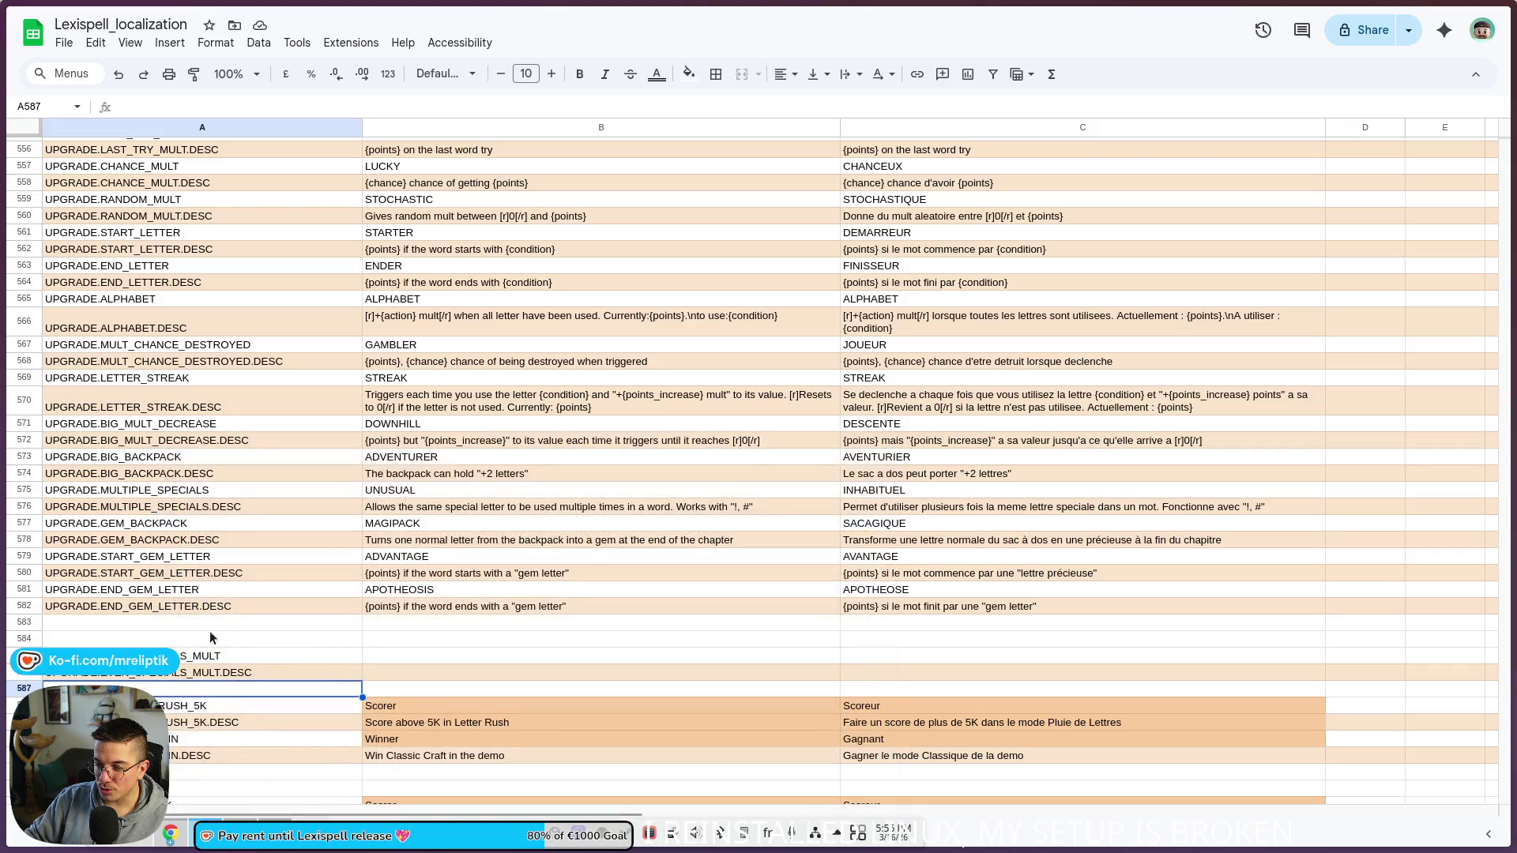
left_click(207, 624)
key("ctrl+v")
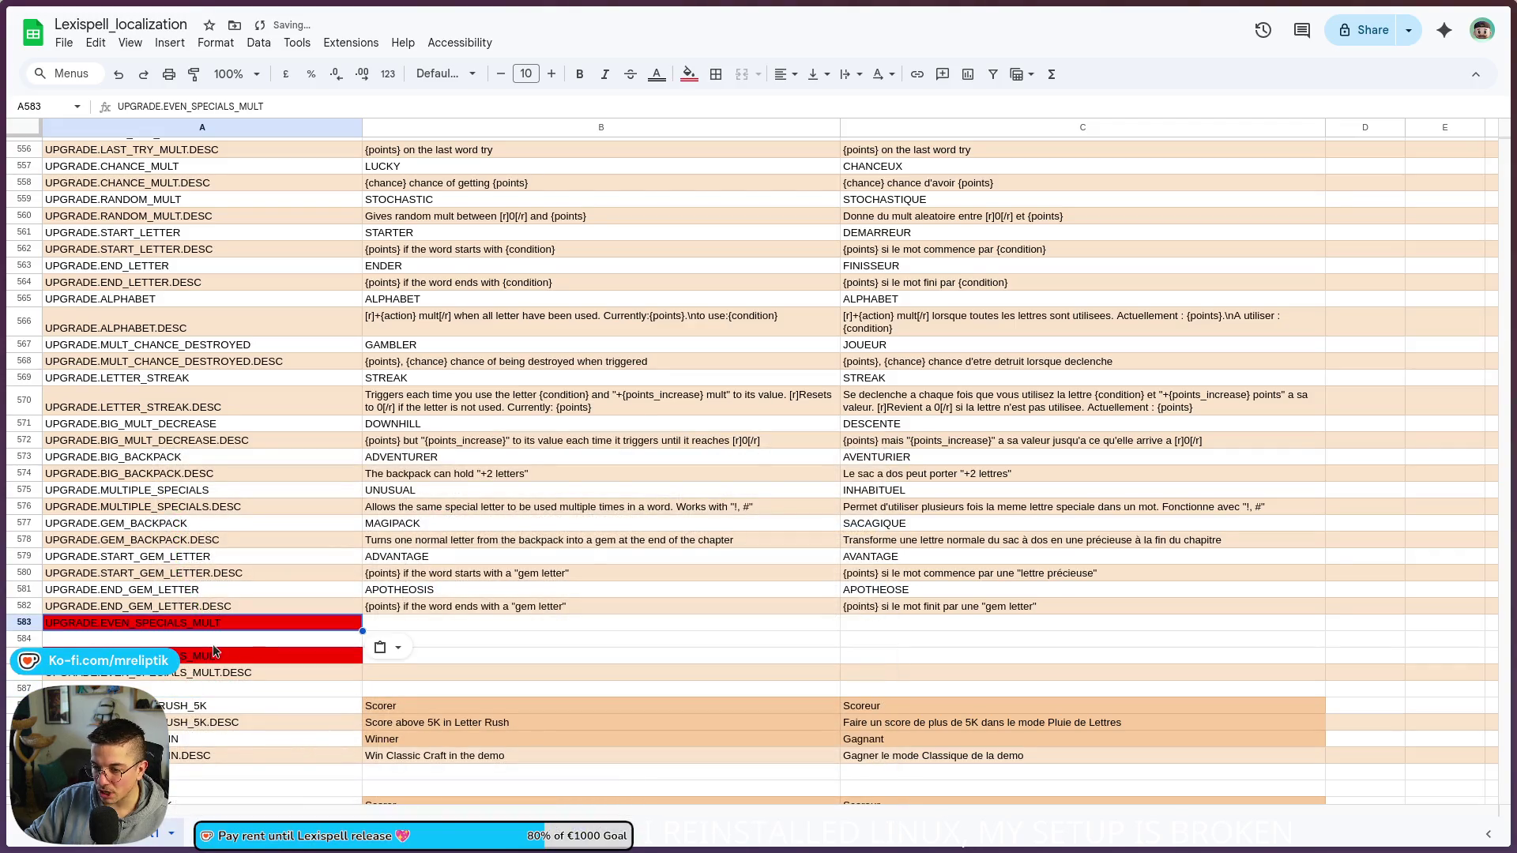
key("alt+Tab")
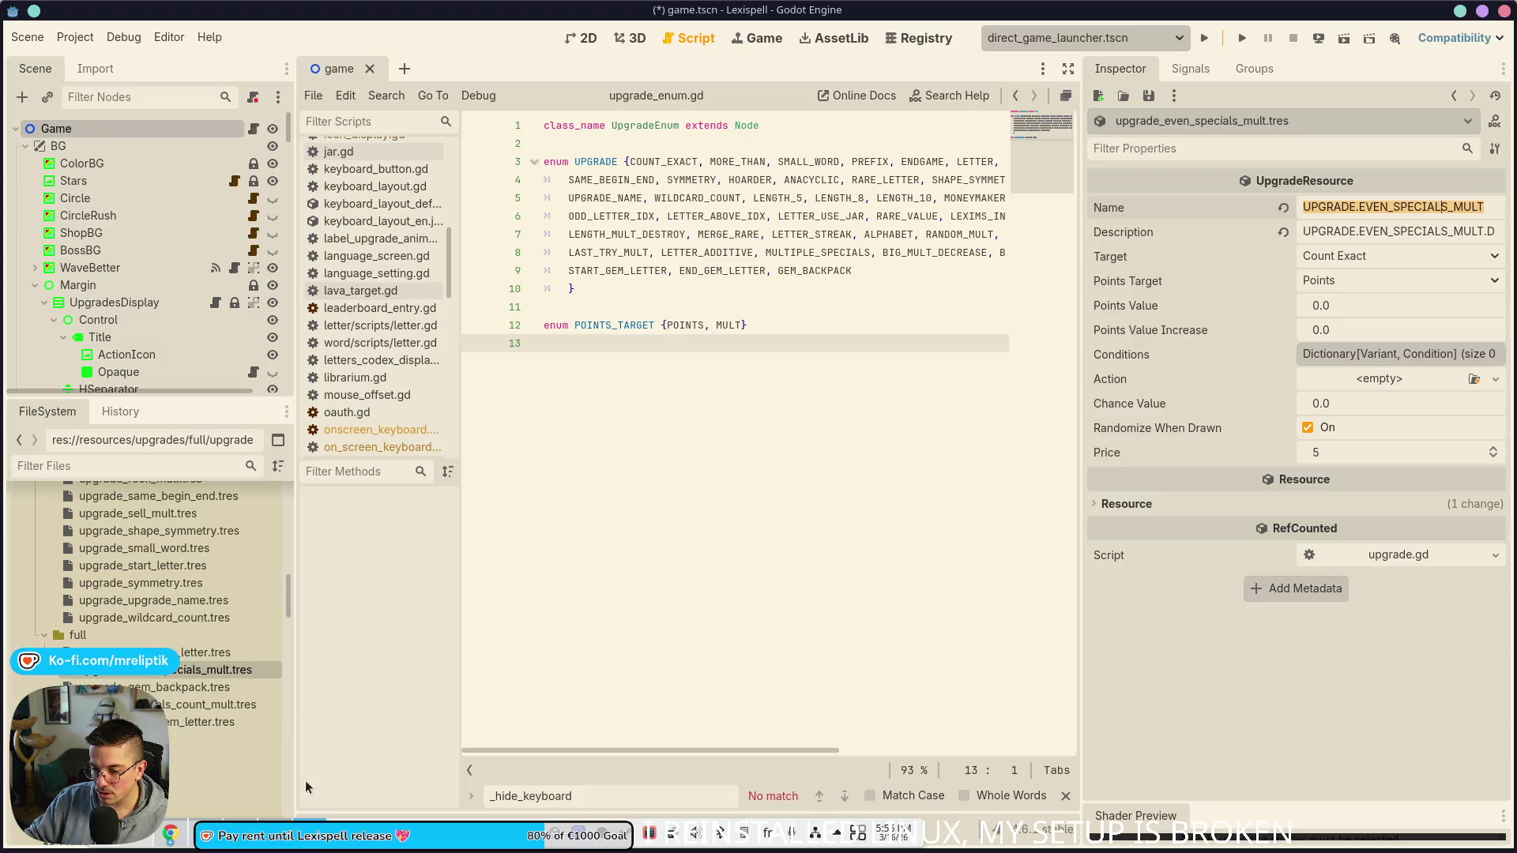
Step: Select and copy the name UPGRADE.SPECIALS_COUNT_MULT from upgrade_specials_count_mult.tres
left_click(196, 722)
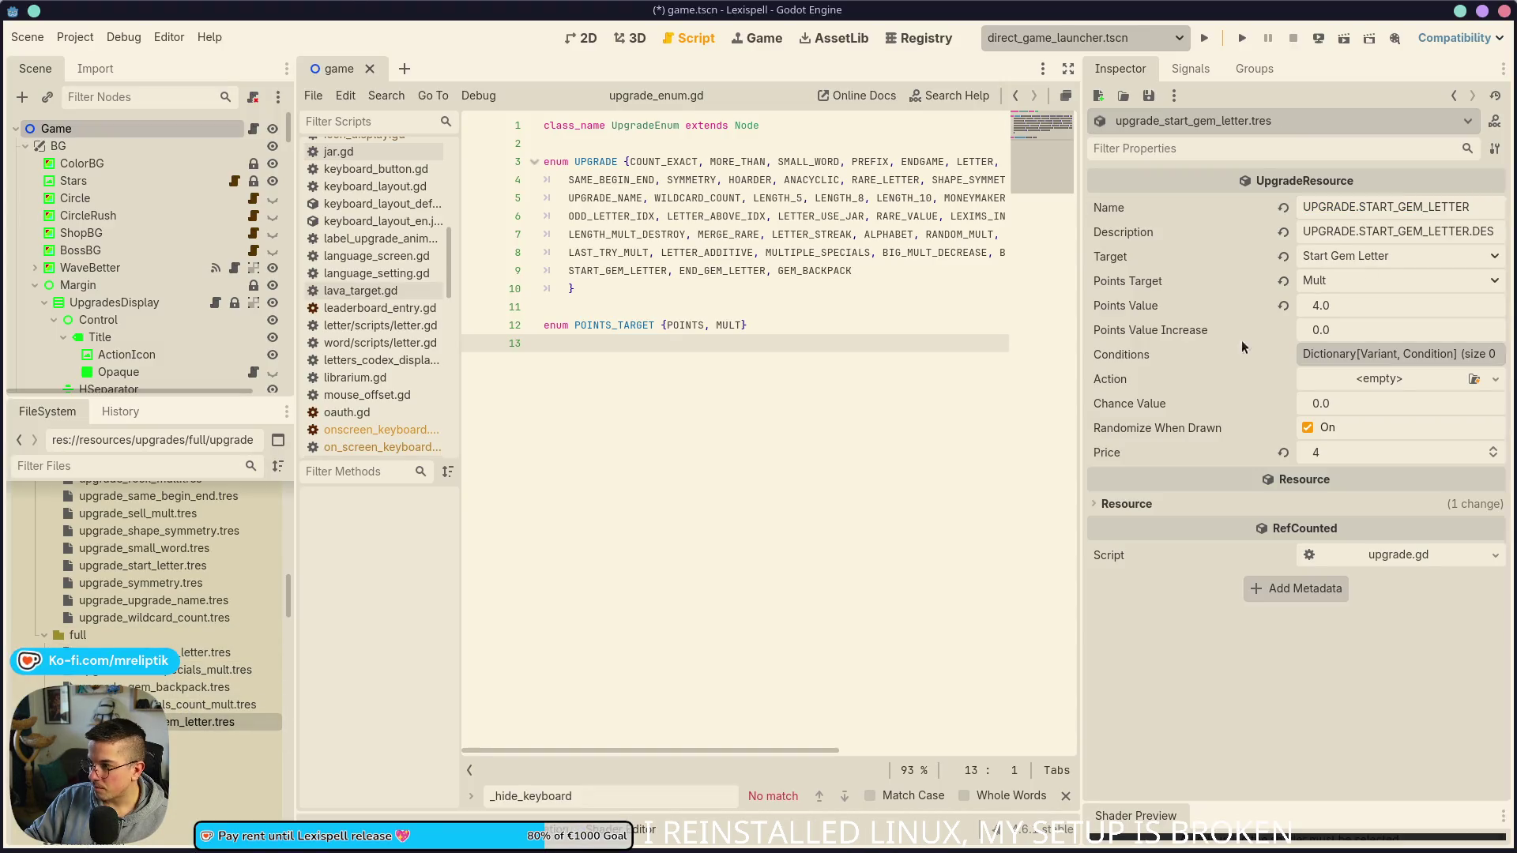
left_click(1393, 205)
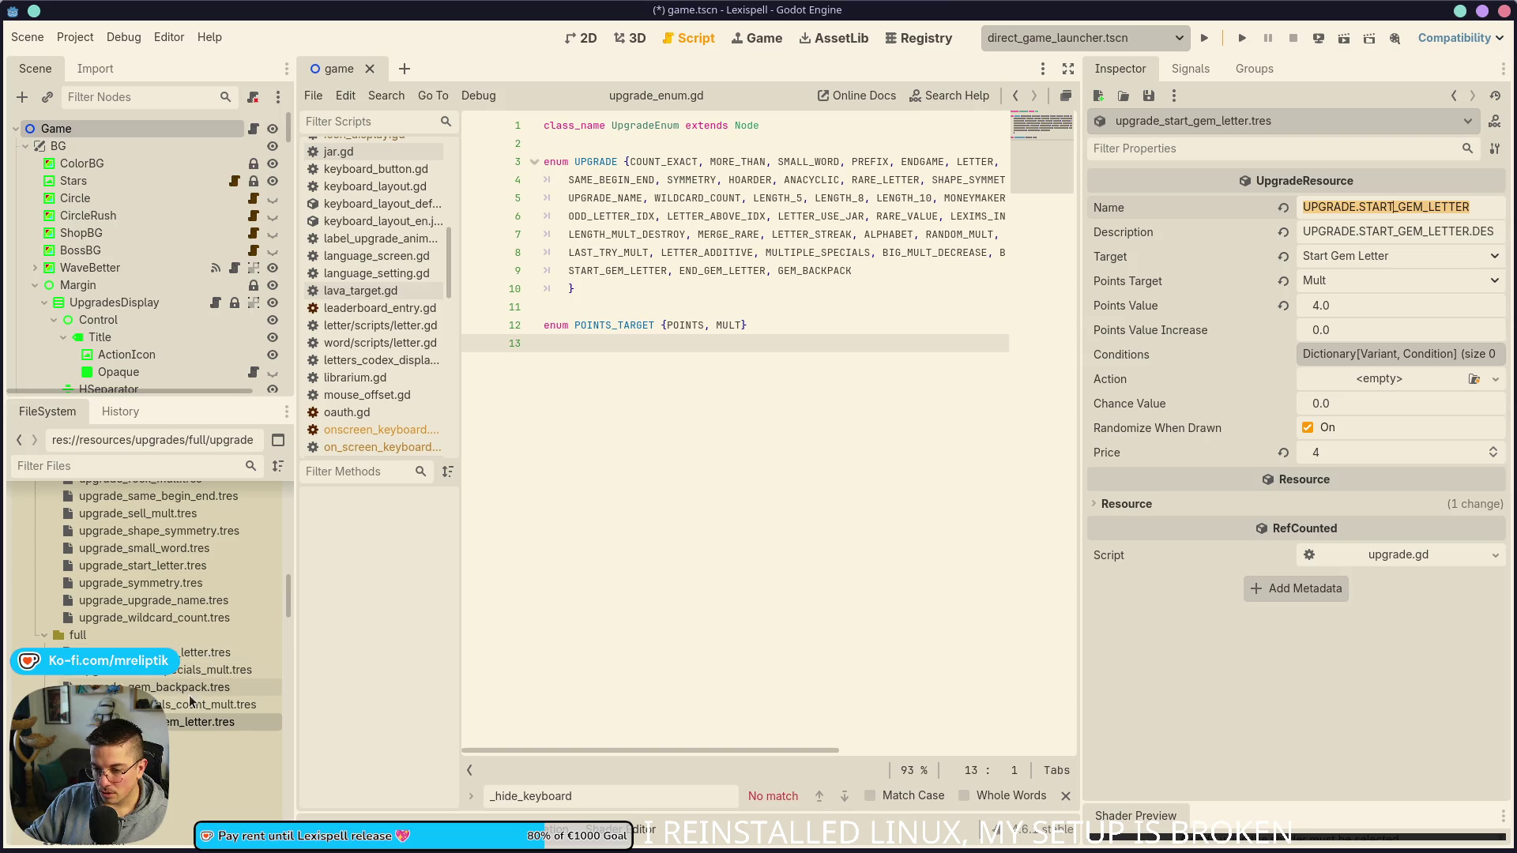
left_click(213, 704)
left_click(1381, 207)
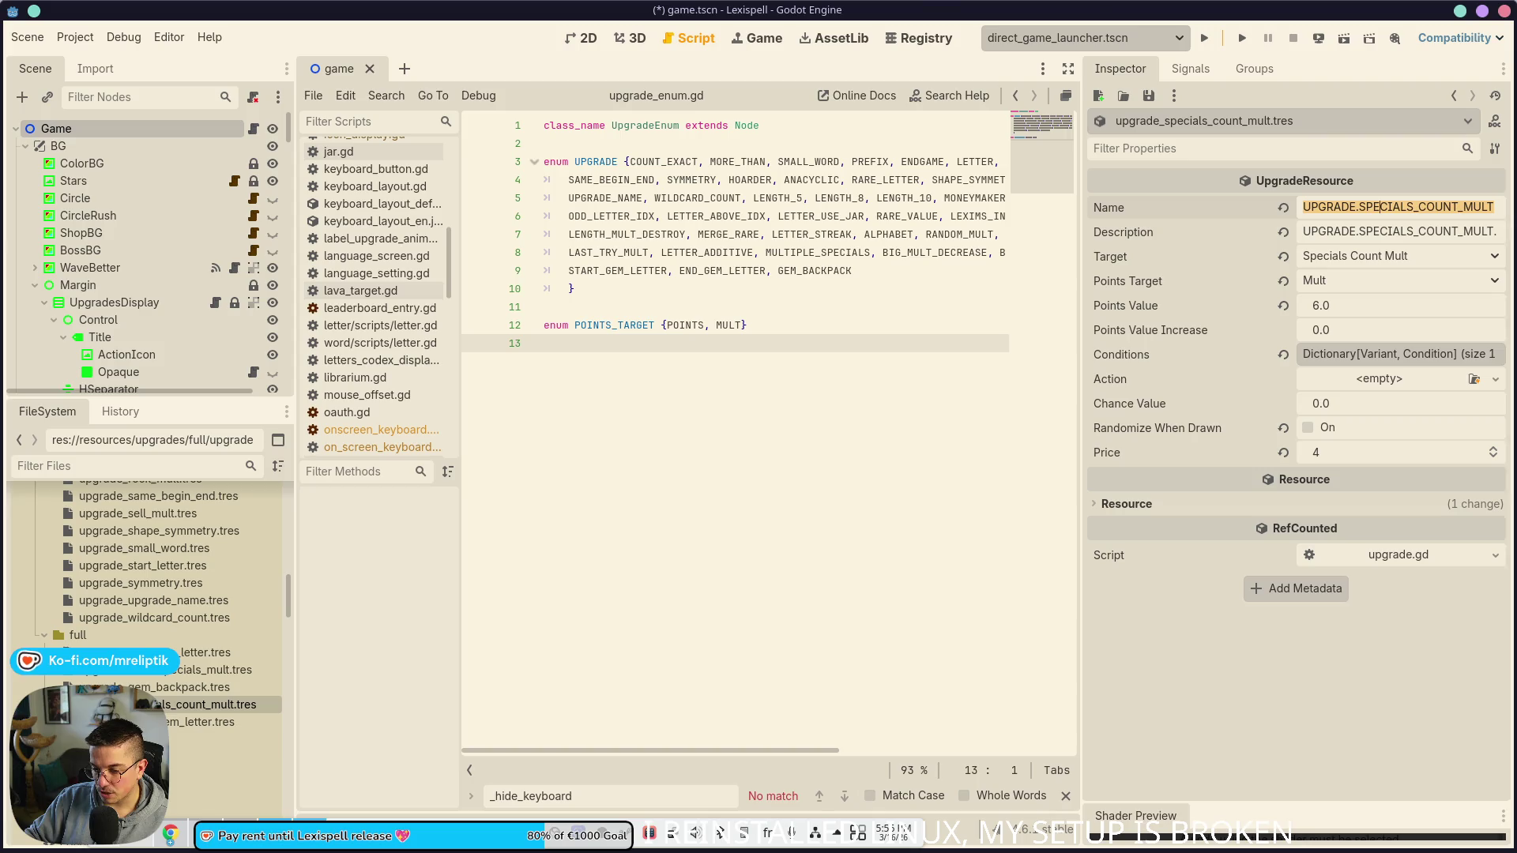
key("alt+Tab")
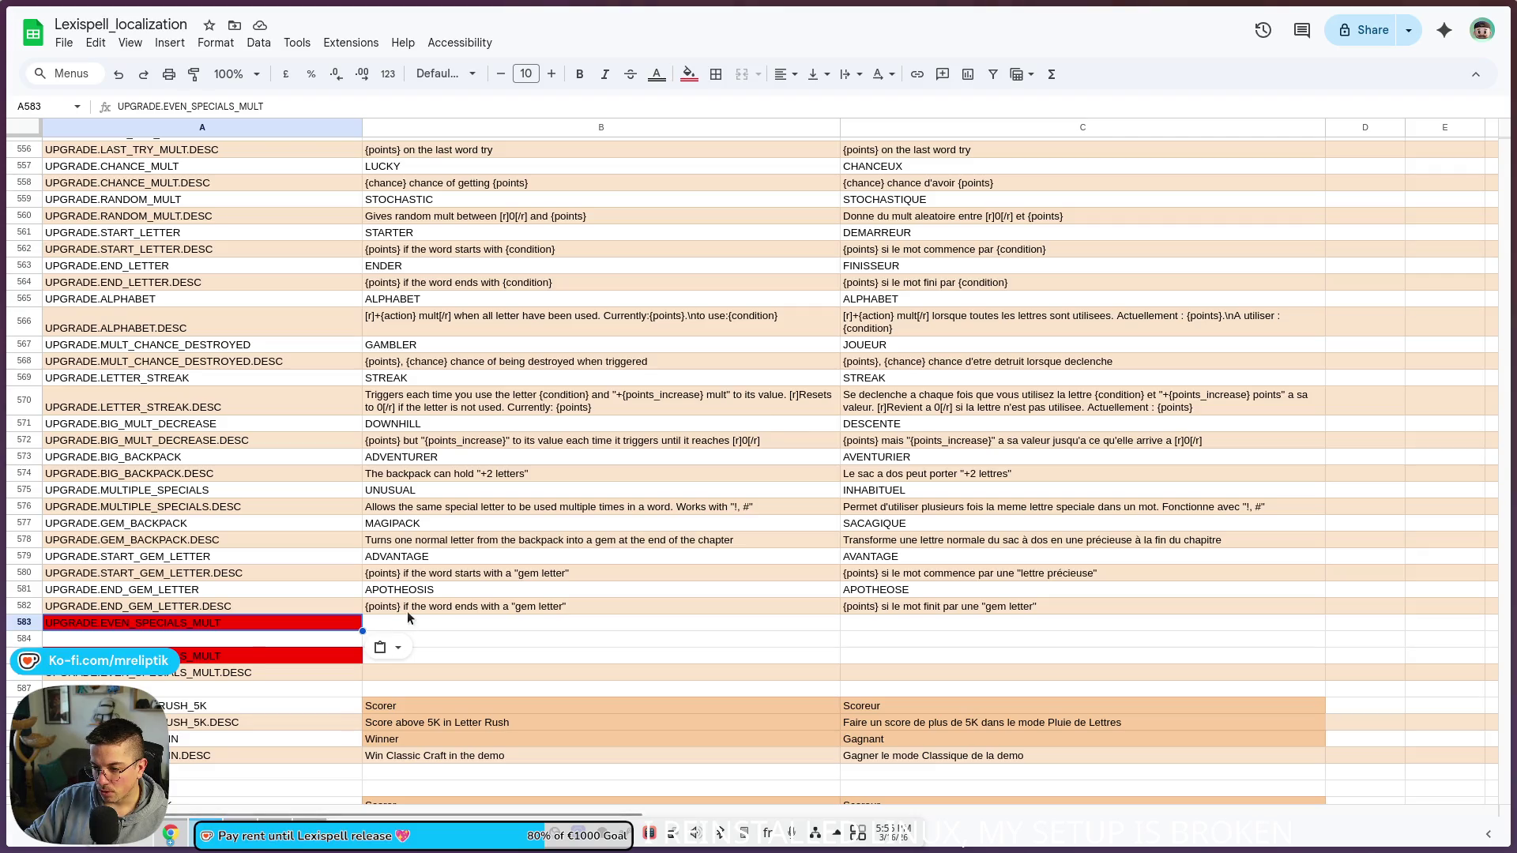
Step: Put UPGRADE.SPECIALS_COUNT_MULT in A583 and UPGRADE.SPECIALS_COUNT_MULT.DESC in A584
type("UPGRADE.SPECIALS_COUNT_MULT")
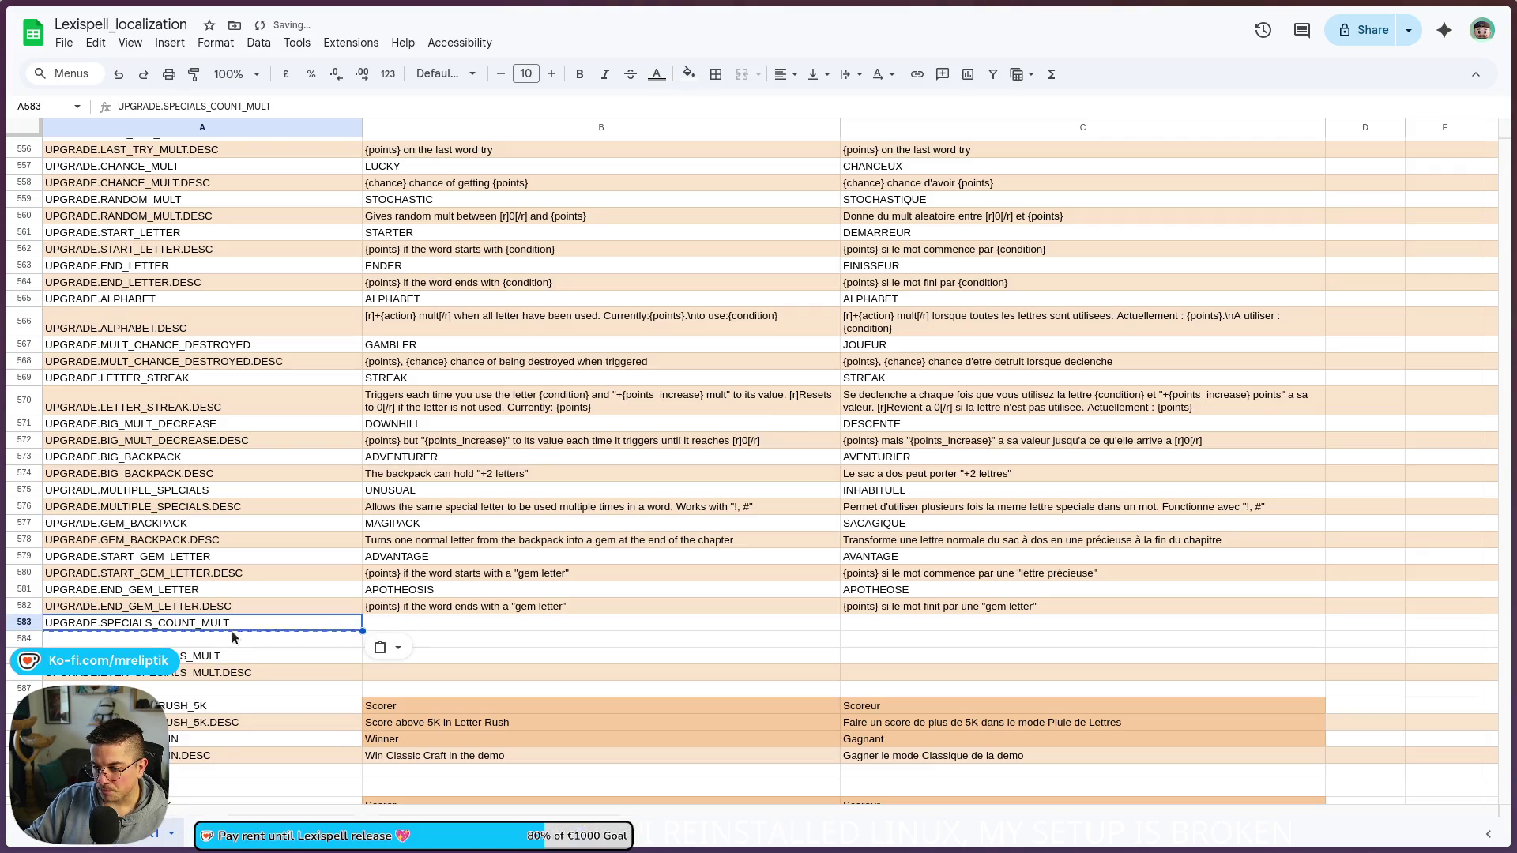
double_click(234, 637)
type("UPGRADE.SPECIALS_COUNT_MULT")
type(".DESC")
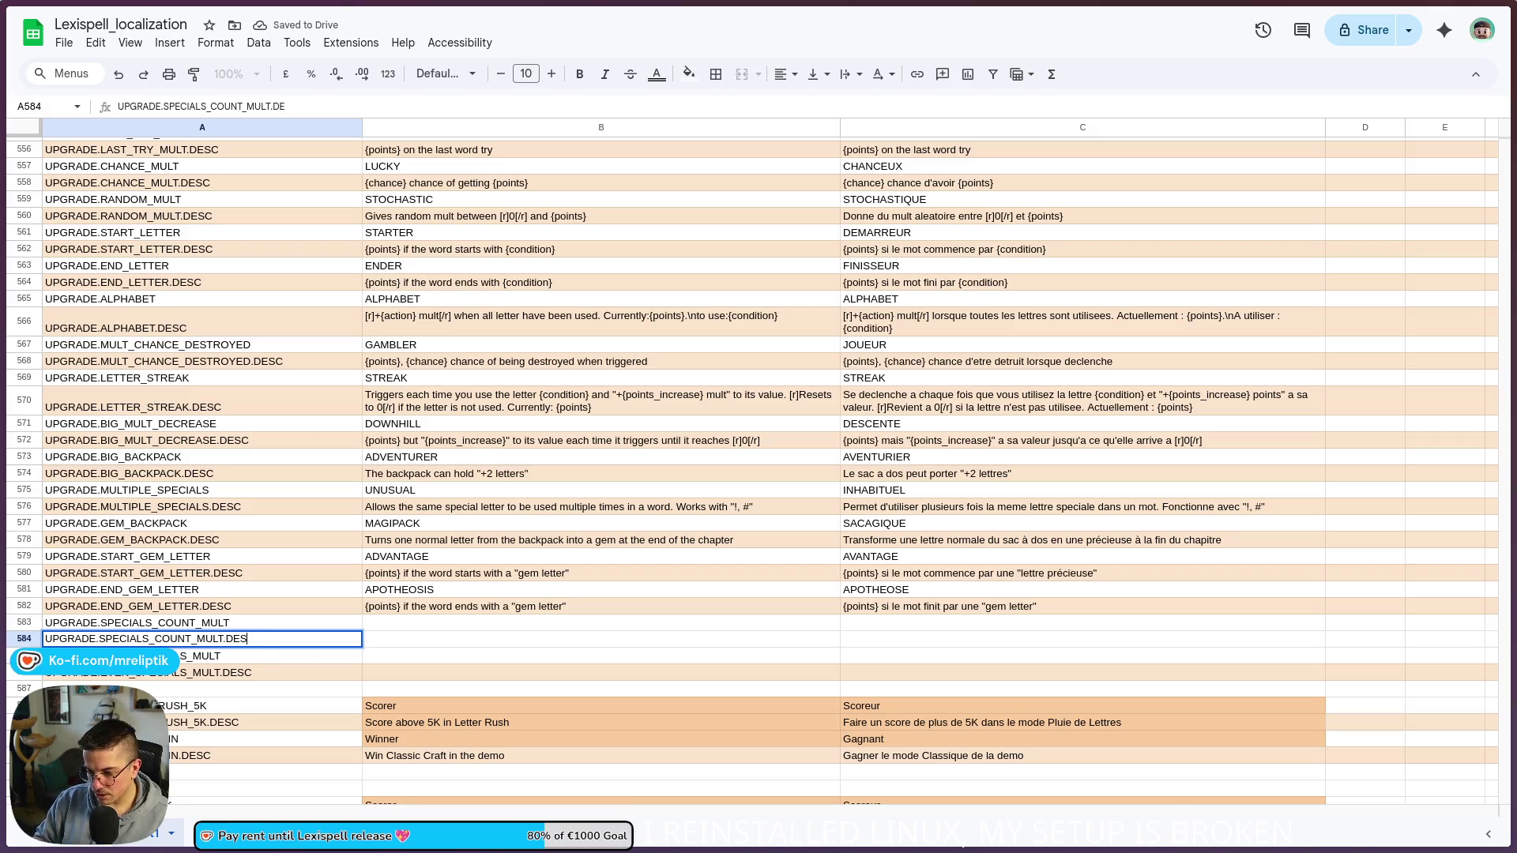
key("Return")
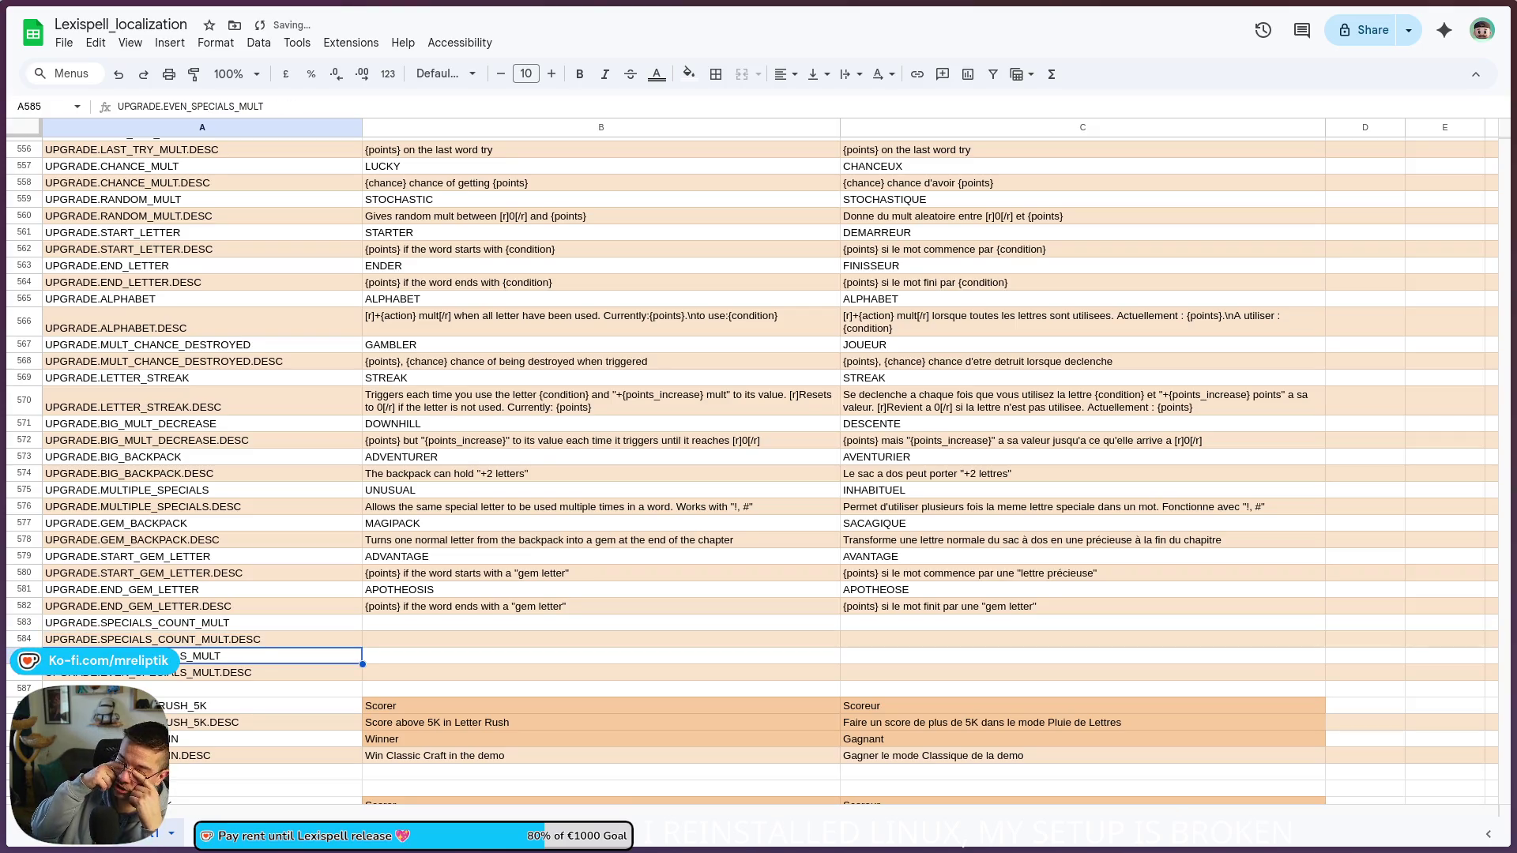
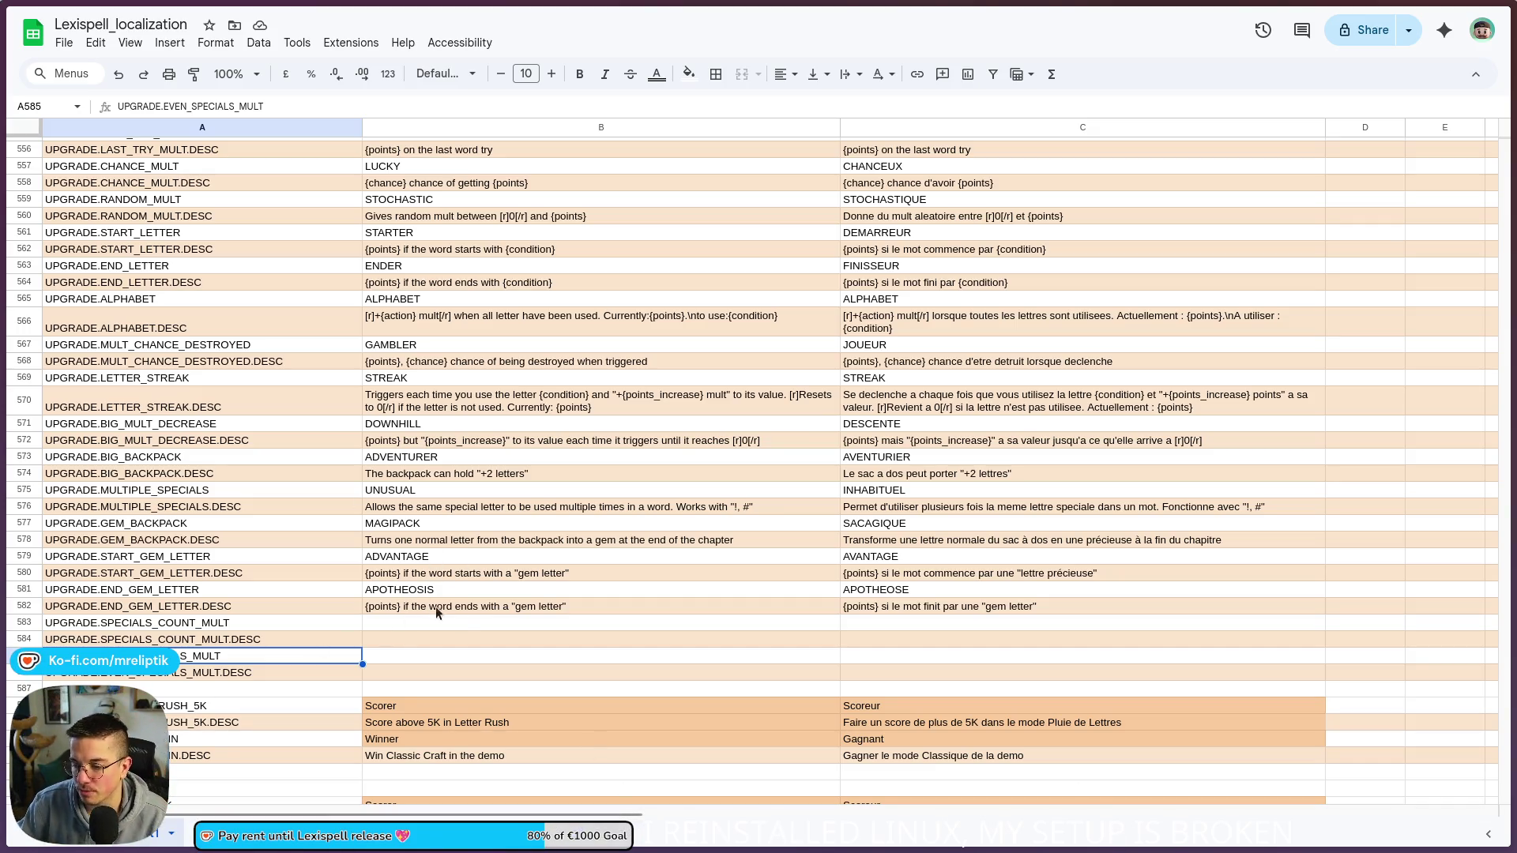
Step: Enter TREASURE in B583, then replace it with RICH as the English name
left_click(393, 628)
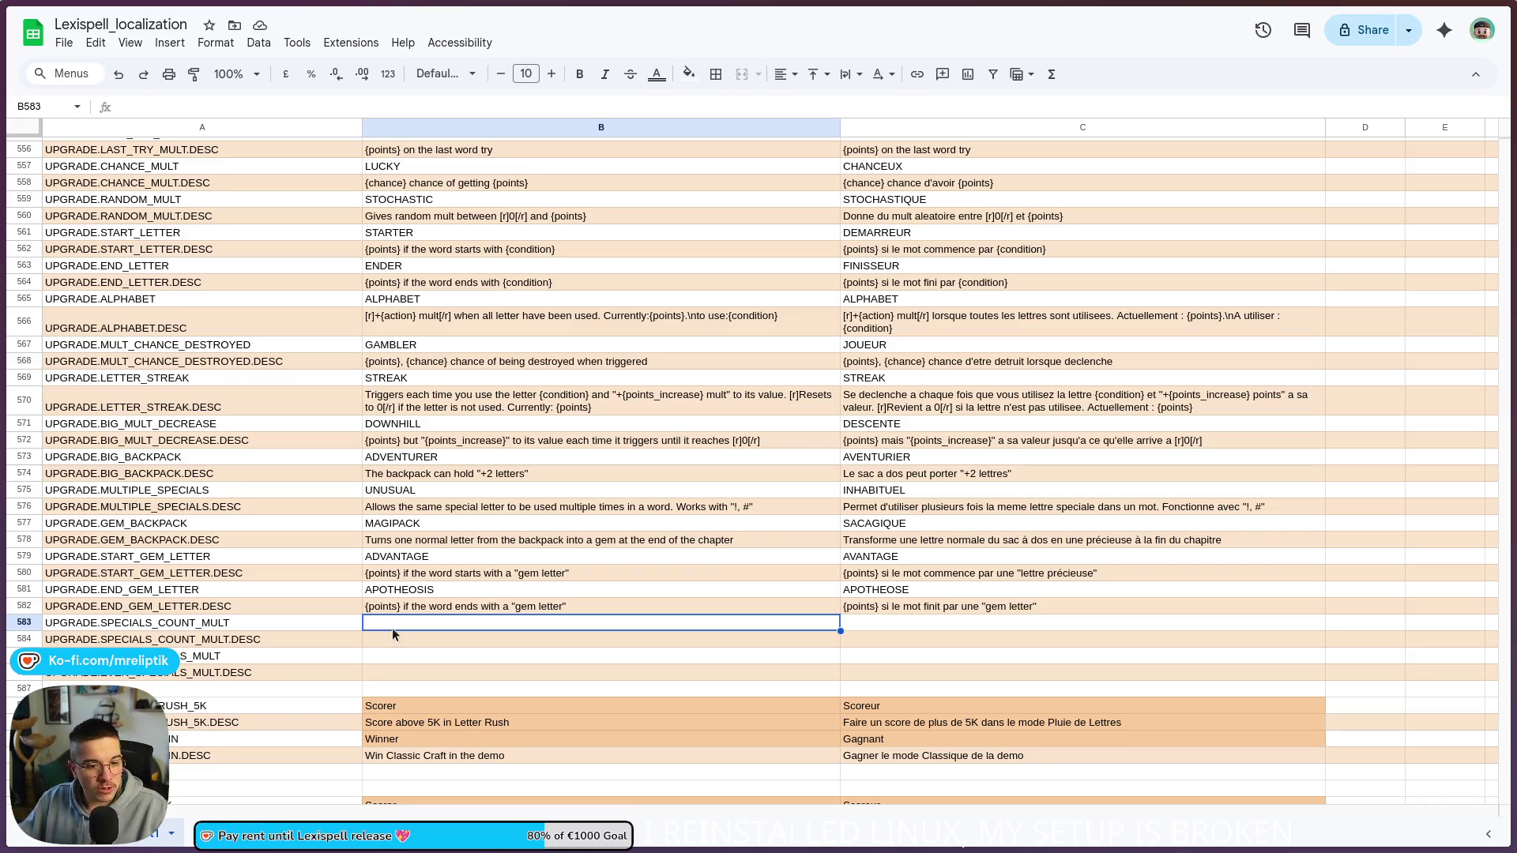
mouse_move(3, 499)
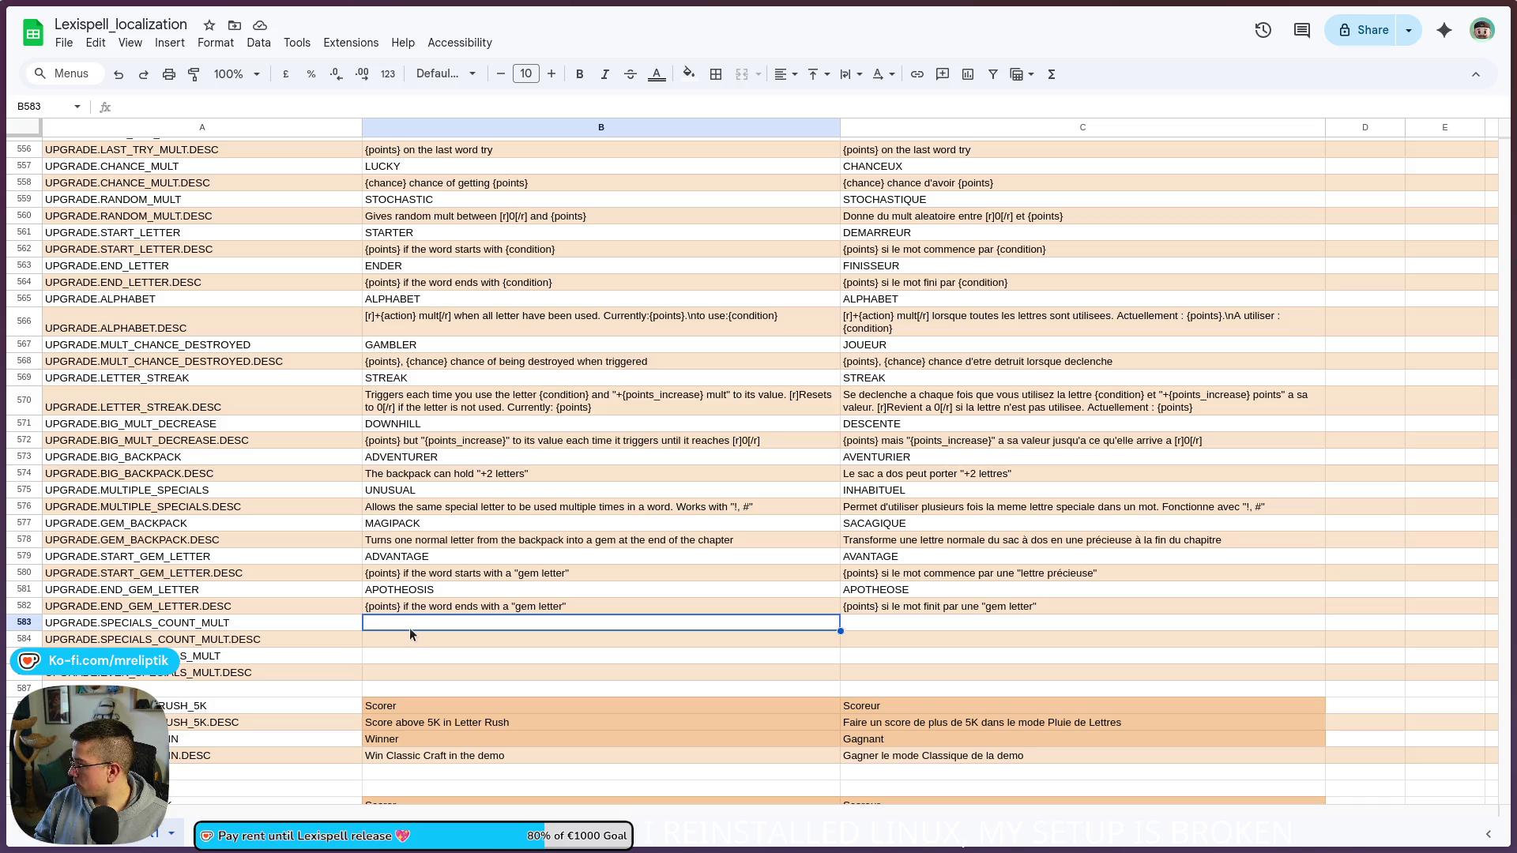
type("TREASURE")
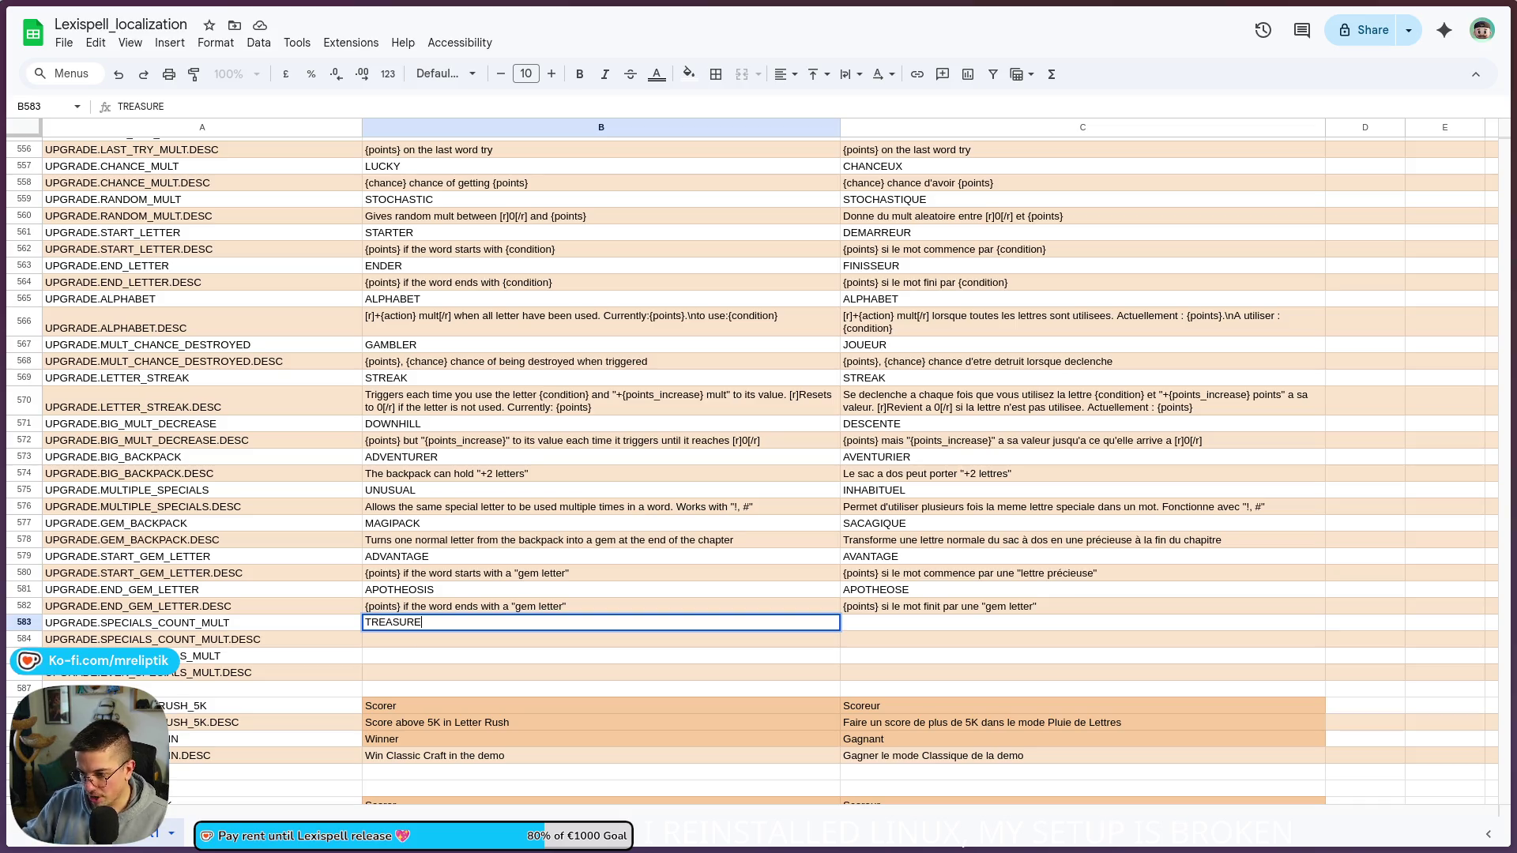
left_click(399, 650)
left_click(409, 627)
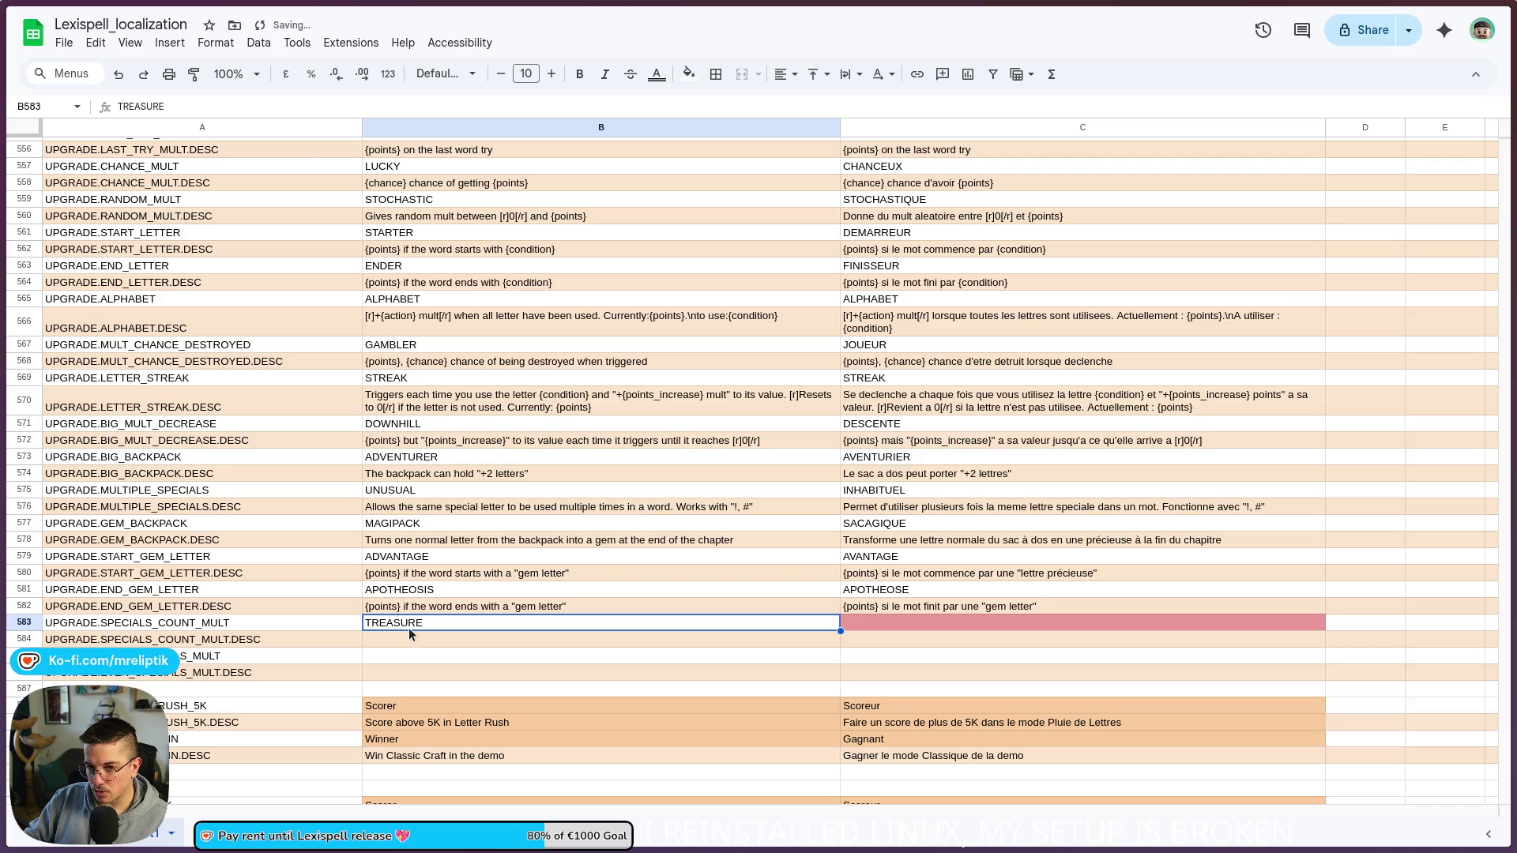
double_click(401, 625)
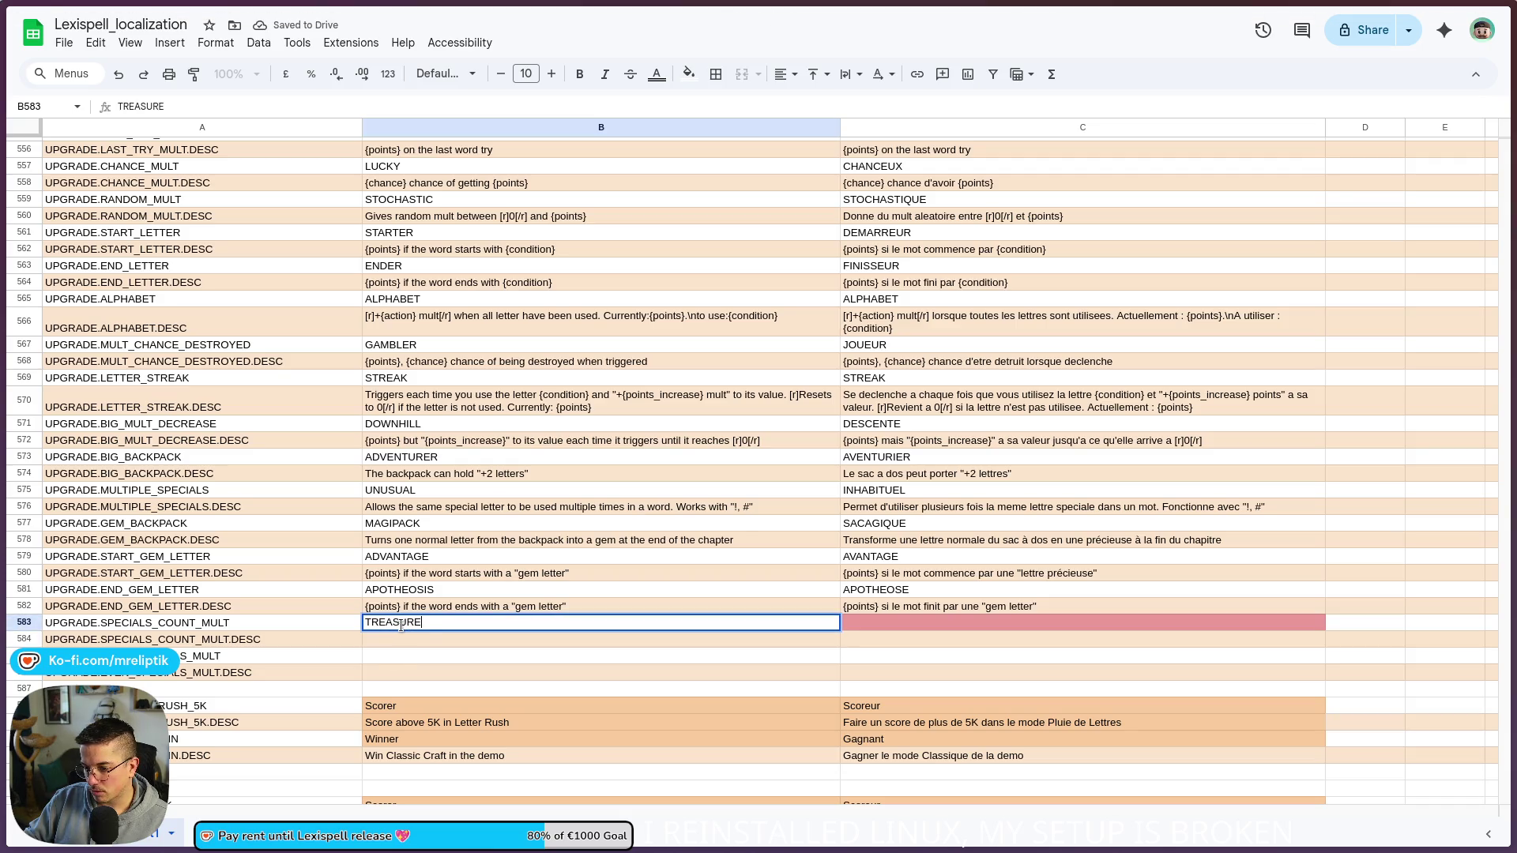
key("ctrl+a")
type("RICH")
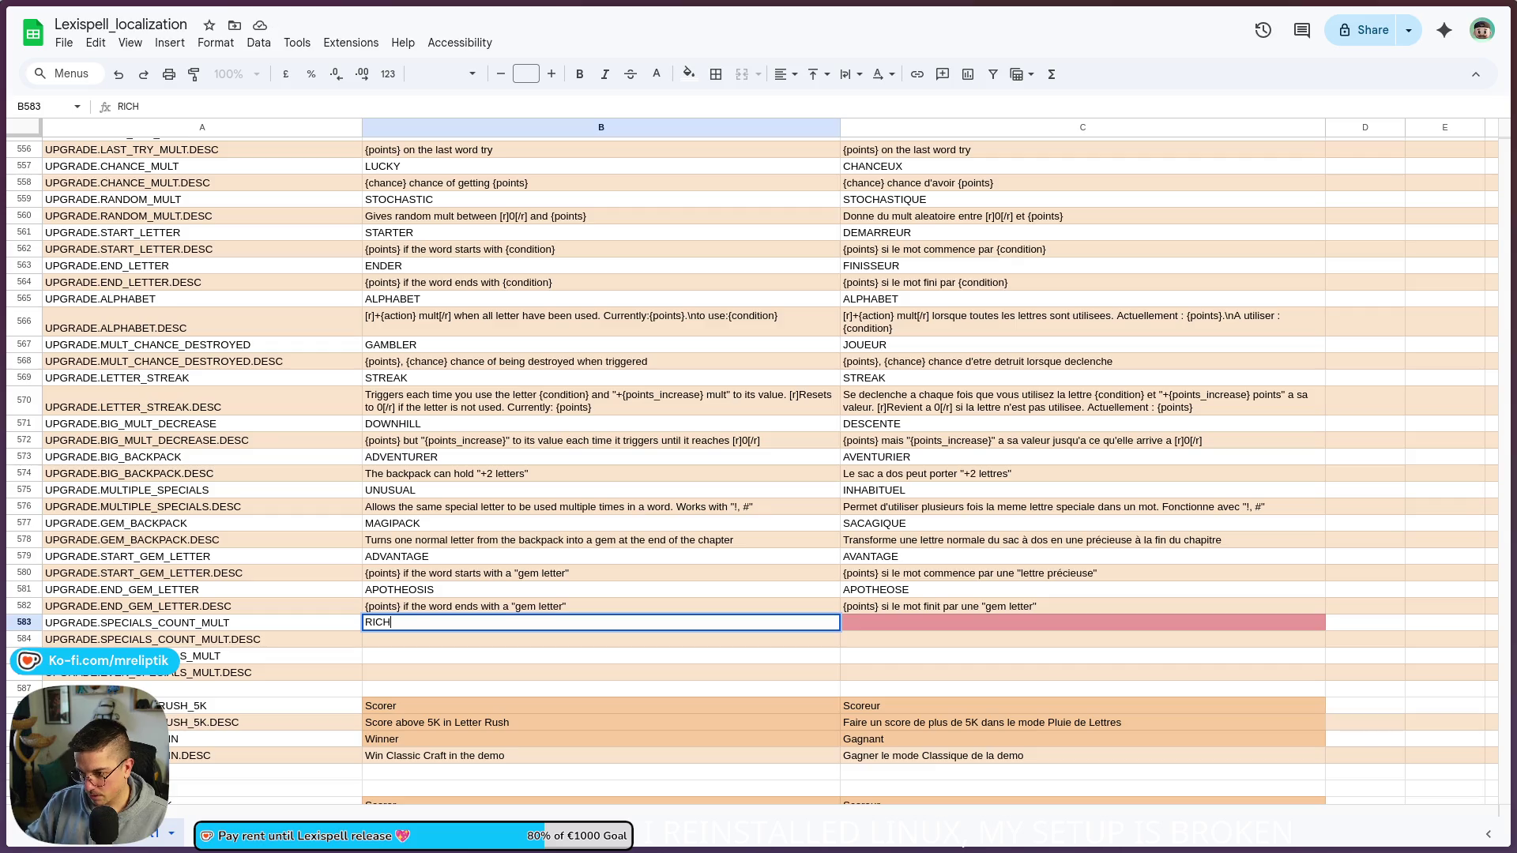
left_click(425, 639)
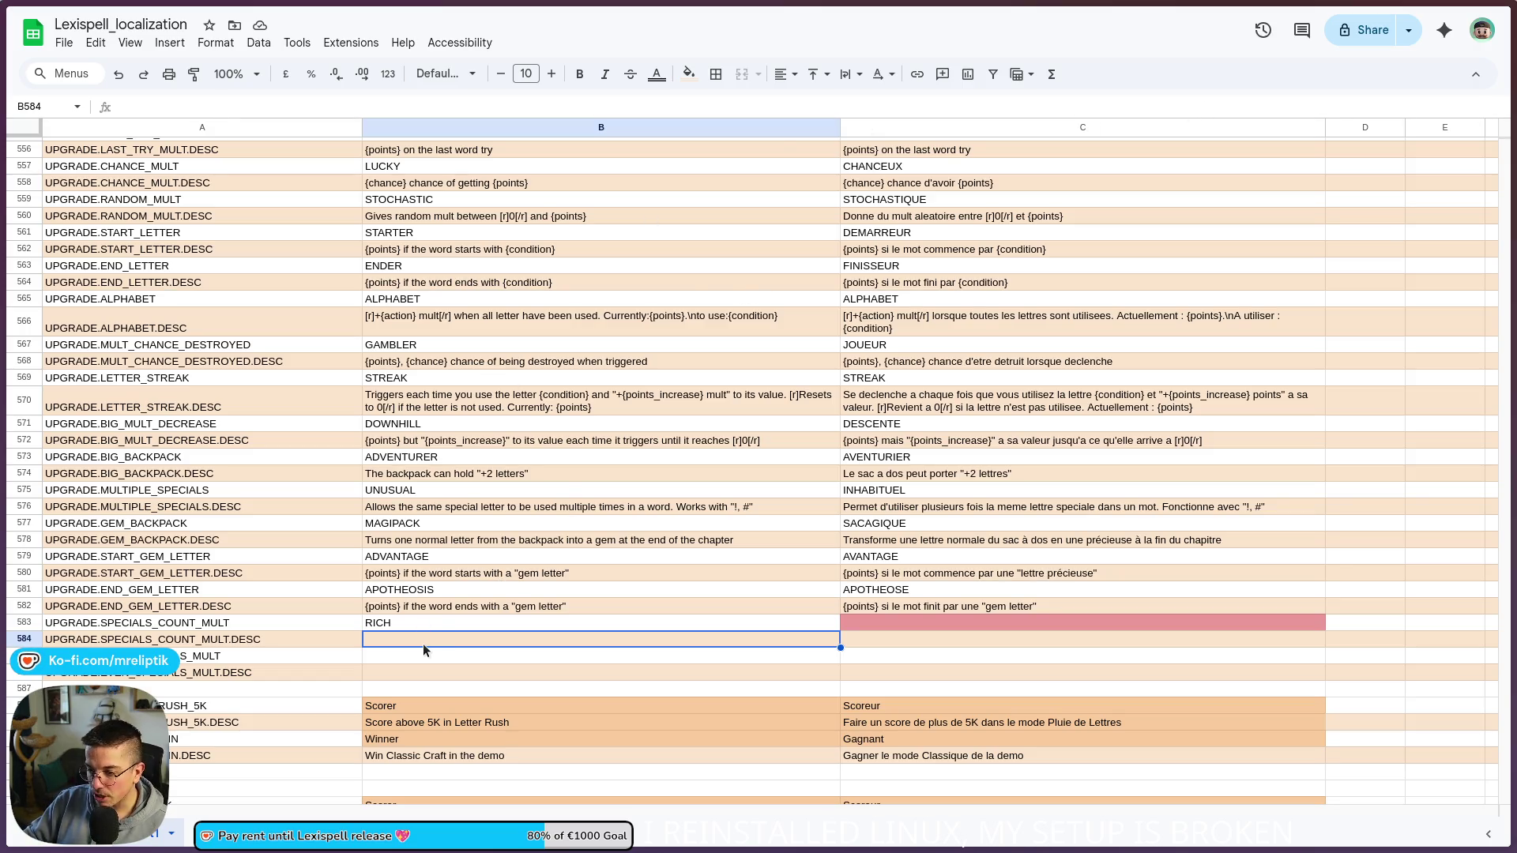
Step: Type the French name RICHE into C583 next to RICH
double_click(425, 622)
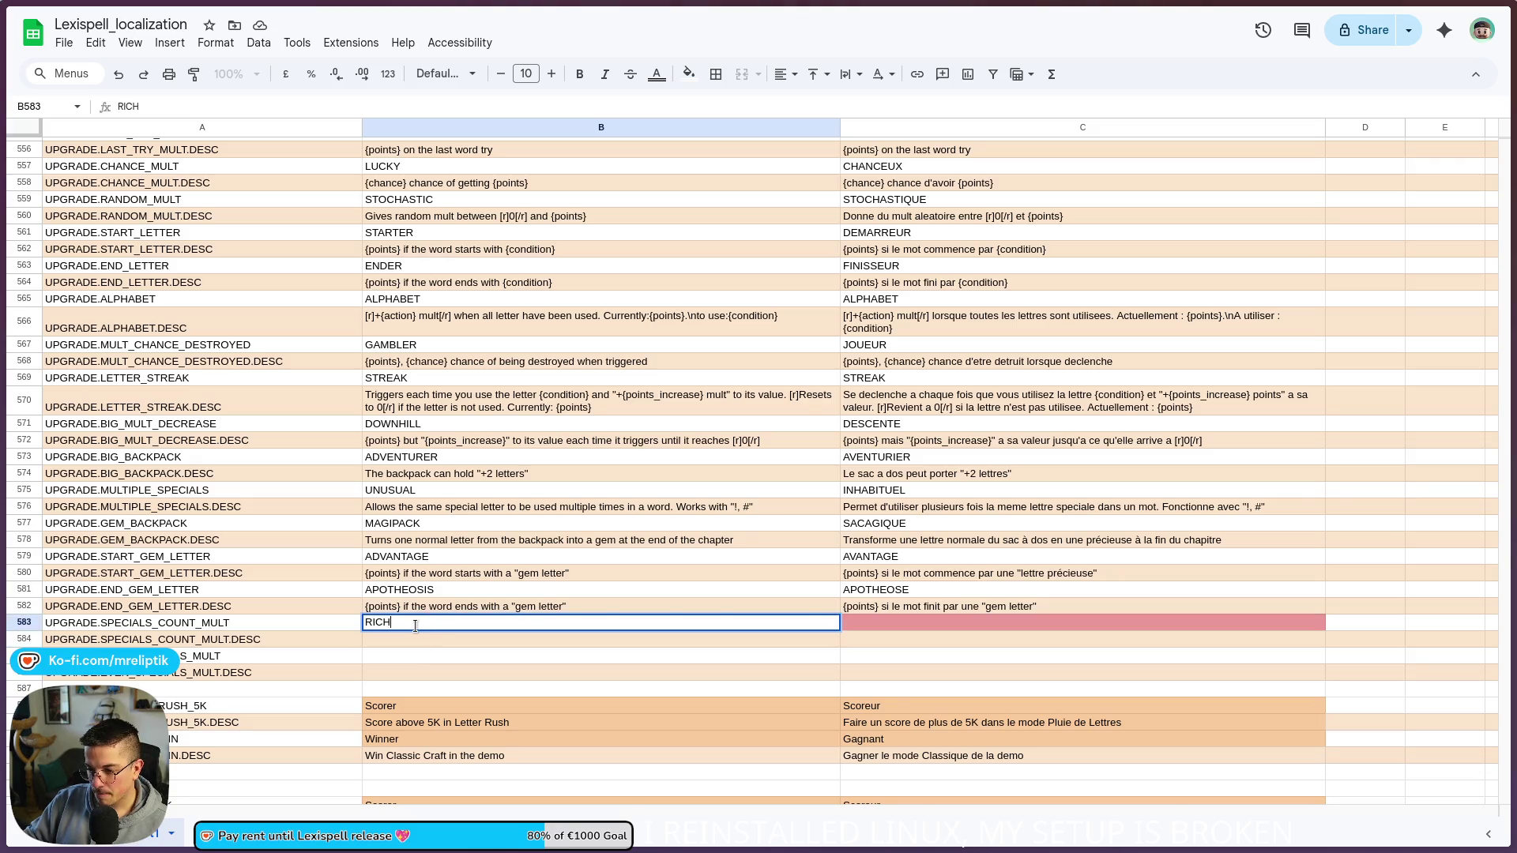
left_click(869, 621)
type("RICHE")
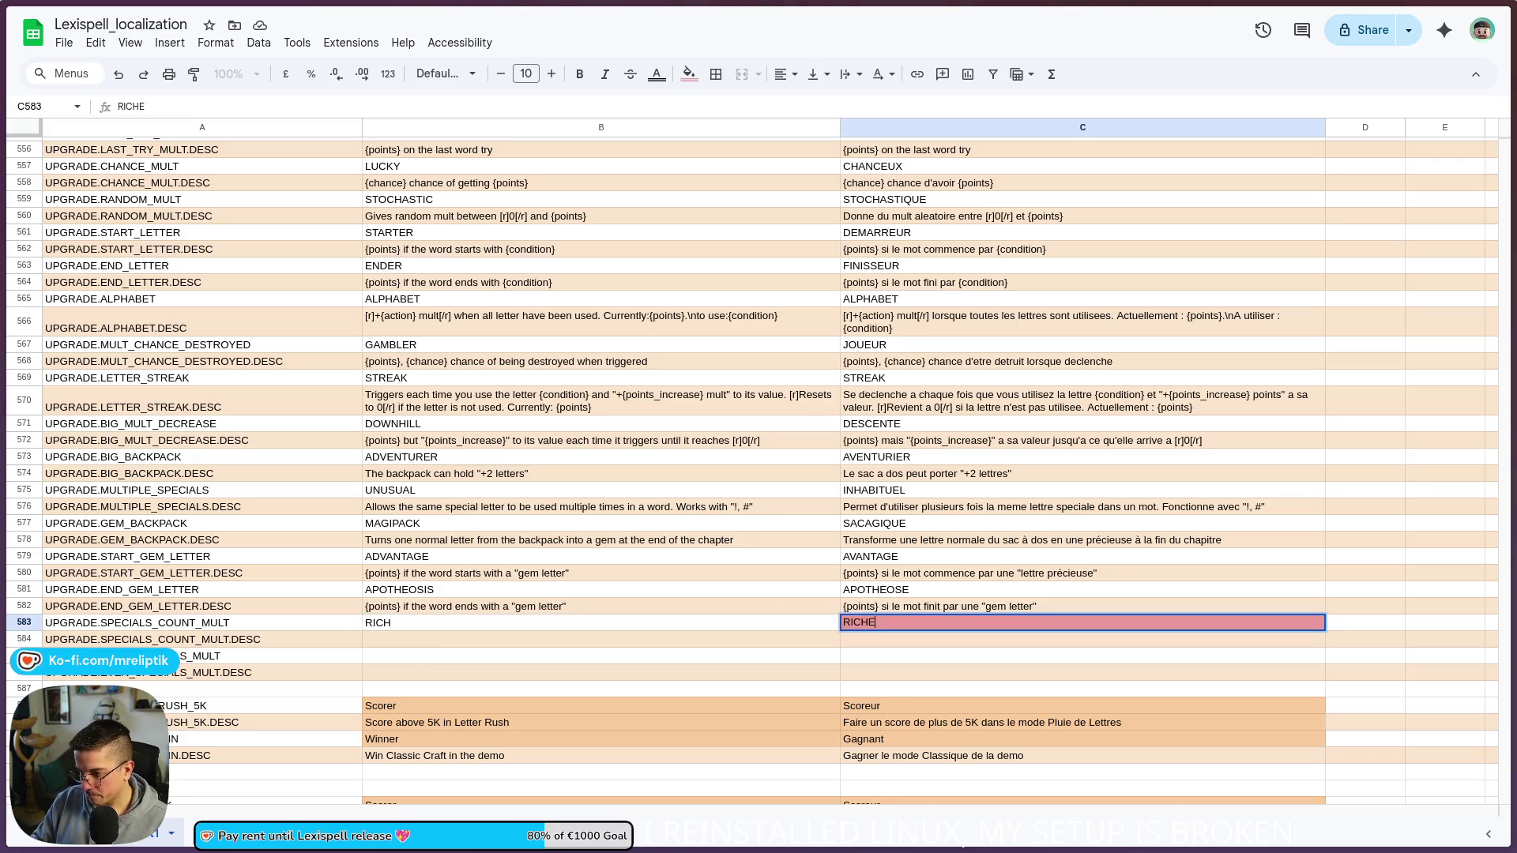
left_click(403, 660)
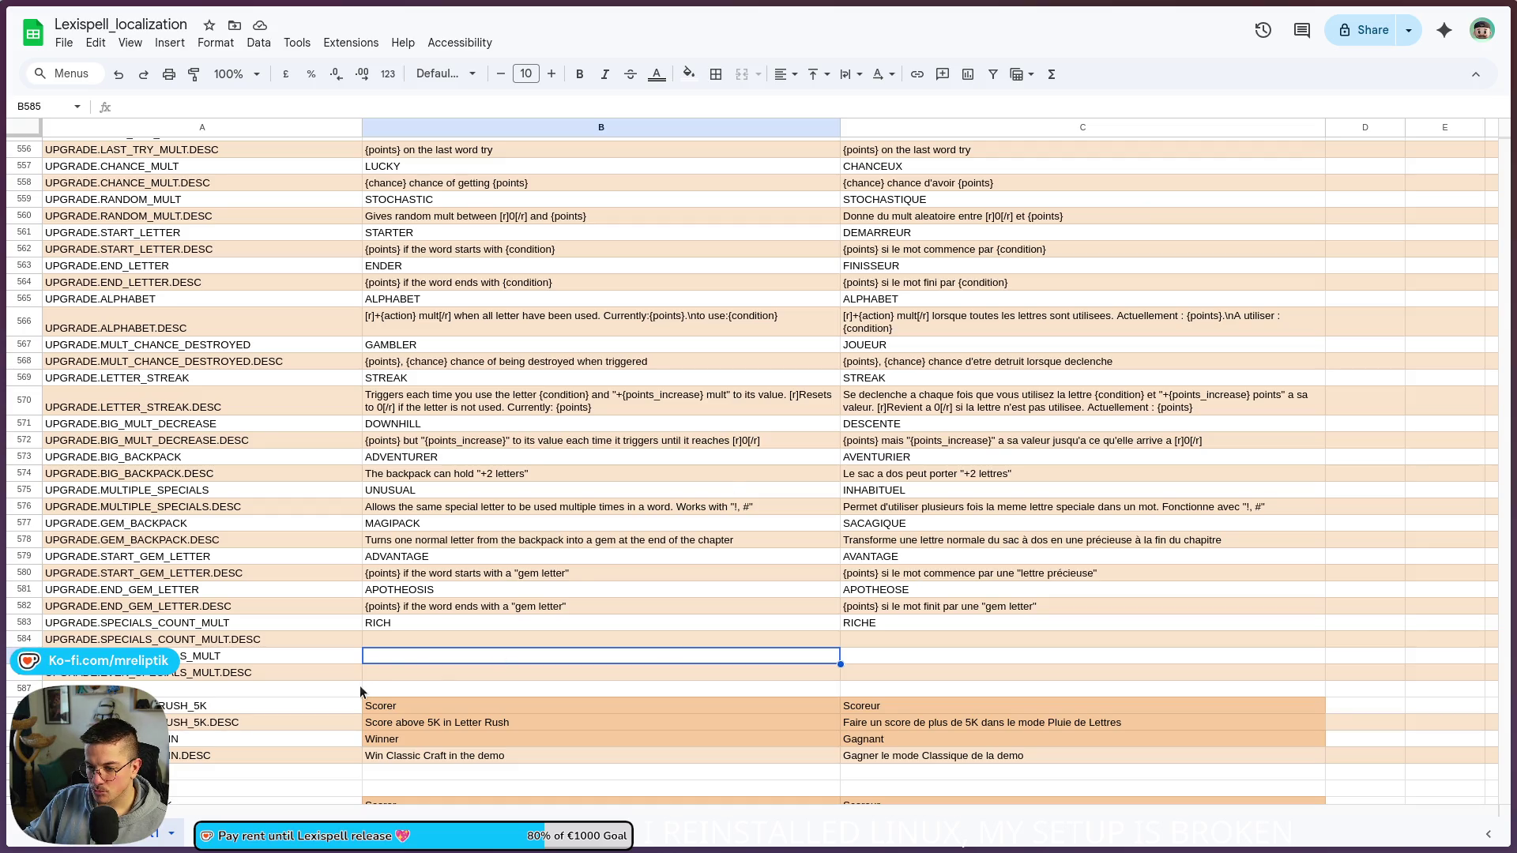
left_click(414, 646)
Step: Rename row 583 to SPECIALIST / SPECIALISTE and type SPECIAL BALANCE into B585
left_click(409, 619)
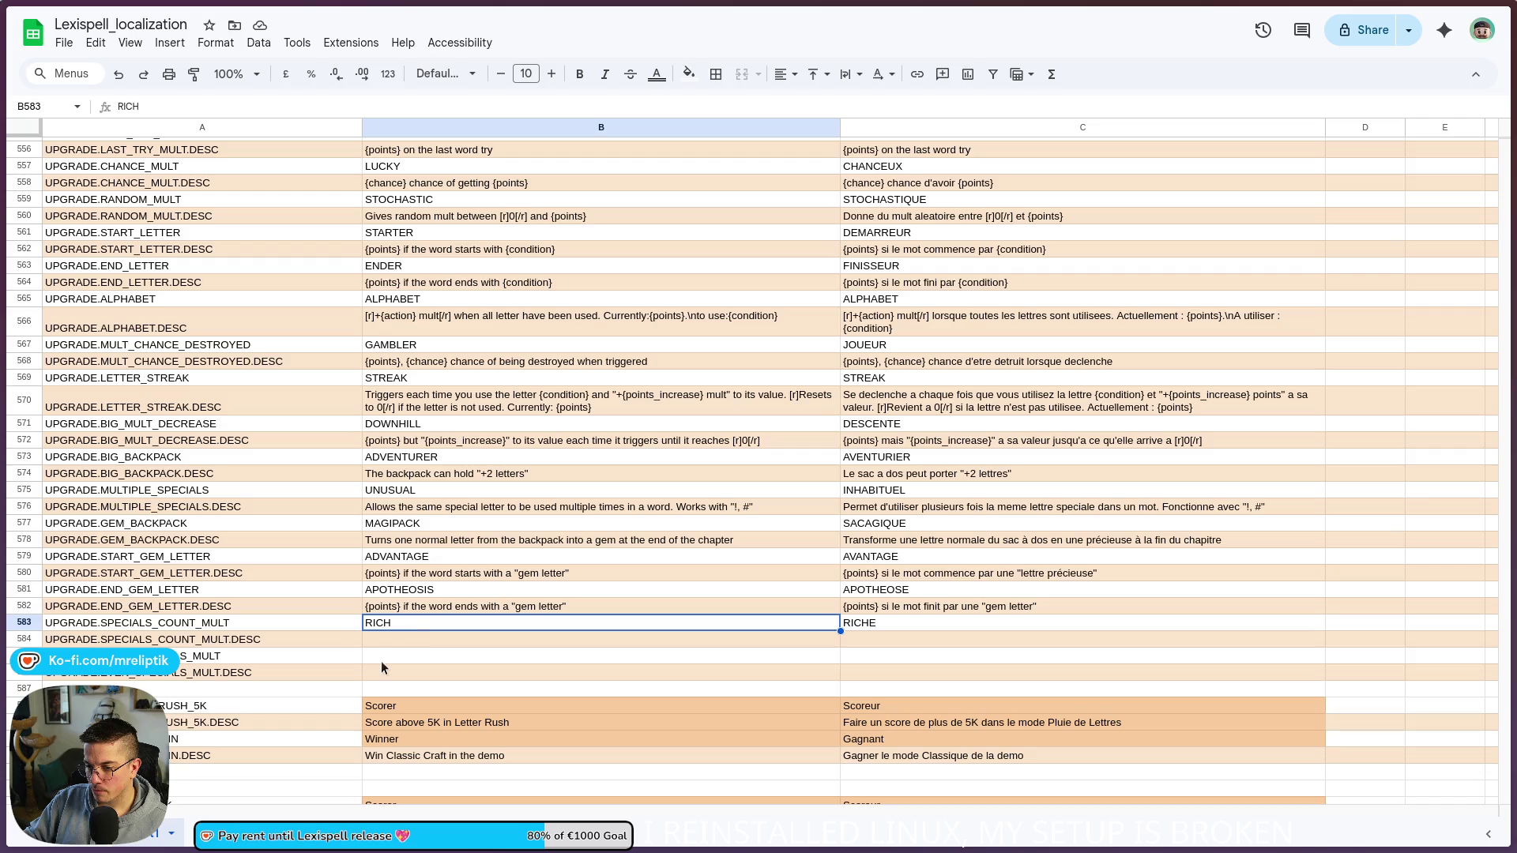
left_click(401, 654)
double_click(406, 626)
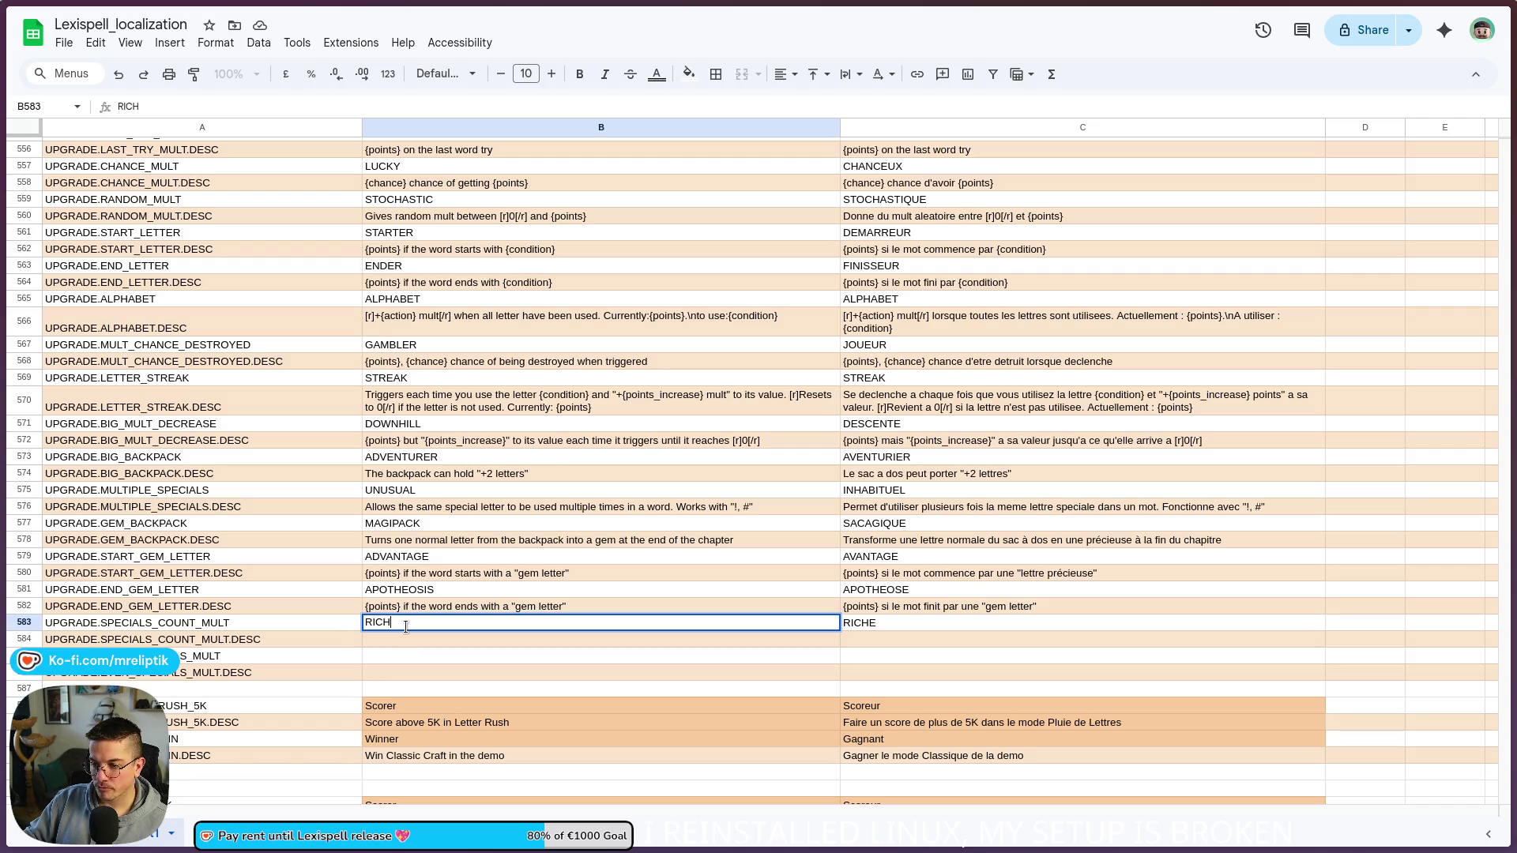
key("ctrl+a")
type("SPECIALIST")
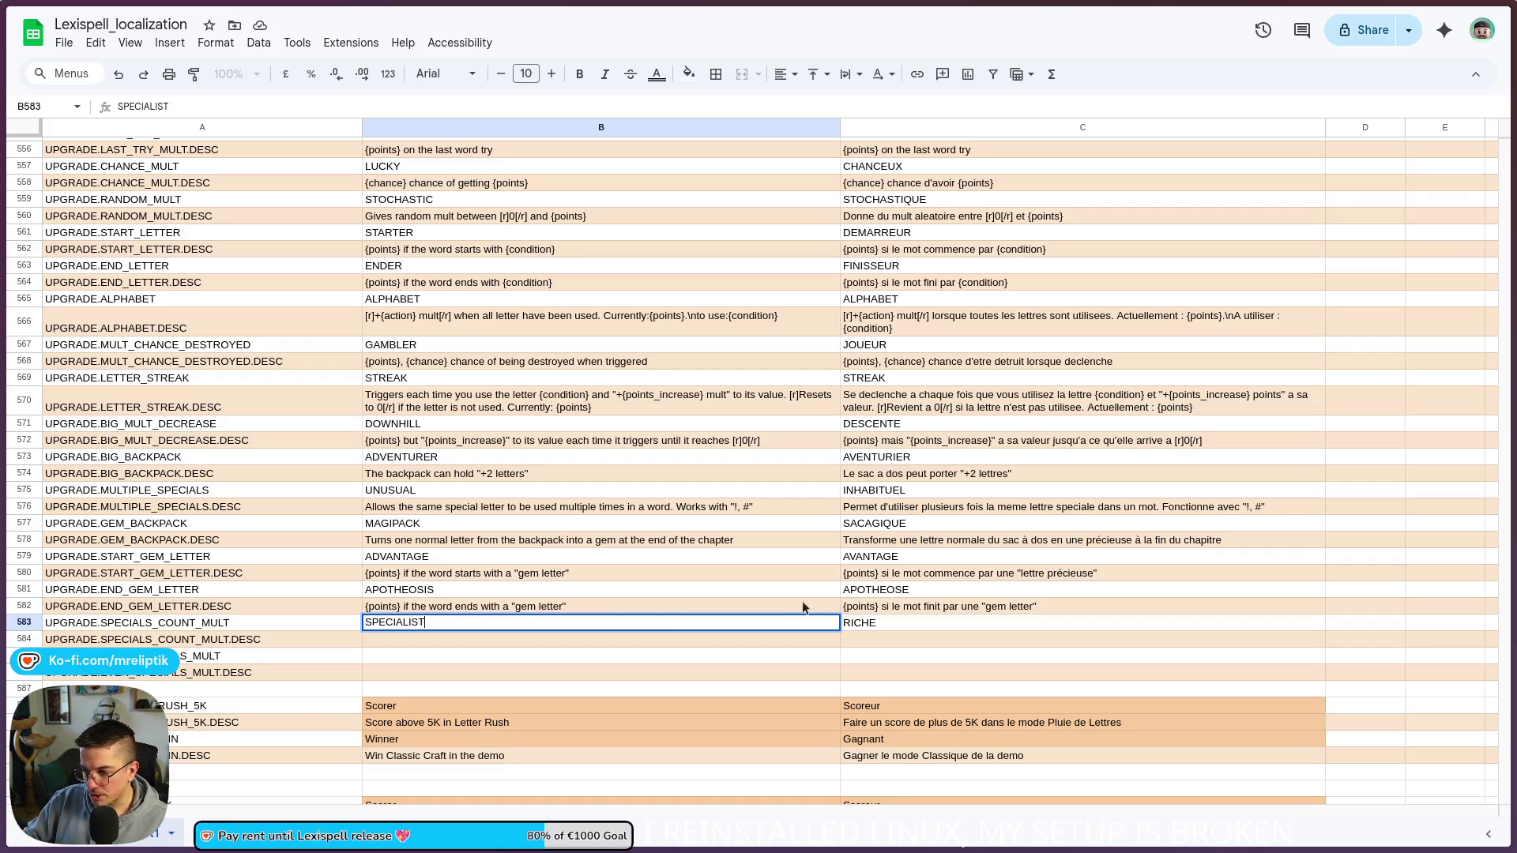
left_click(894, 609)
double_click(892, 622)
key("ctrl+a")
type("SPECI")
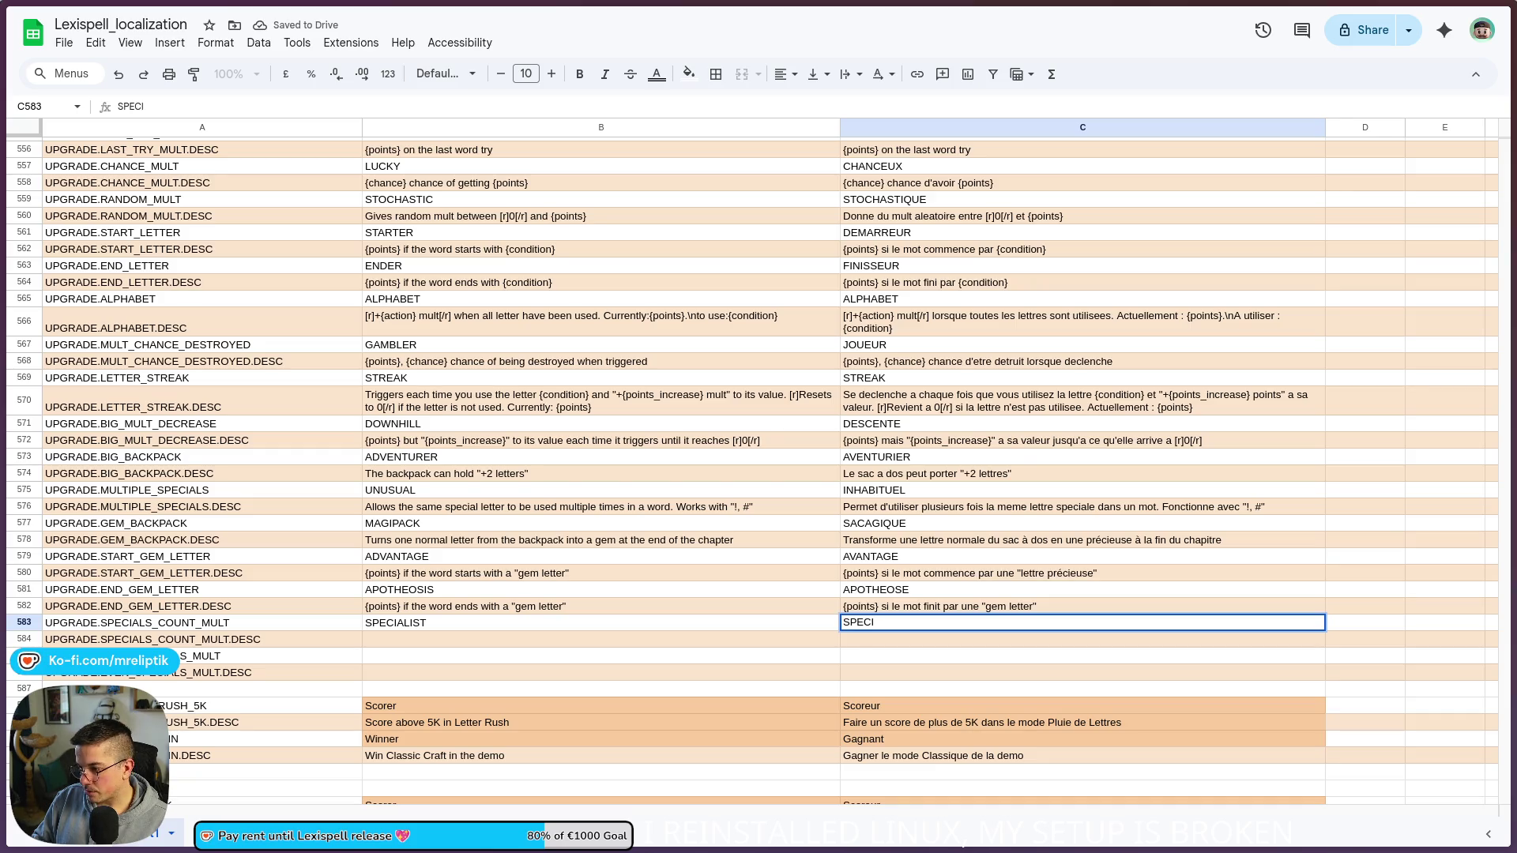
type("ALISTE")
key("Return")
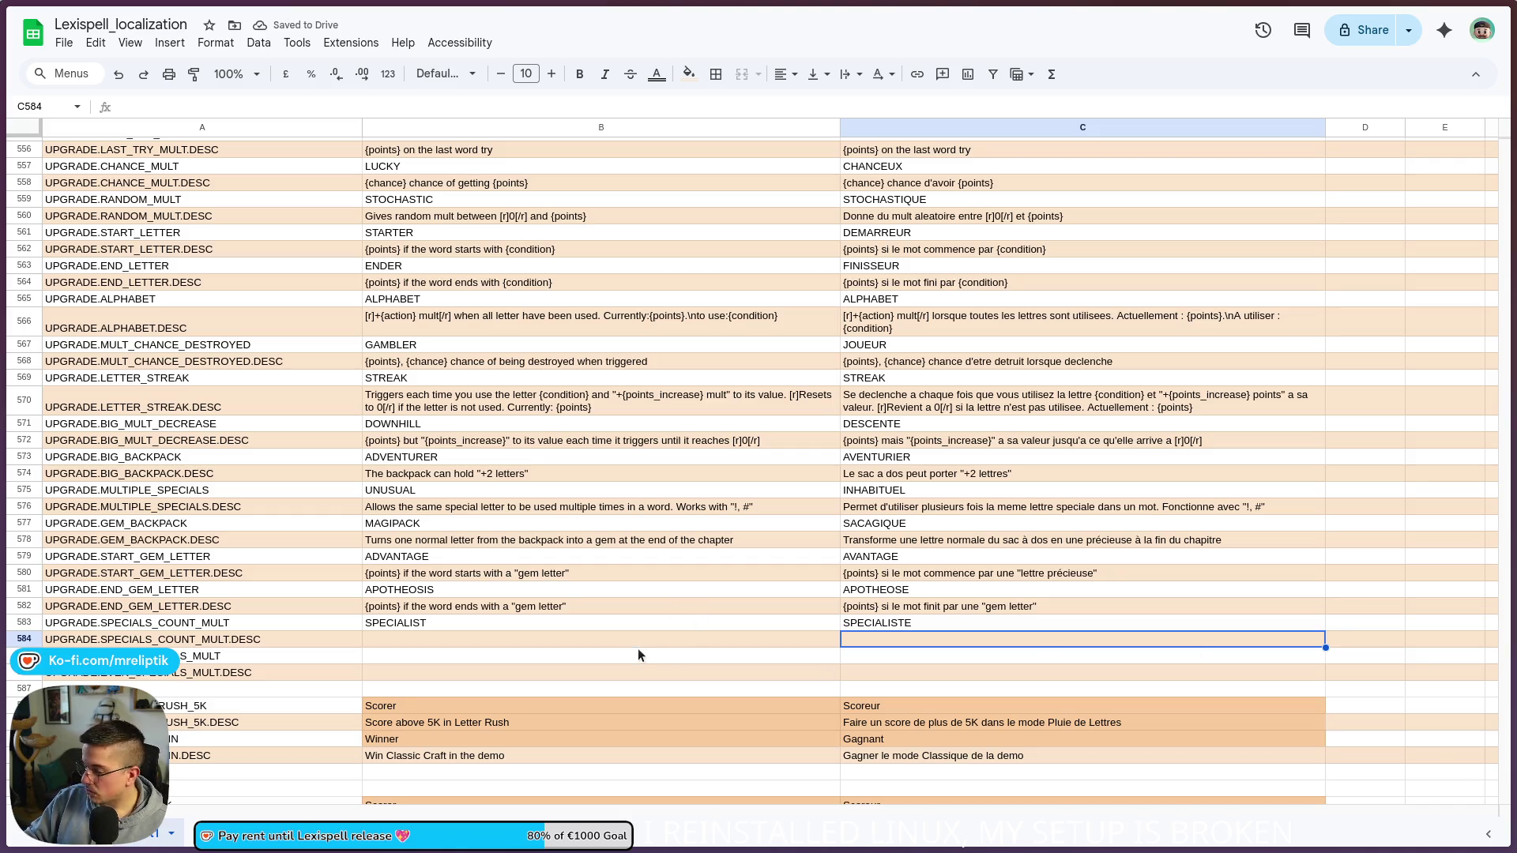
left_click(406, 657)
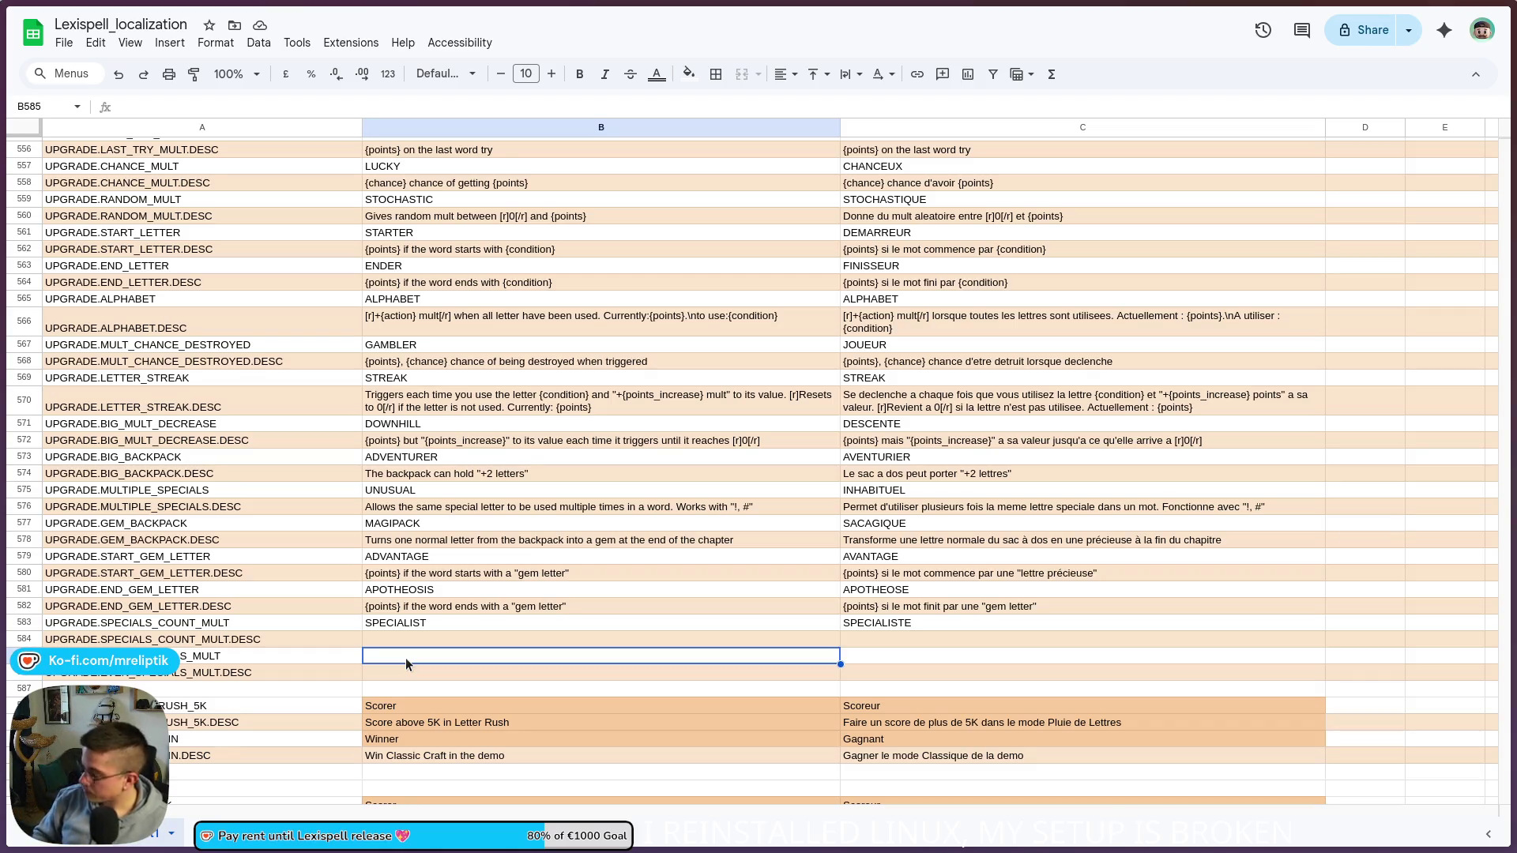
type("SPECIAL BALANCE")
Step: Enter BALANCE SPECIALE as the French name in C585 beside SPECIAL BALANCE
left_click(903, 656)
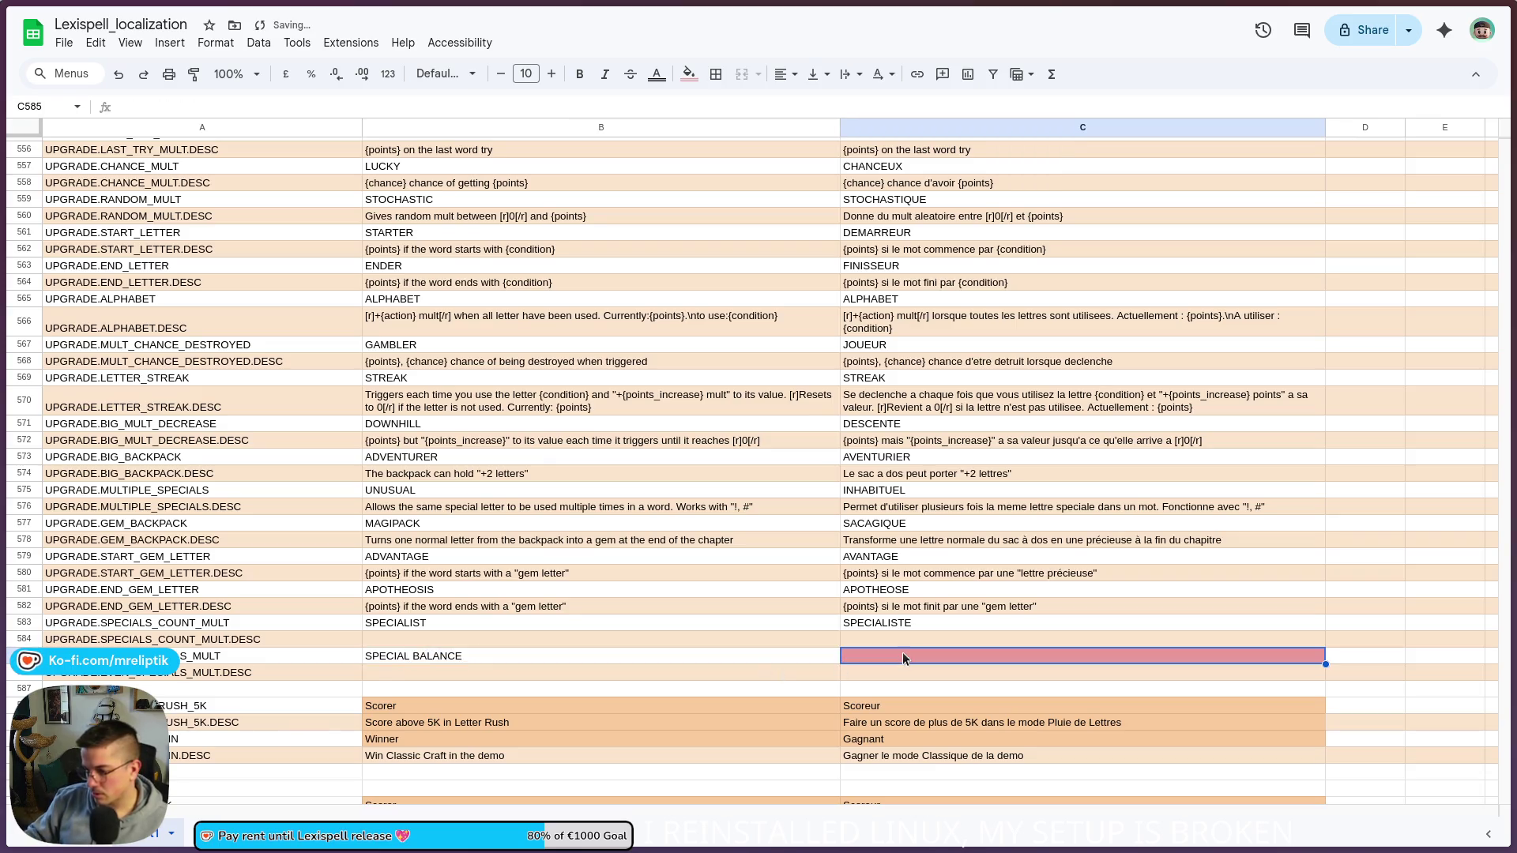
type("S")
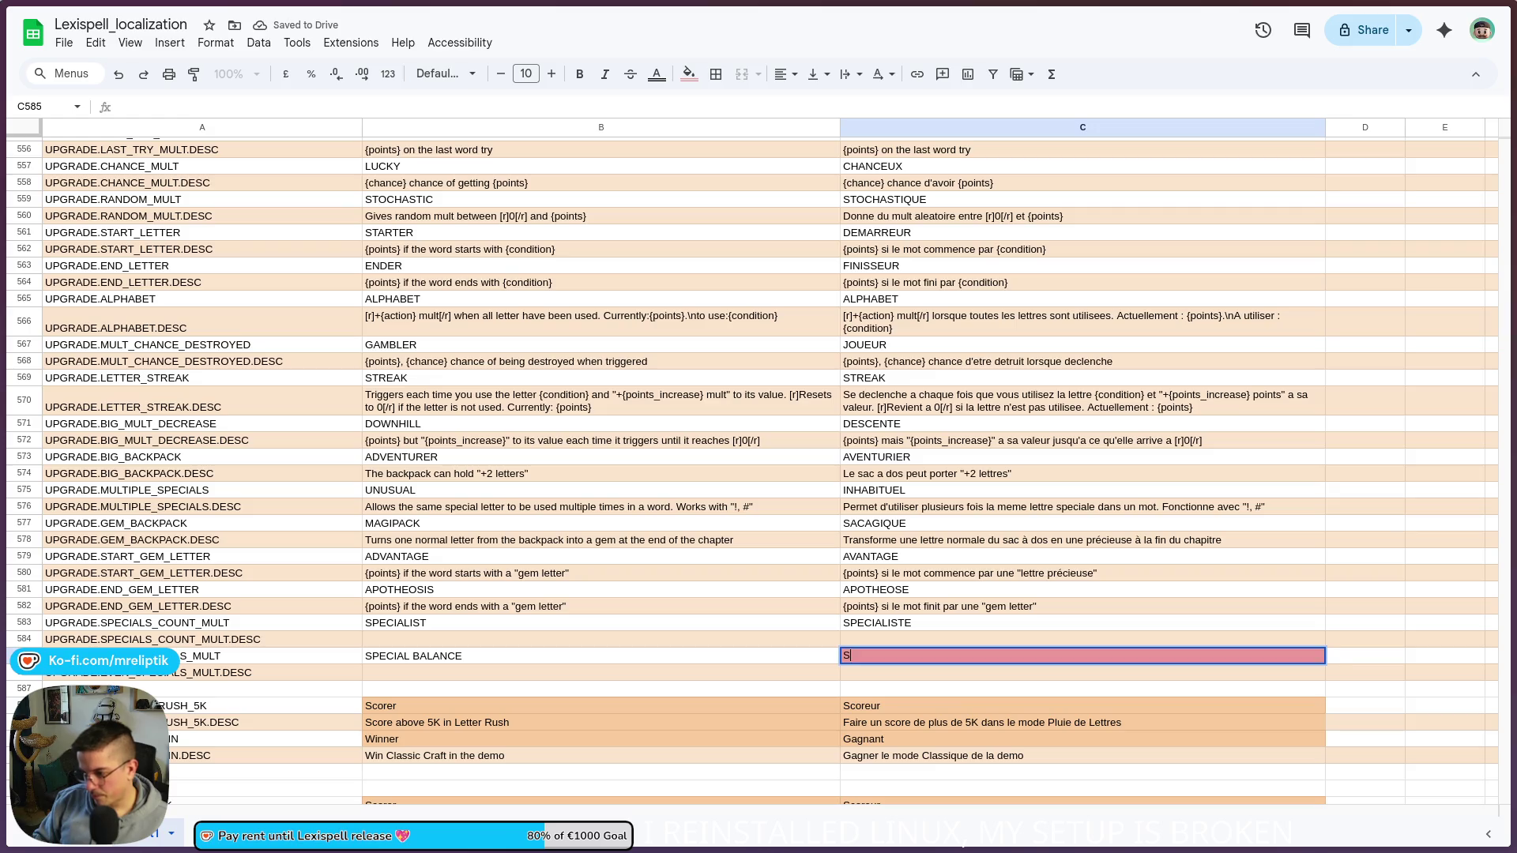
type("PECIA")
key("BackSpace")
key("BackSpace")
key("BackSpace")
type("BALANCE SPECIALE")
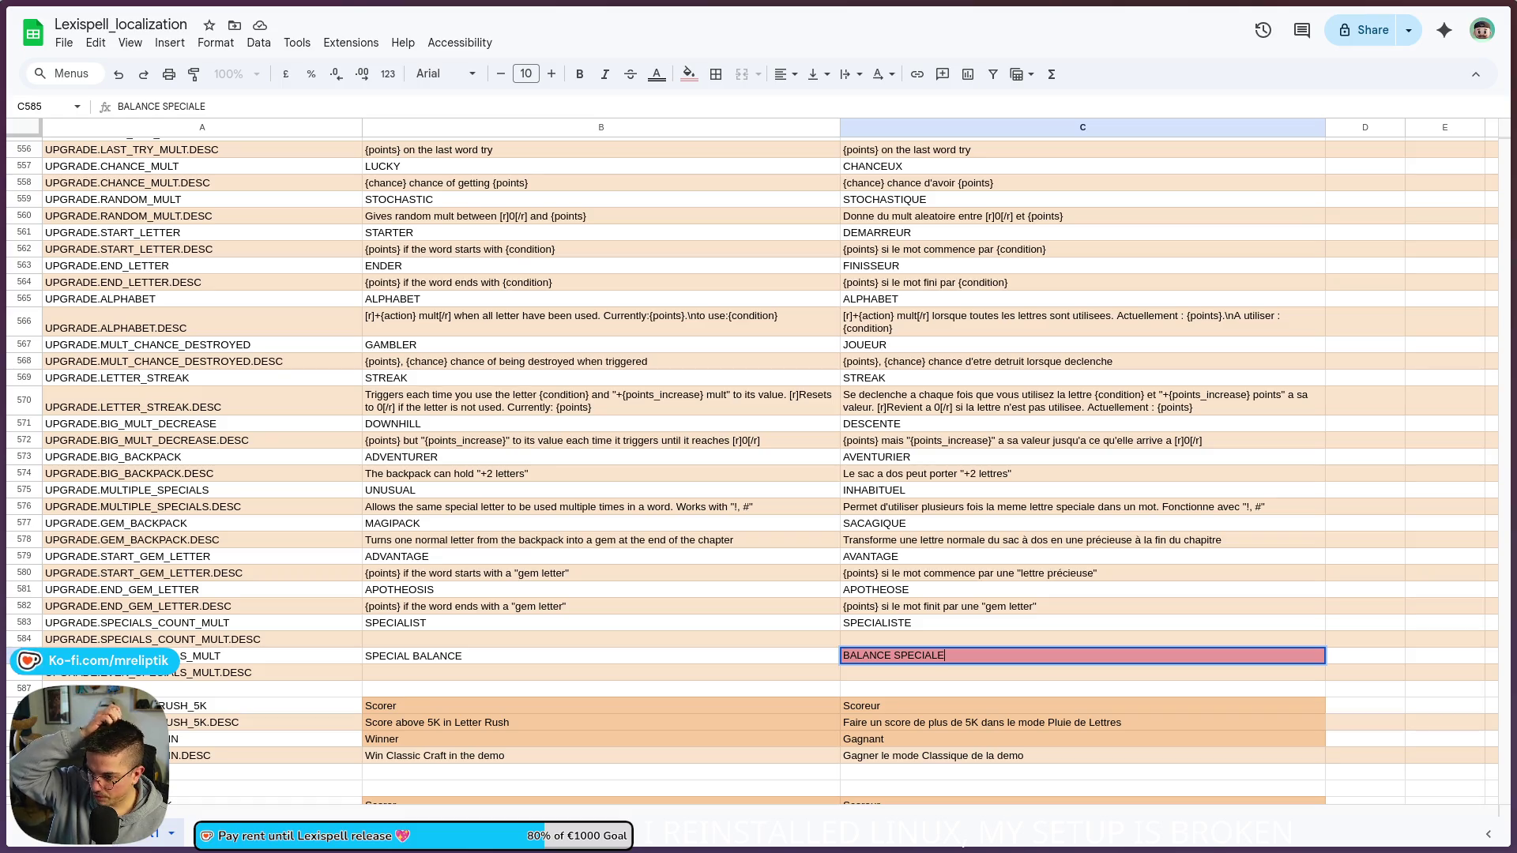
left_click(450, 638)
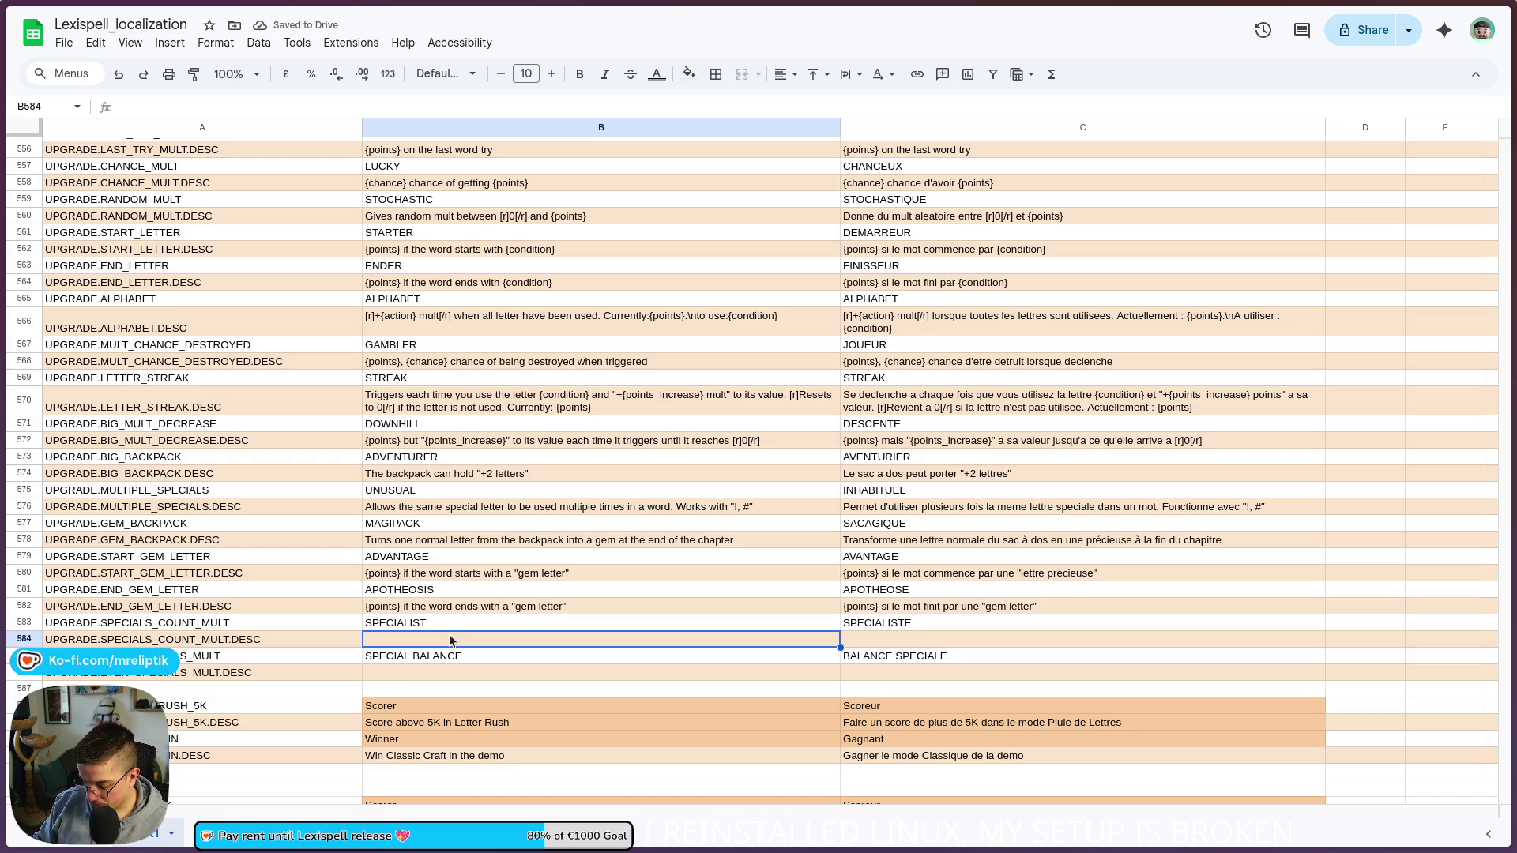
Step: Finish B584 as '{points} if the word contains {condition} special letters' and copy it into C584
type("{points")
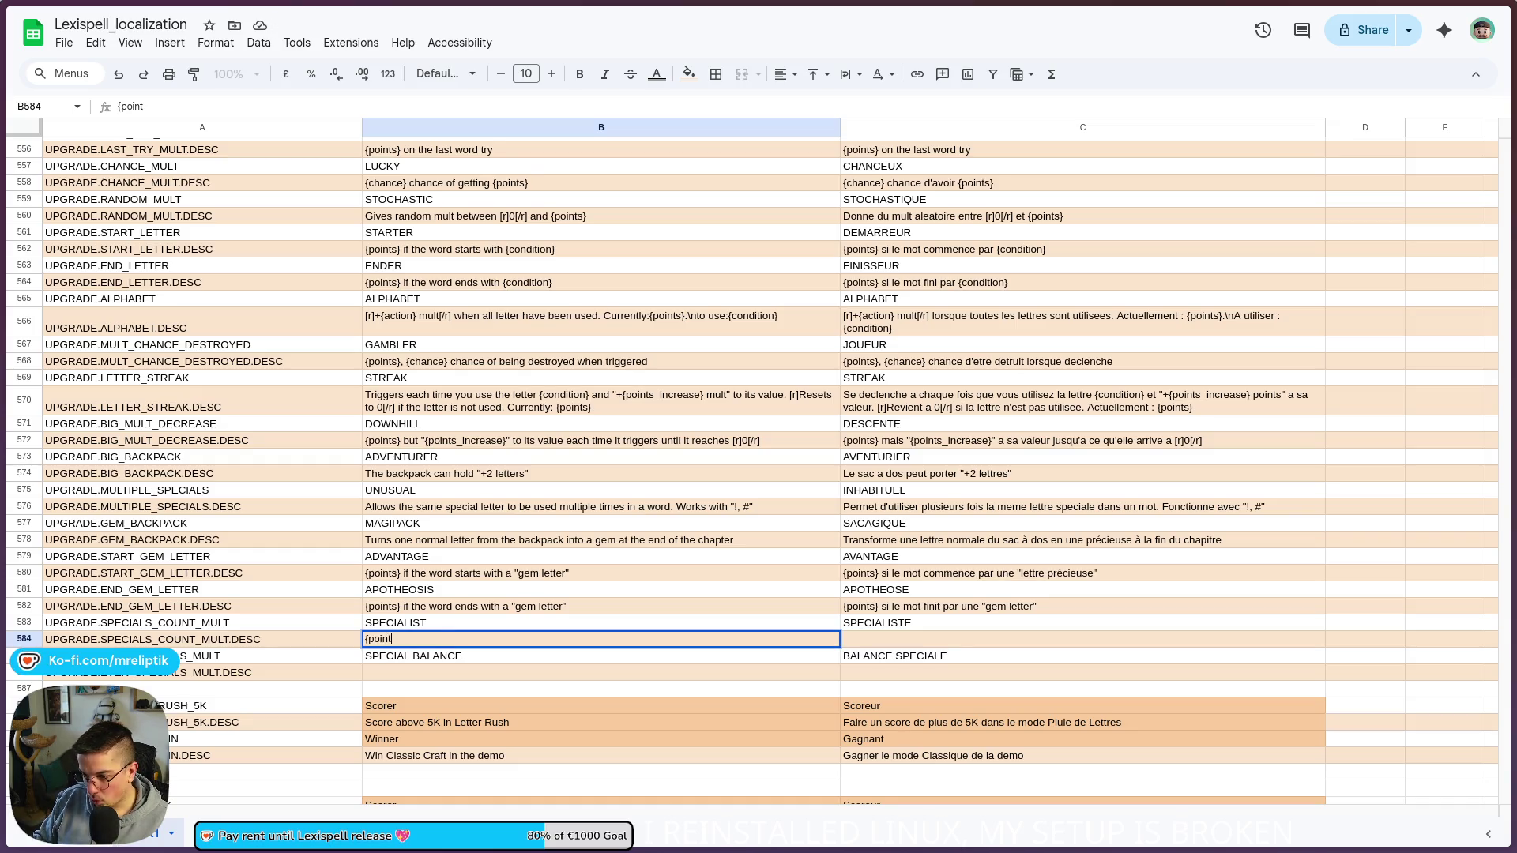
type("} if the word")
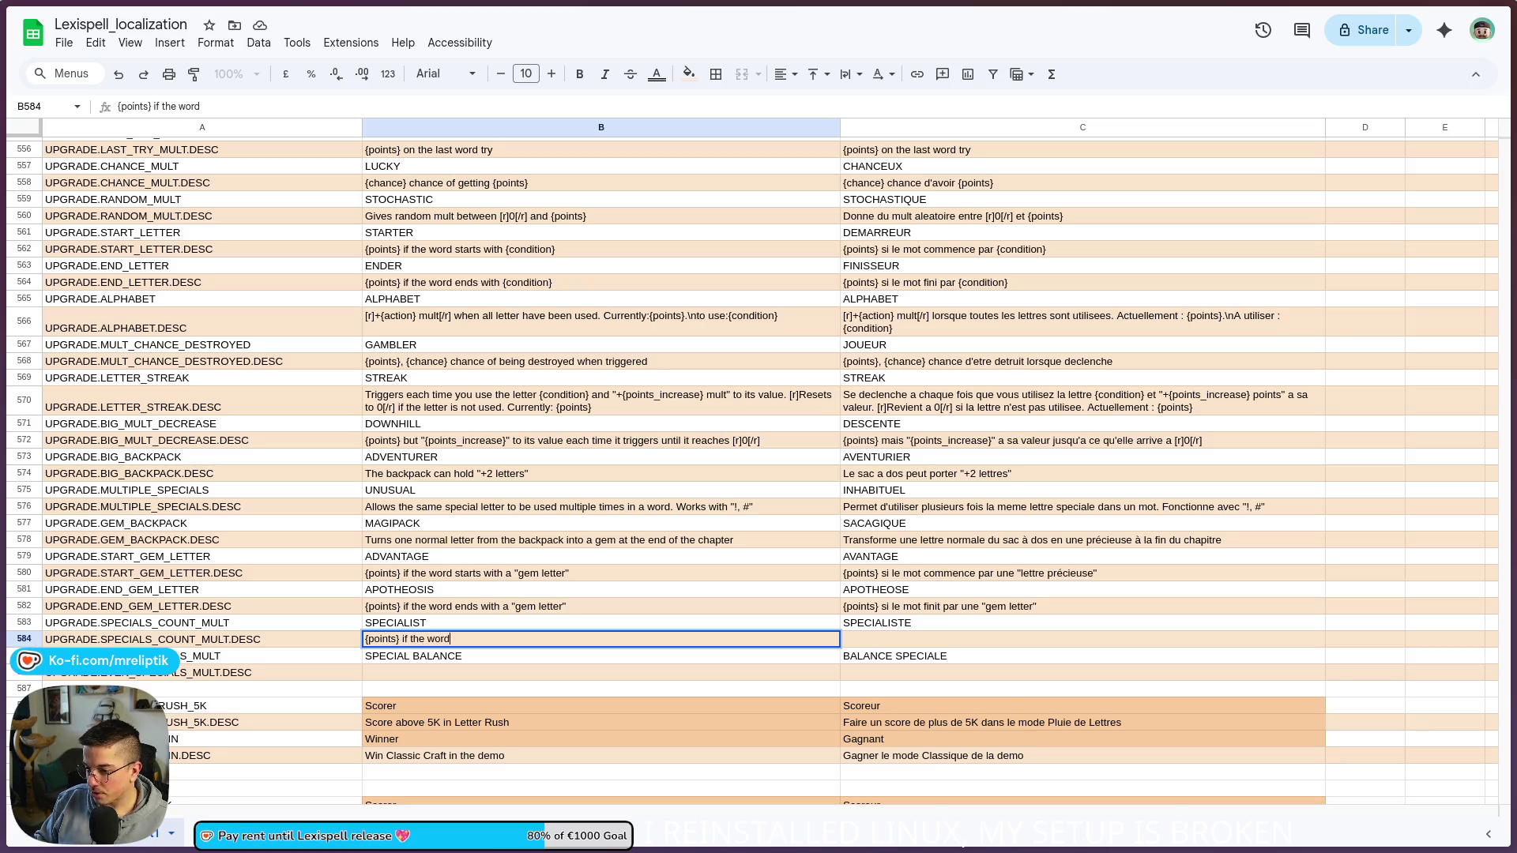
type(" contains")
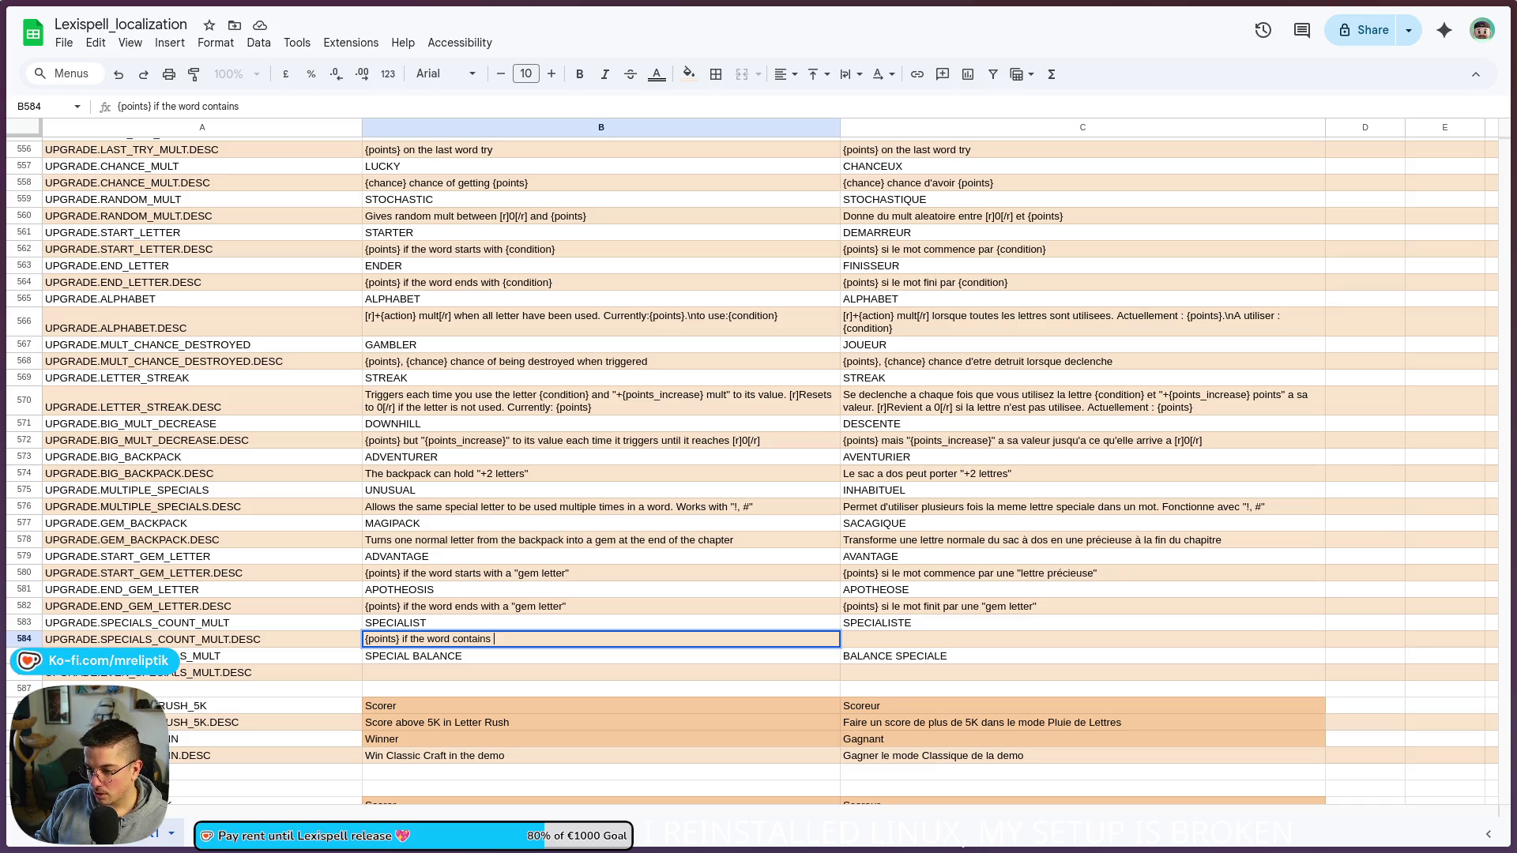
type(" {")
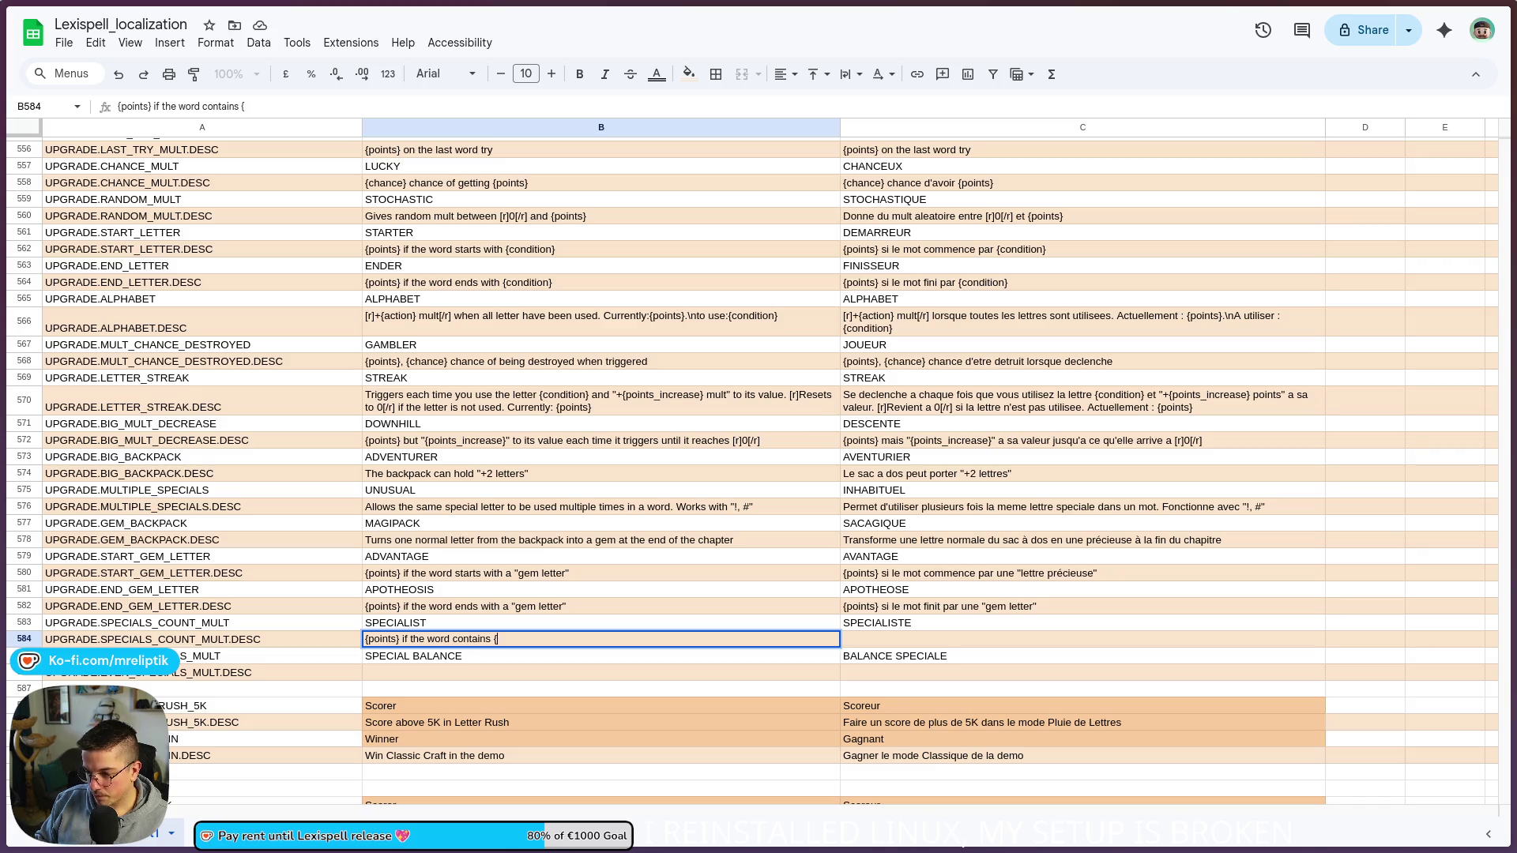
type("condition")
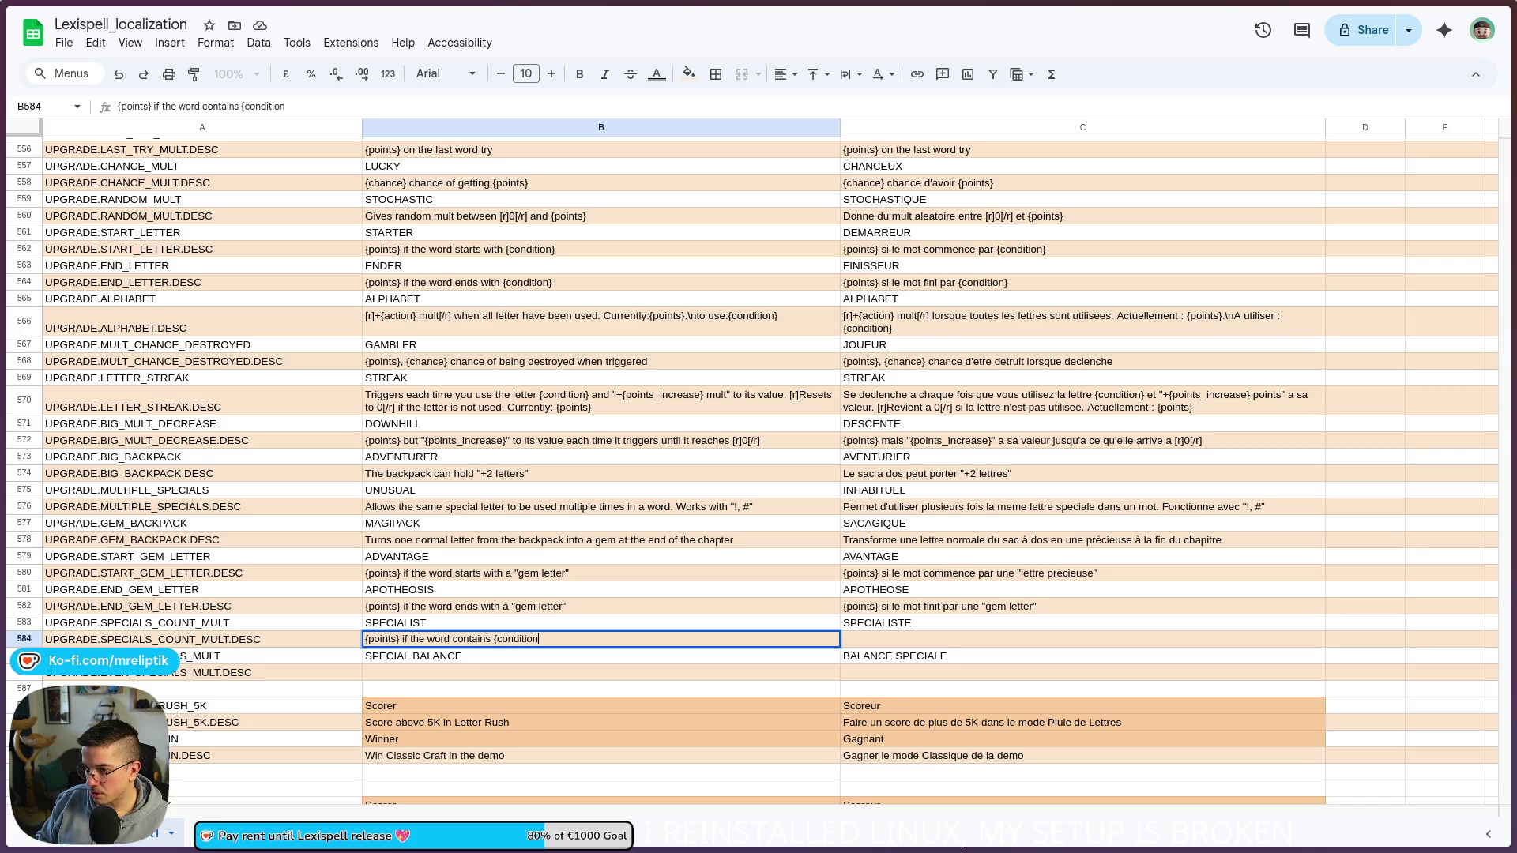
type("}")
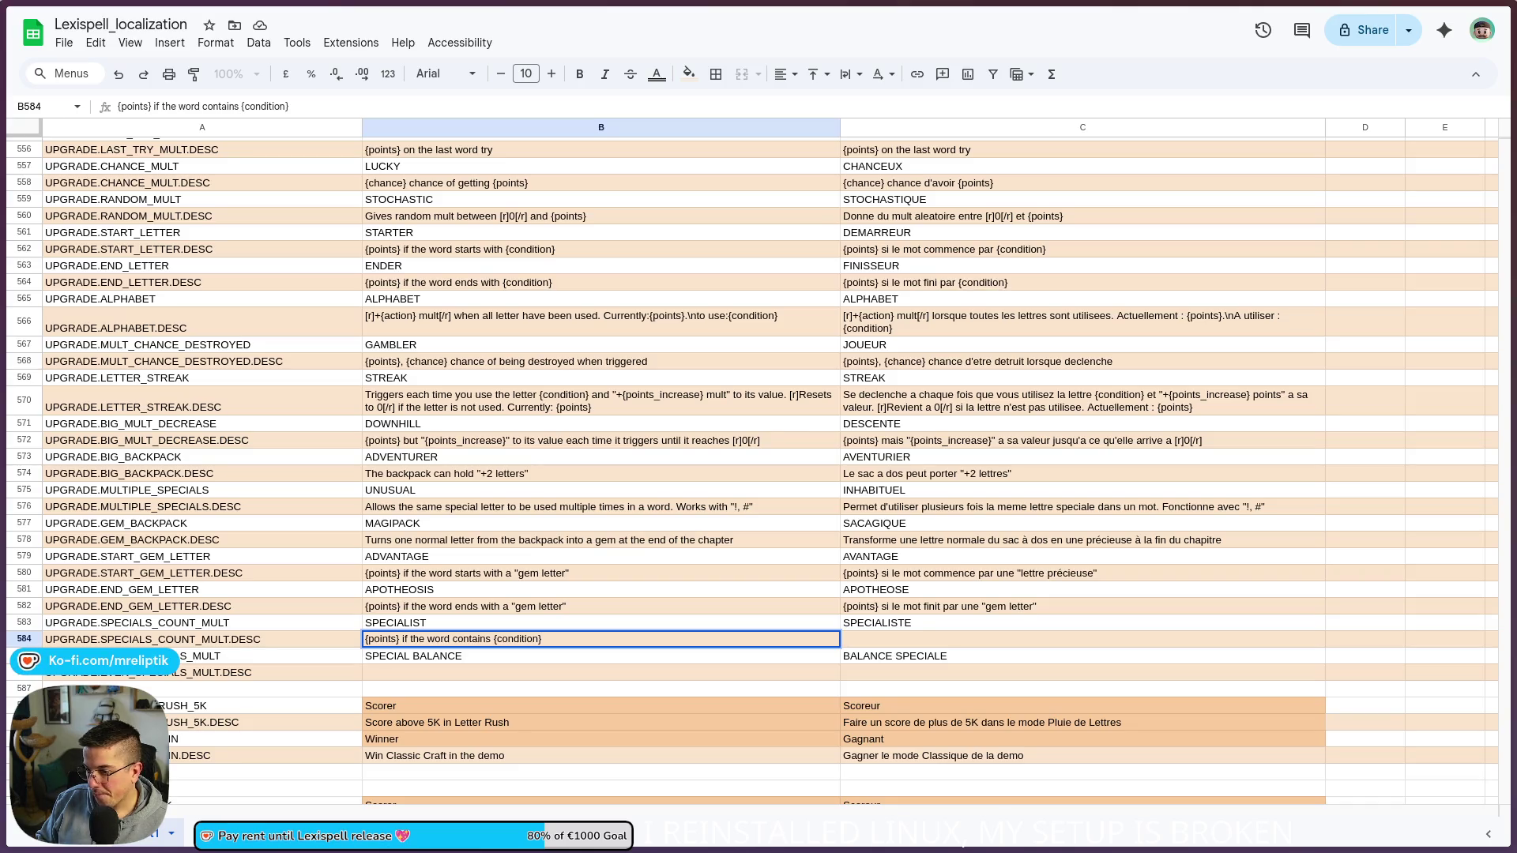
type(" special letters")
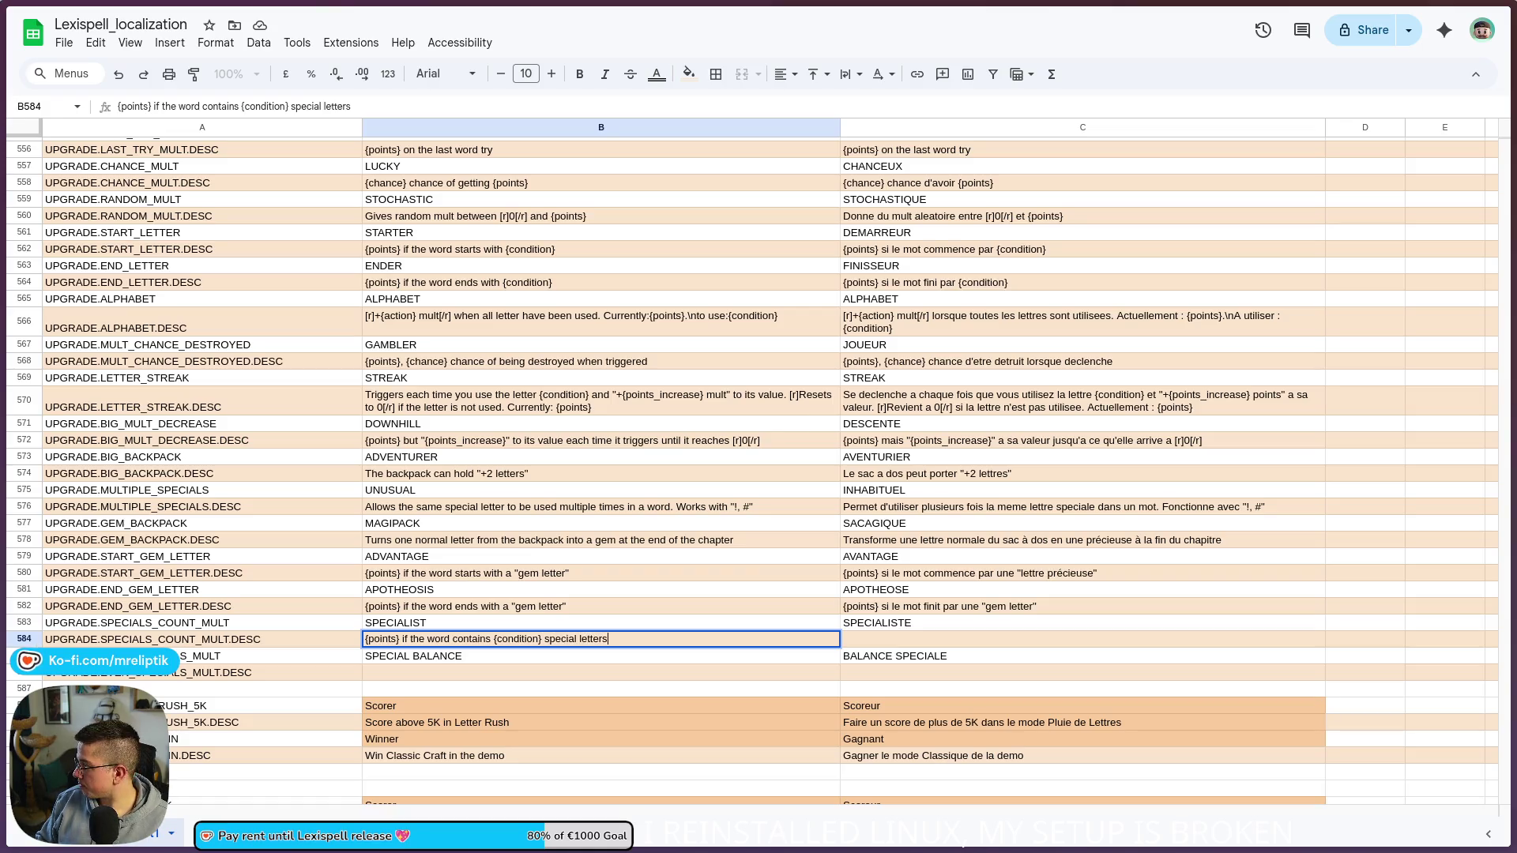
key("Return")
left_click(630, 637)
key("ctrl+c")
left_click(911, 640)
key("ctrl+v")
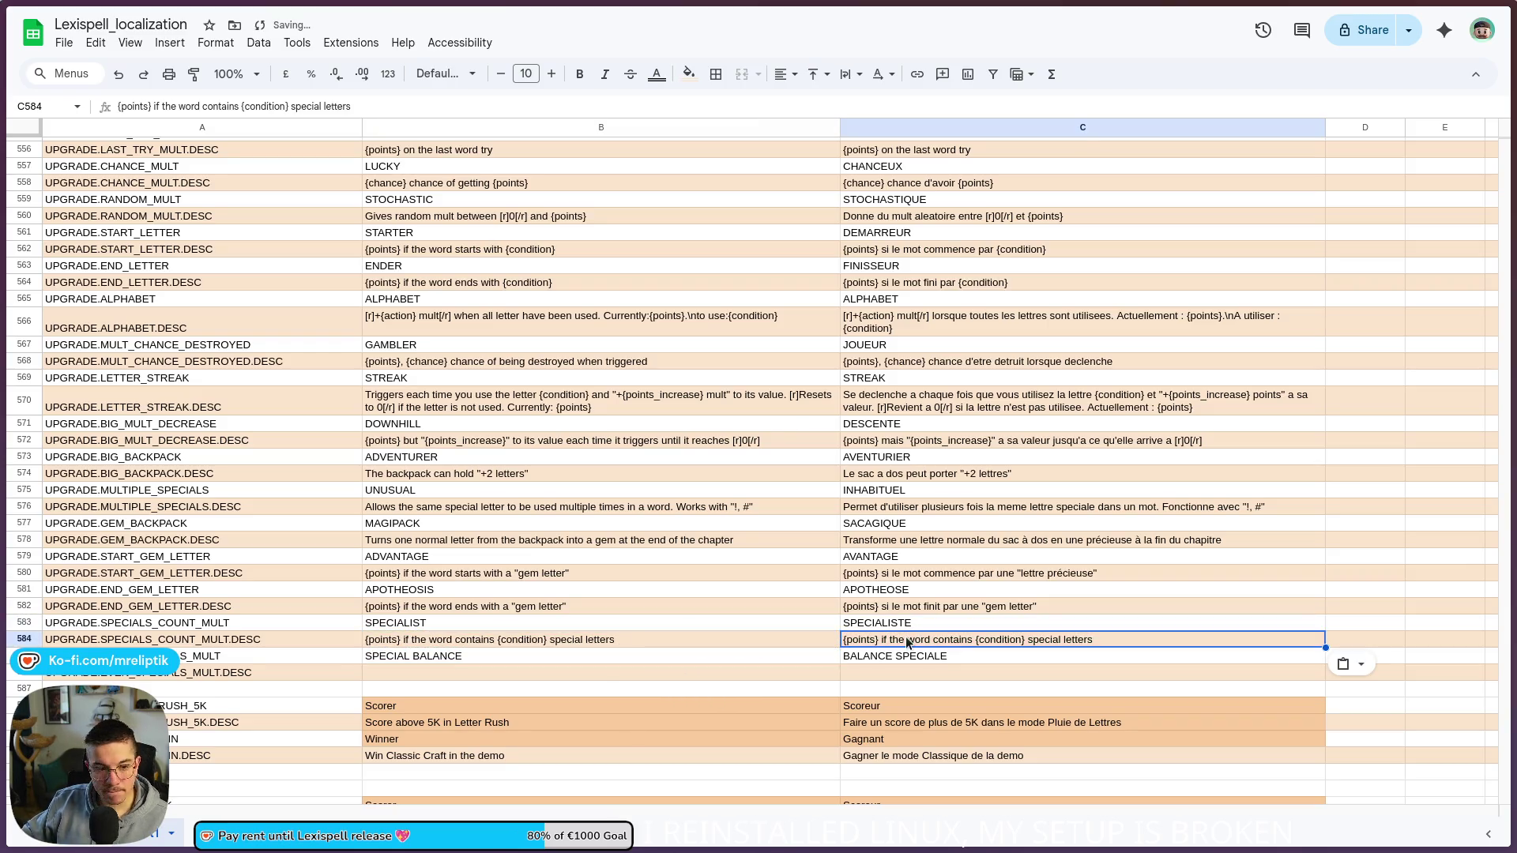
Step: Translate C584 to '{points} si le mot contient {condition} lettres spéciales'
double_click(885, 642)
key("ctrl+Right")
key("ctrl+Right")
key("ctrl+Right")
key("shift+End")
left_click_drag(971, 638, 882, 639)
type("si le mot cont")
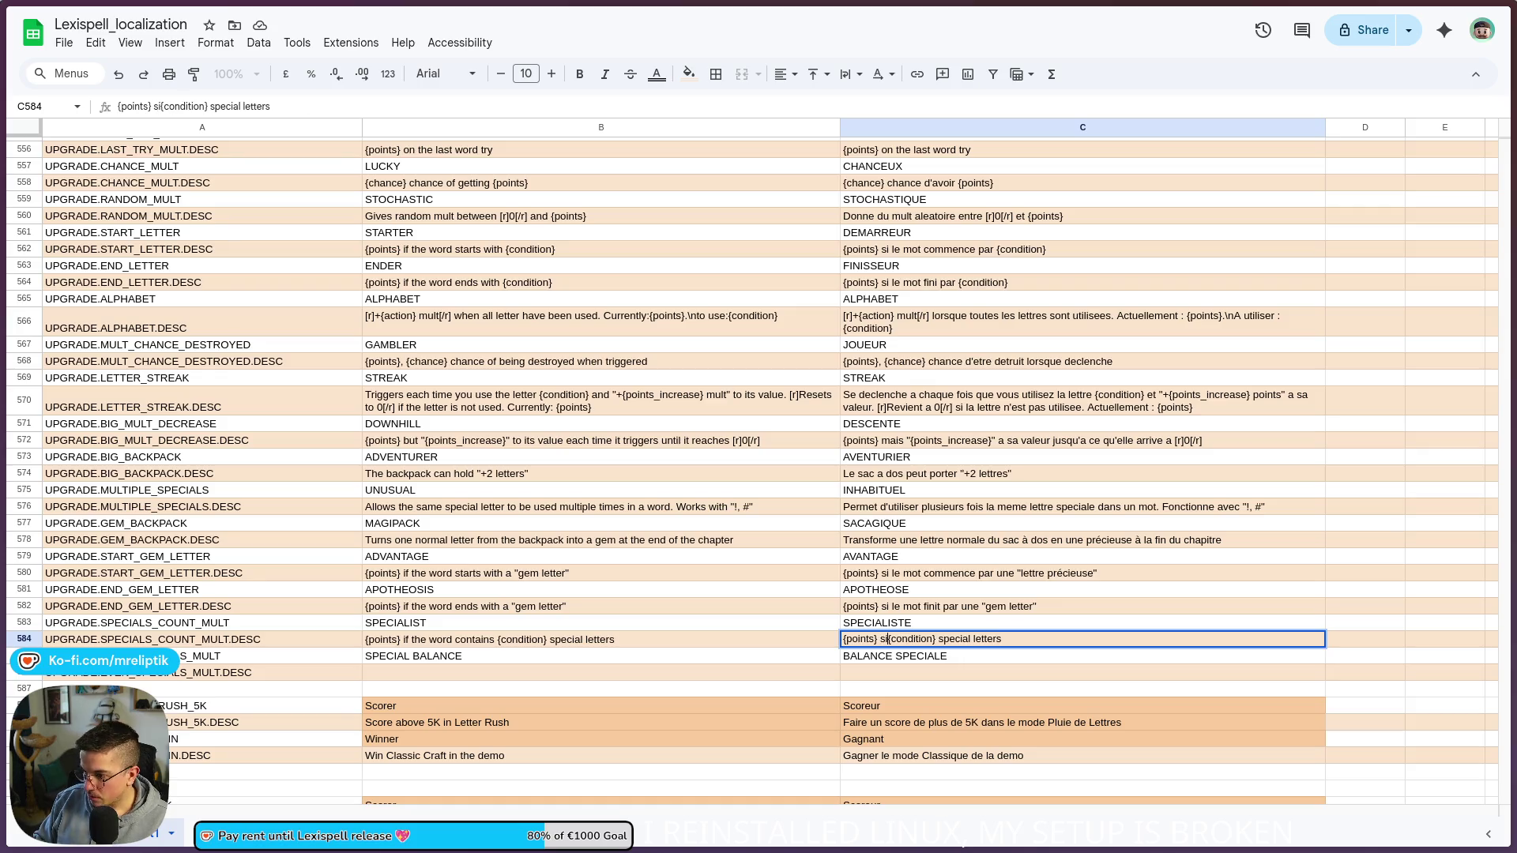
type("ient")
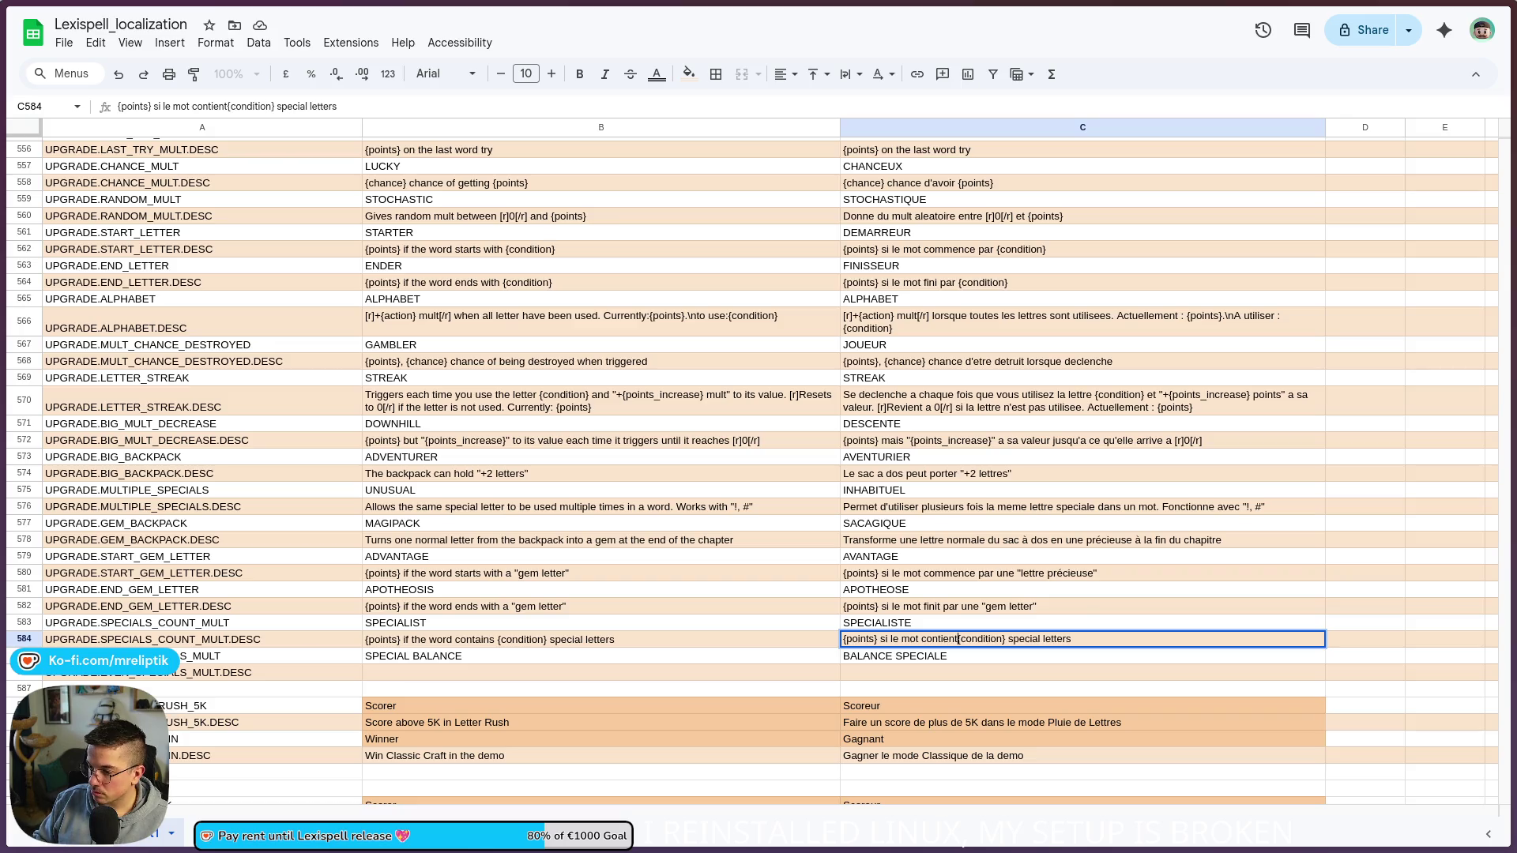
key("ctrl+shift+Left")
key("ctrl+shift+Left")
type("lettres spéciales")
key("Return")
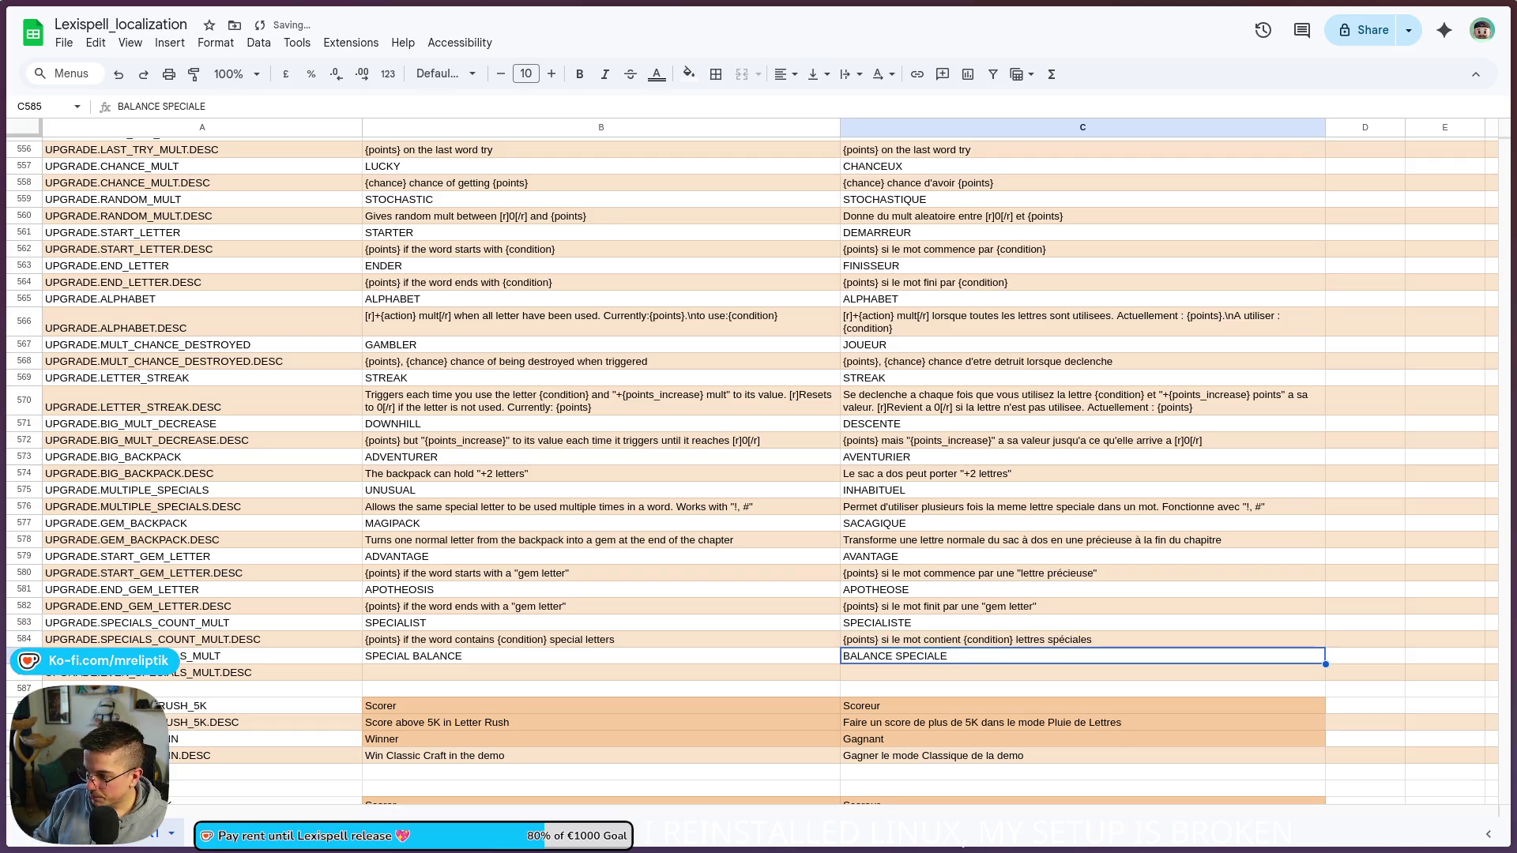
Step: Start B586's description: '{points} if the word has an "even number" of specials'
left_click(415, 677)
double_click(411, 672)
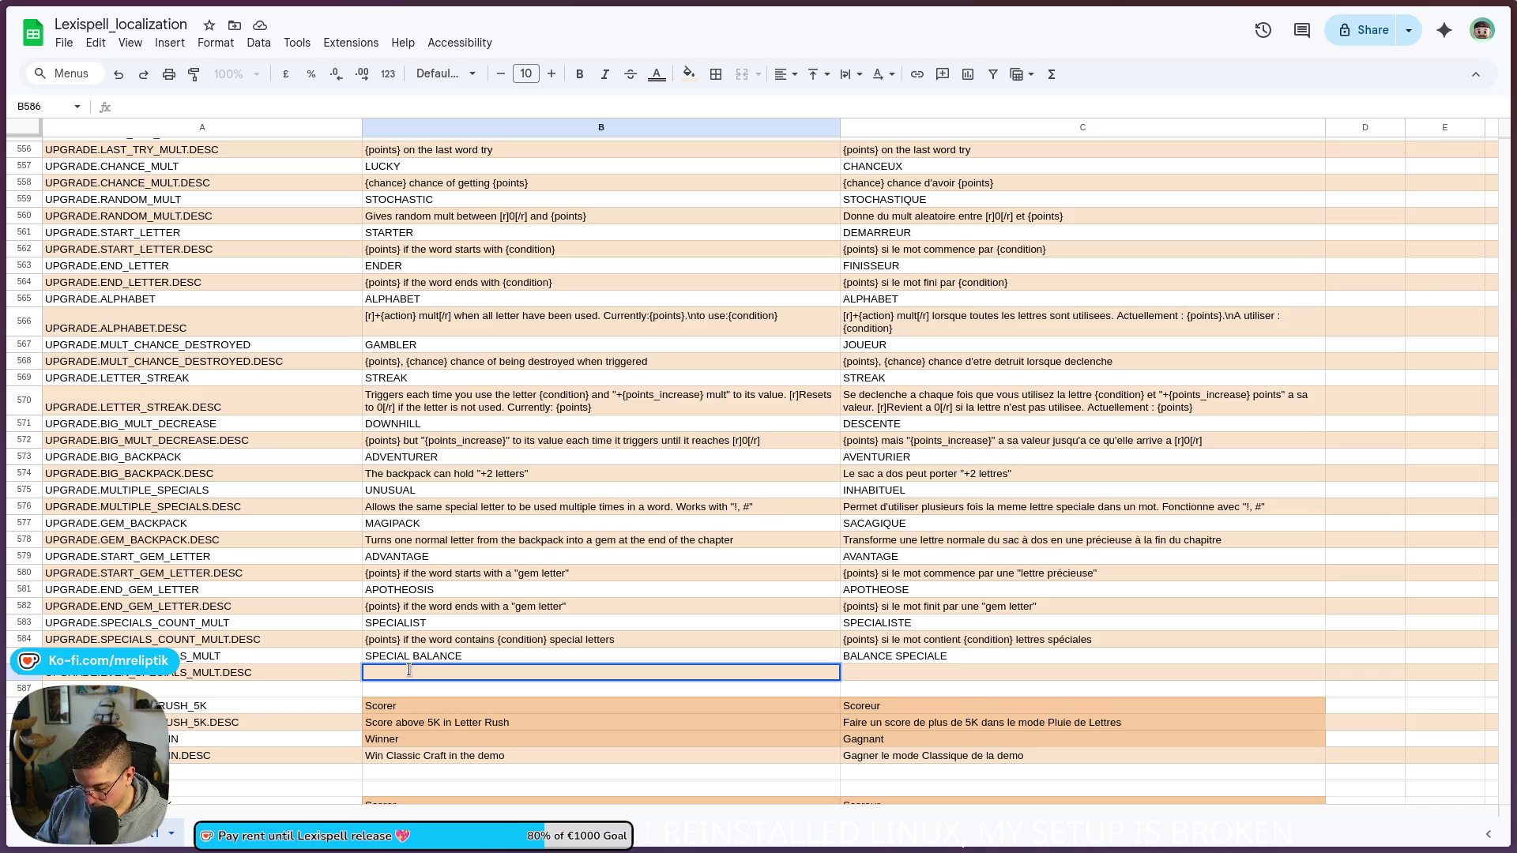
type("[{")
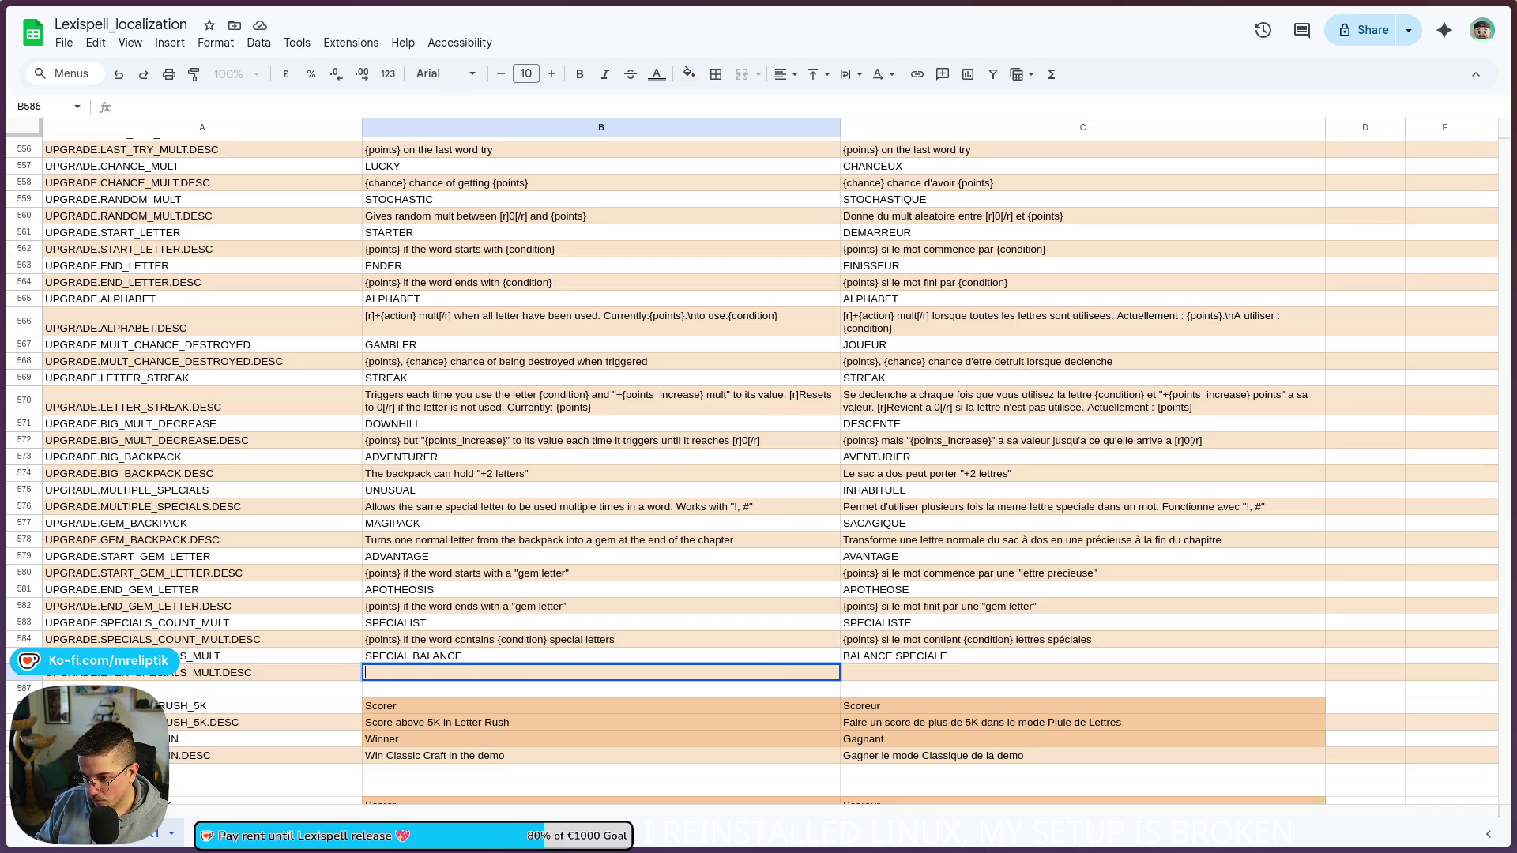
type("po")
type("ints}")
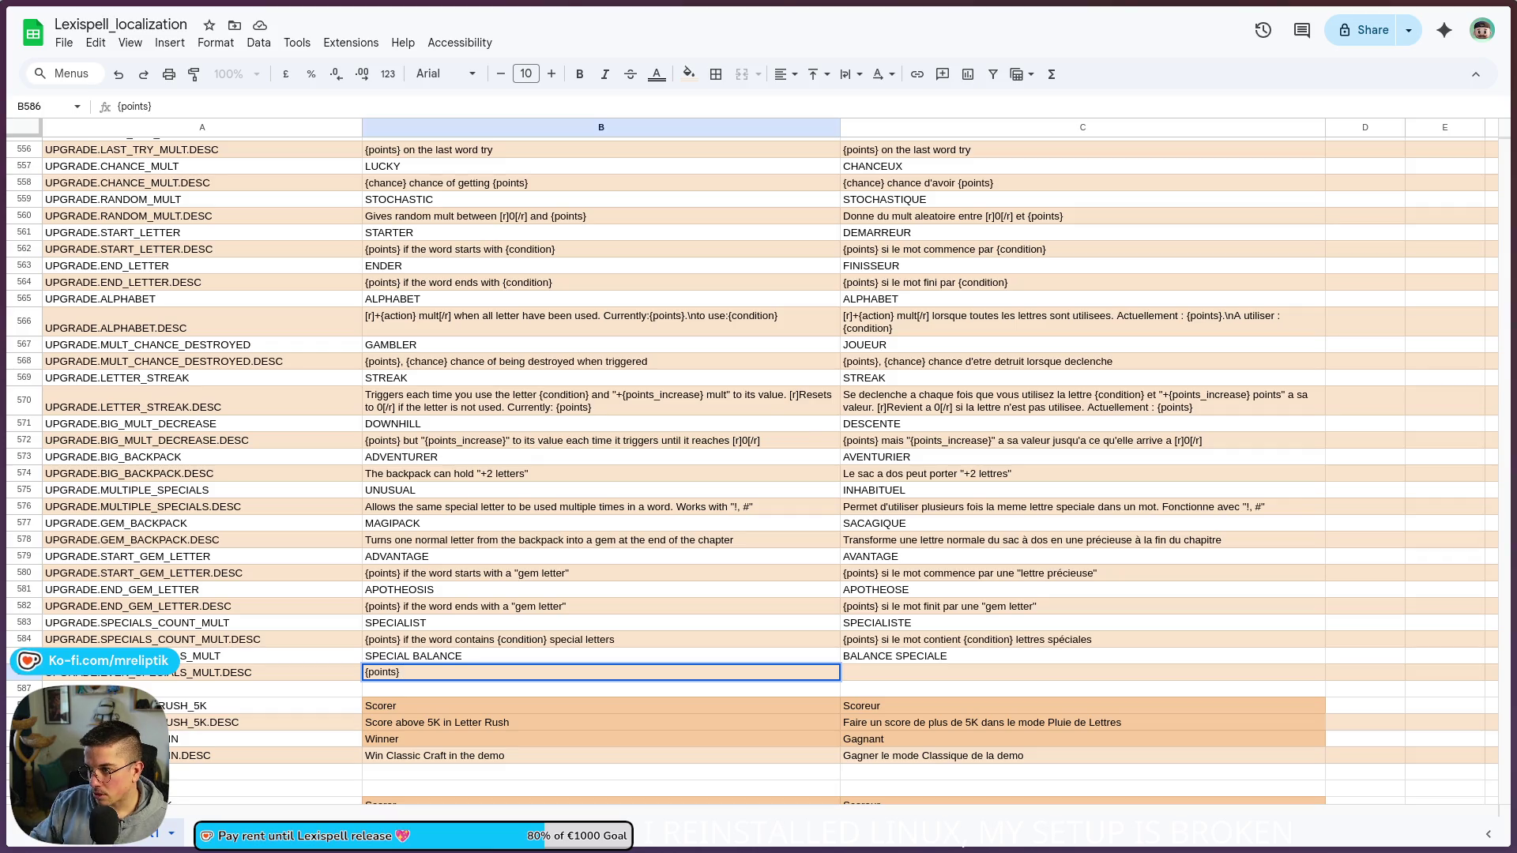
scroll(490, 568, "up", 8)
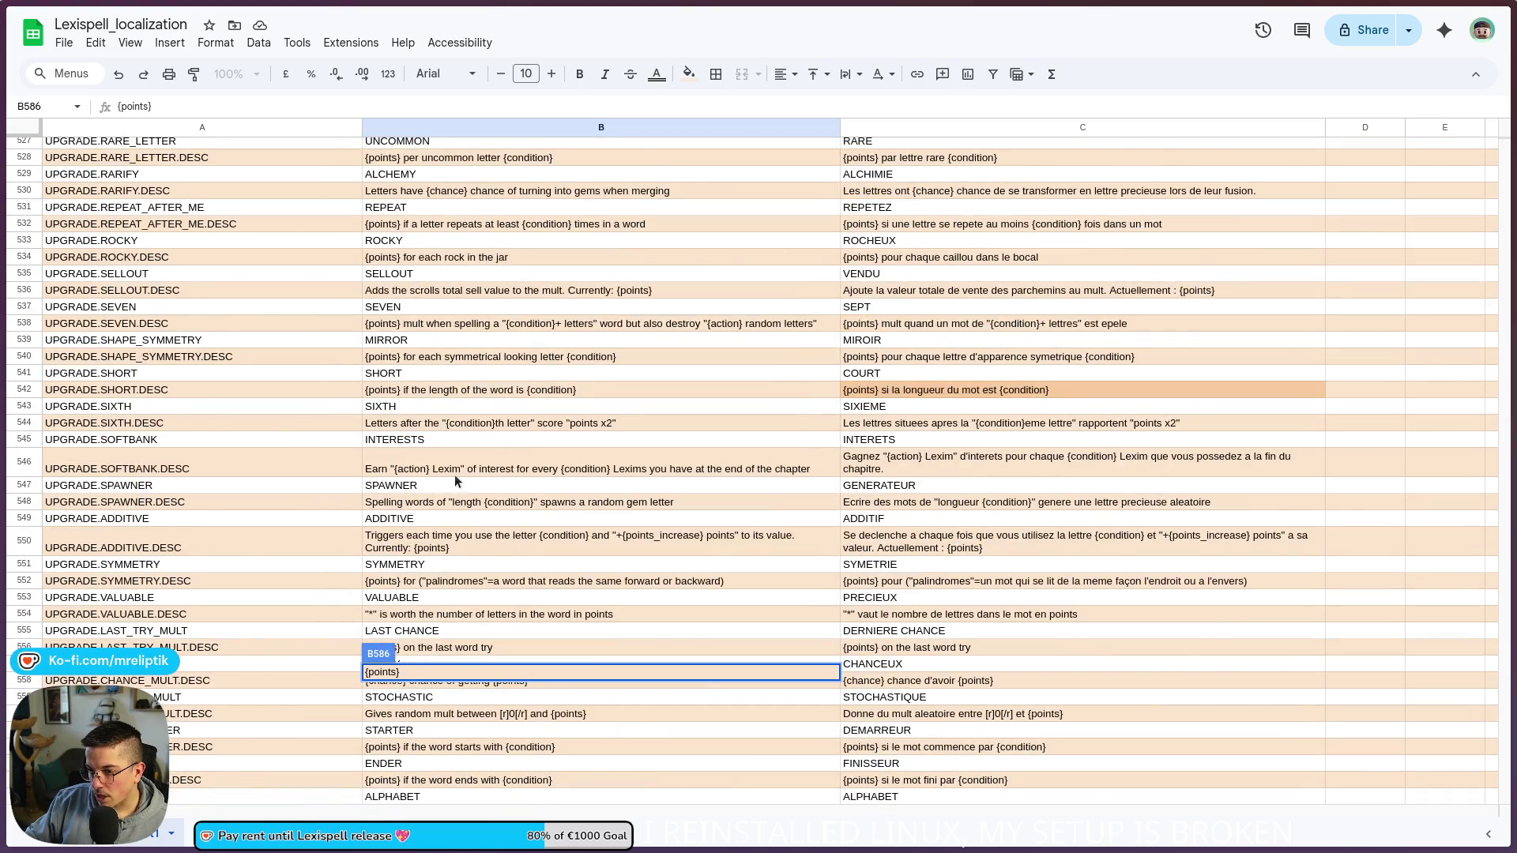
scroll(453, 476, "down", 10)
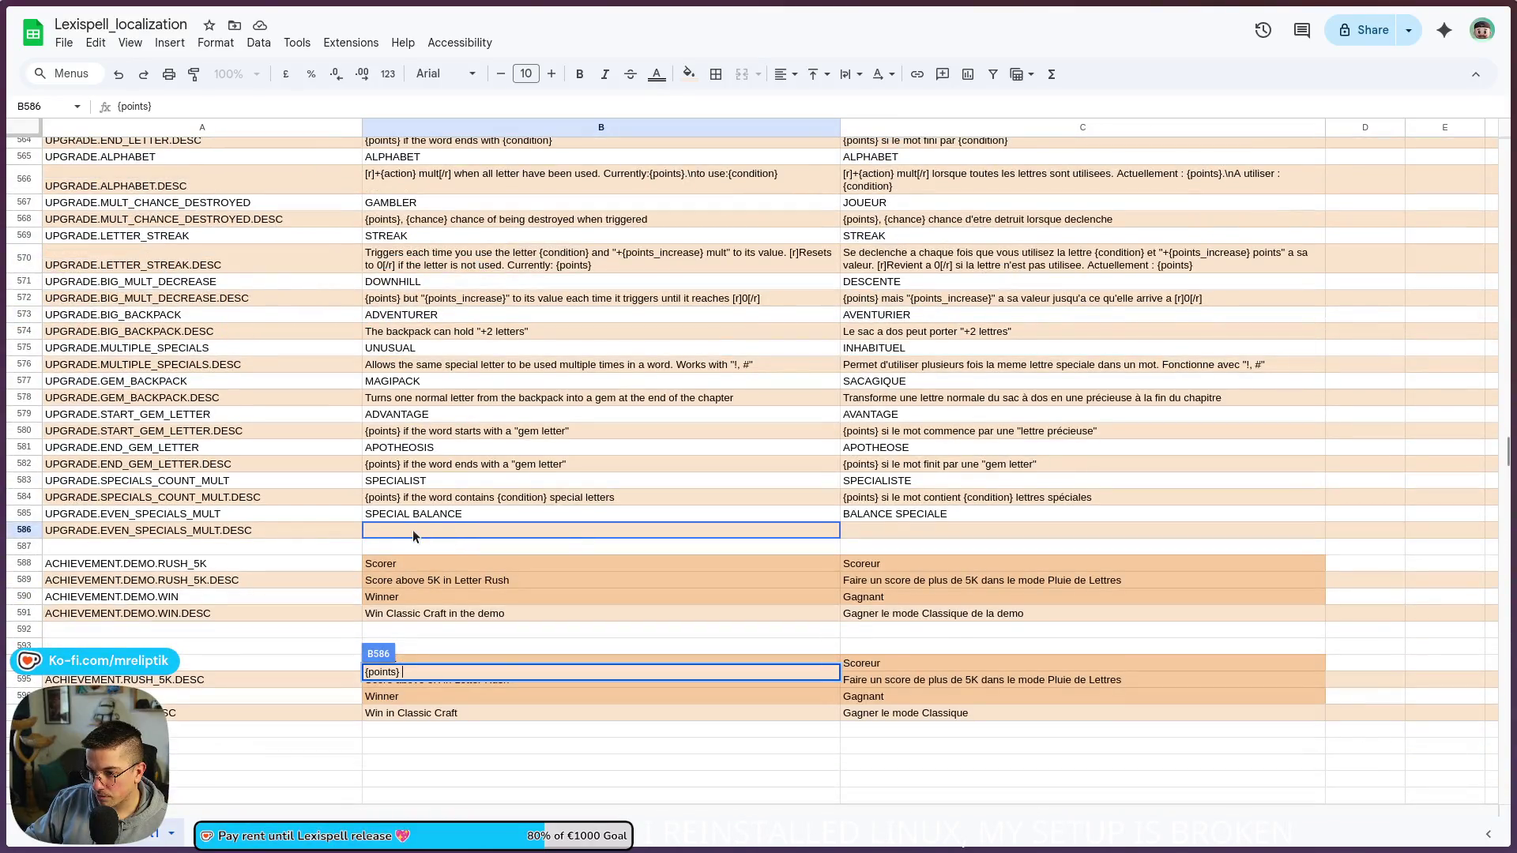
left_click(416, 530)
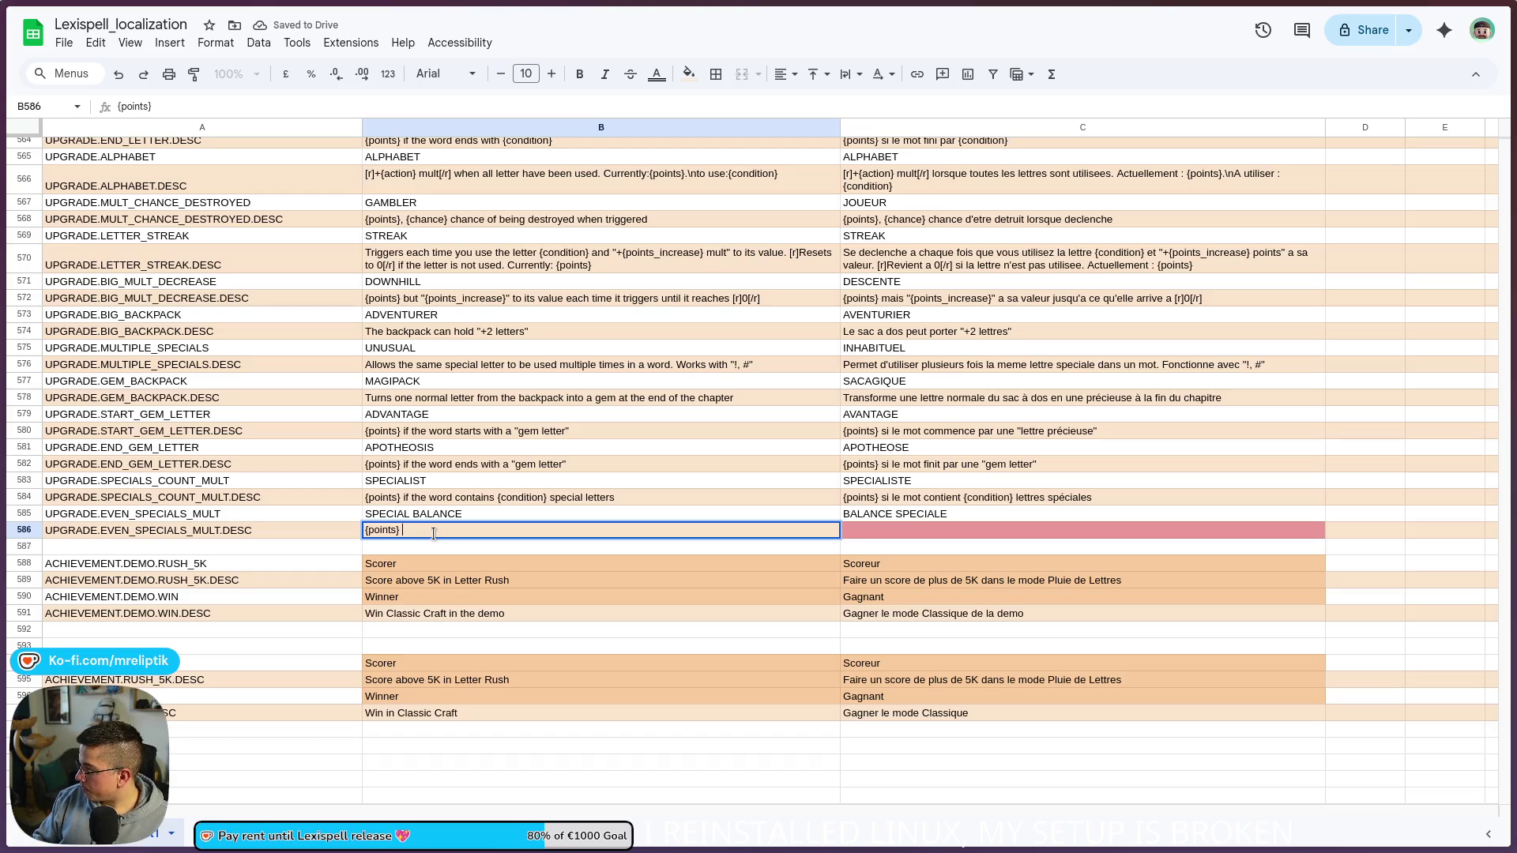
type("if the word has ")
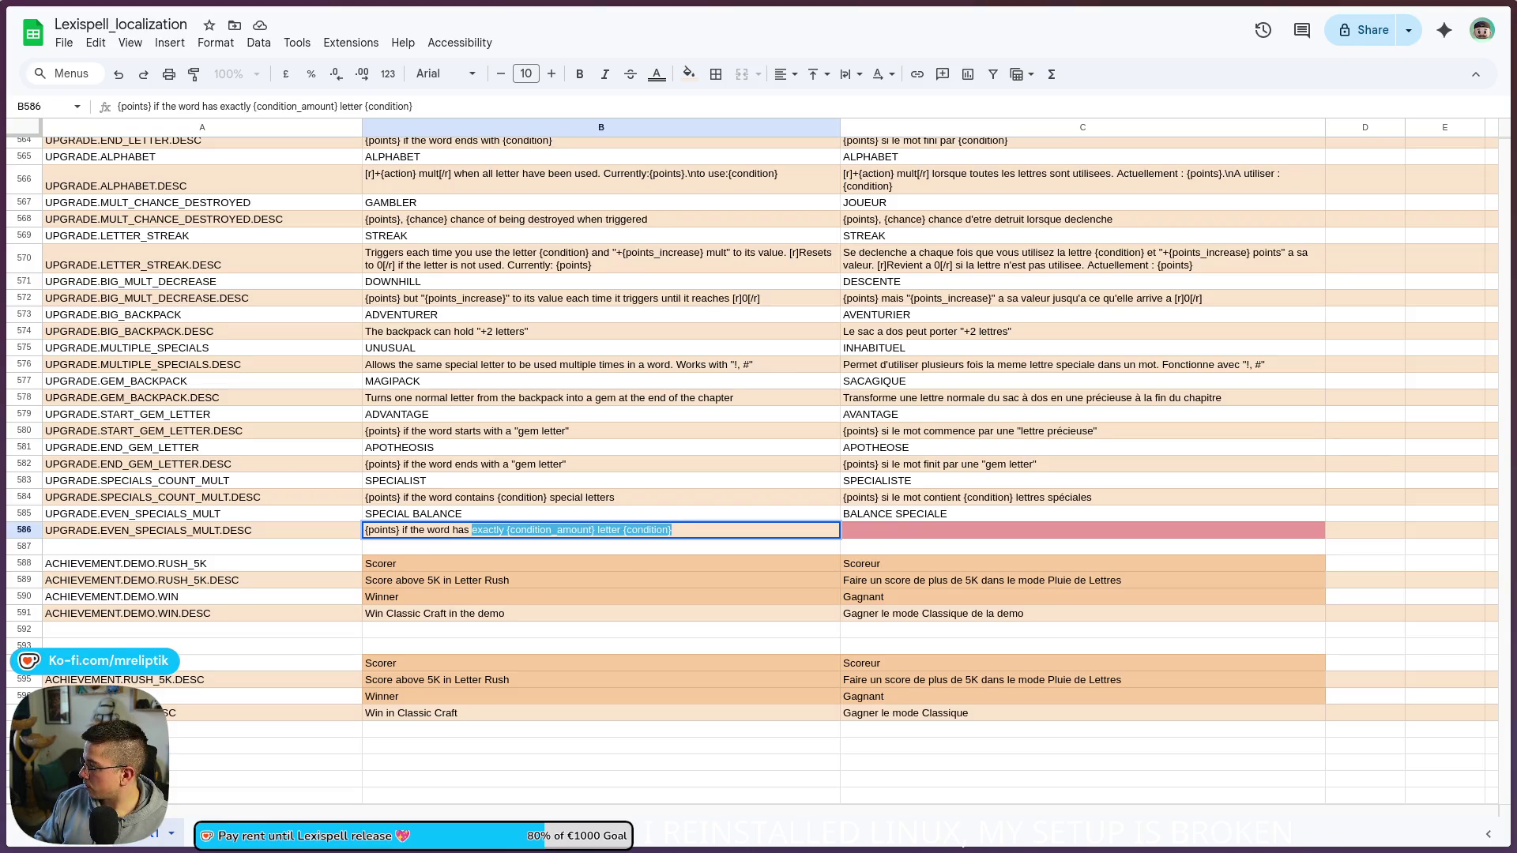
type("an")
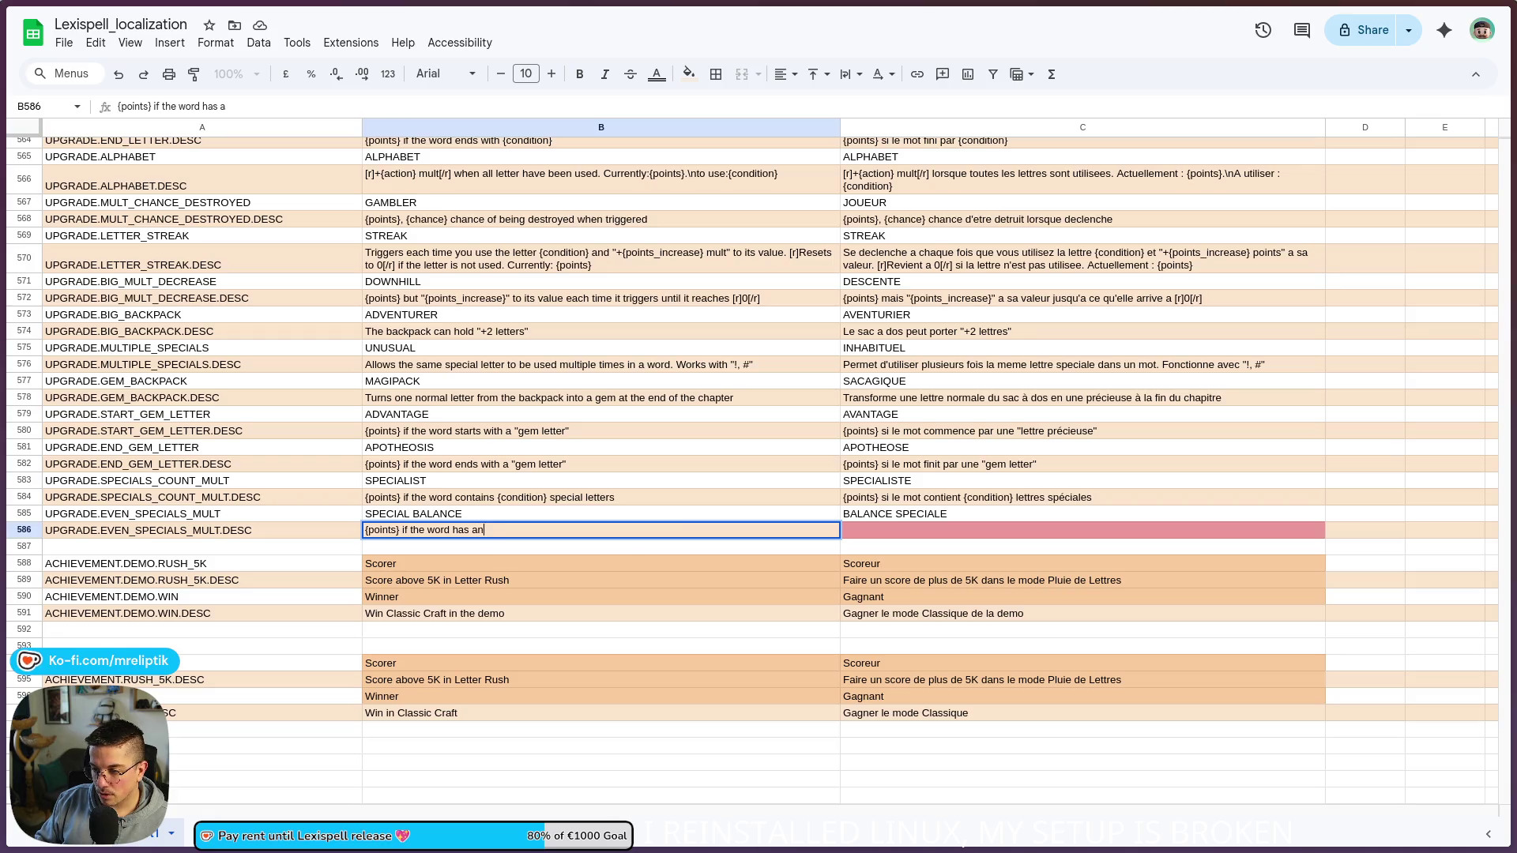
type(" \"eve")
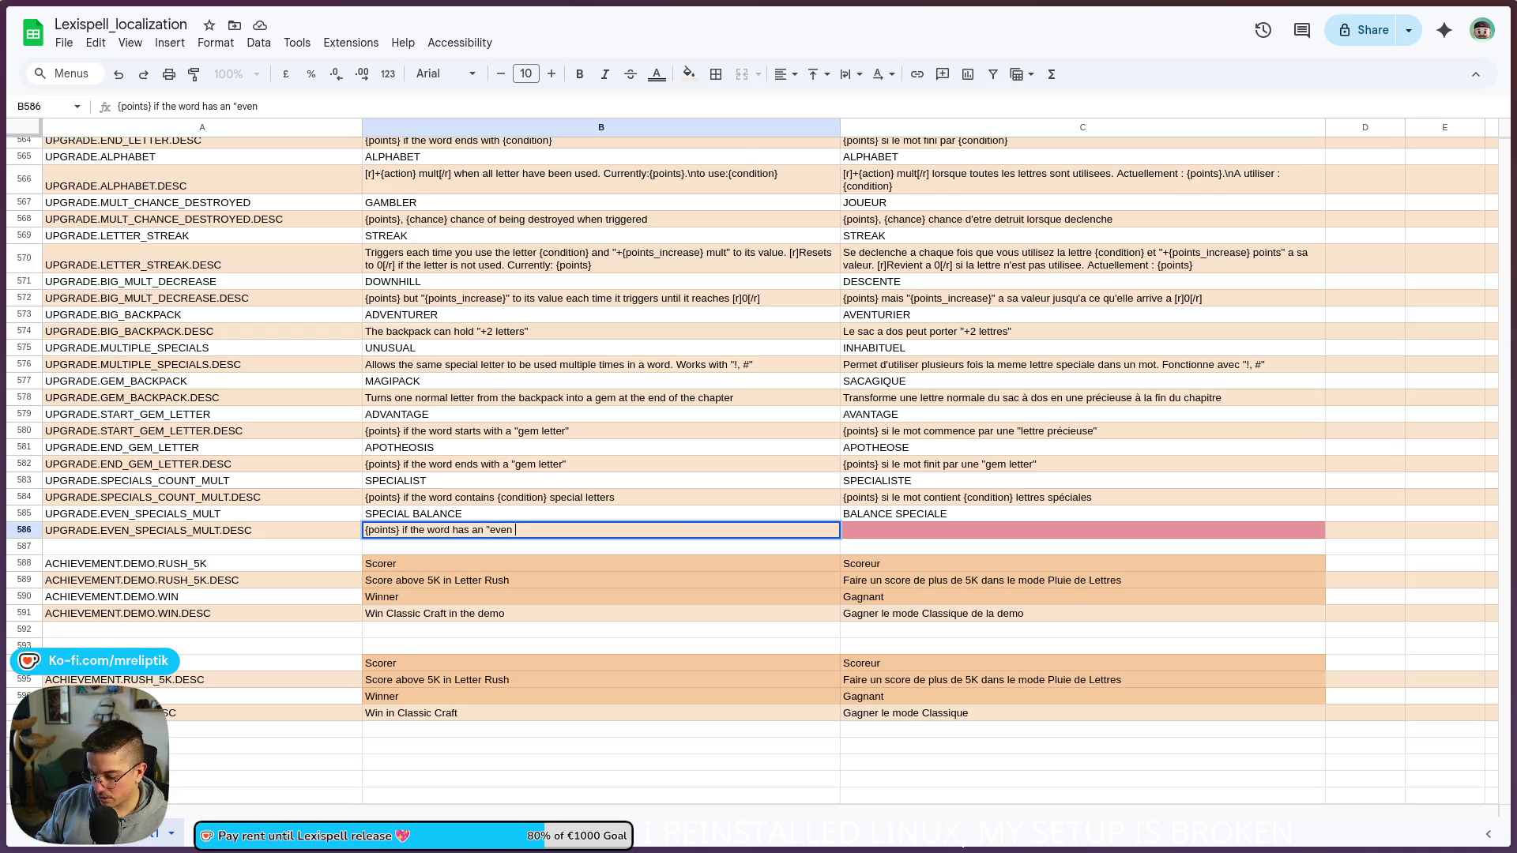
type("number ")
type(" of special")
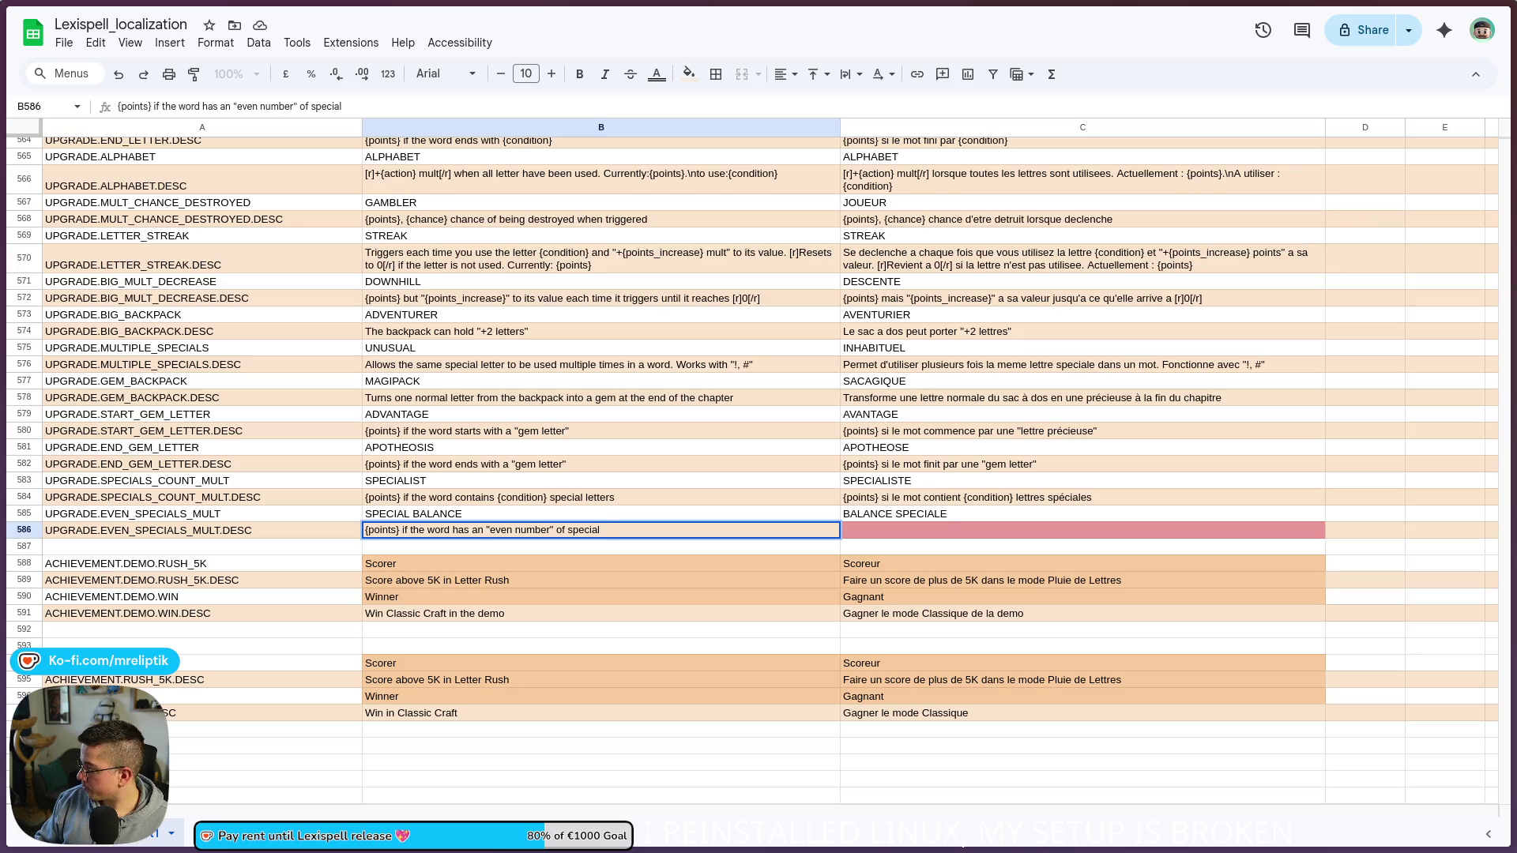
type("s, {")
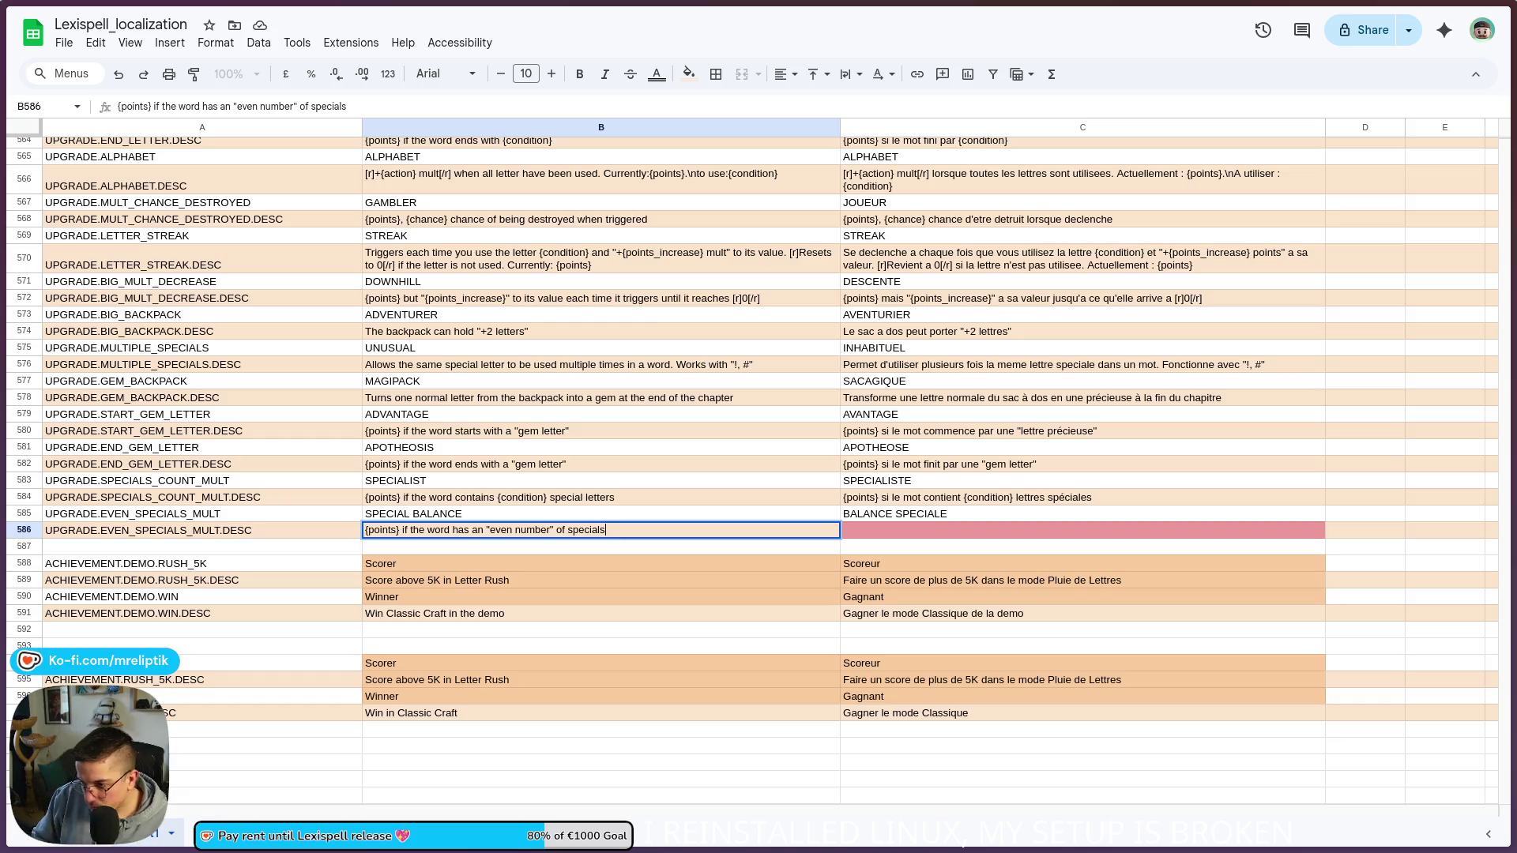
Step: Complete B586 with ', else [r]{action} MULT[/r]', fixing the typos along the way
type("on}")
left_click(610, 530)
type("lse")
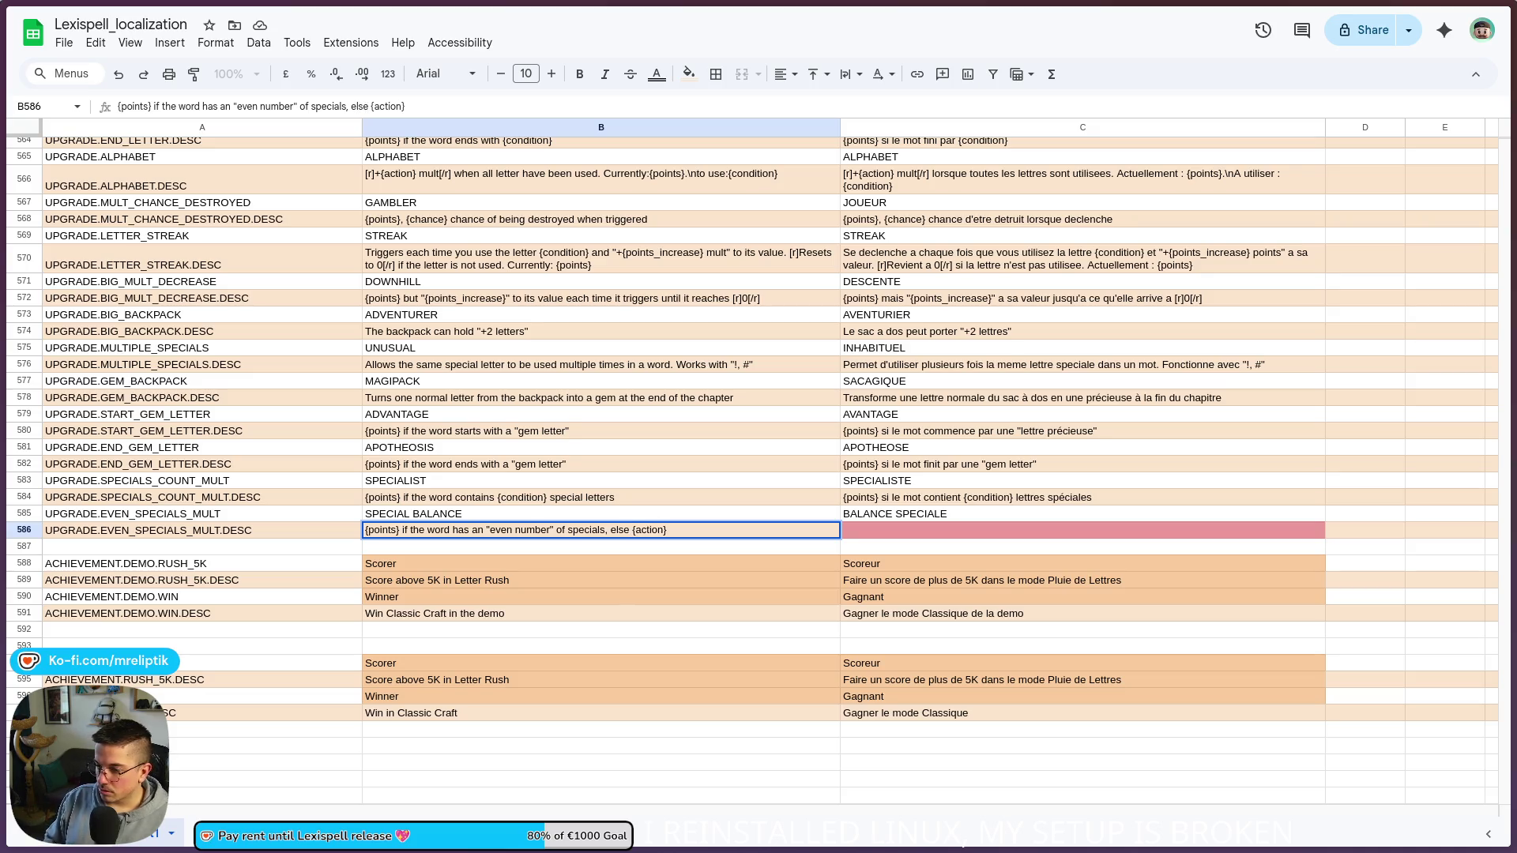
left_click(668, 530)
type("mult")
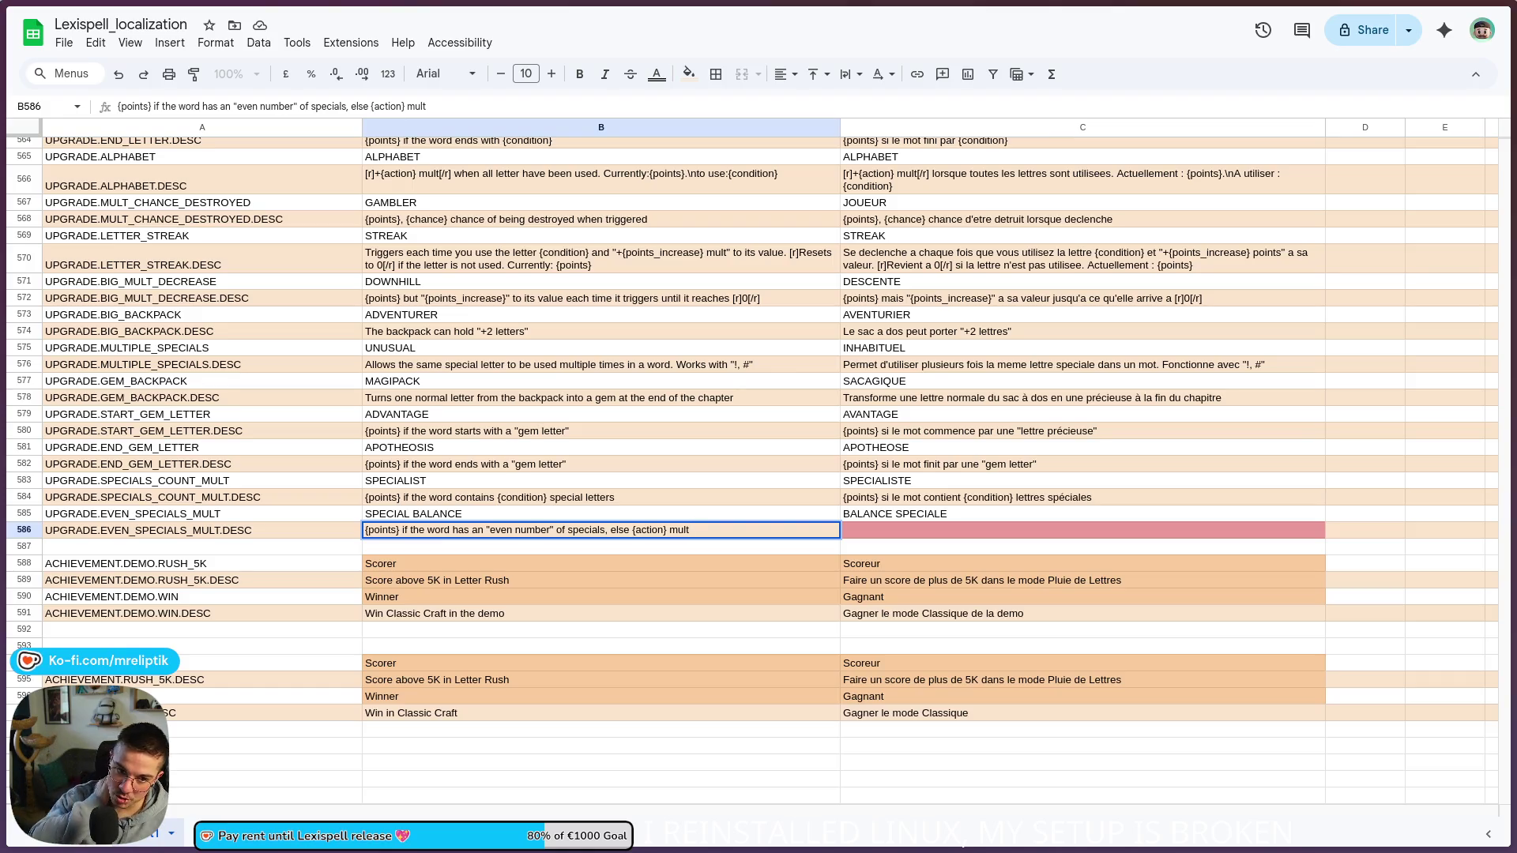
type("M")
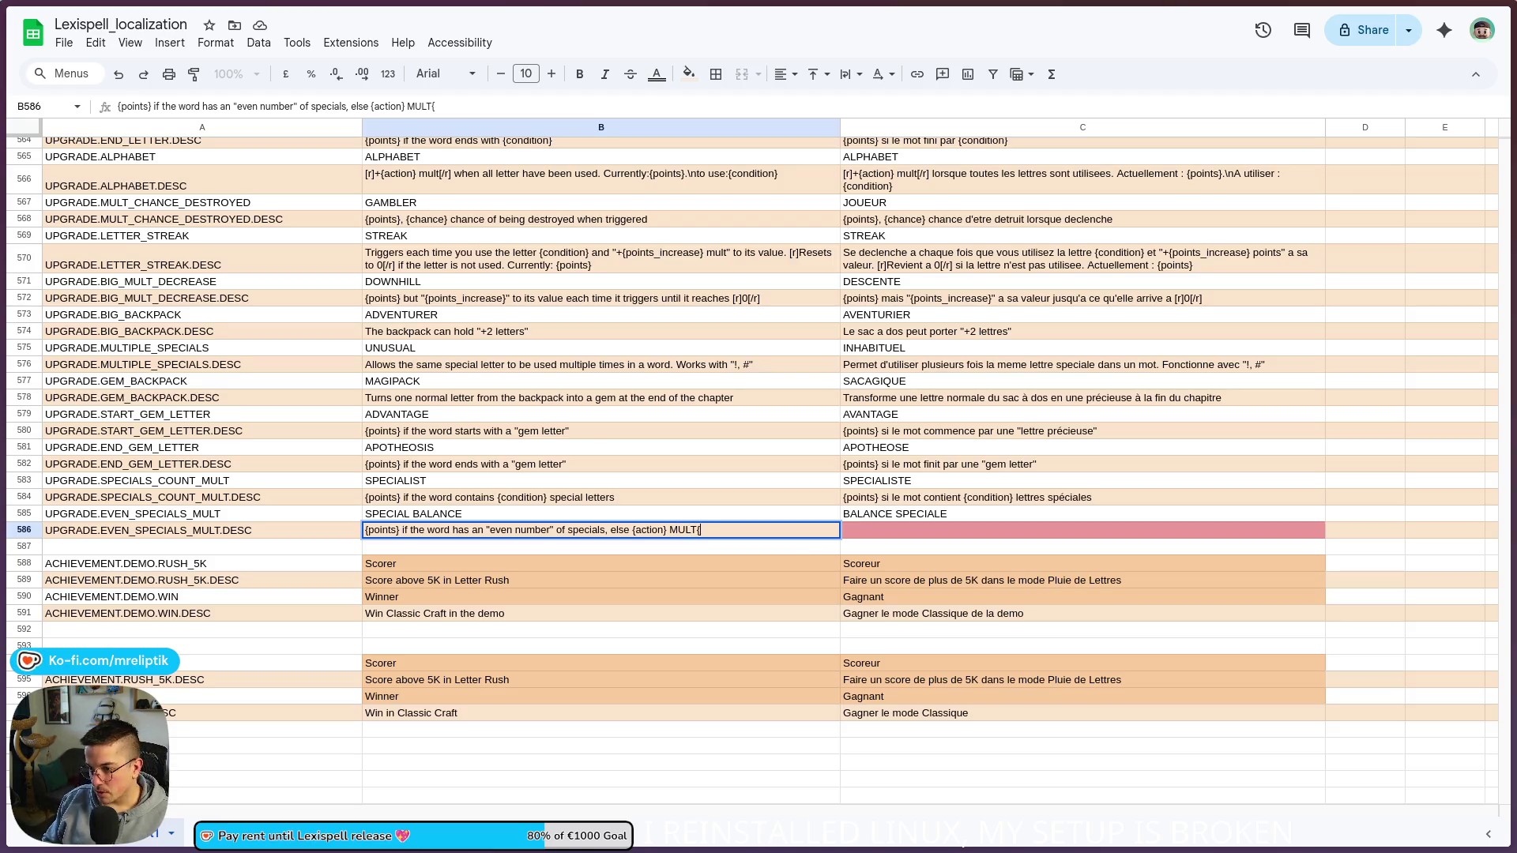
type("[")
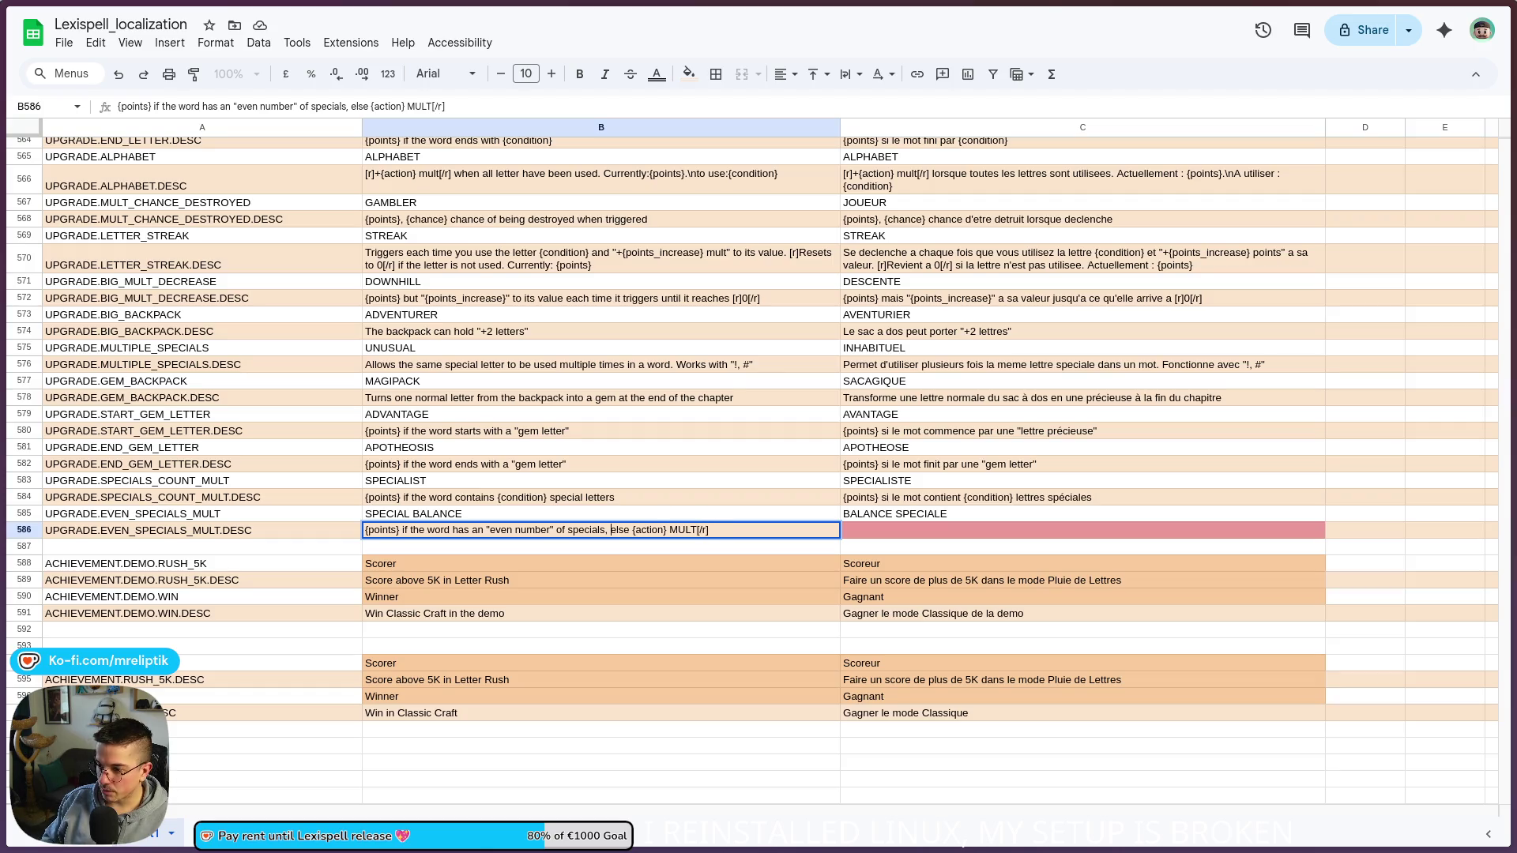
type("[r")
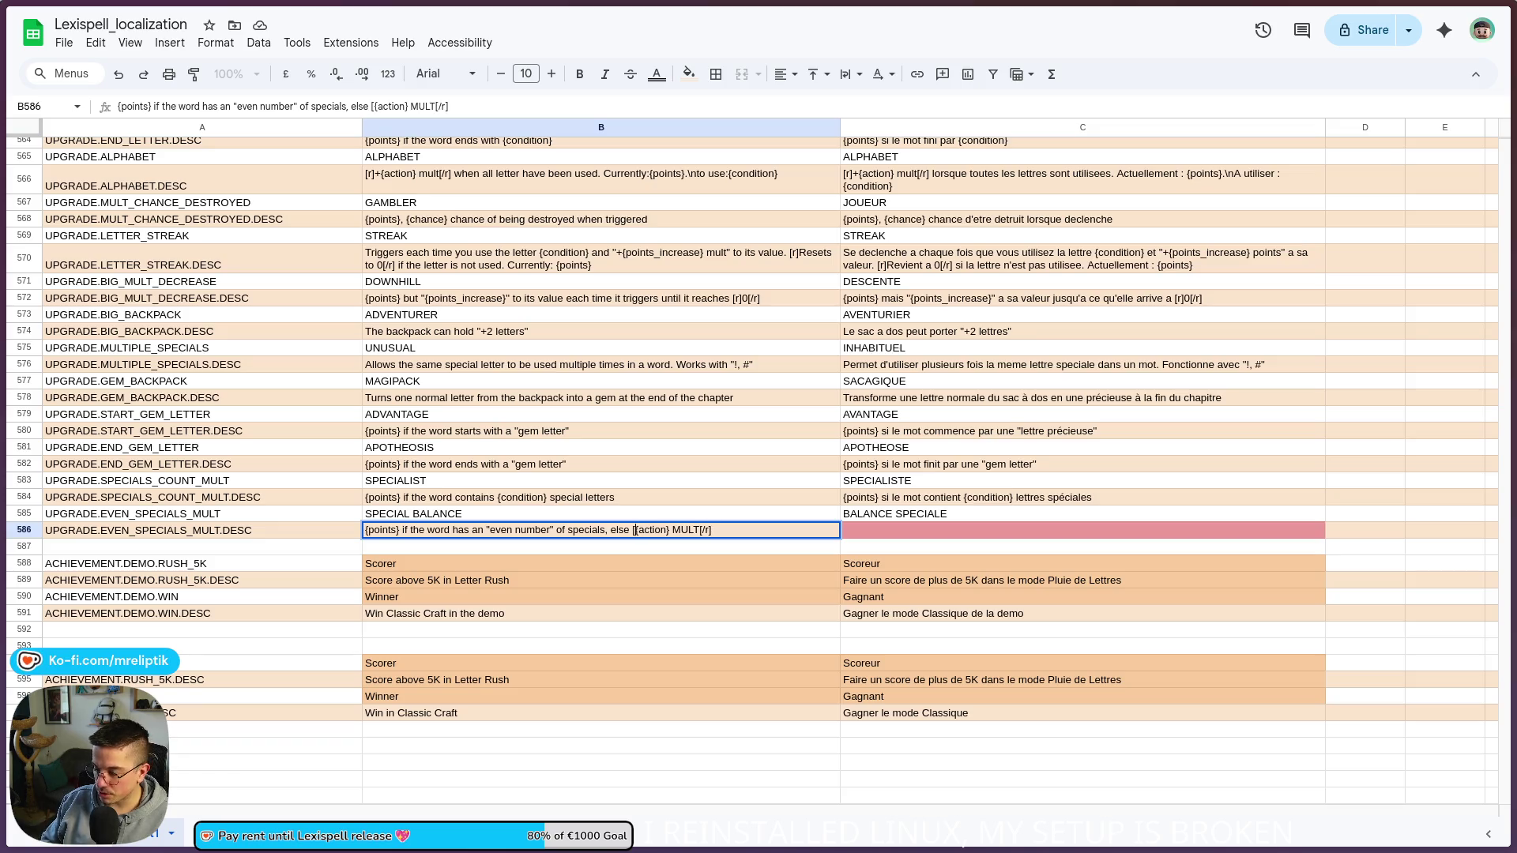
type("]")
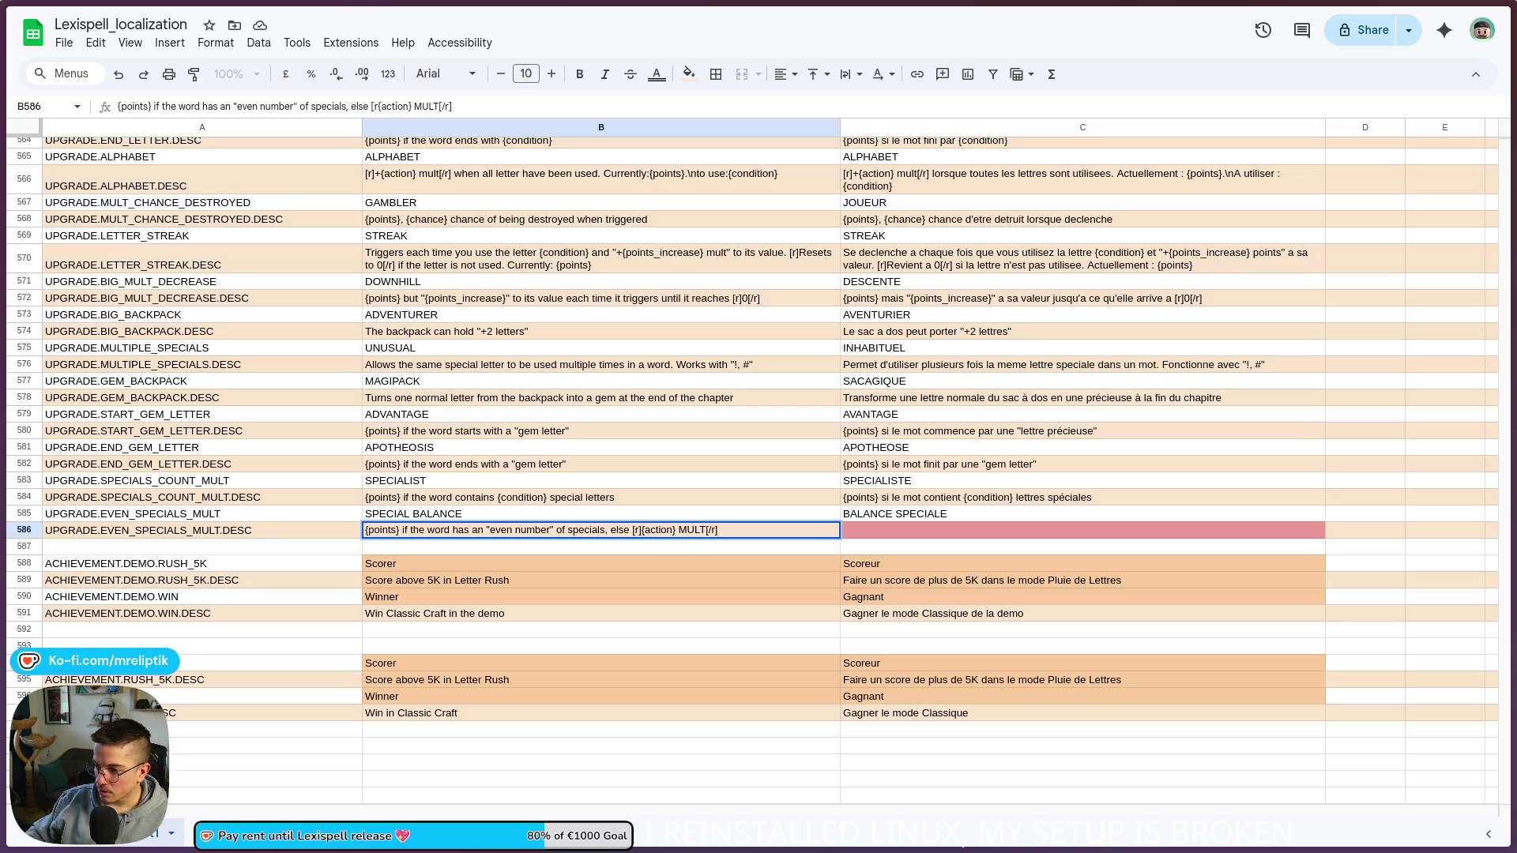
left_click(393, 585)
Step: Copy row 586's description into C586 and translate its start to 'si le mot a un nombre de lettres spéciales'
left_click(761, 535)
key("ctrl+c")
left_click(930, 531)
key("ctrl+v")
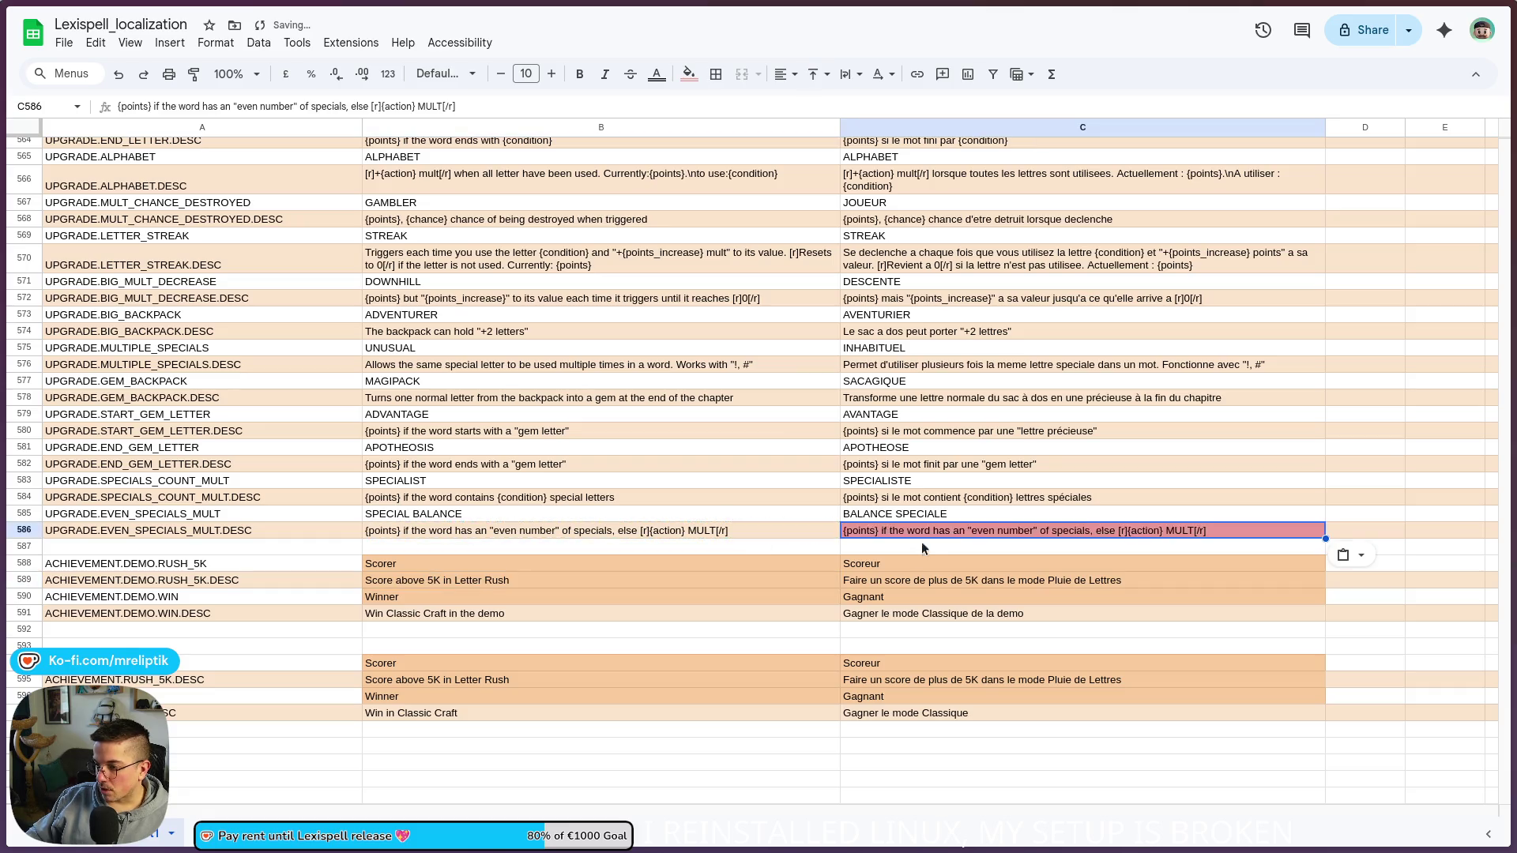
double_click(884, 536)
left_click(1046, 530)
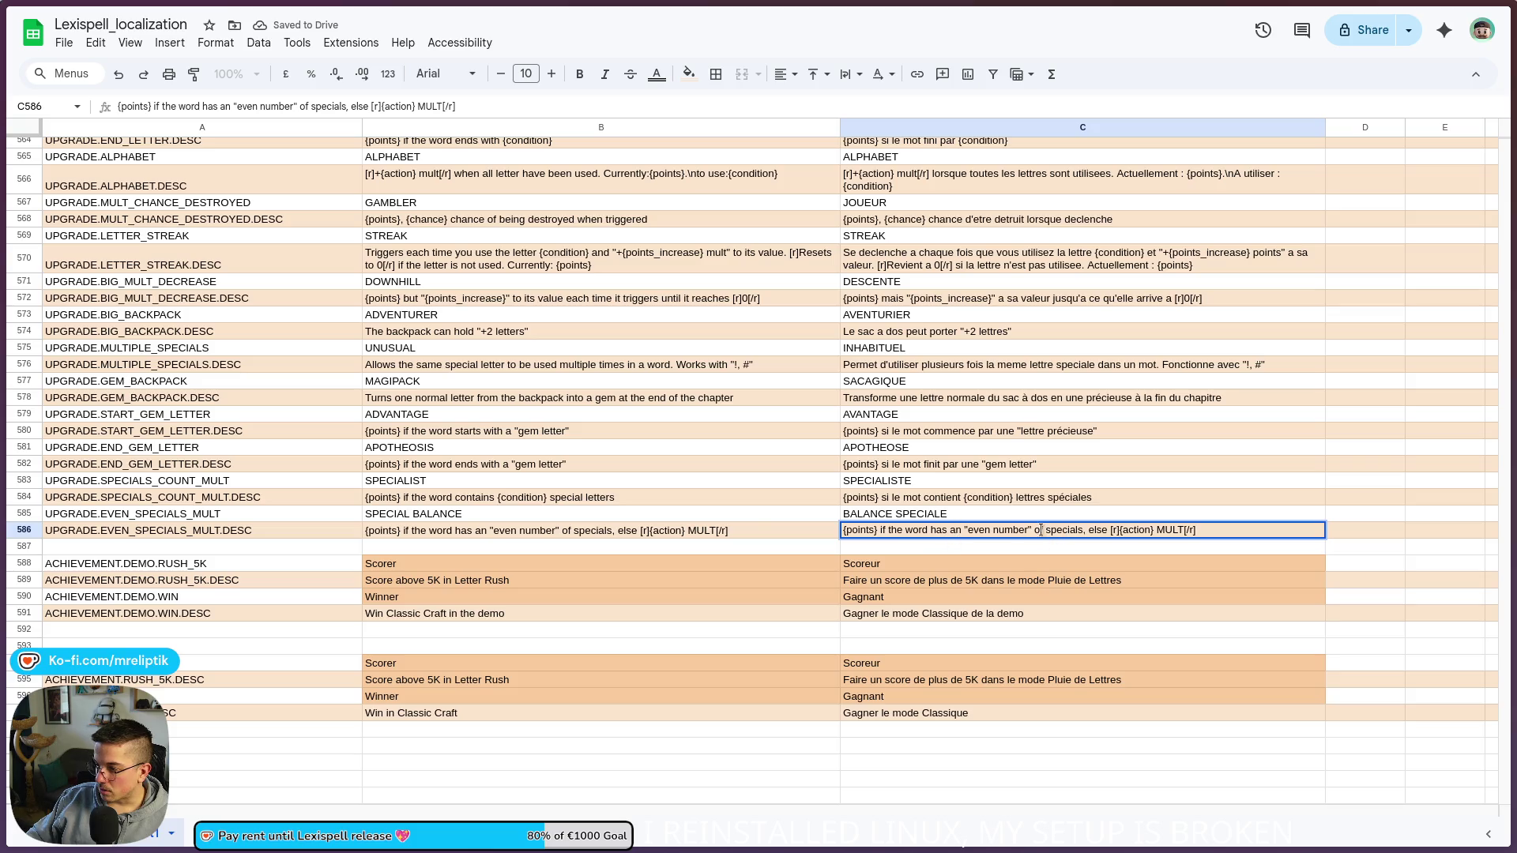
mouse_move(1083, 530)
left_mouse_down()
mouse_move(900, 545)
mouse_move(878, 531)
left_mouse_up()
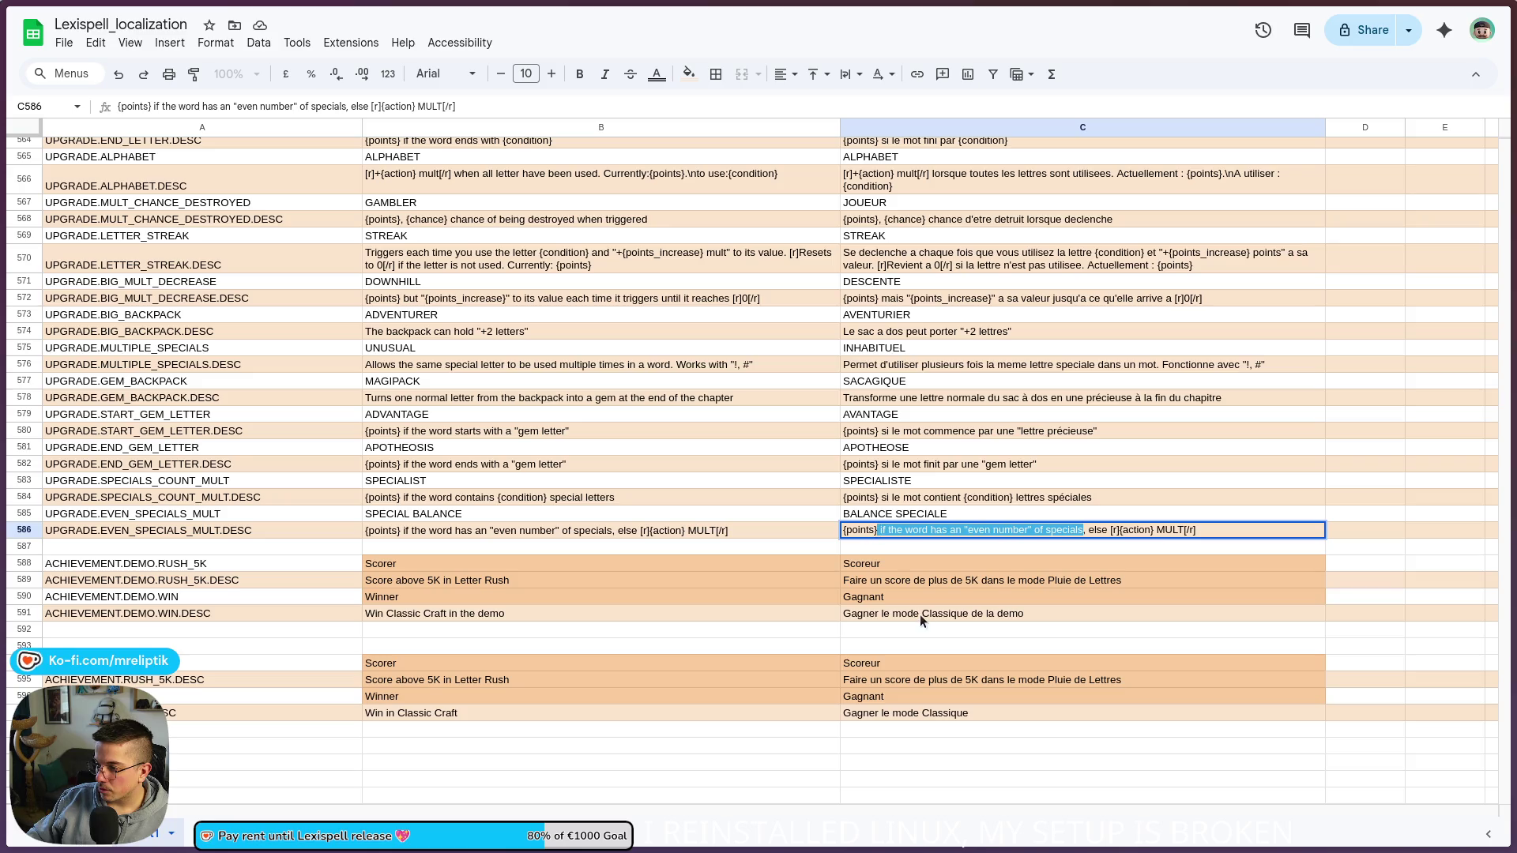
type("si le mot a un nombre de lettres spéciales")
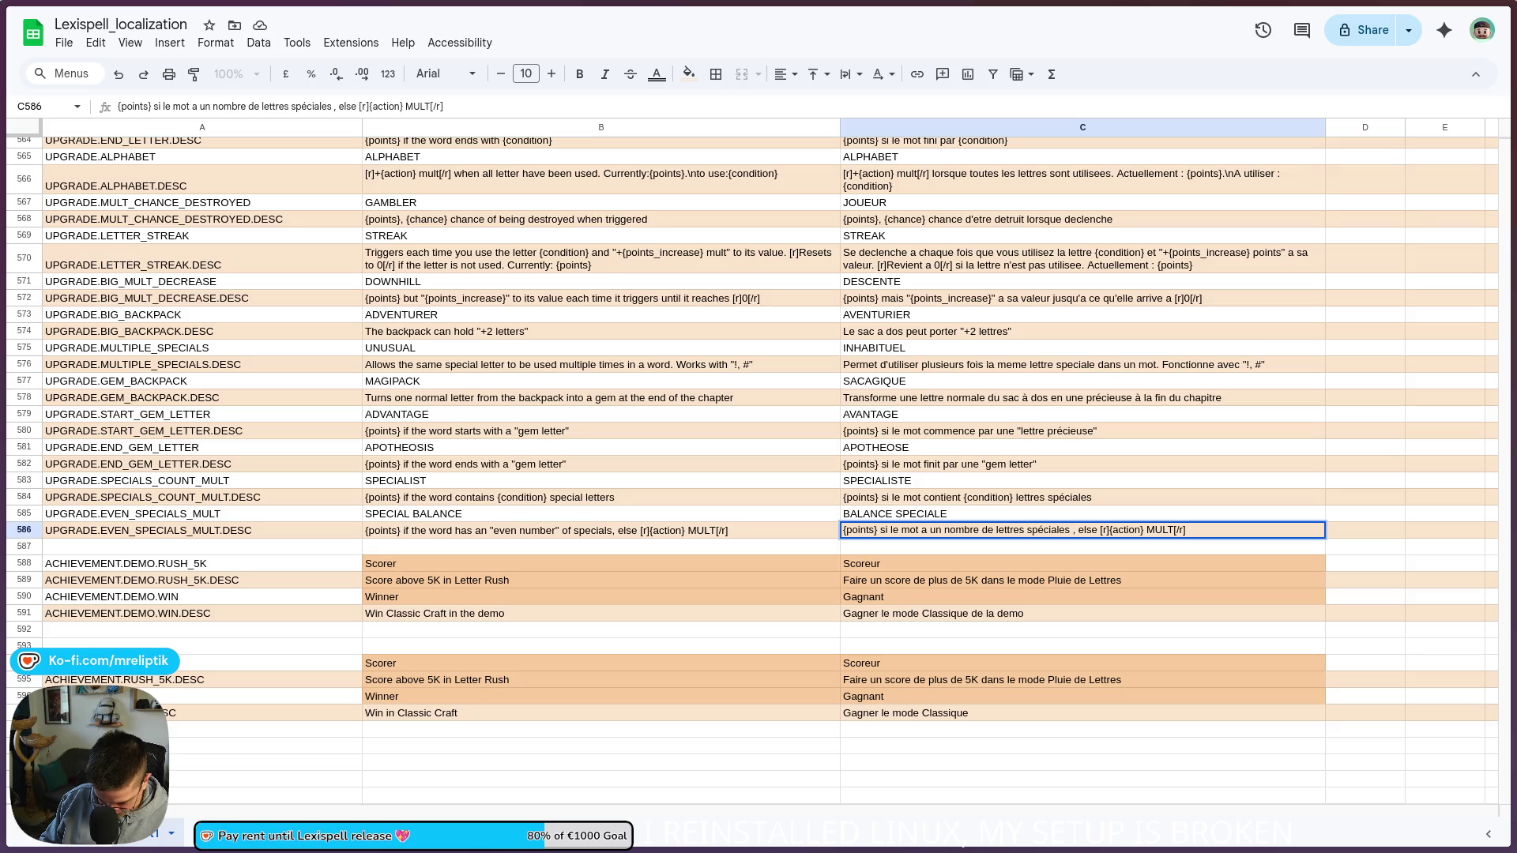
Step: Correct C586 to read 'nombre pair de lettres spéciales, sinon'
key("BackSpace")
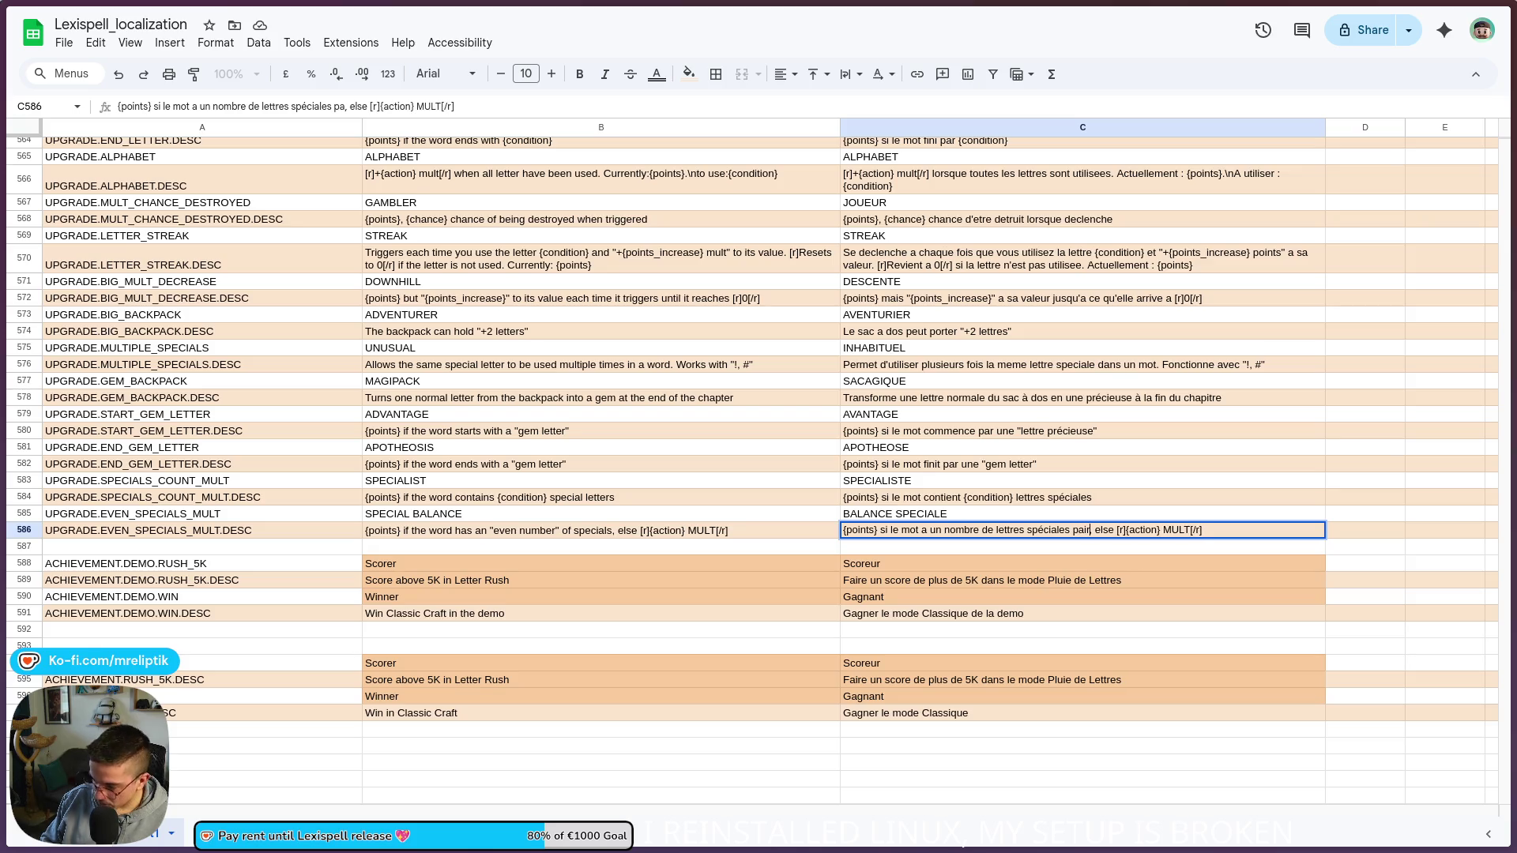
left_click(985, 529)
type("api")
key("BackSpace")
key("BackSpace")
key("BackSpace")
type("pair ")
type("sinon")
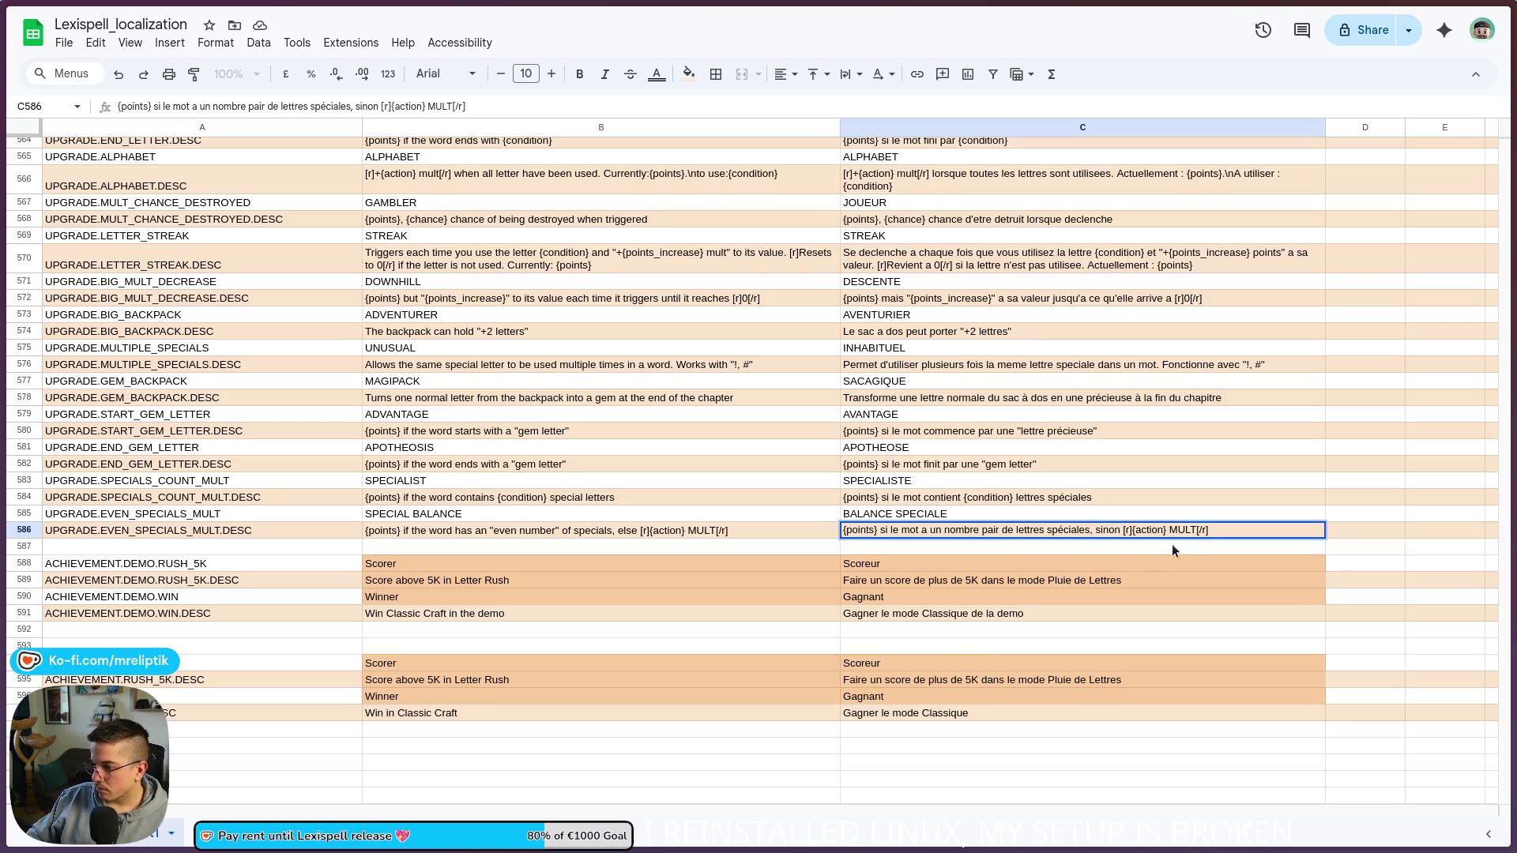
left_click(1173, 547)
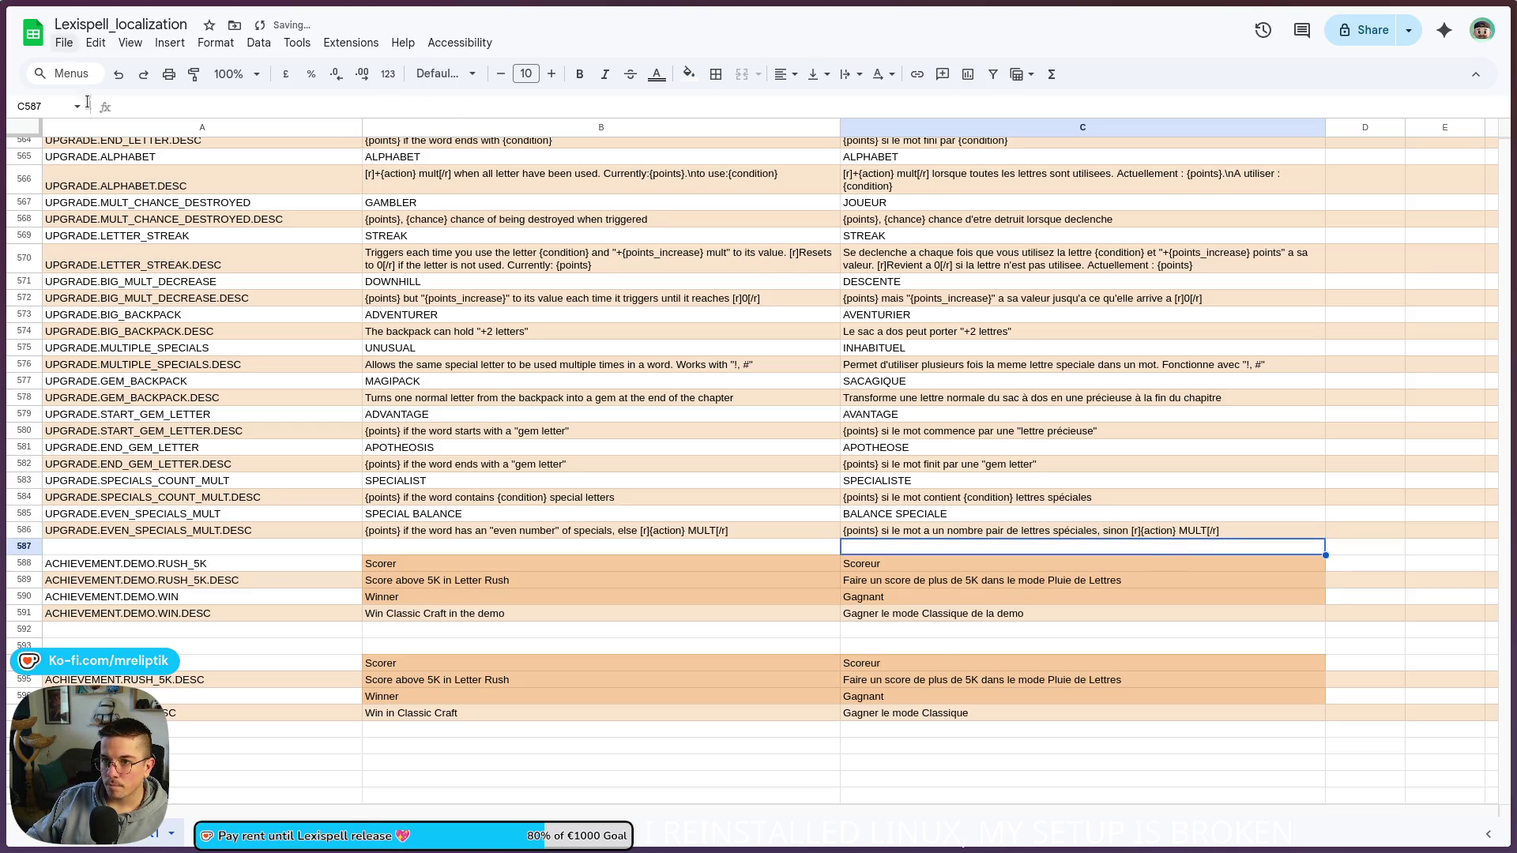
Step: Download the sheet as a Comma-separated values (.csv) file
left_click(64, 43)
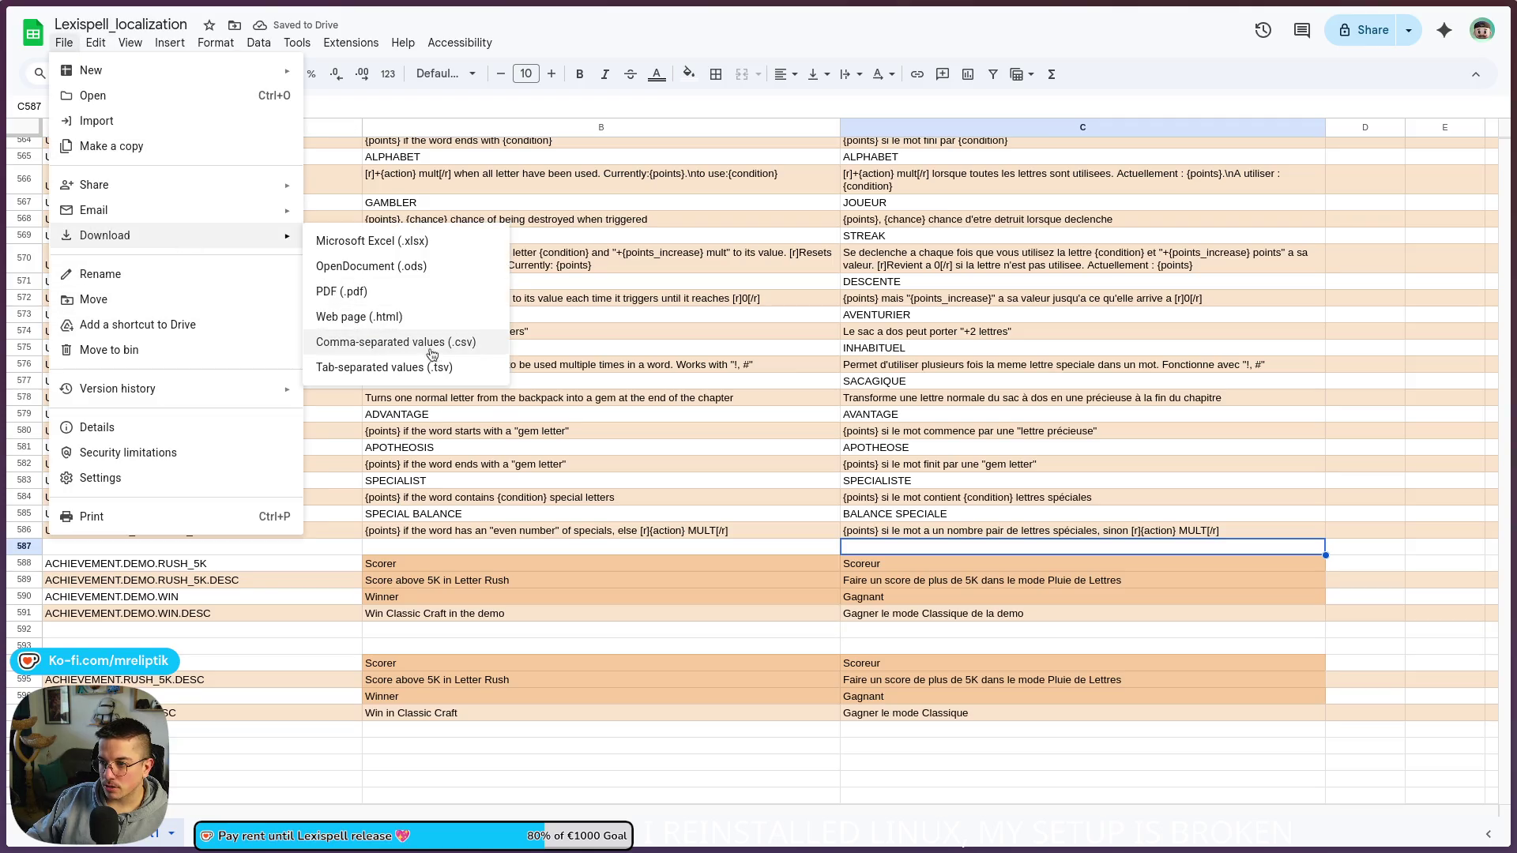
left_click(372, 338)
left_click(1459, 16)
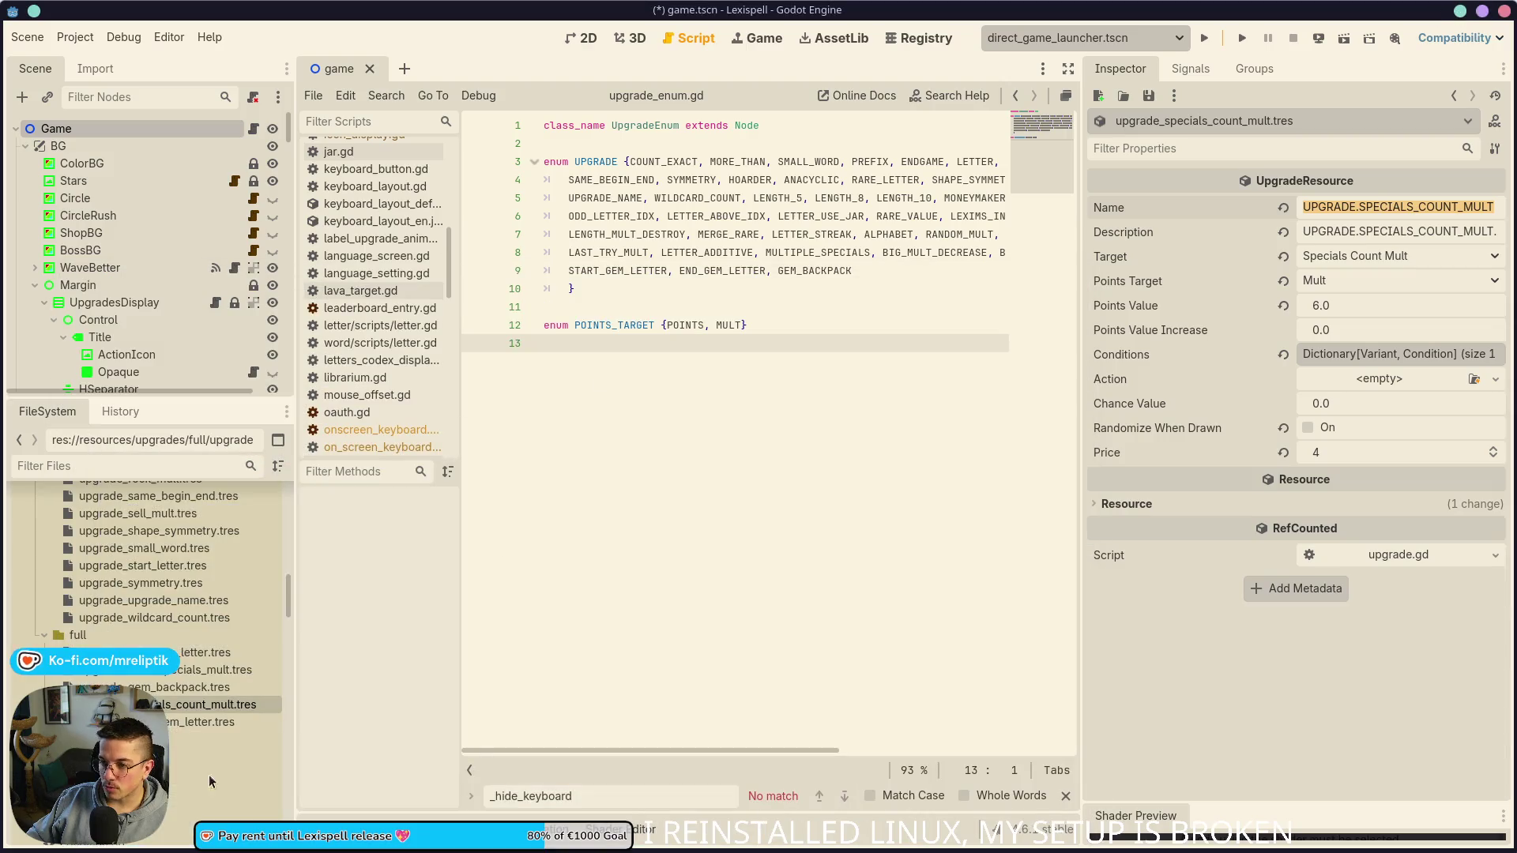
Step: Move Lexispell_localization - Sheet1.csv from Downloads into word_game/localization, overwriting the old copy
key("super+e")
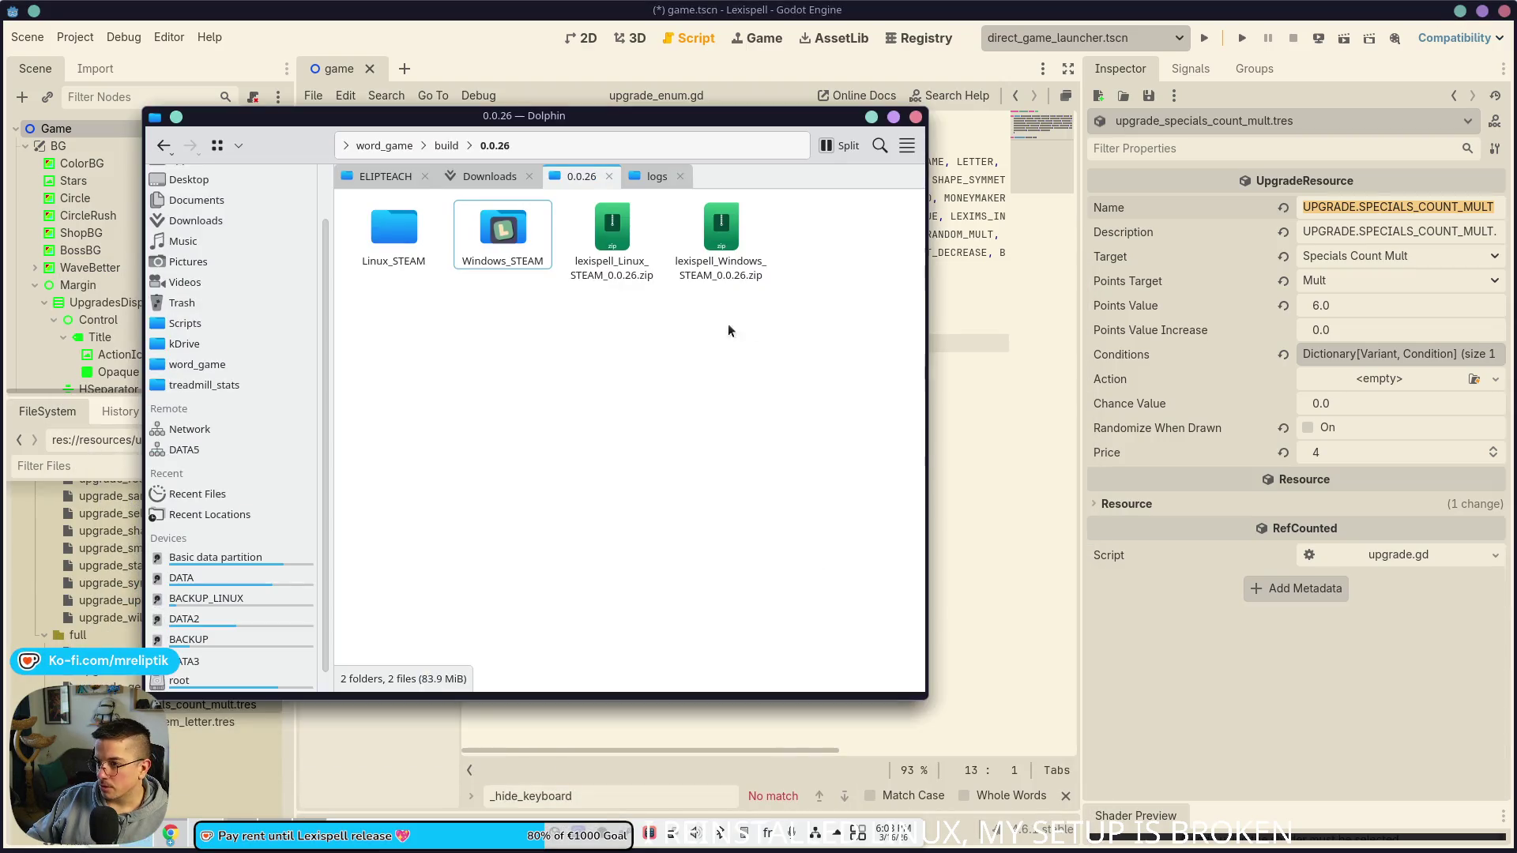
left_click(515, 179)
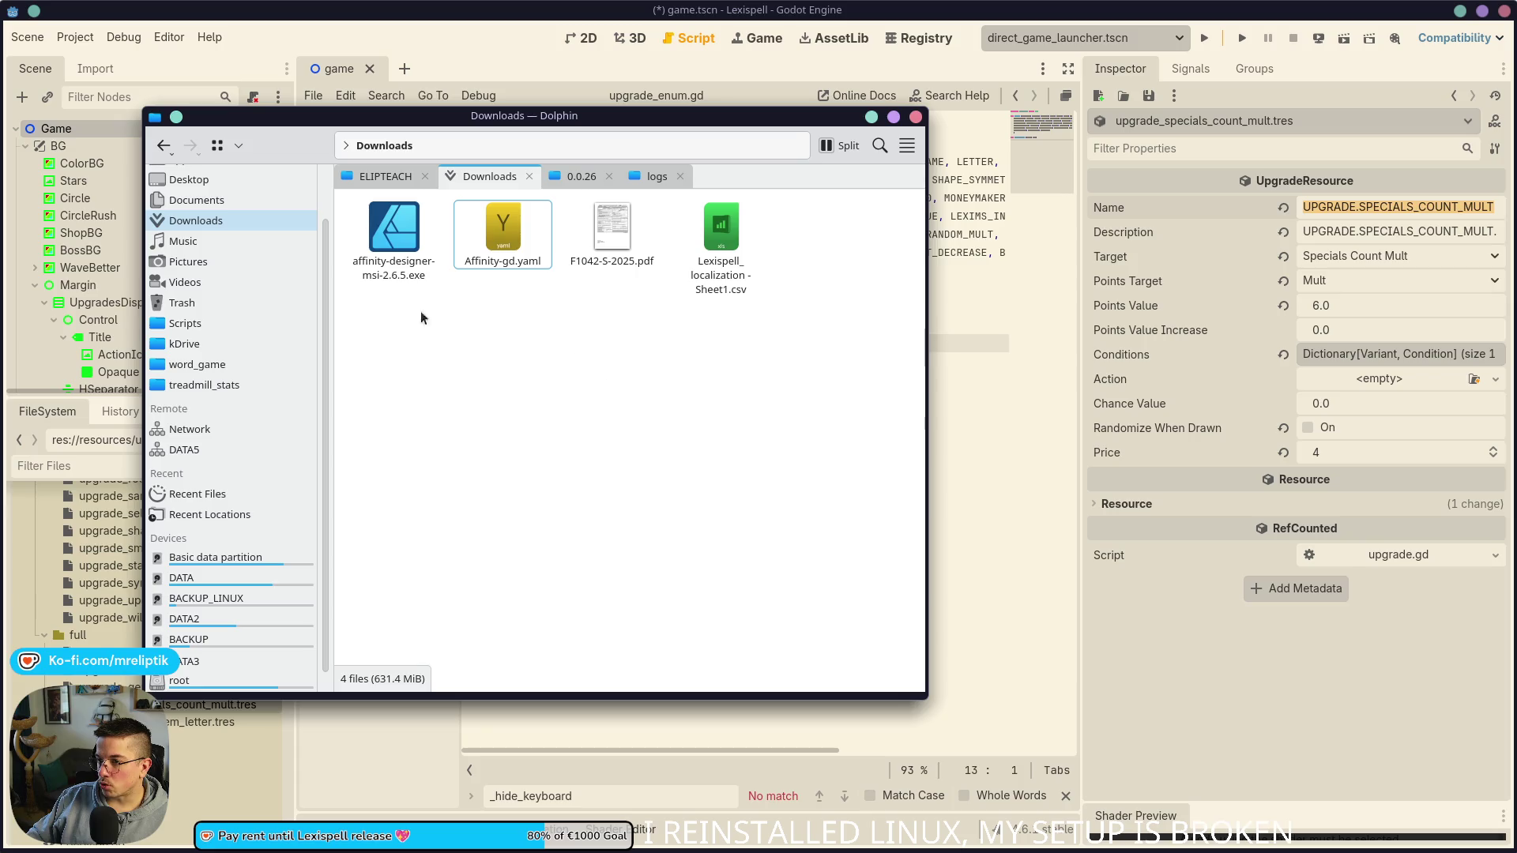
mouse_move(721, 237)
left_mouse_down()
mouse_move(538, 196)
mouse_move(581, 178)
mouse_move(420, 146)
mouse_move(417, 272)
mouse_move(508, 387)
mouse_move(620, 315)
mouse_move(693, 321)
left_mouse_up()
left_click(616, 518)
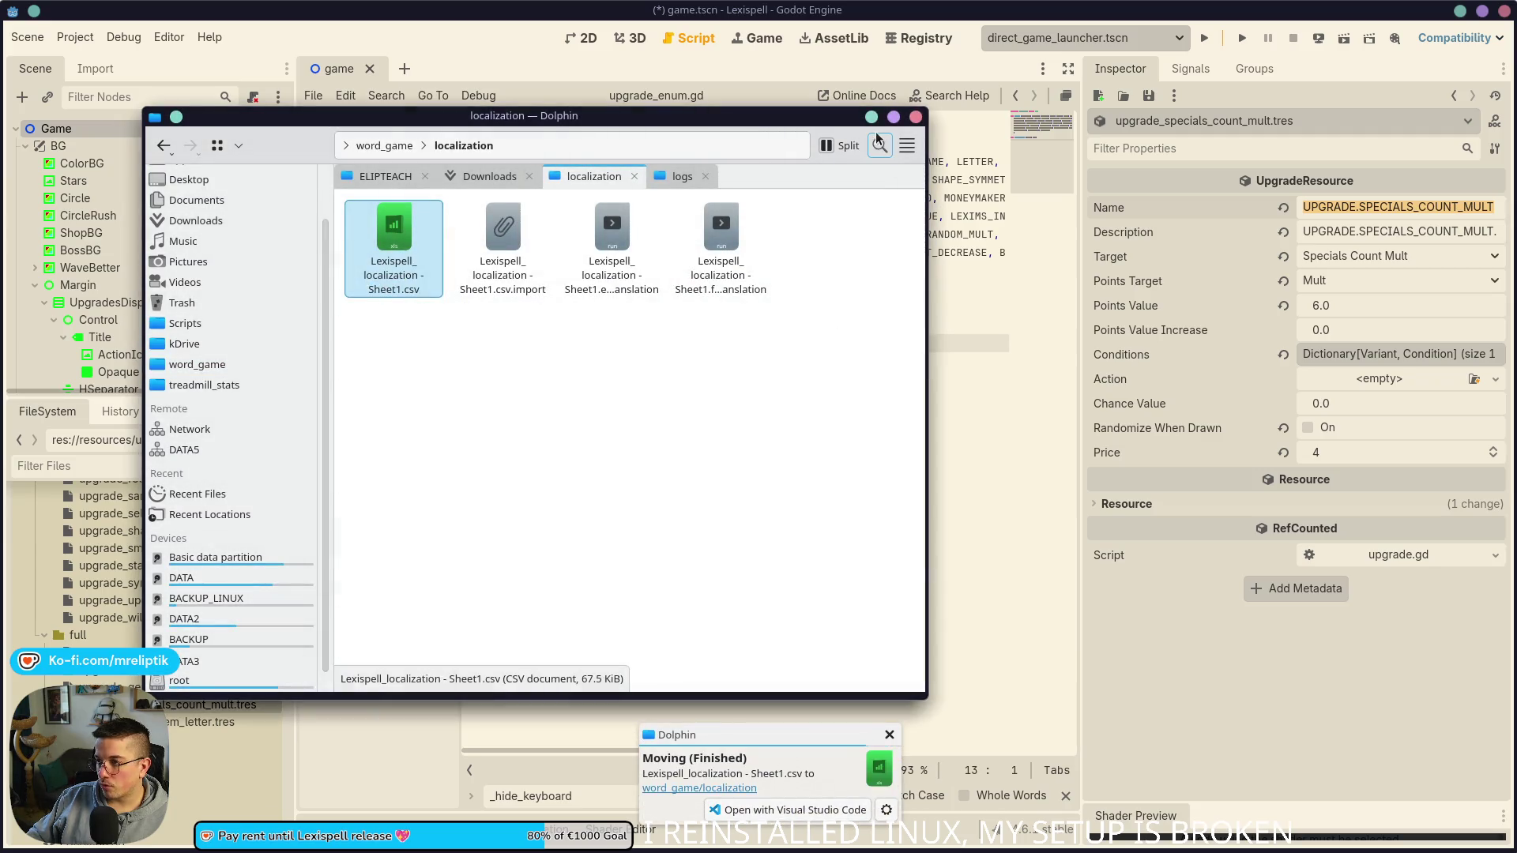
left_click(871, 116)
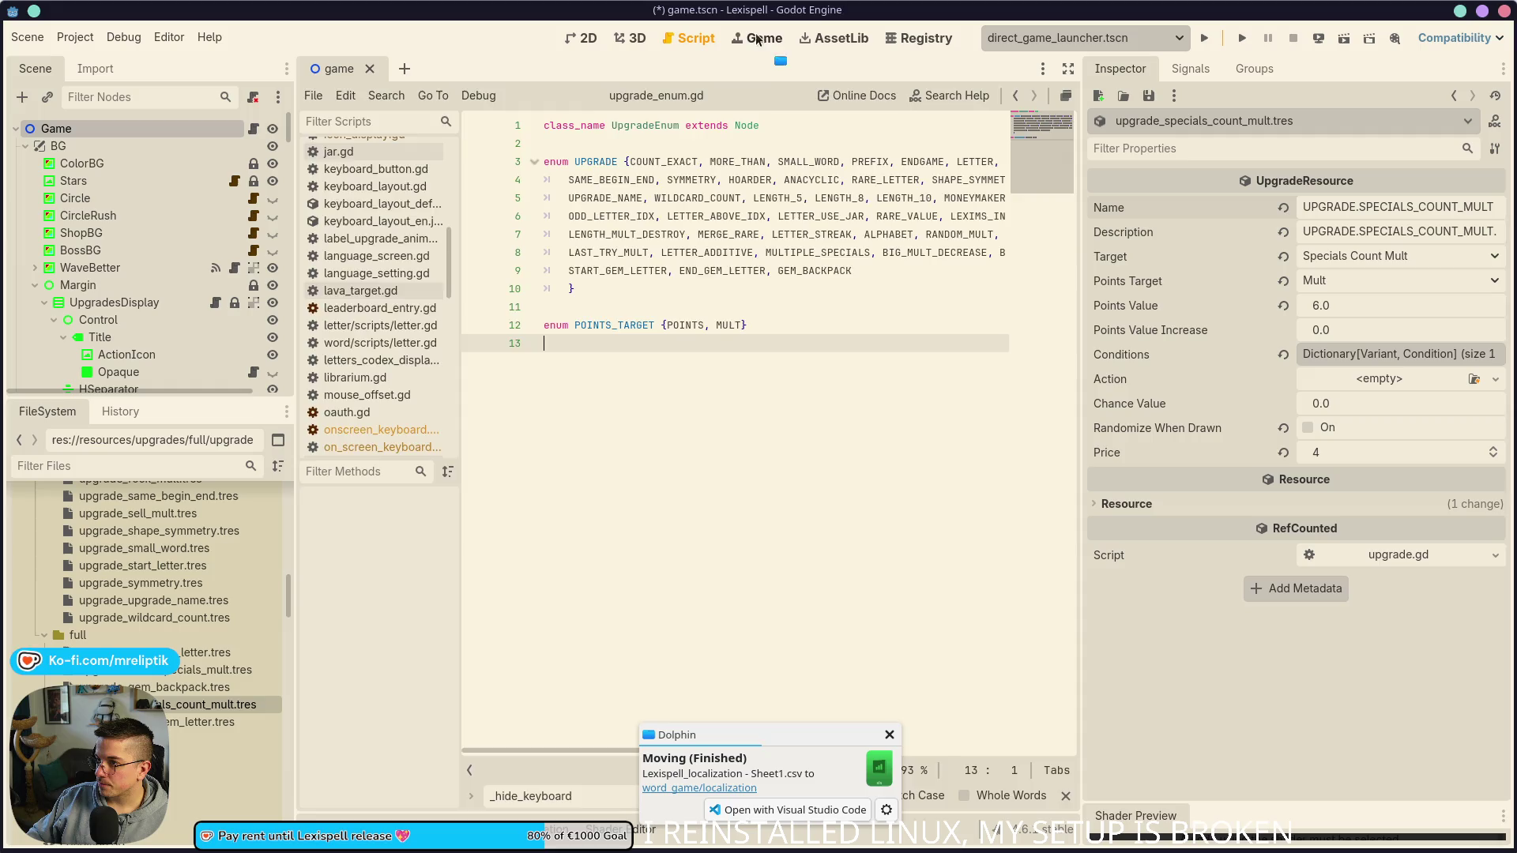
Step: Save the scene, run Lexispell into Chapter 1, and maximize the game view
left_click(756, 38)
key("ctrl+s")
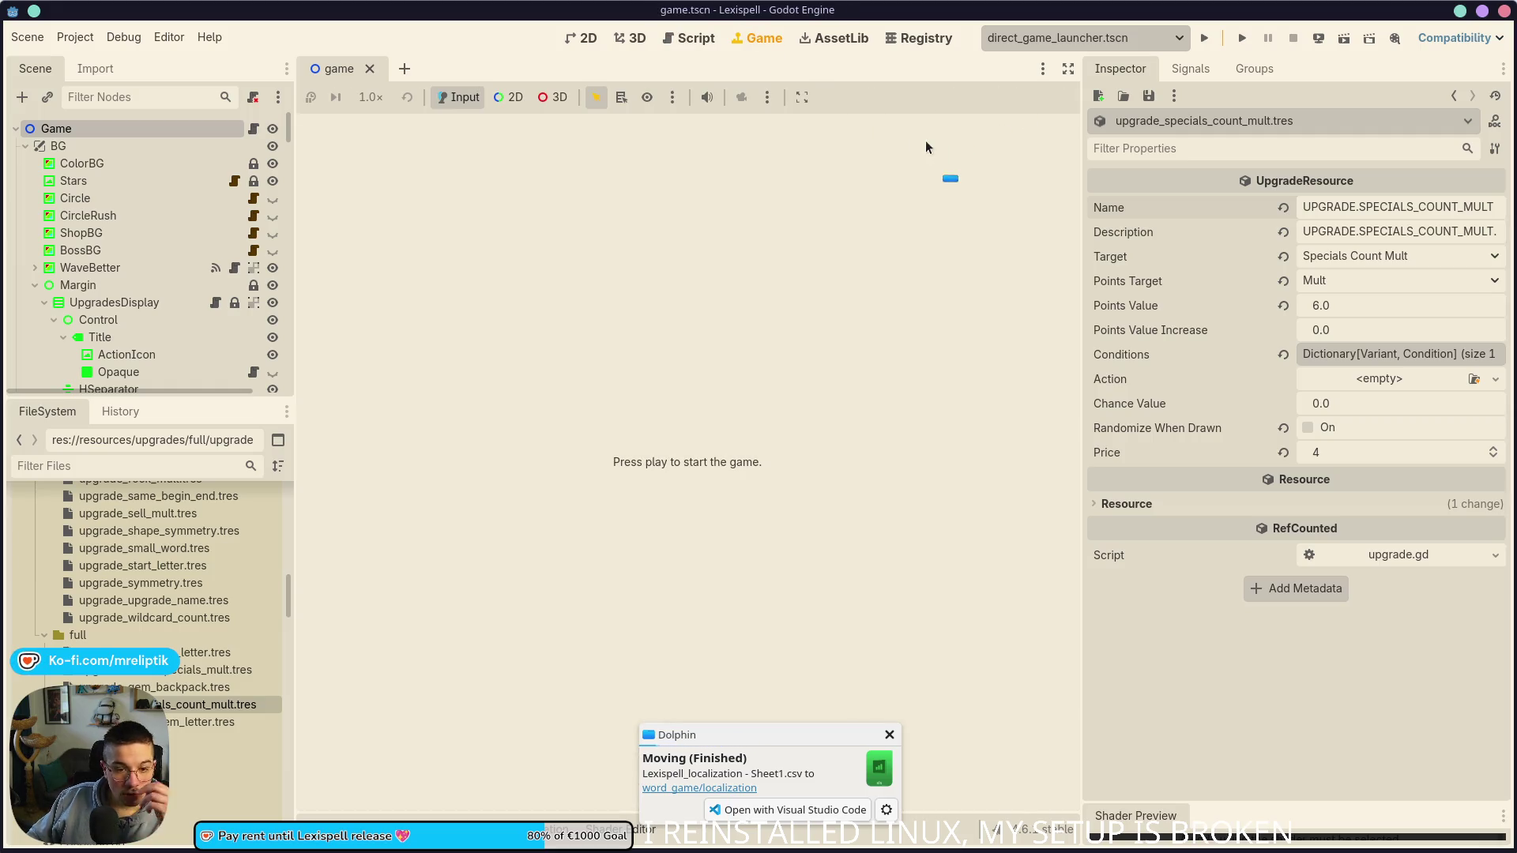
left_click(1203, 38)
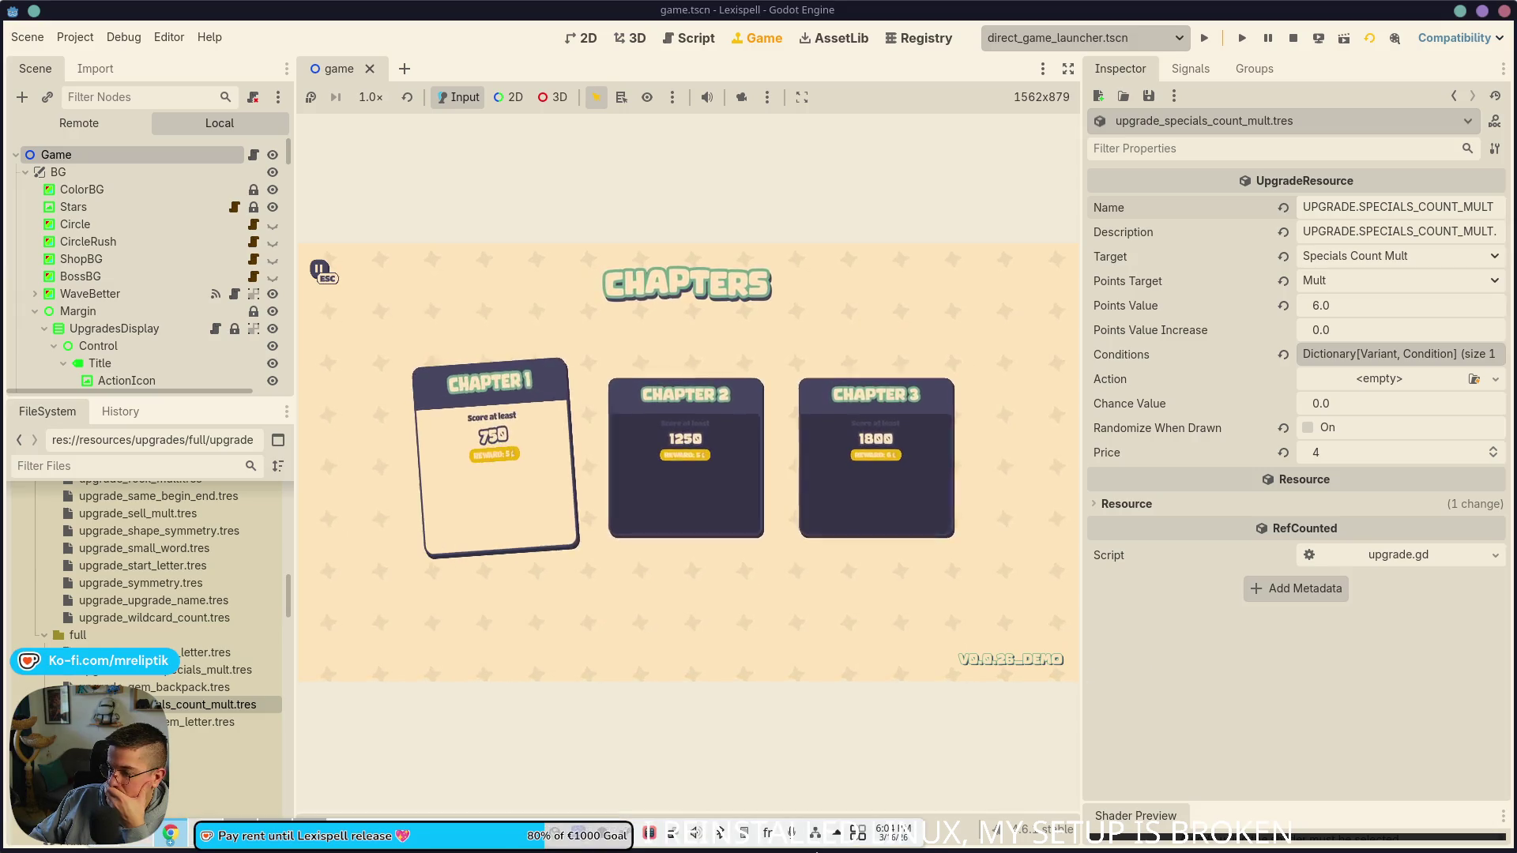
key("Return")
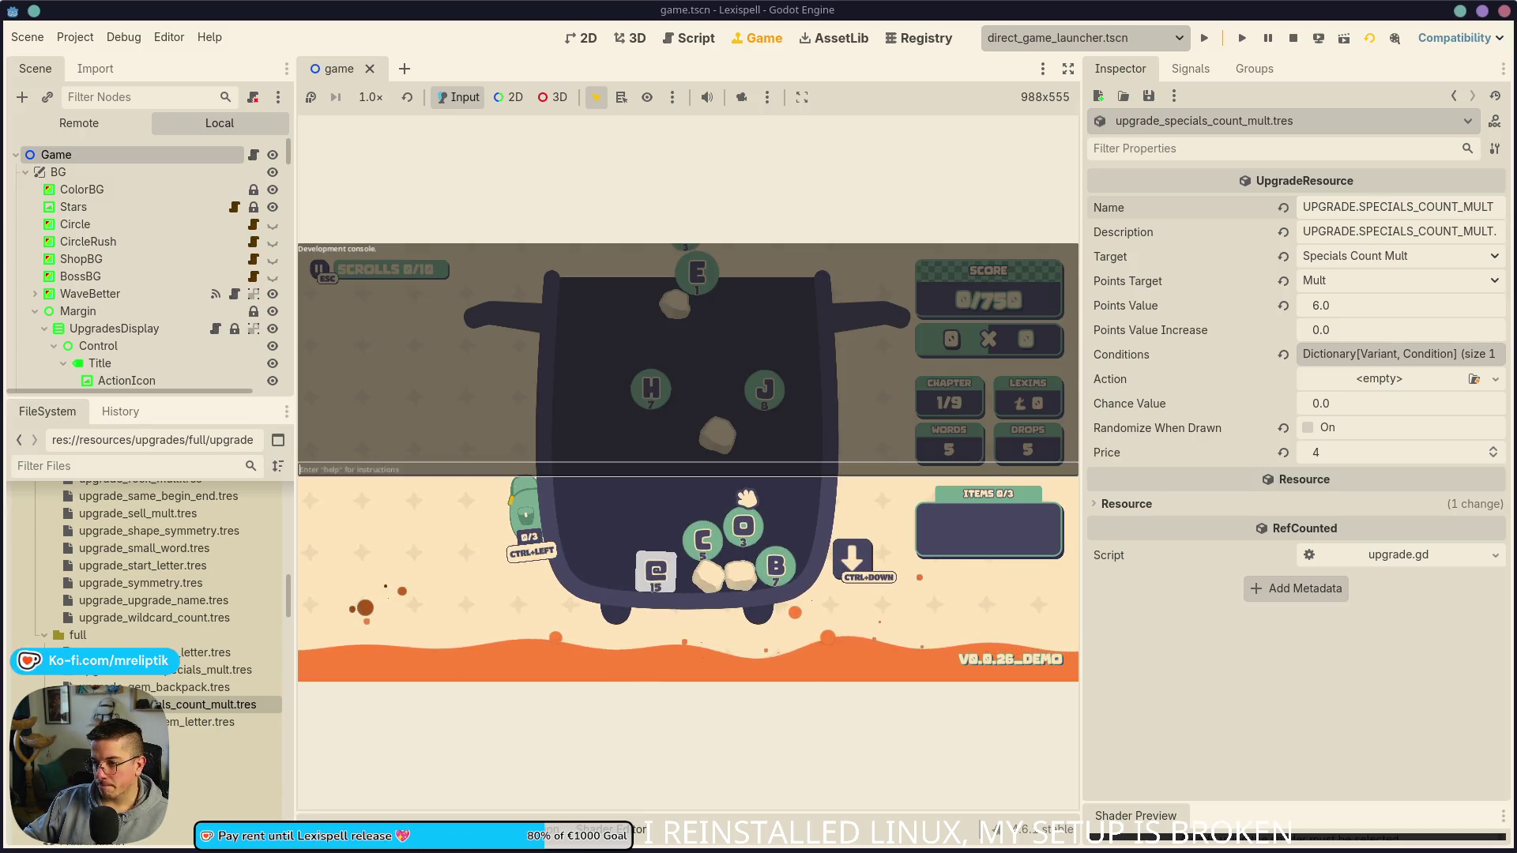
key("ctrl+shift+F11")
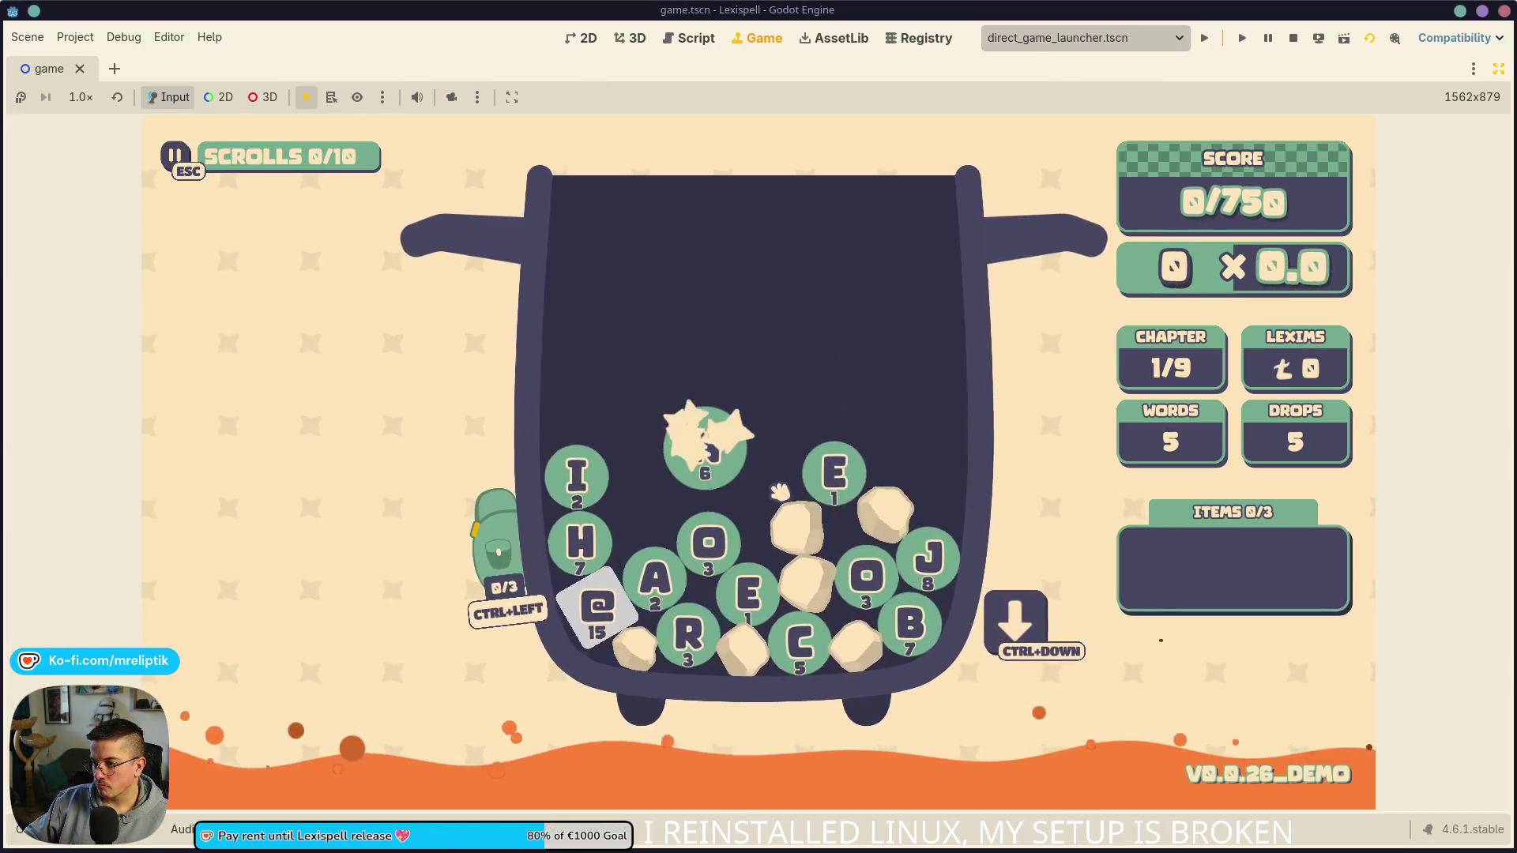
Step: Open the F1 debug menu and scroll the upgrade list, comparing it with the spreadsheet
key("F1")
scroll(900, 466, "down", 5)
scroll(1008, 503, "up", 5)
scroll(1063, 458, "down", 10)
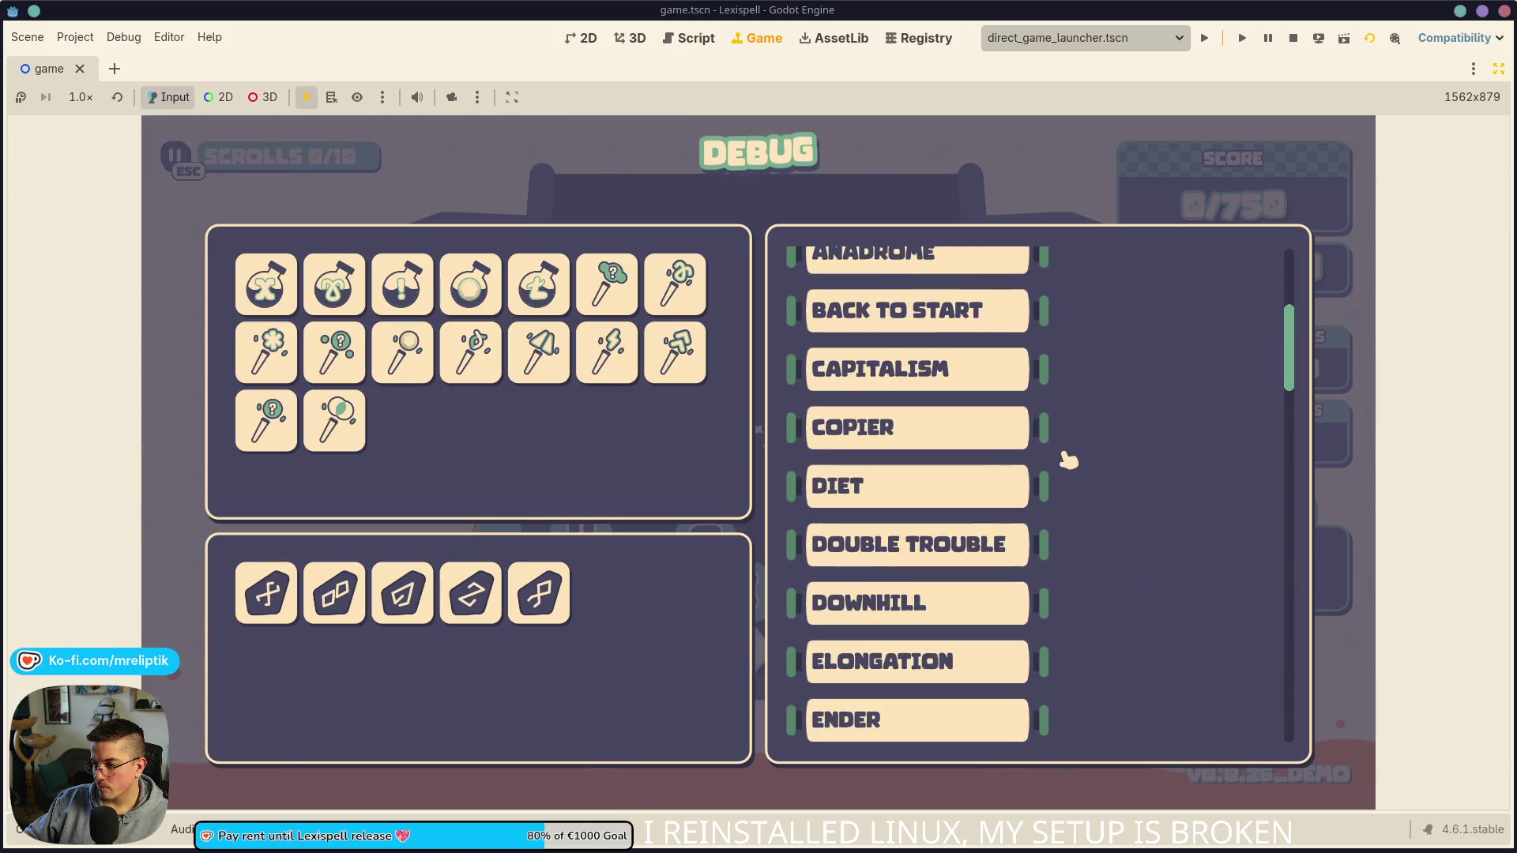
scroll(1105, 468, "down", 15)
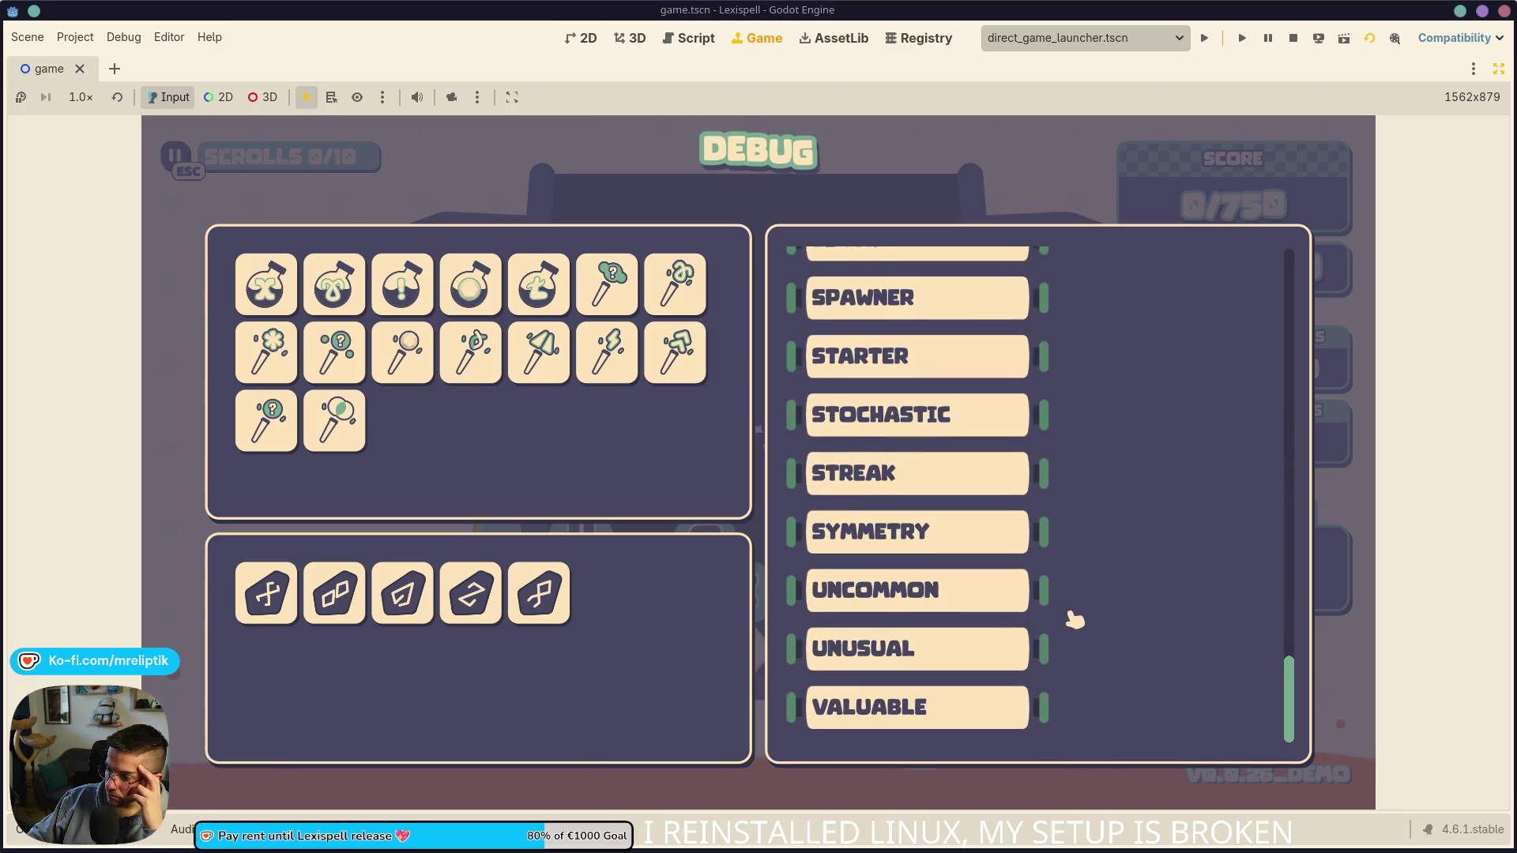
scroll(1135, 600, "up", 6)
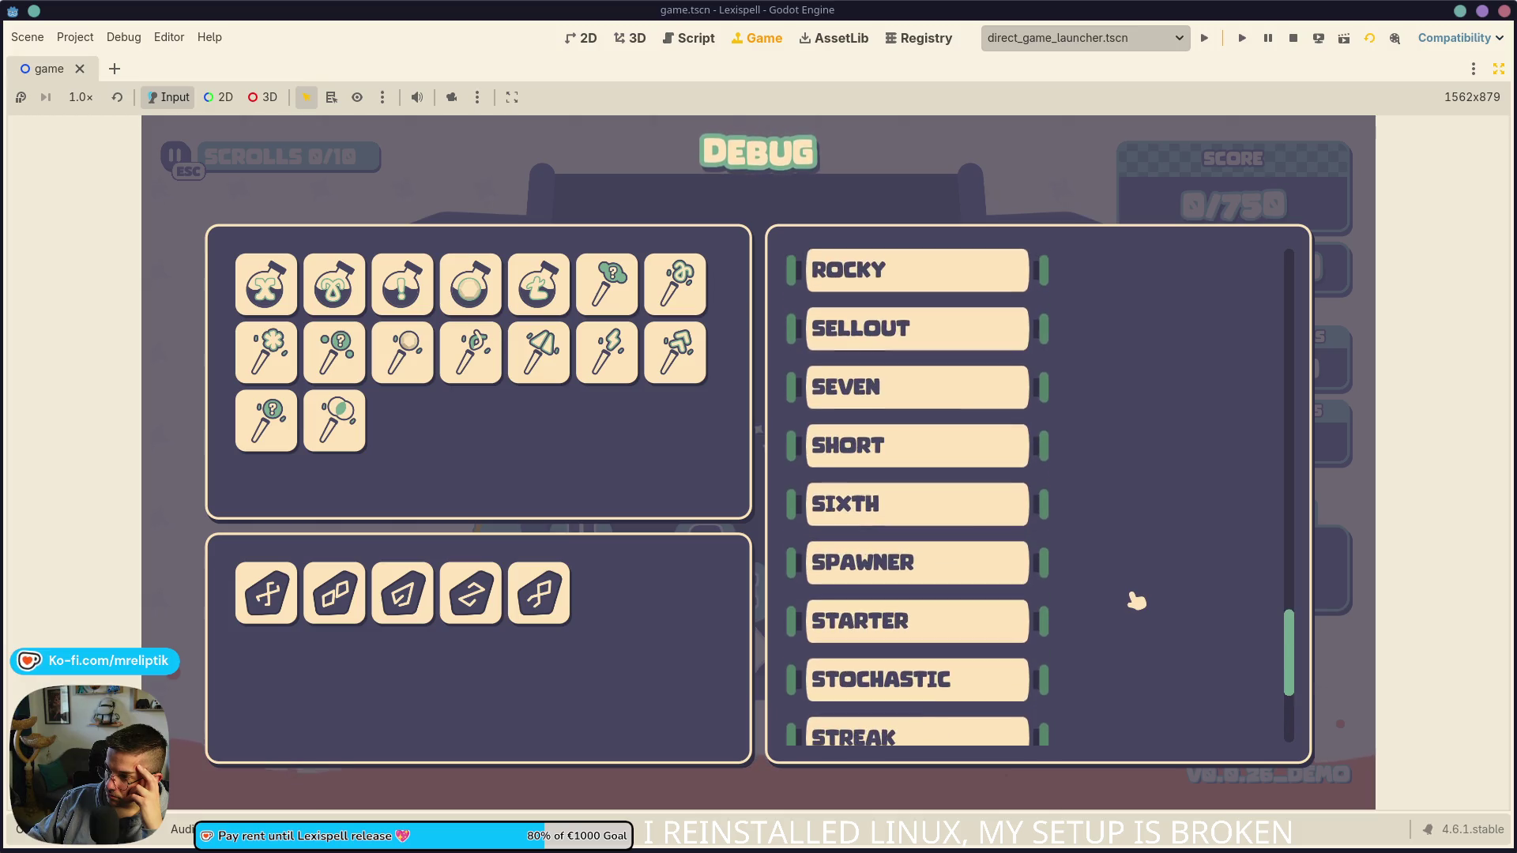
scroll(1135, 600, "up", 5)
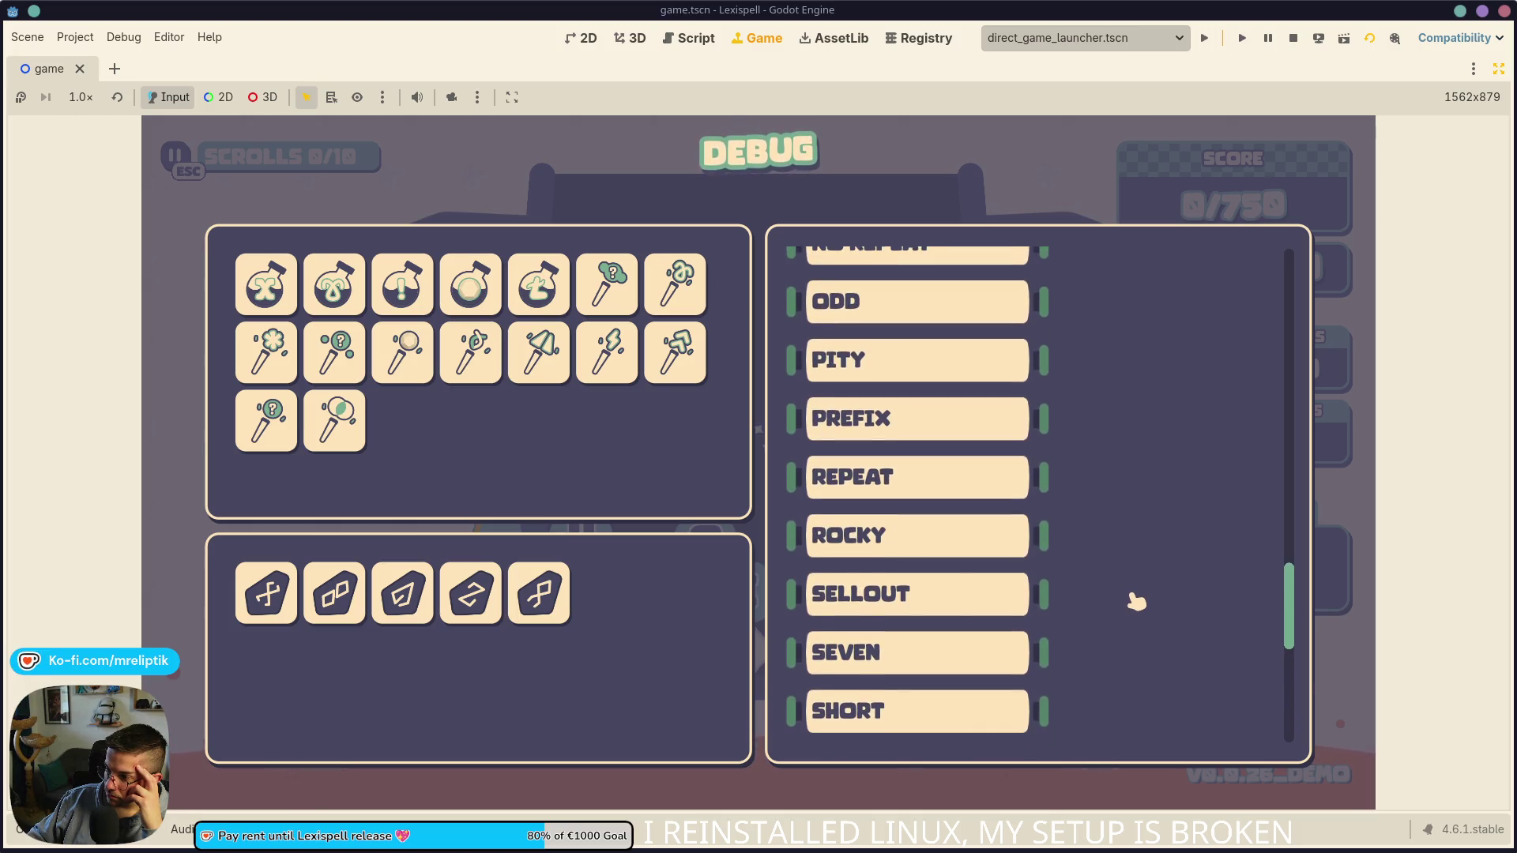
scroll(1135, 600, "up", 8)
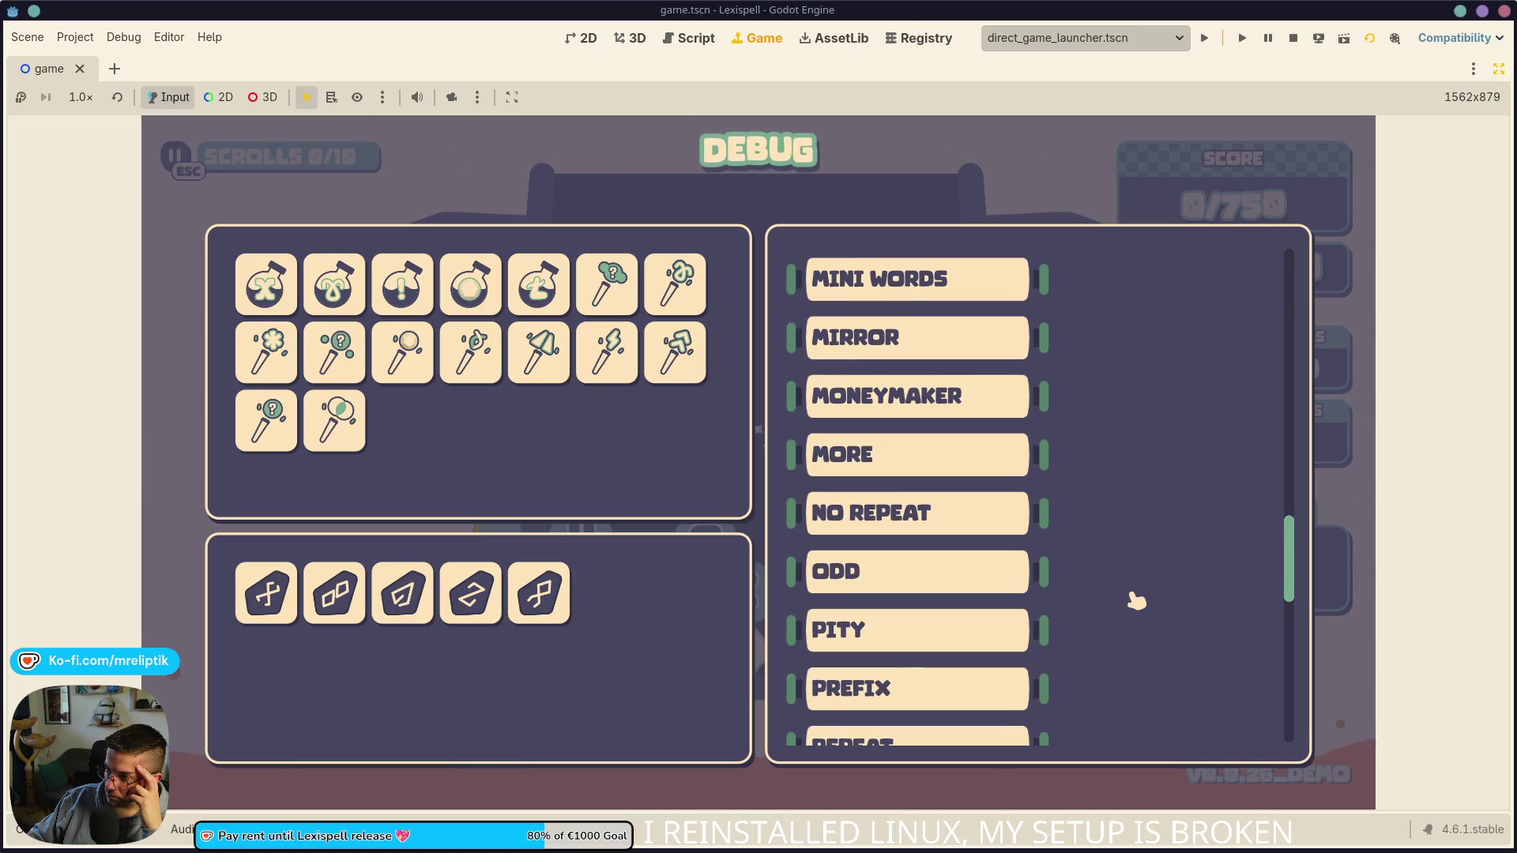
scroll(1134, 608, "up", 7)
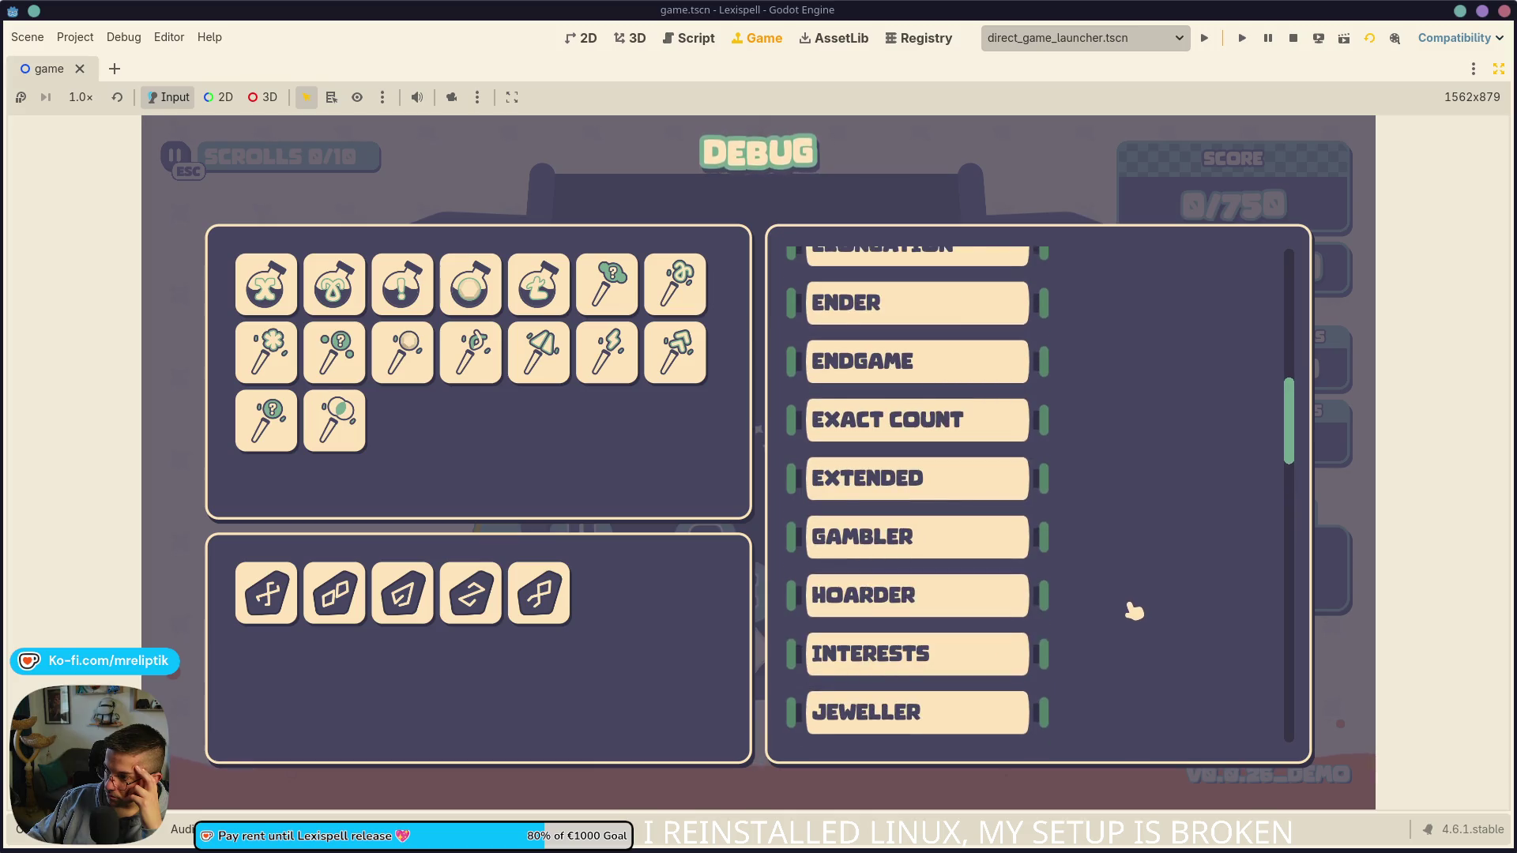
scroll(1135, 610, "up", 3)
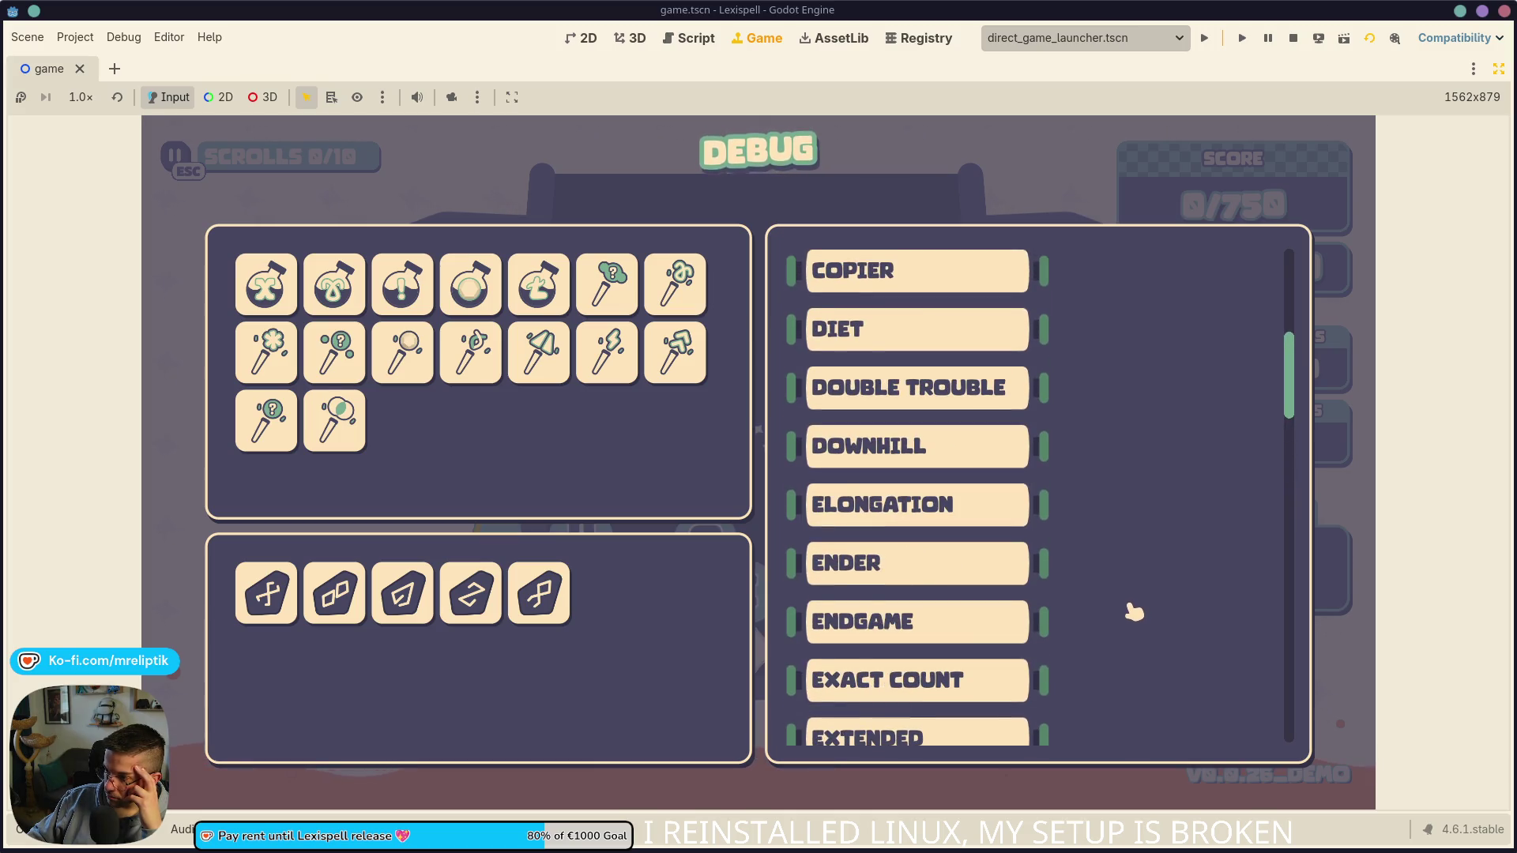
scroll(1134, 612, "up", 4)
scroll(1133, 612, "up", 2)
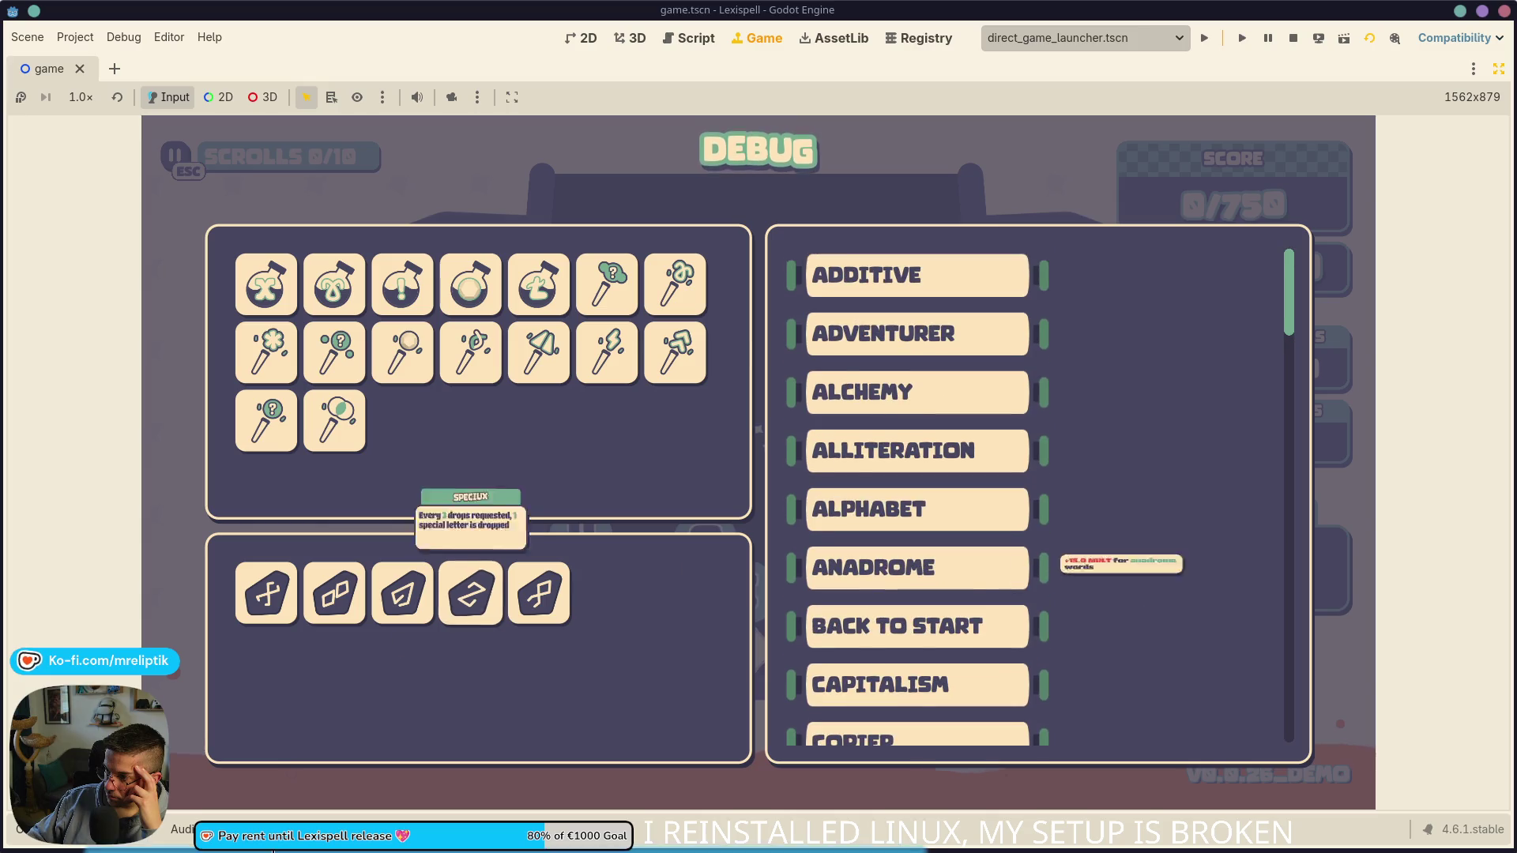
key("alt+Tab")
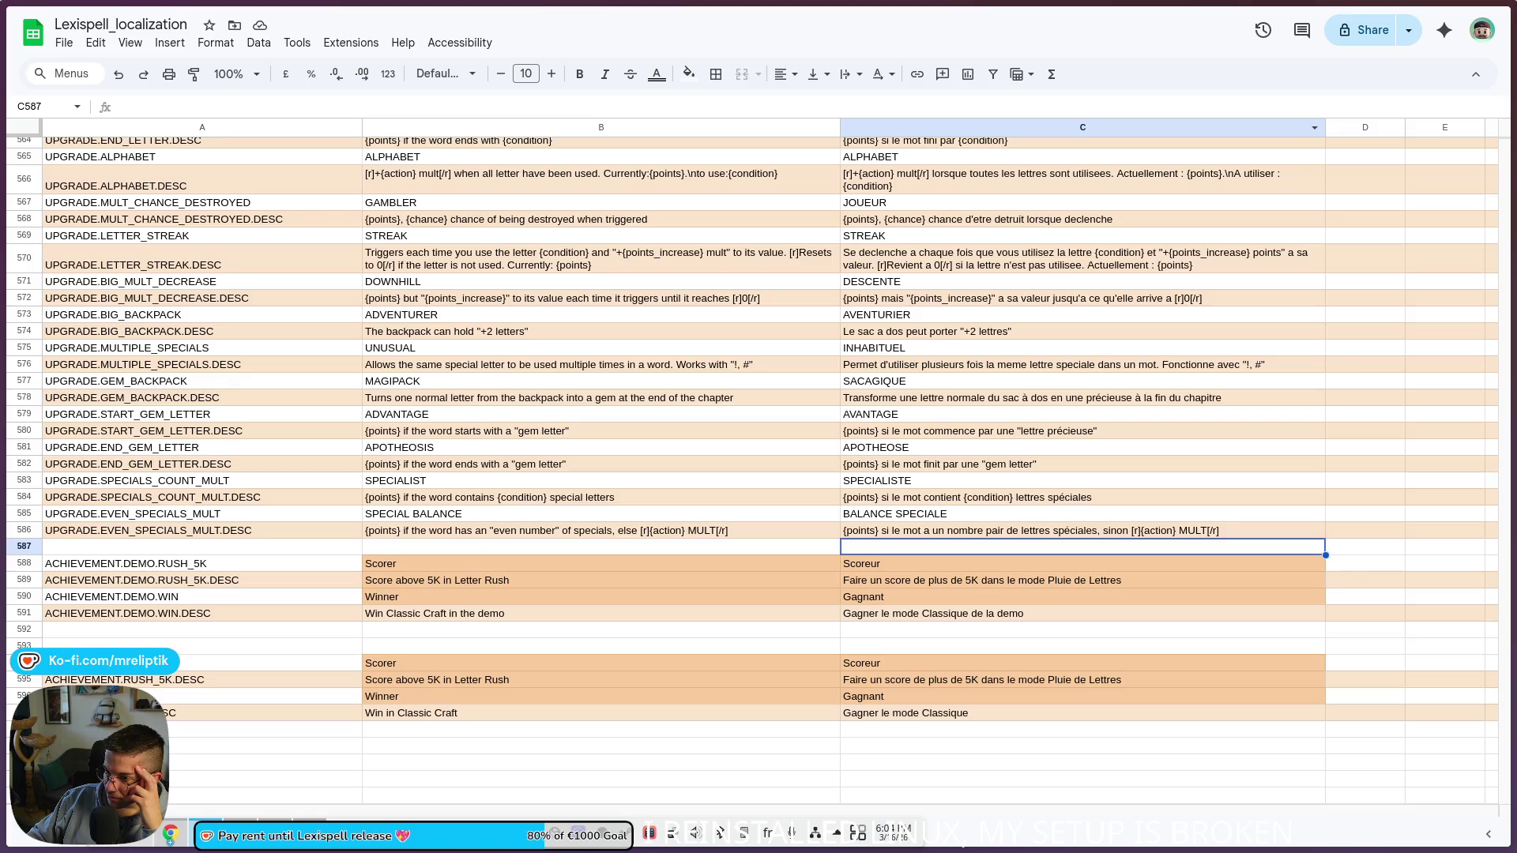
key("alt+Tab")
scroll(945, 636, "down", 15)
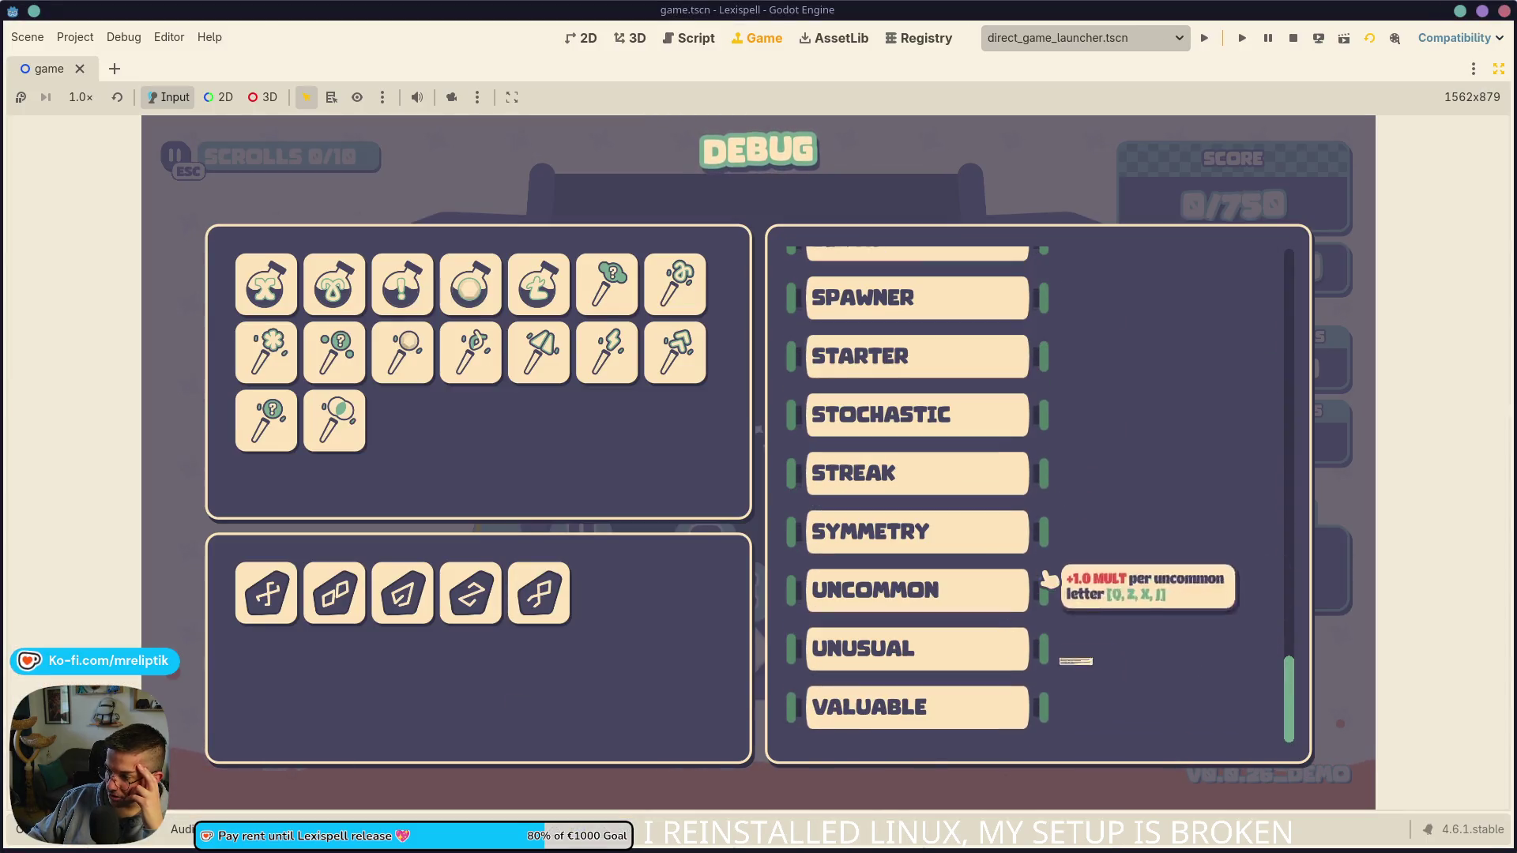
scroll(1059, 595, "up", 3)
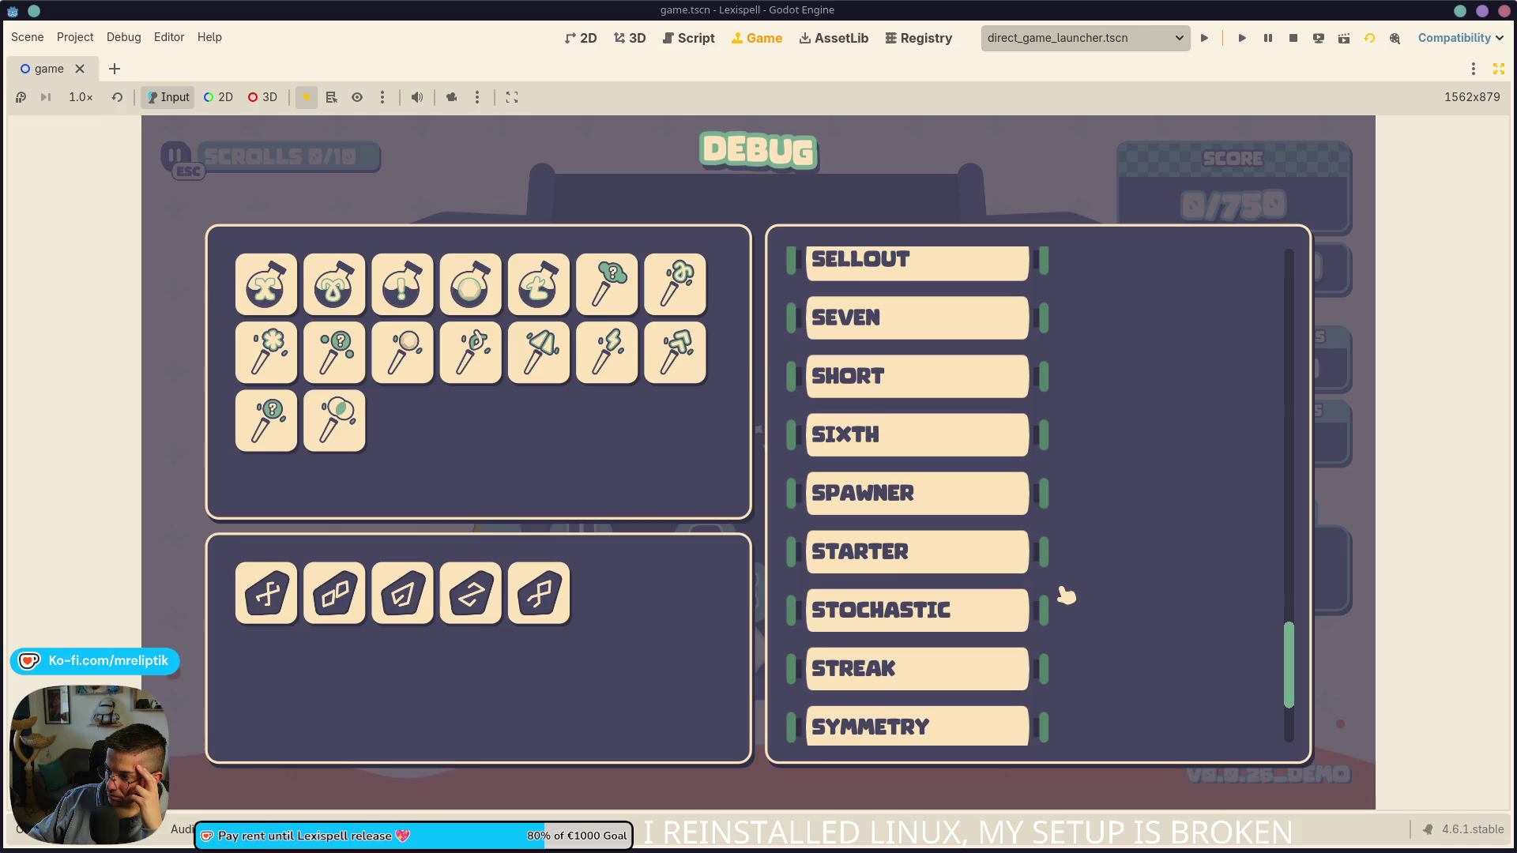
scroll(1060, 594, "down", 2)
scroll(1059, 592, "up", 3)
scroll(1076, 546, "up", 3)
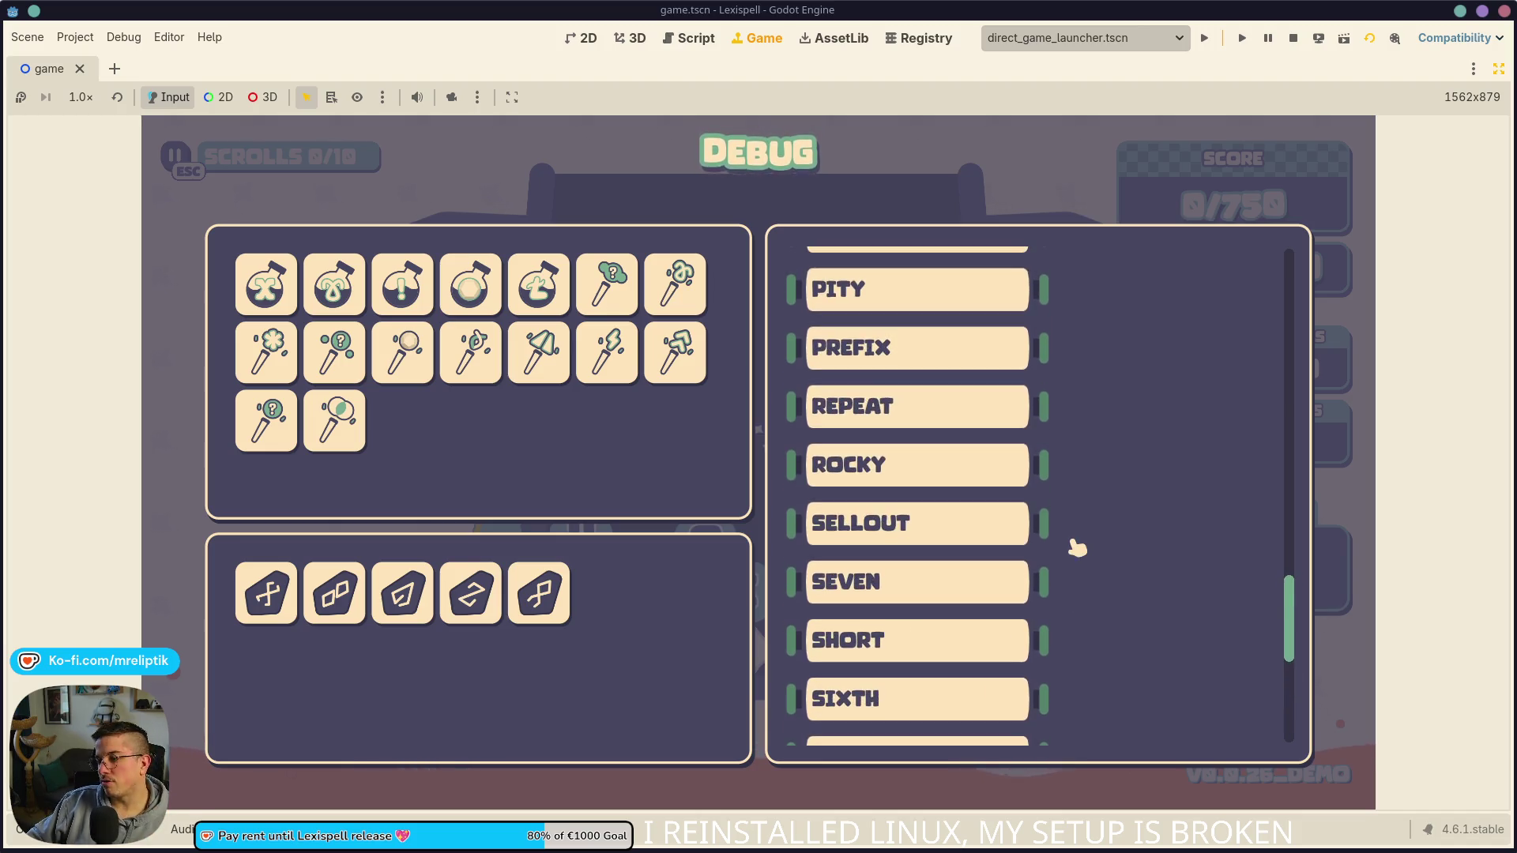
scroll(1076, 547, "up", 3)
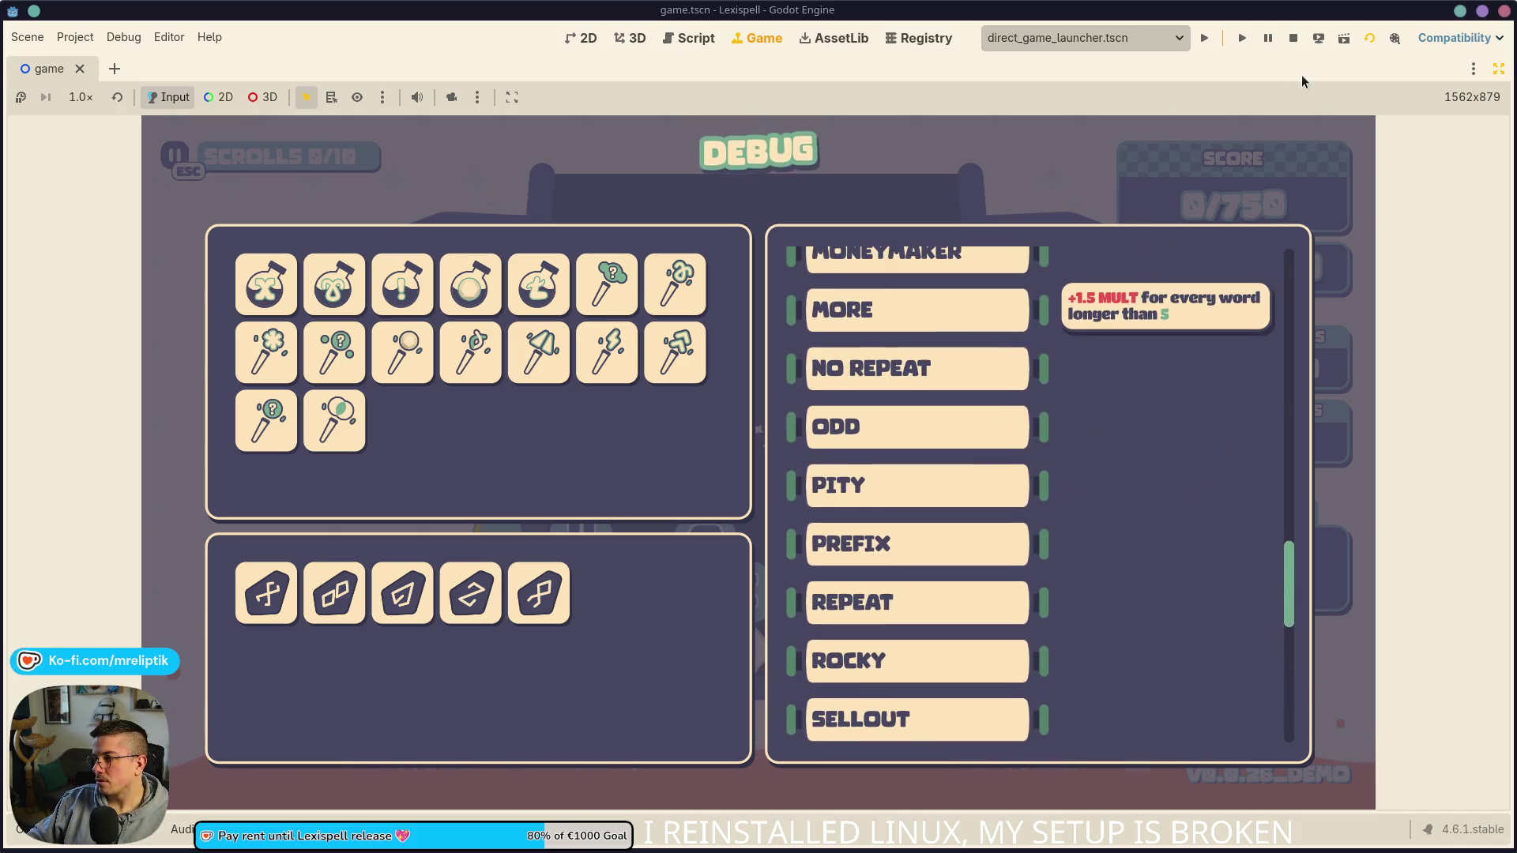
Step: Stop the game and open the globals.gd script from the globals scene
left_click(1293, 38)
left_click(585, 39)
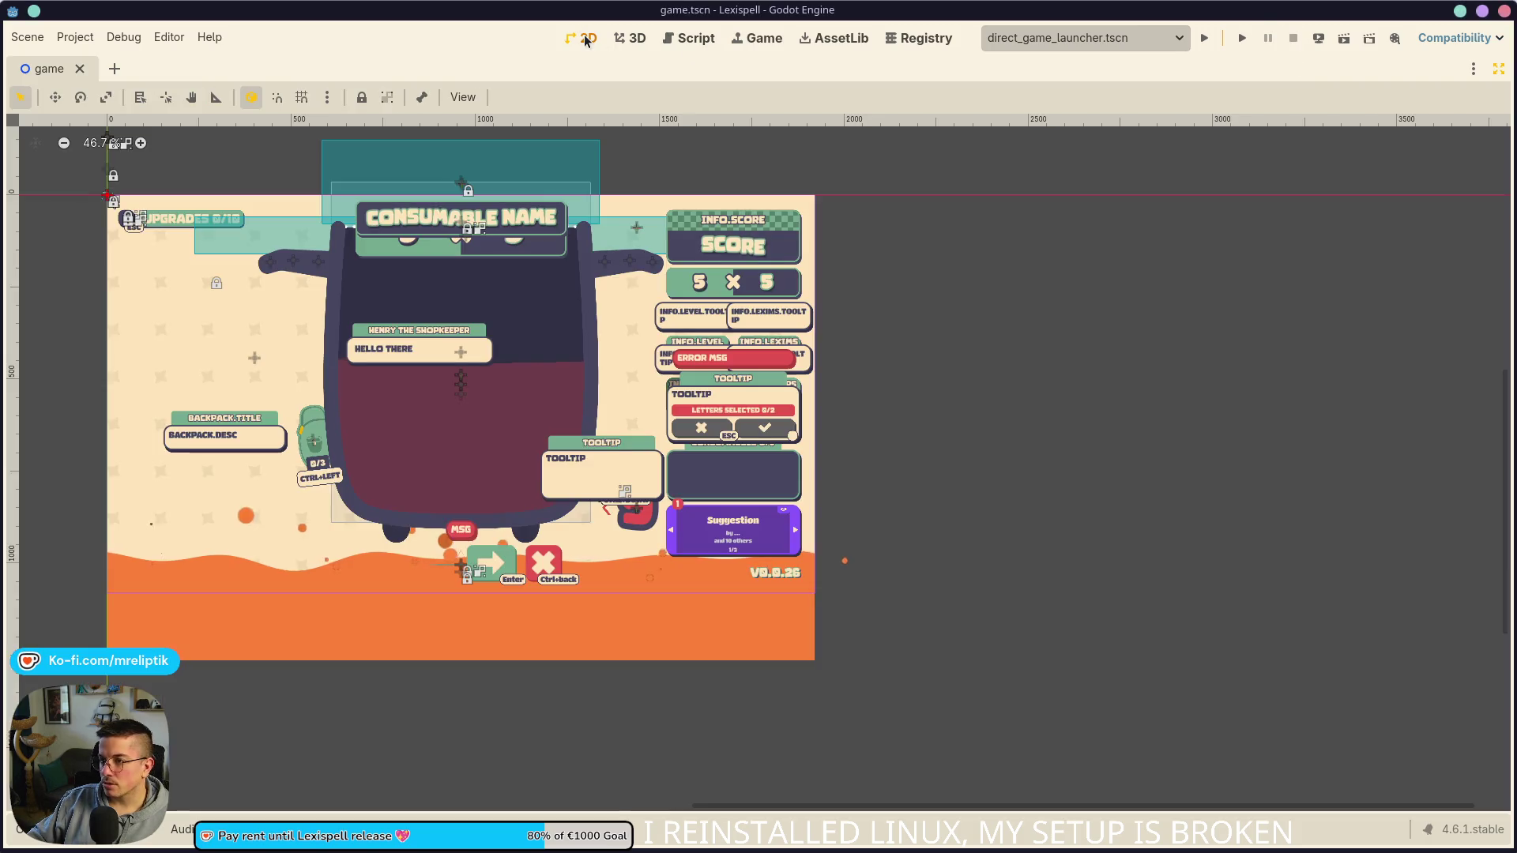
key("ctrl+shift+o")
type("globals")
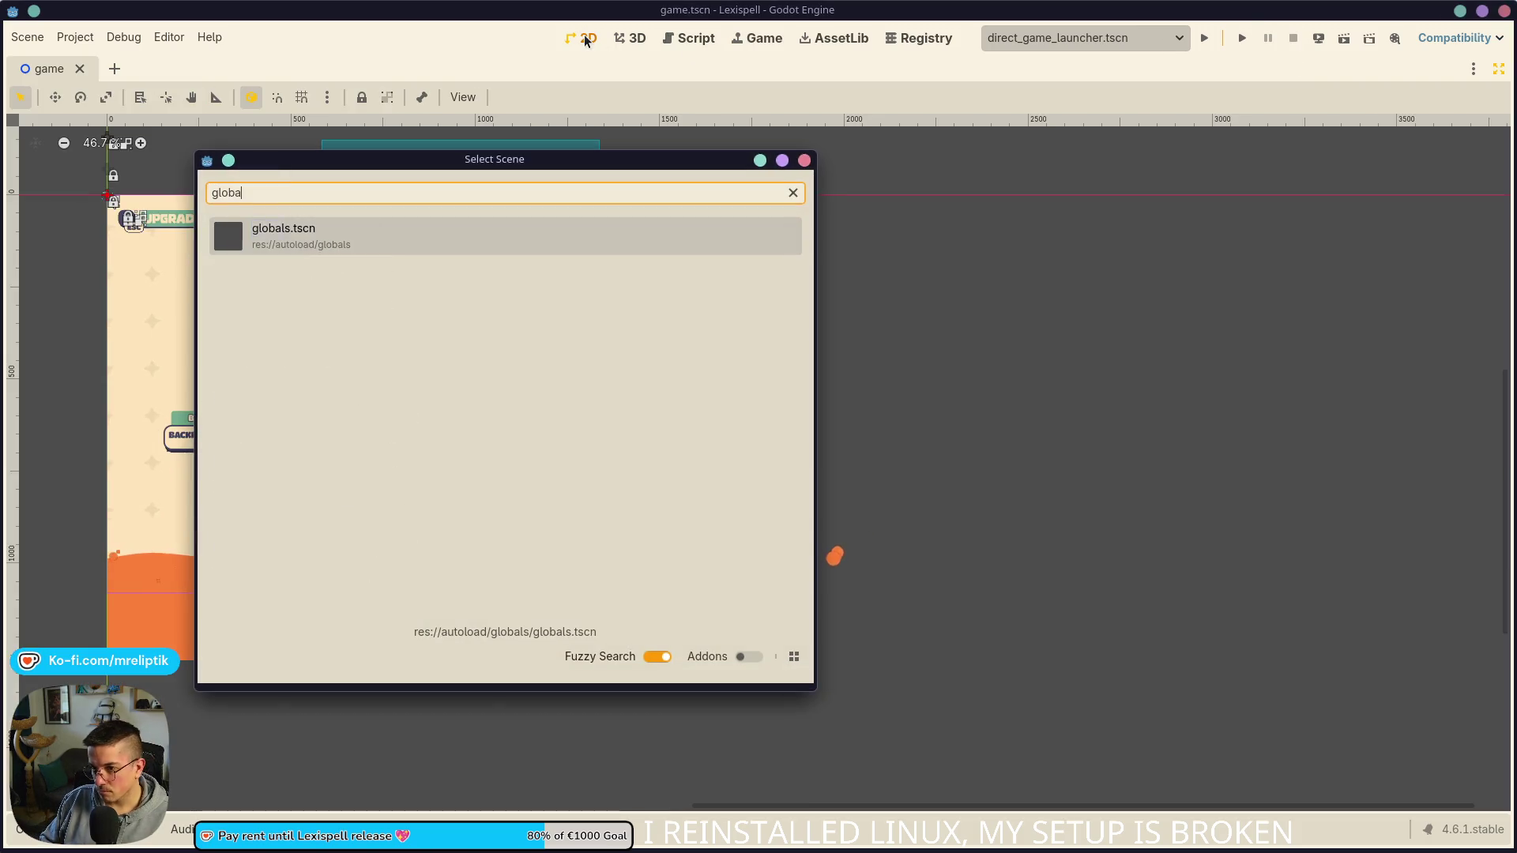
key("Return")
left_click(1498, 69)
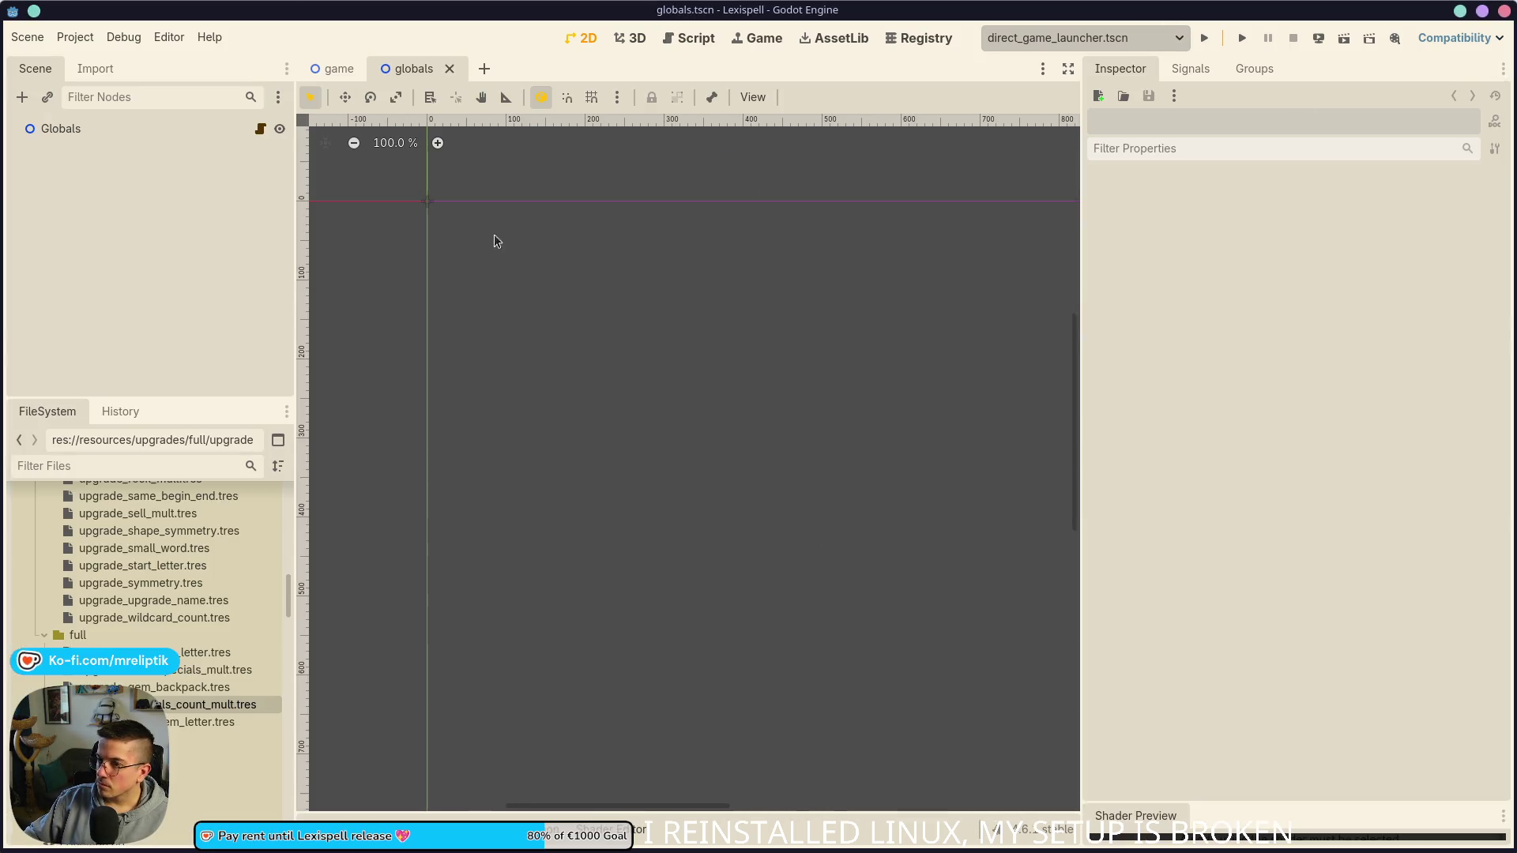
left_click(260, 128)
Step: Comment out 'is_demo = true' on line 181, save, and relaunch the game
scroll(711, 316, "down", 10)
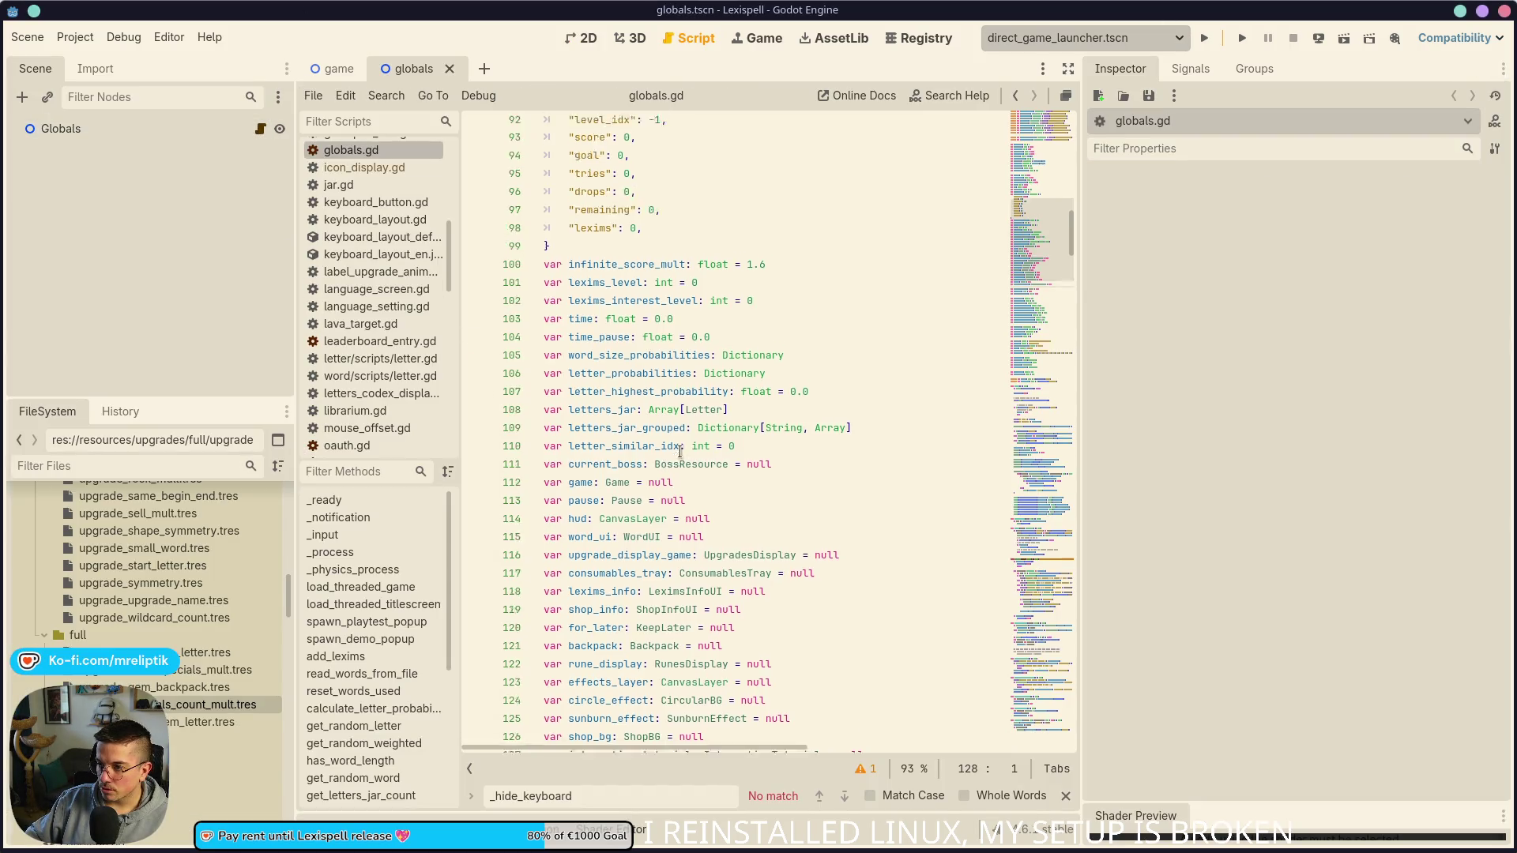
left_click_drag(1079, 218, 1305, 218)
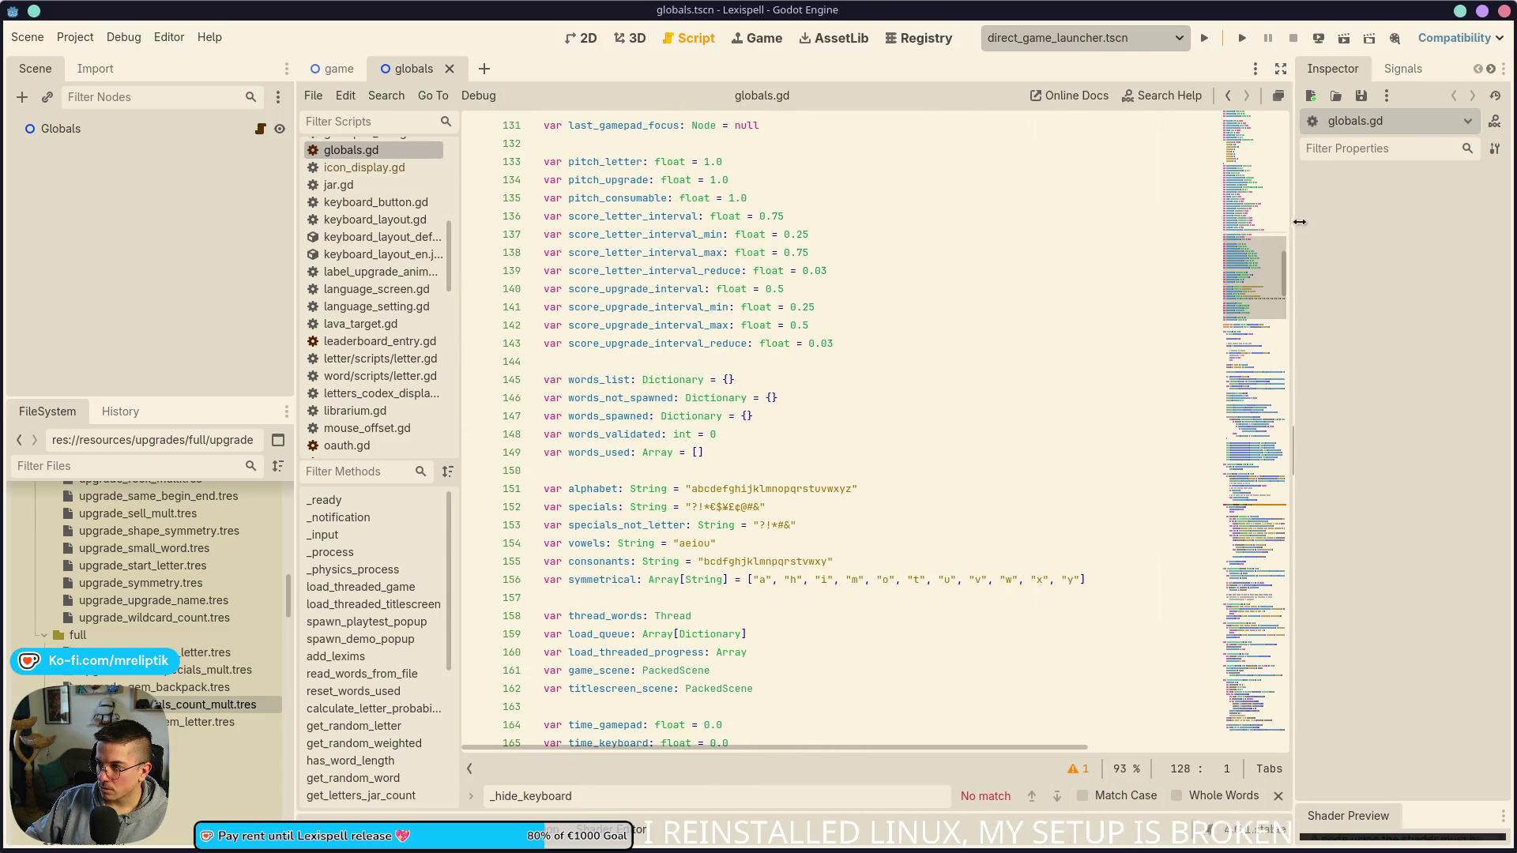
scroll(746, 523, "down", 12)
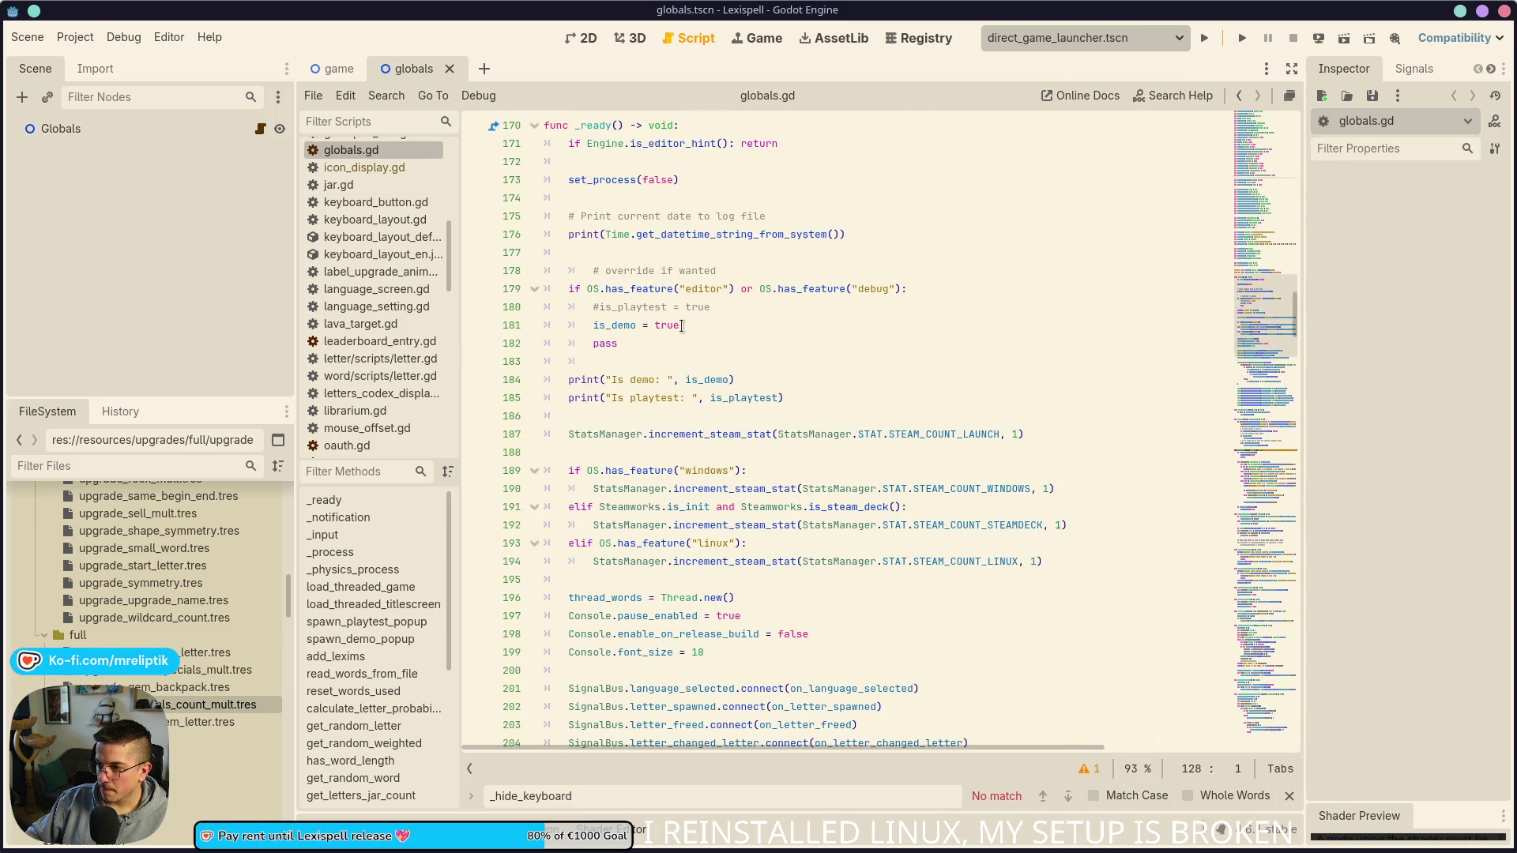
left_click(681, 325)
key("ctrl+s")
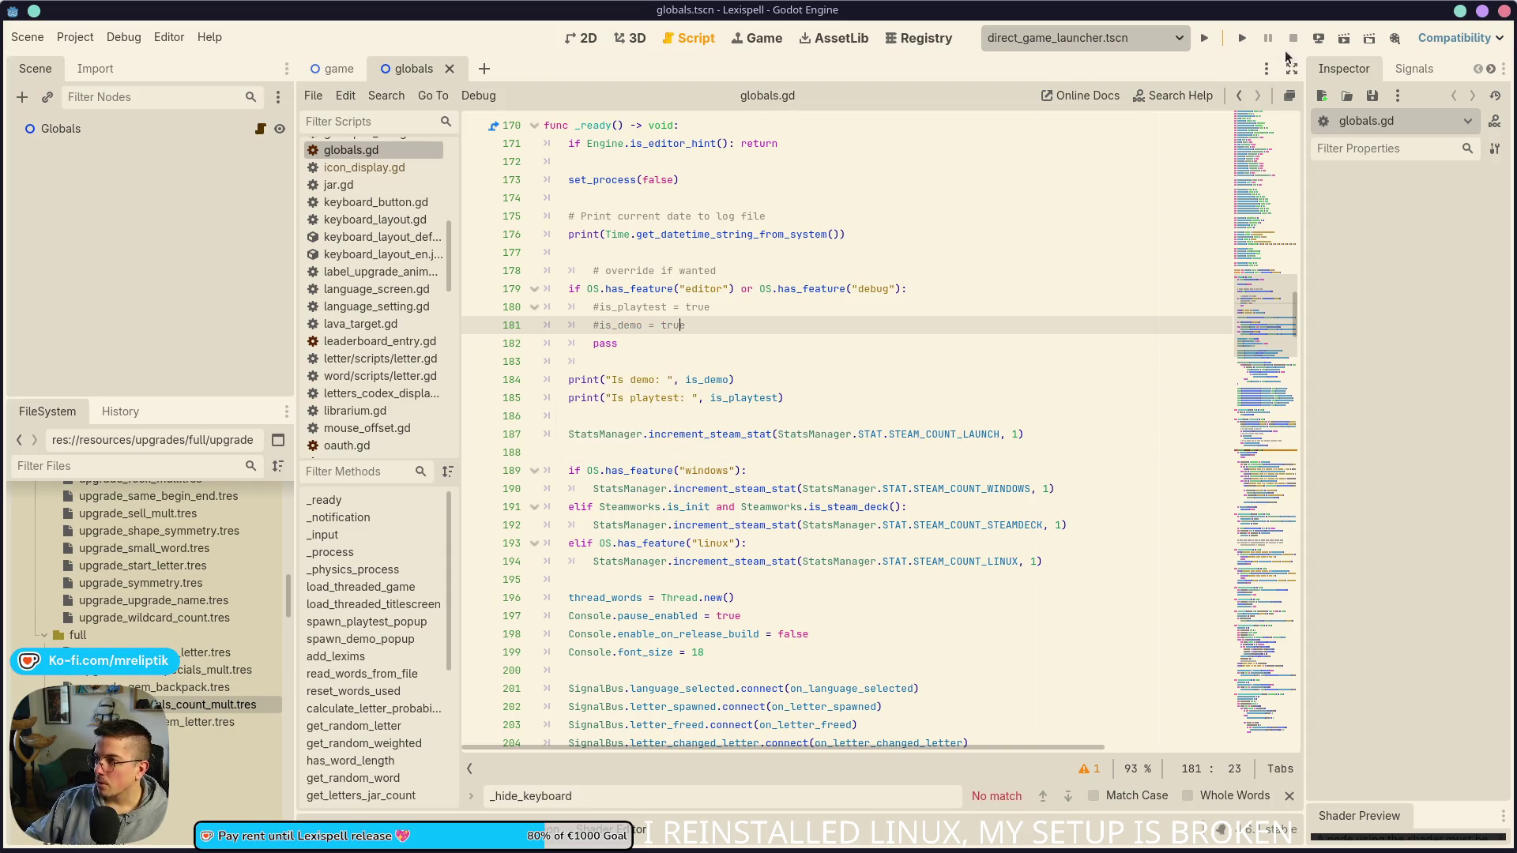
left_click(1244, 39)
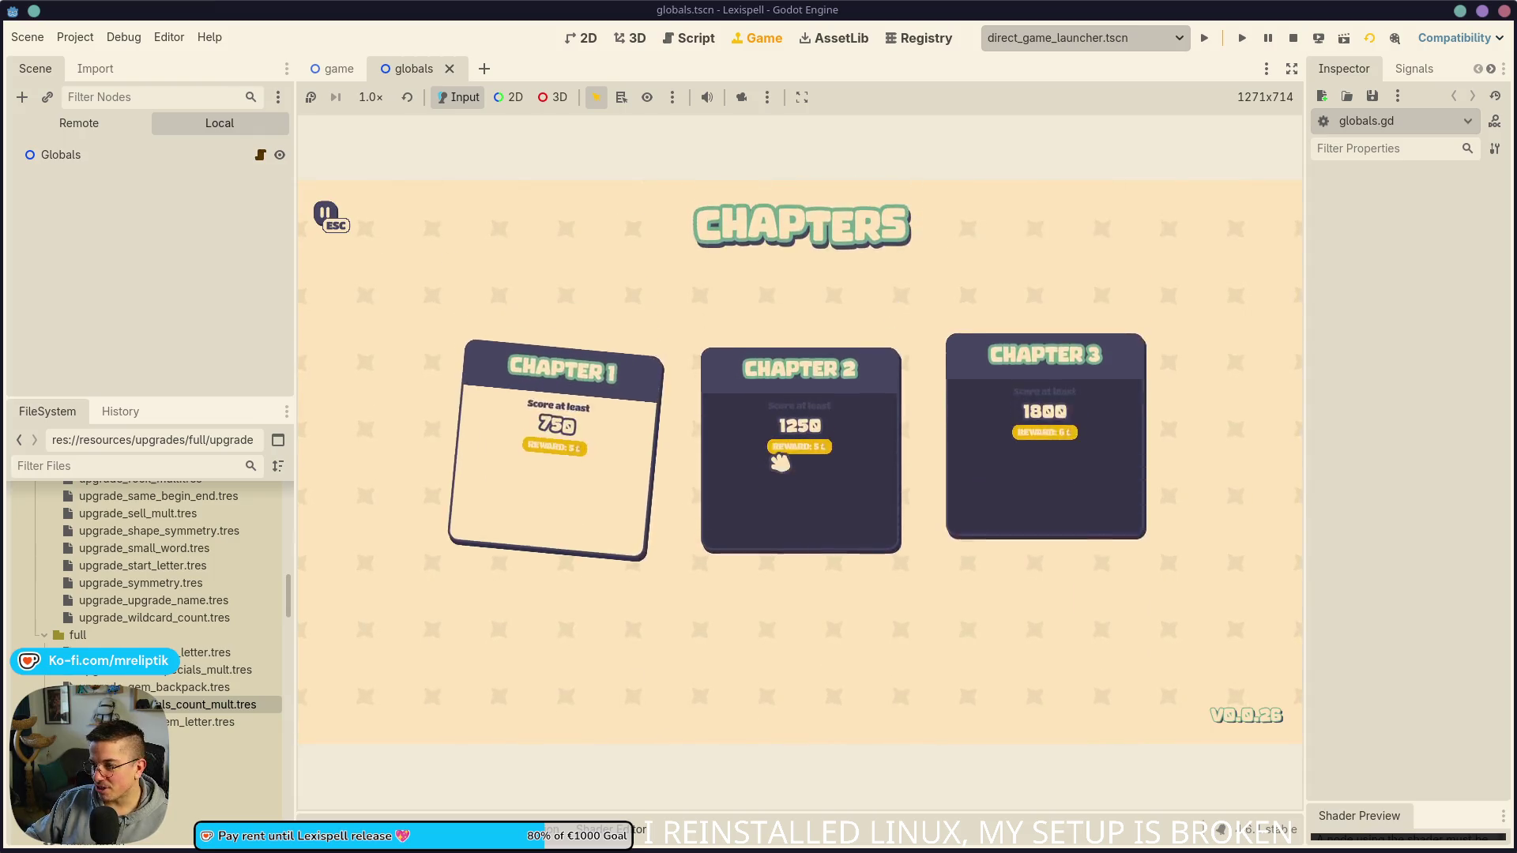
Step: Start Chapter 1 in the running game and bring up the debug upgrade overlay
left_click(551, 468)
key("Escape")
key("Escape")
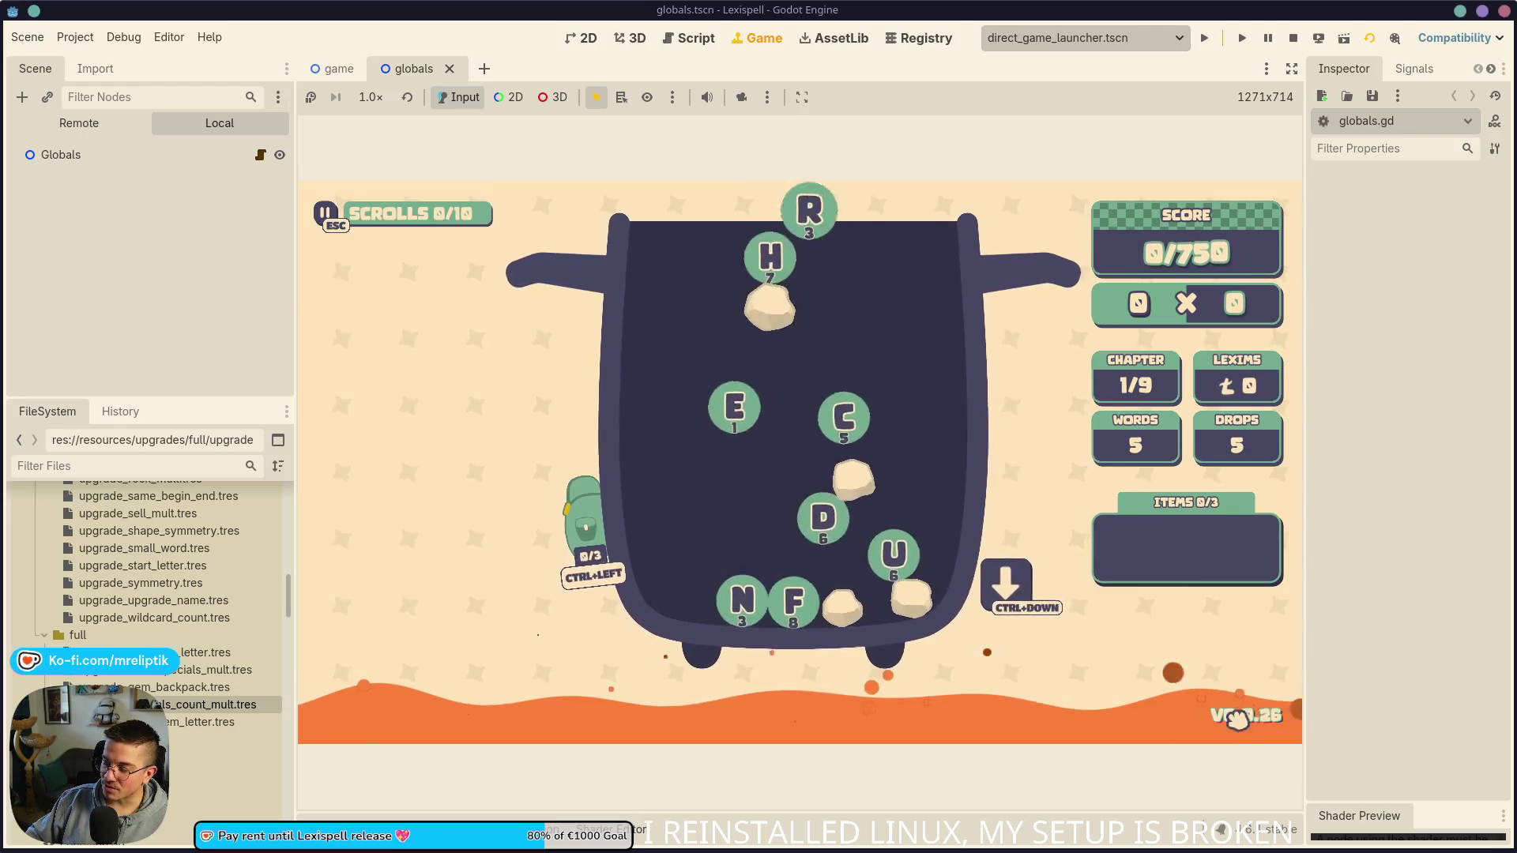
key("F1")
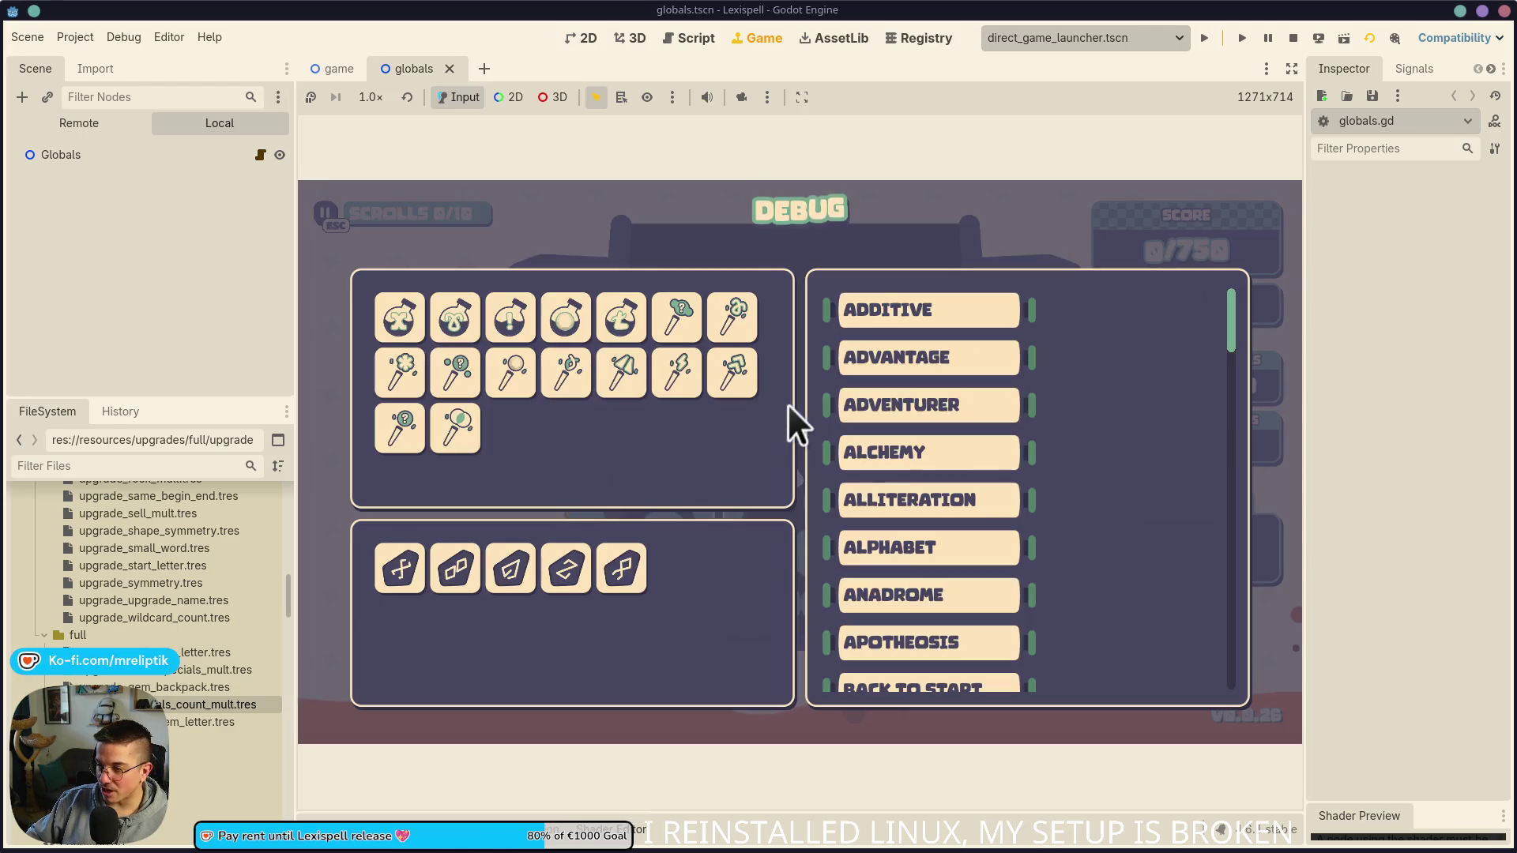
Step: Scroll the debug upgrade list to read the SPECIAL BALANCE and SPECIALIST descriptions
scroll(1098, 422, "down", 5)
scroll(1098, 422, "down", 15)
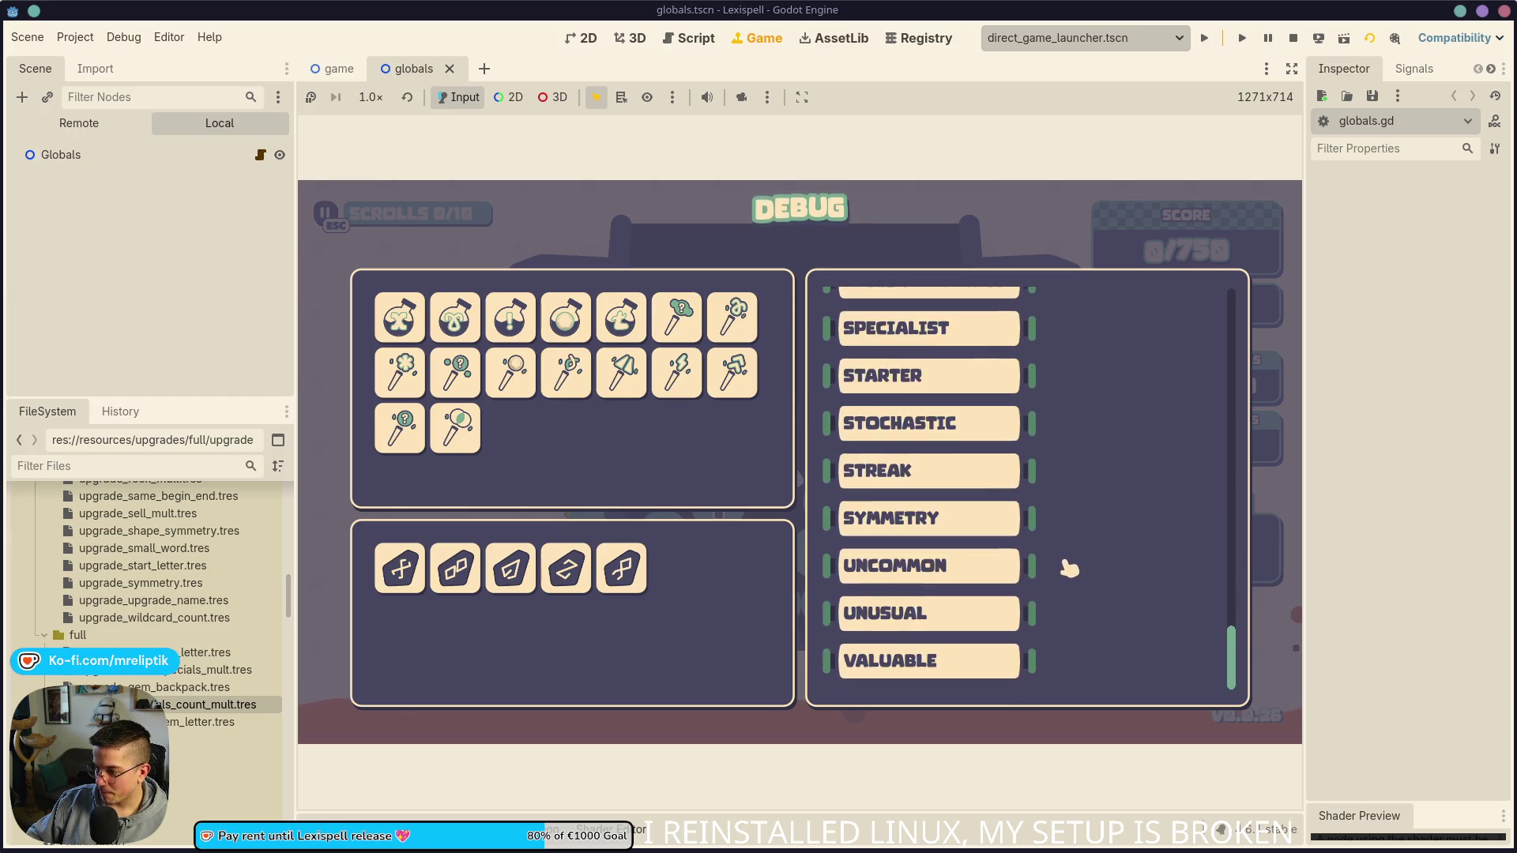
scroll(1048, 541, "up", 3)
scroll(1048, 541, "down", 3)
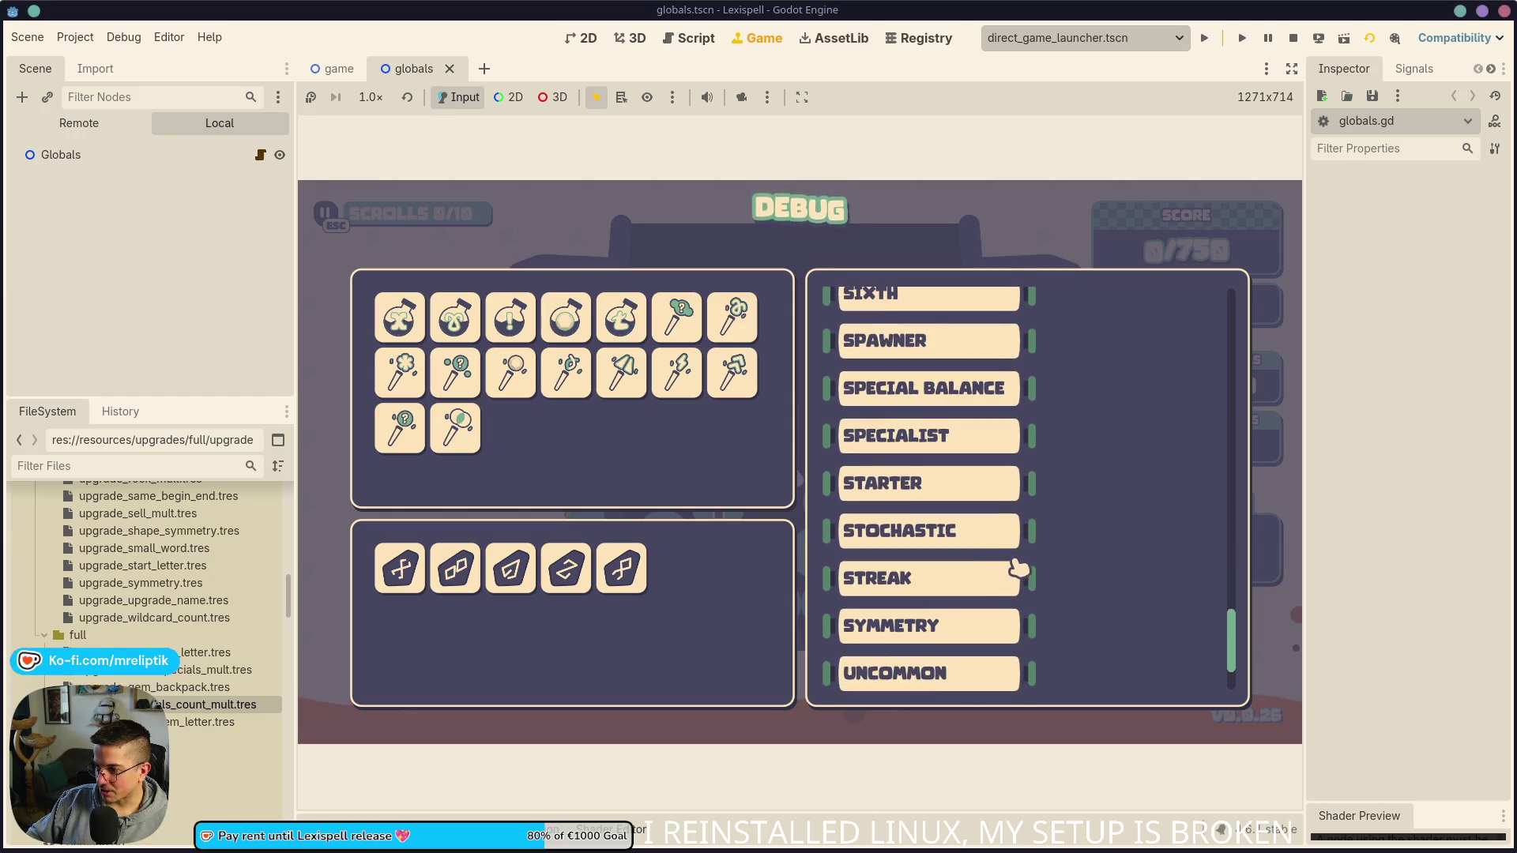
mouse_move(940, 409)
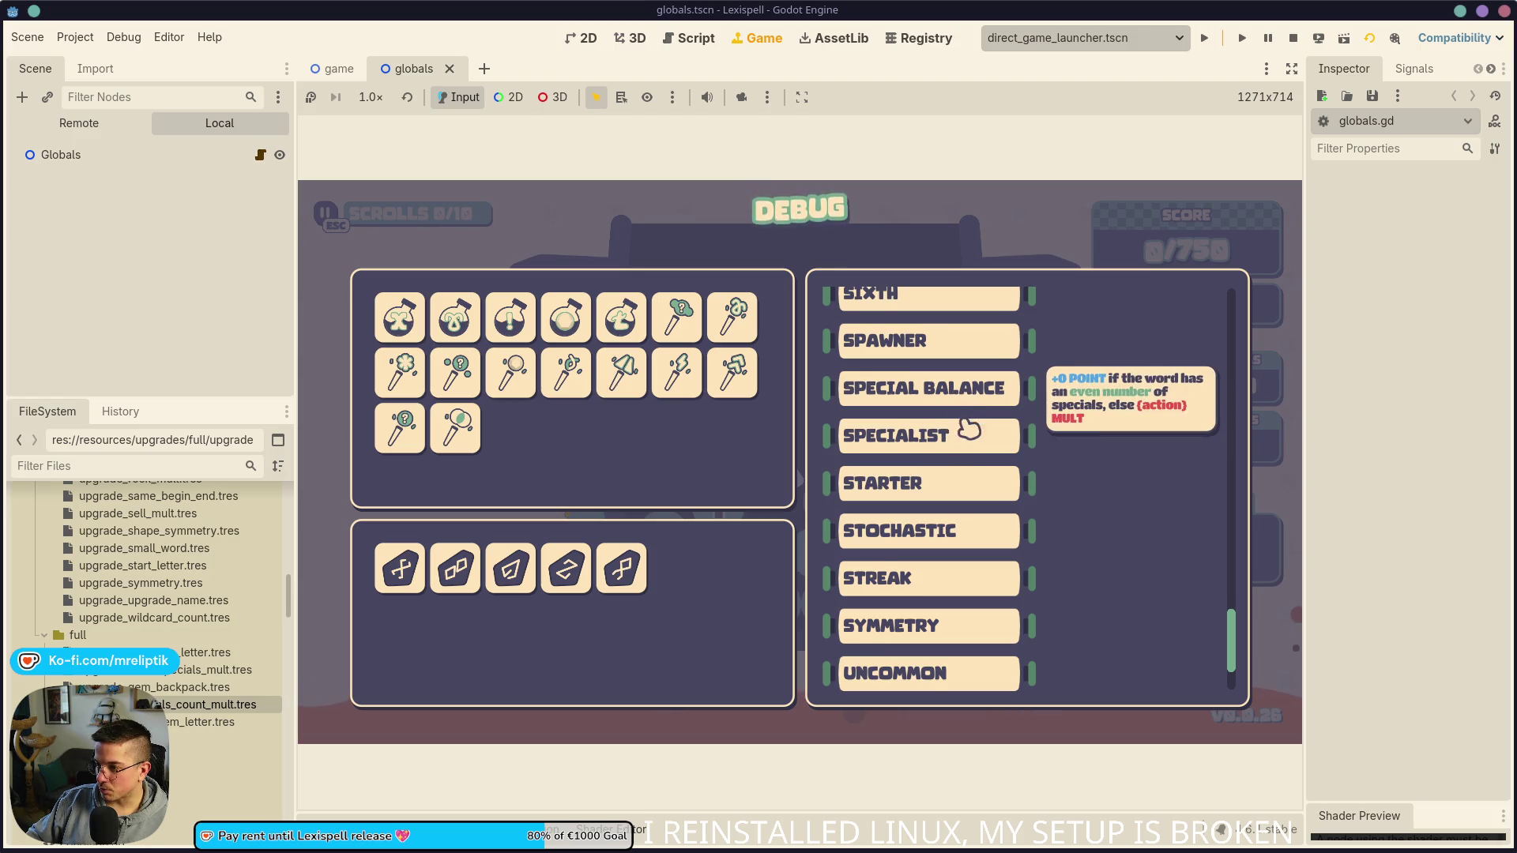
scroll(970, 429, "up", 1)
scroll(964, 438, "down", 2)
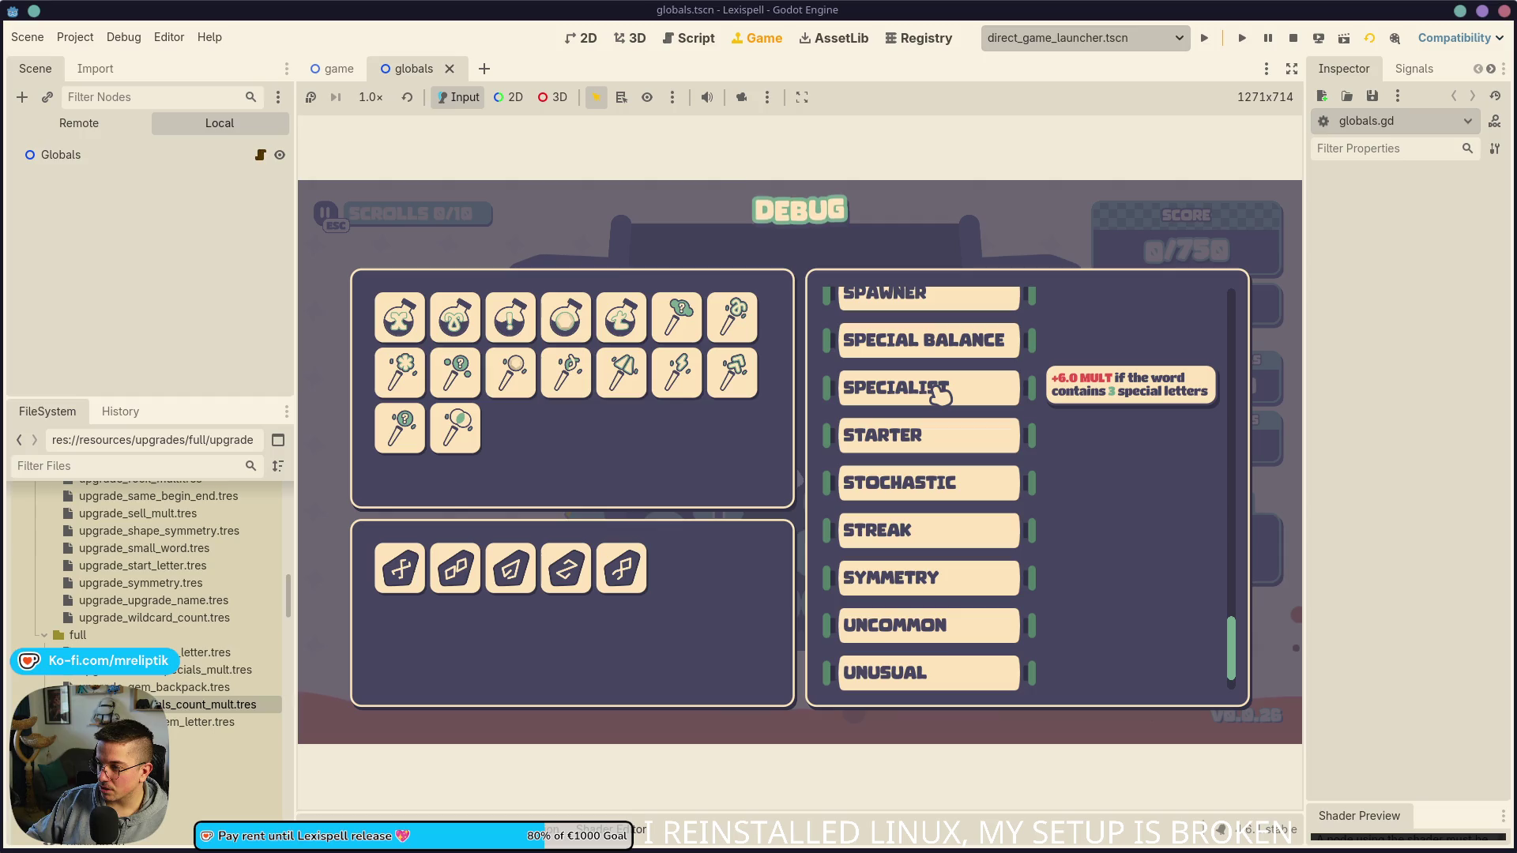
mouse_move(384, 852)
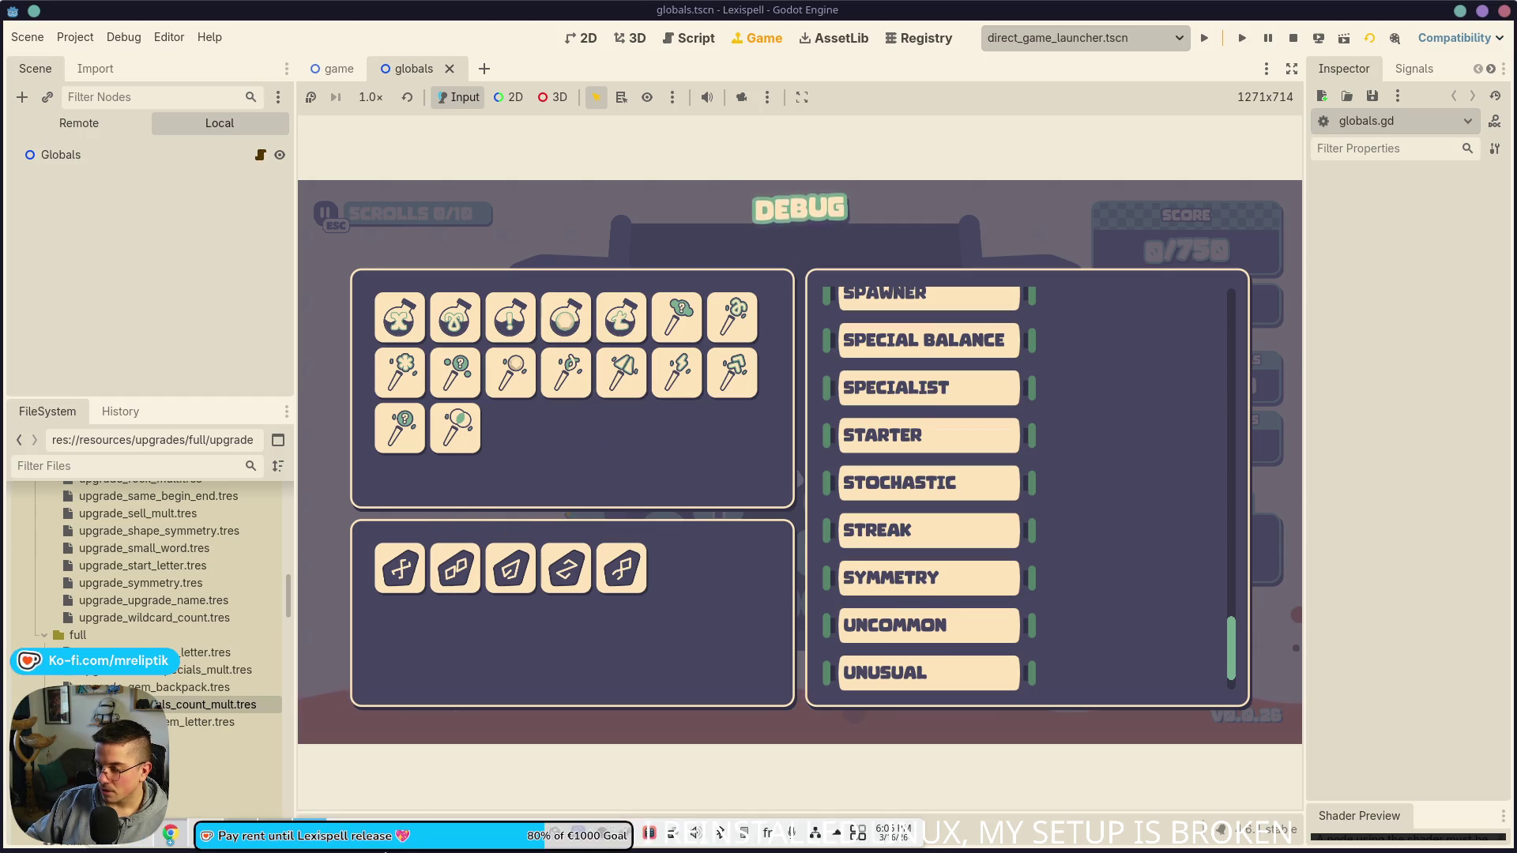
key("alt+Tab")
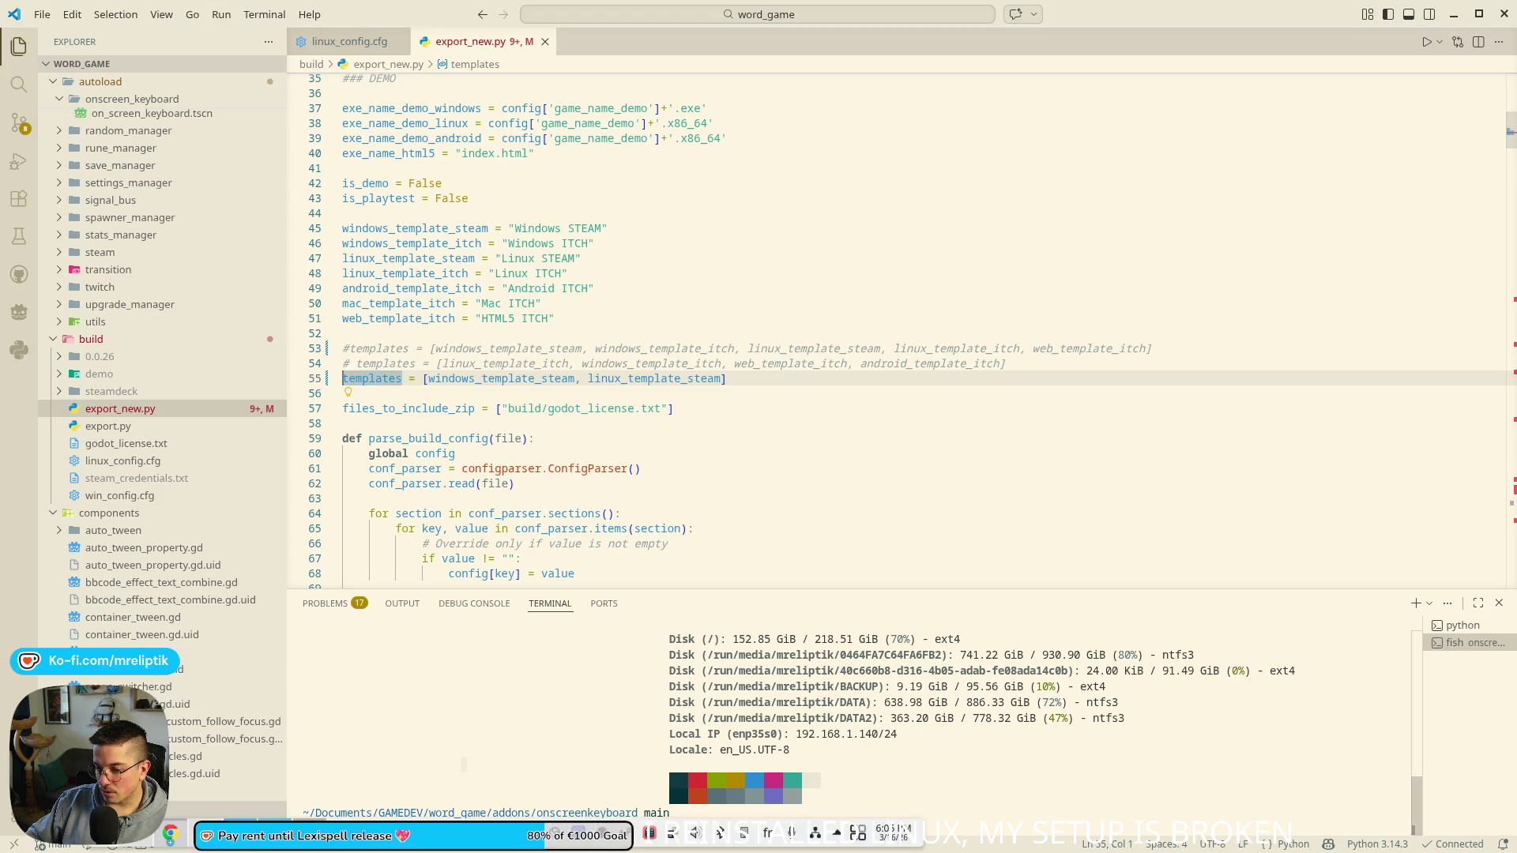
Step: Add quote marks around "special letters" in B584 and "lettres spéciales" in C584
key("alt+Tab")
double_click(569, 529)
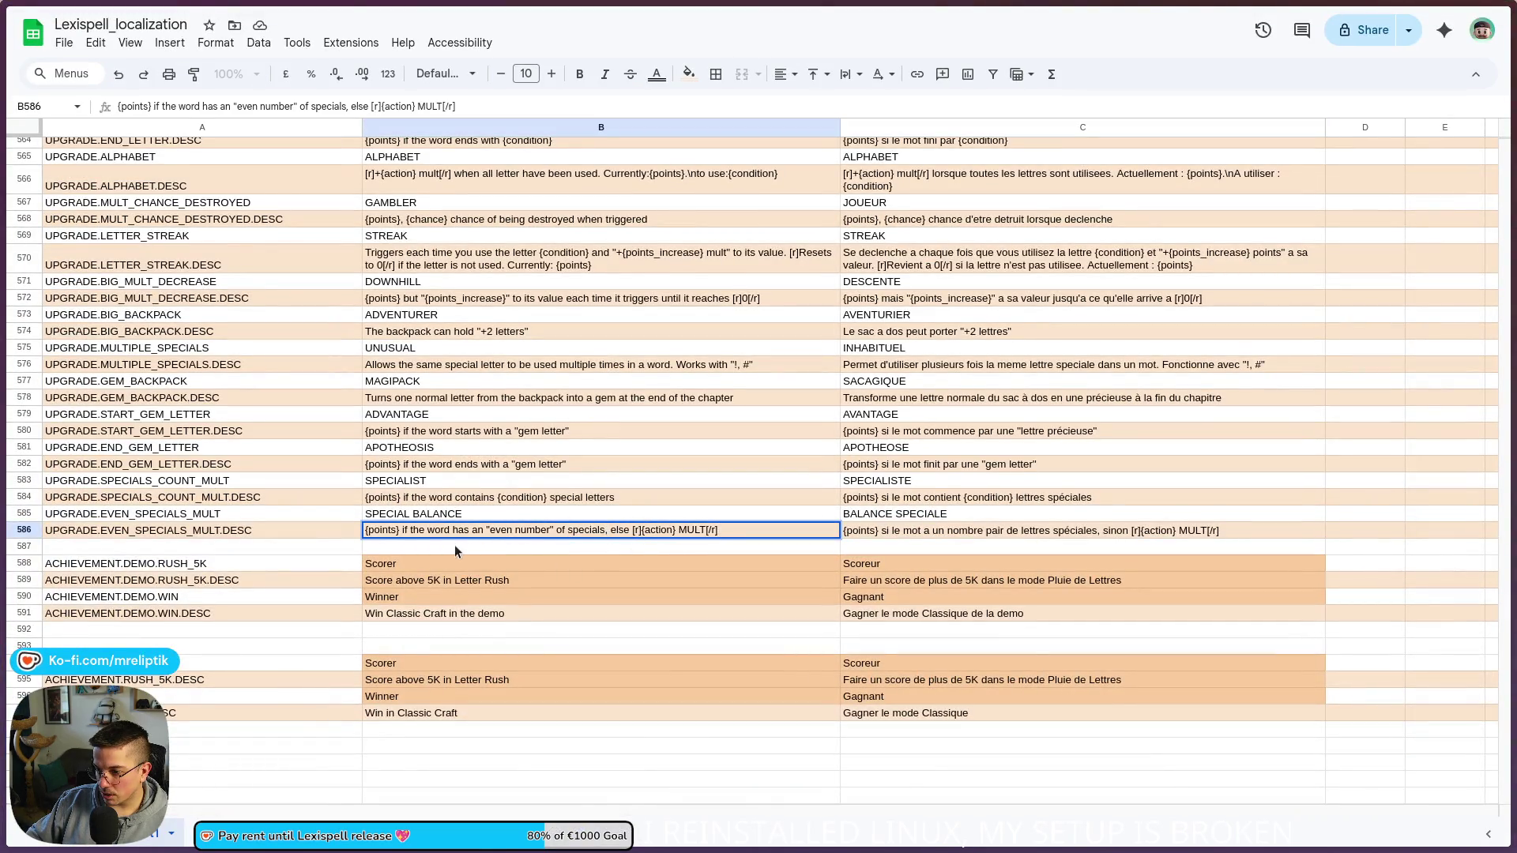
double_click(618, 496)
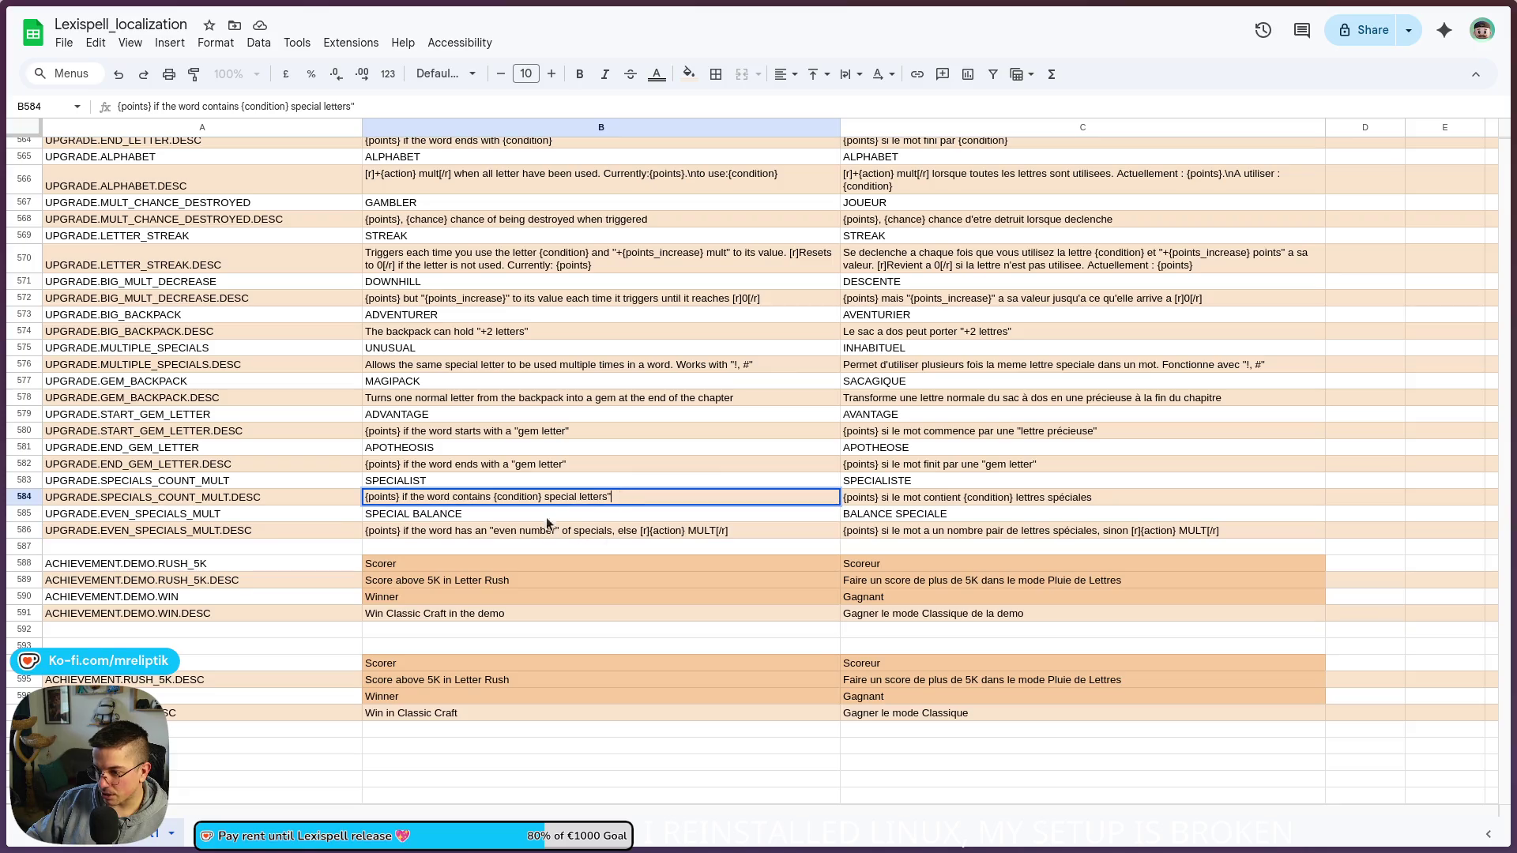
type("\"")
left_click(584, 599)
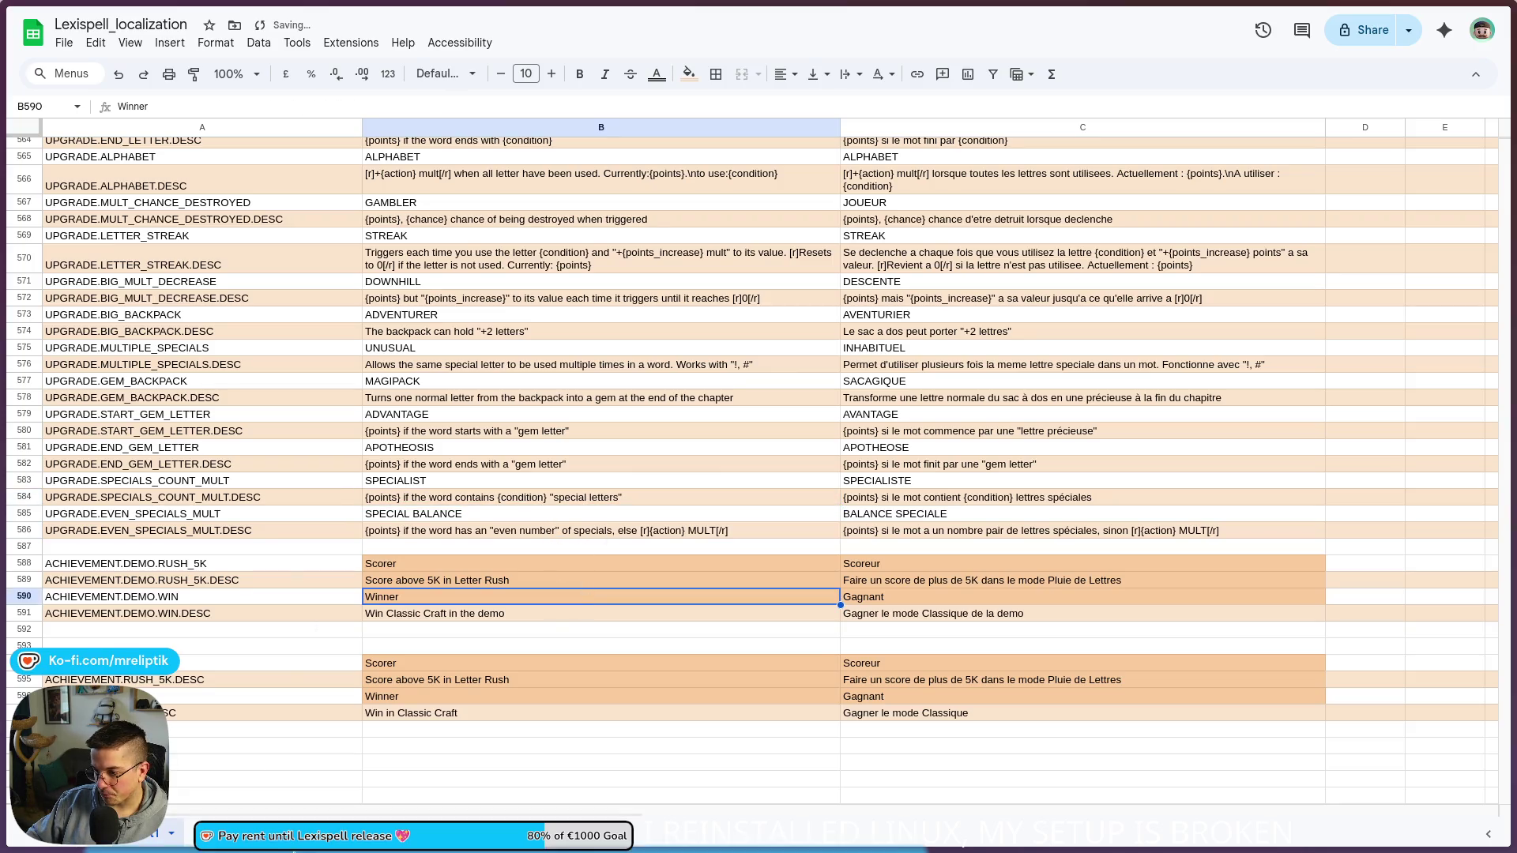
double_click(1067, 496)
type("\"")
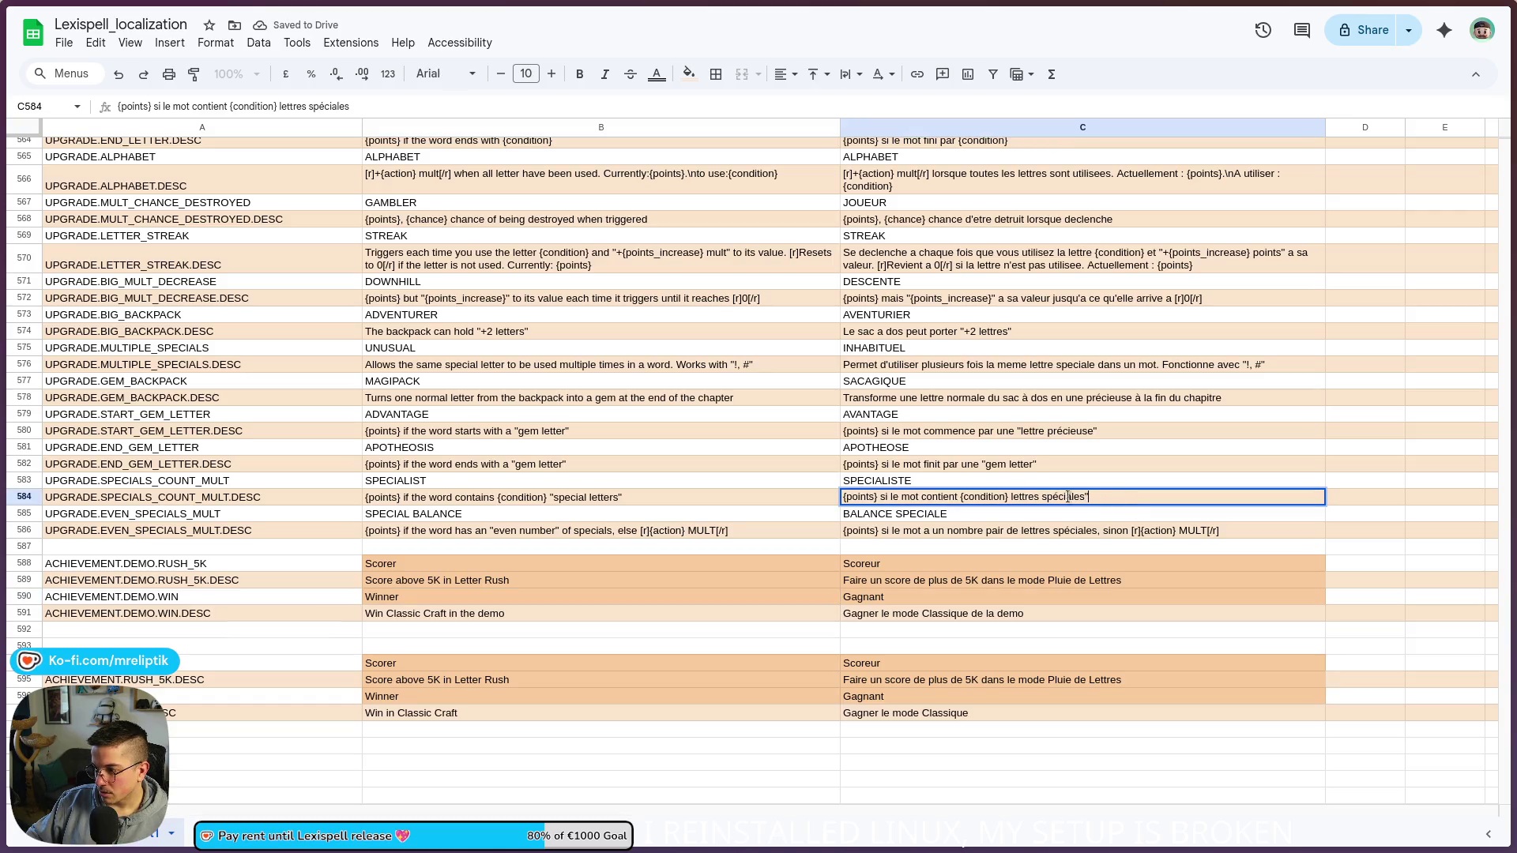
type("\"")
left_click(750, 570)
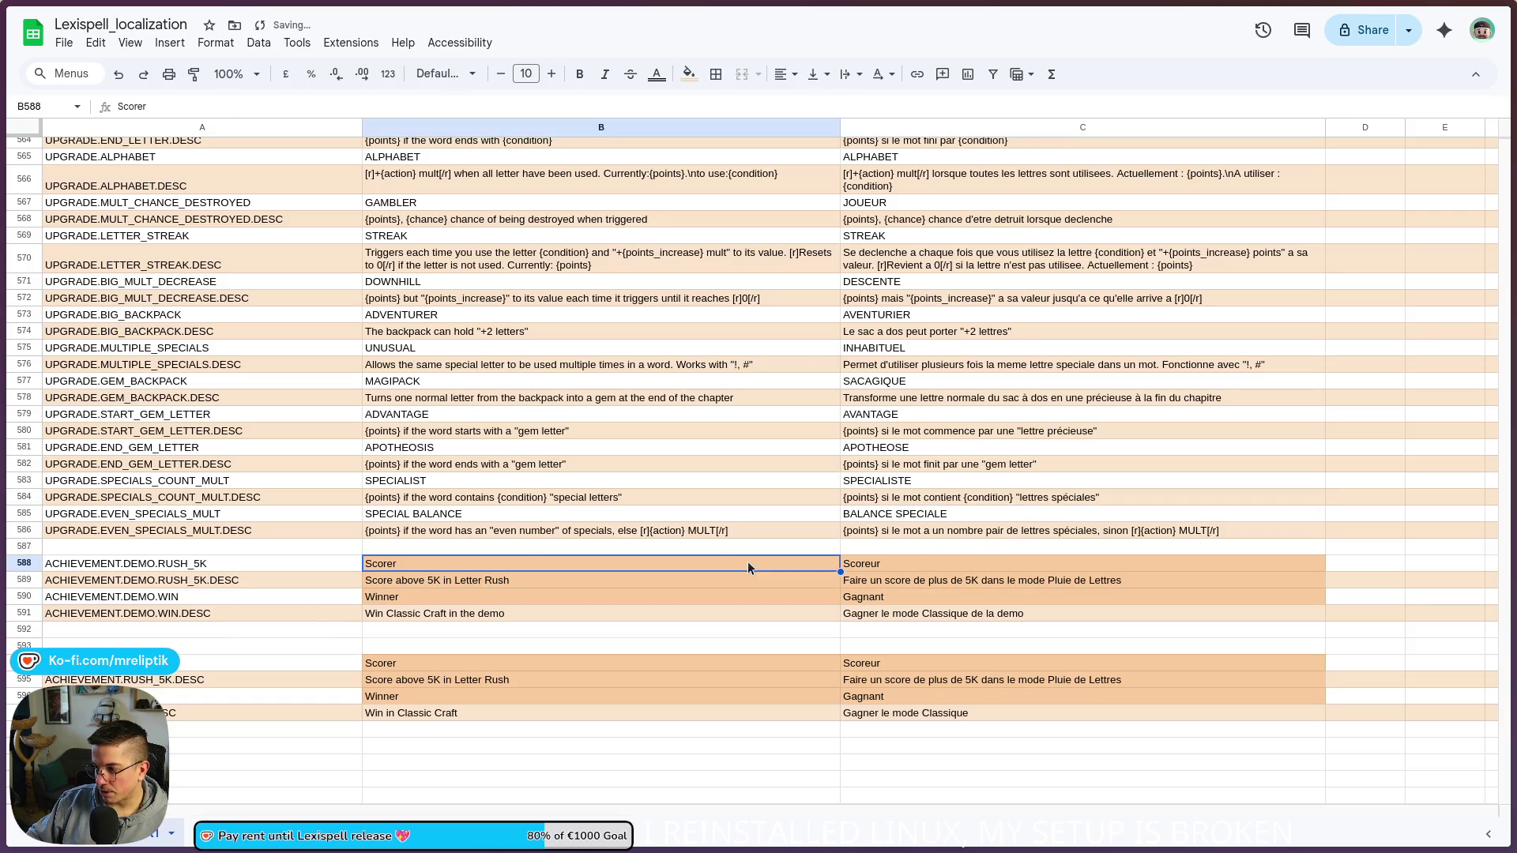
key("alt+Tab")
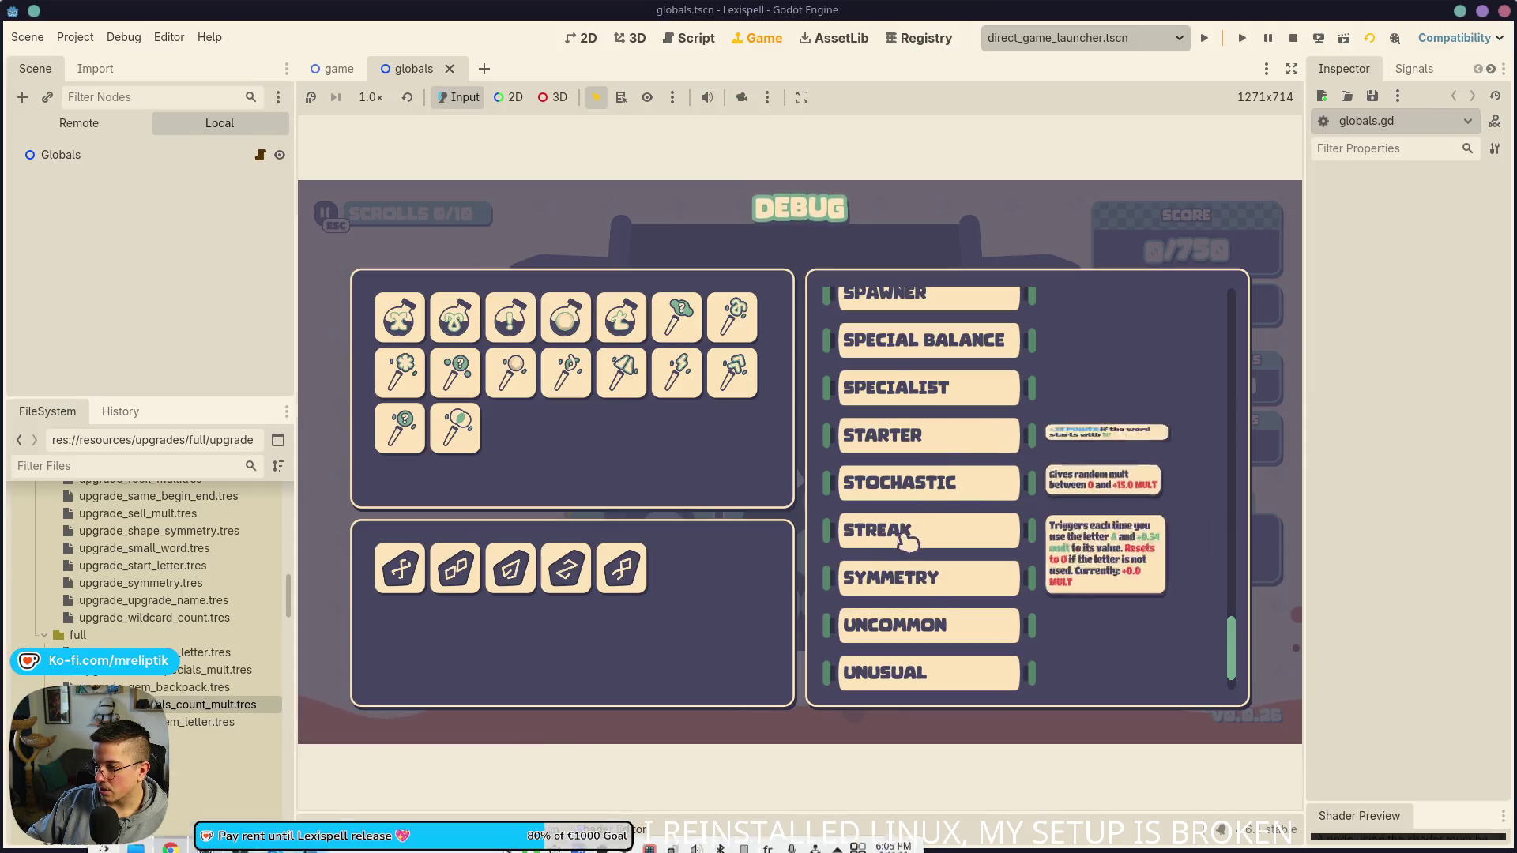
Step: Add SPECIALIST and then SPECIAL BALANCE from the debug list, bringing scrolls to 2/10
left_click(936, 391)
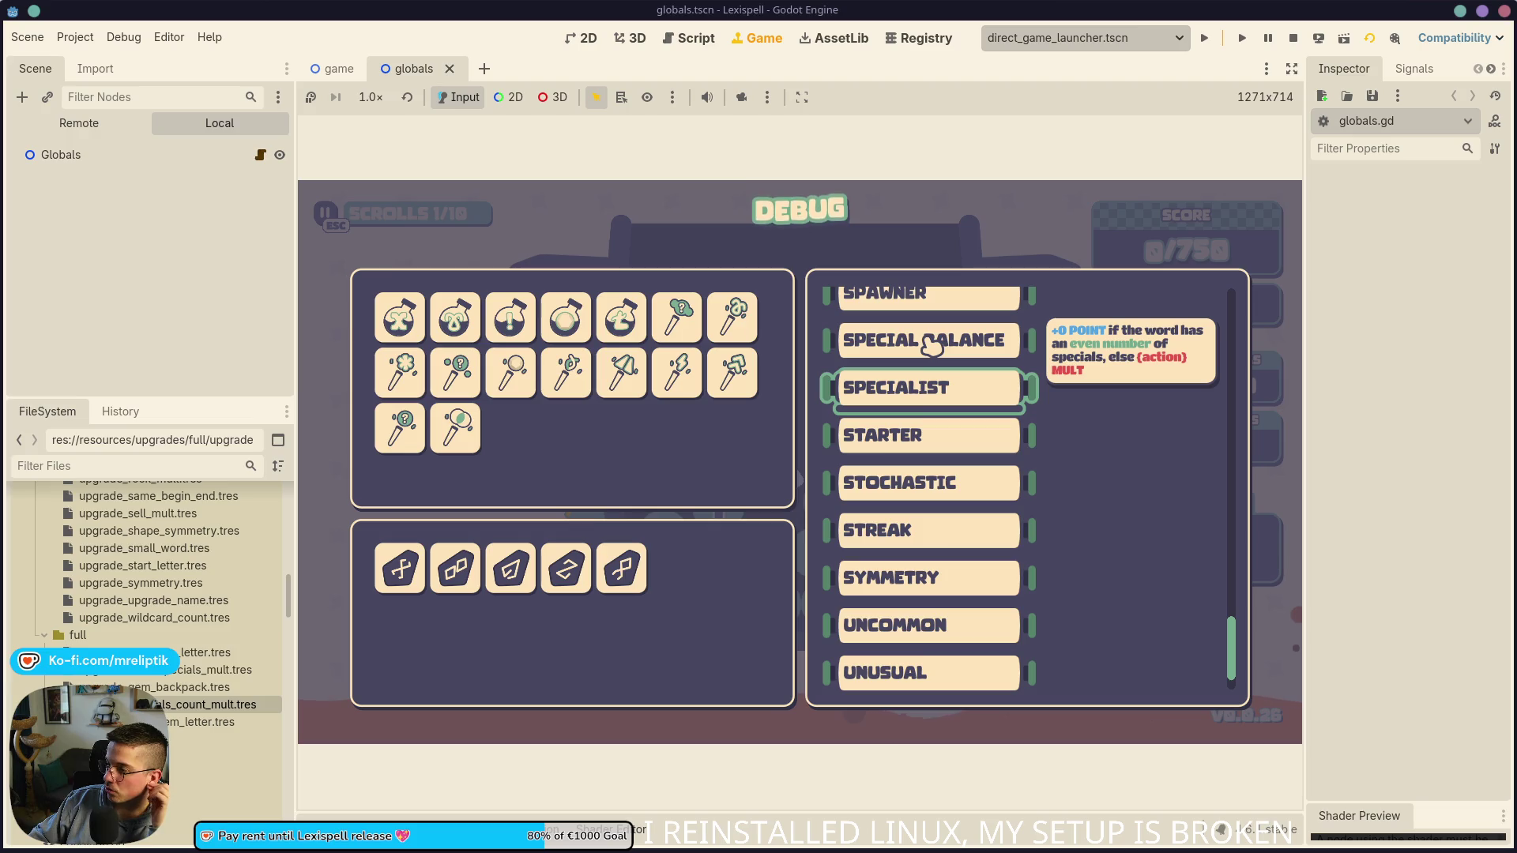
left_click(933, 345)
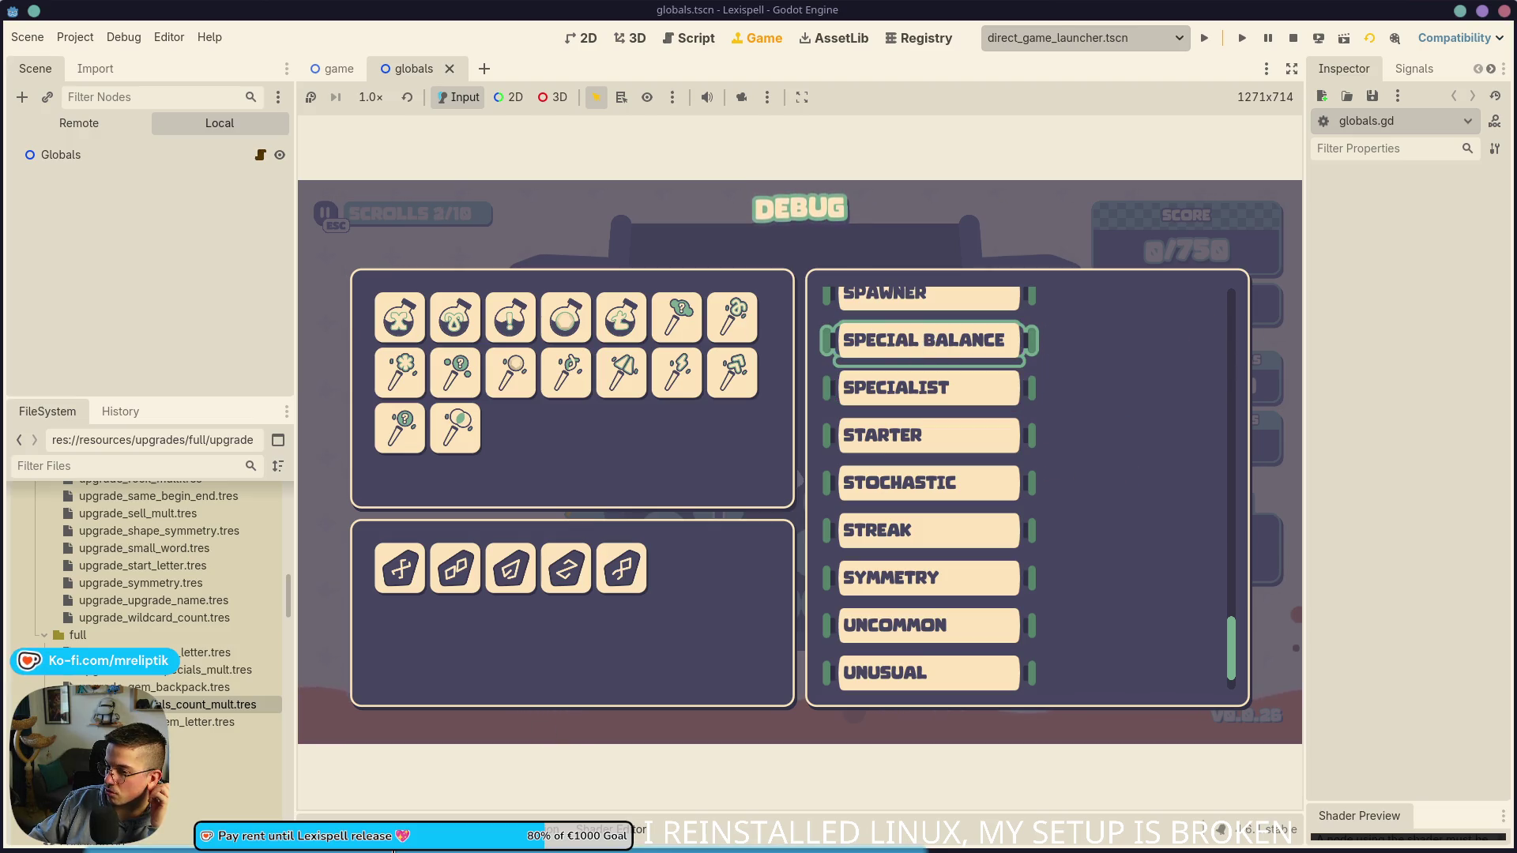